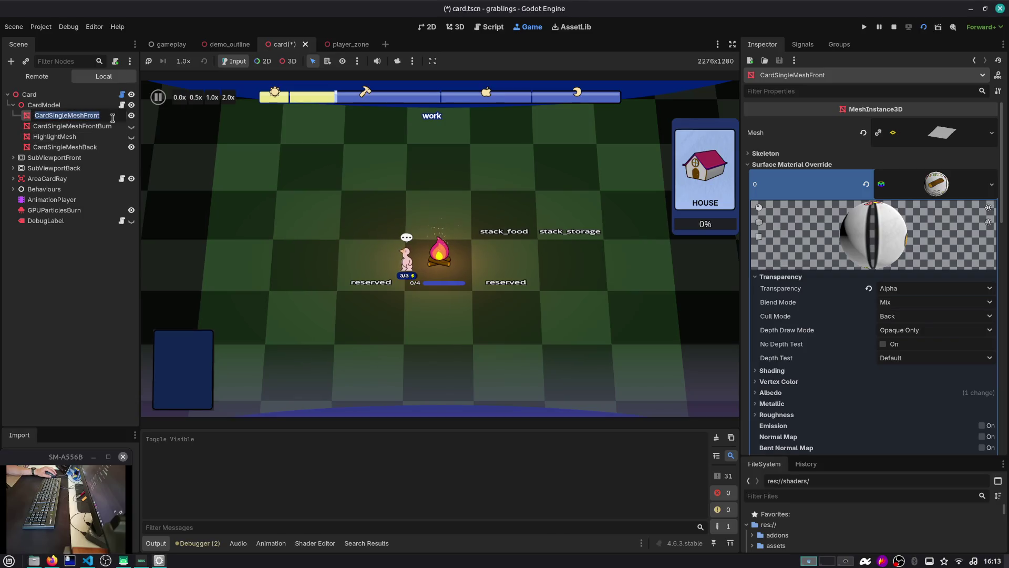
Step: Set CardSingleMeshFront's material Shading Mode to Unshaded
click(112, 126)
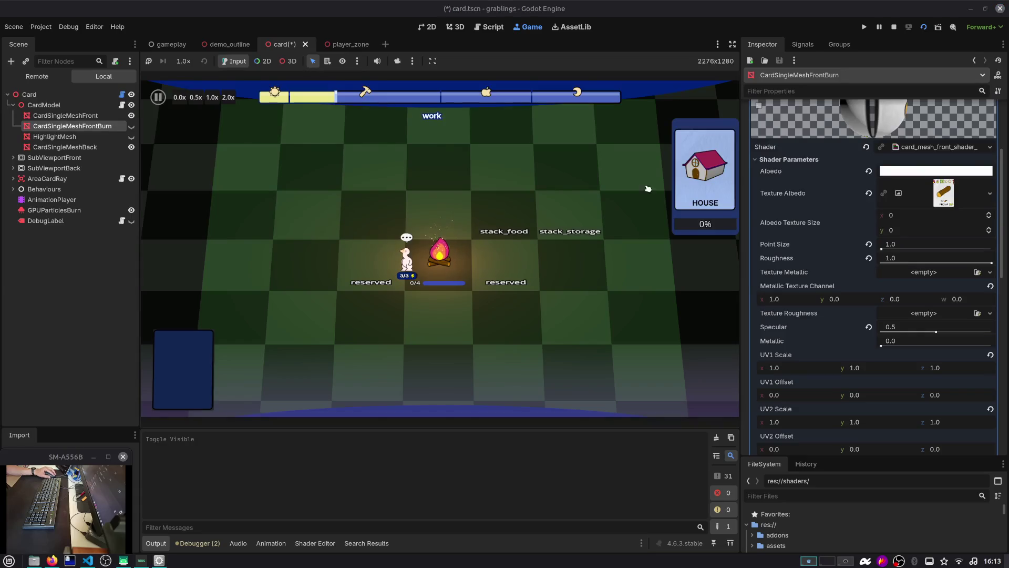
scroll(855, 244, down, 5)
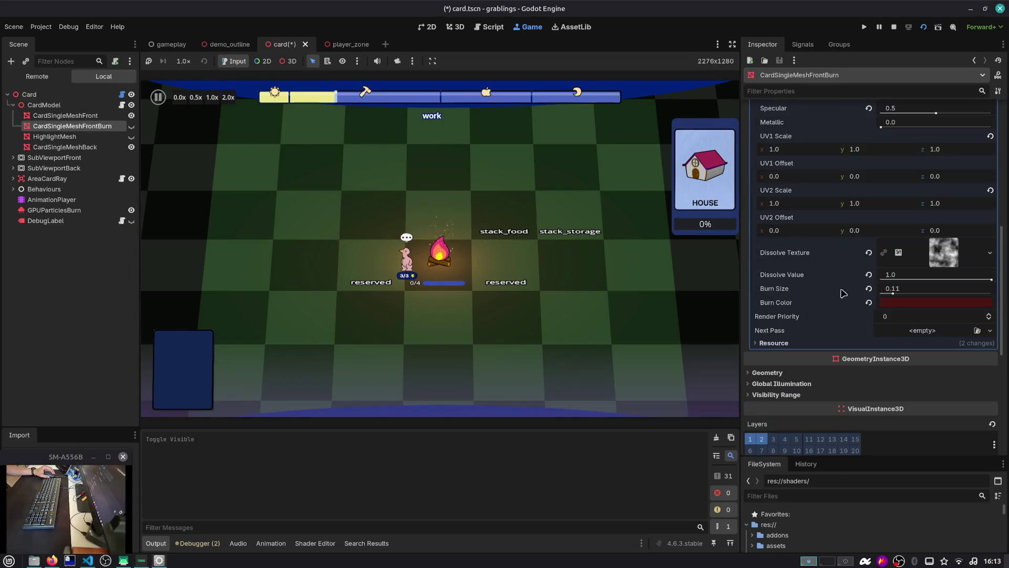
scroll(829, 317, down, 2)
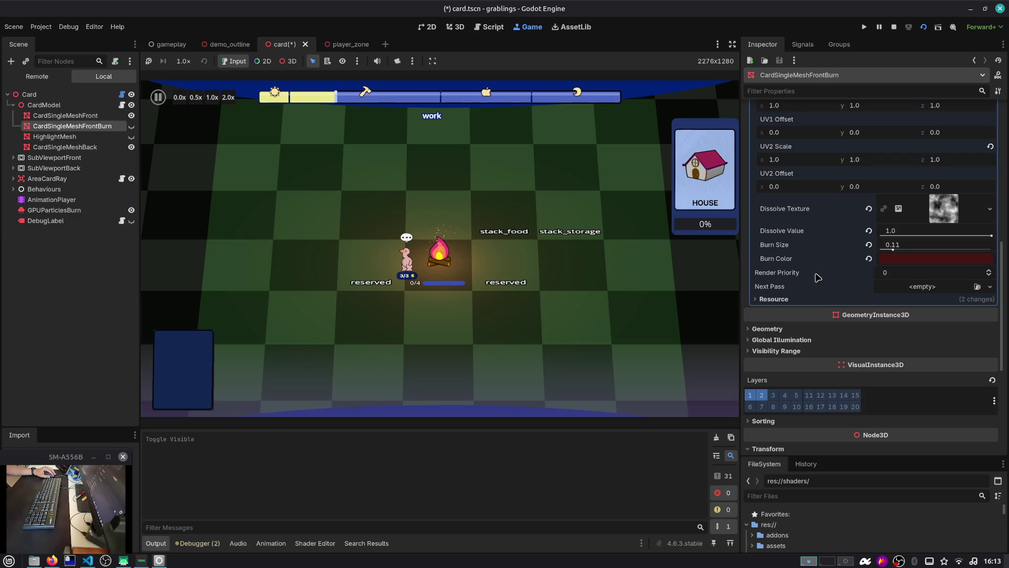
click(116, 116)
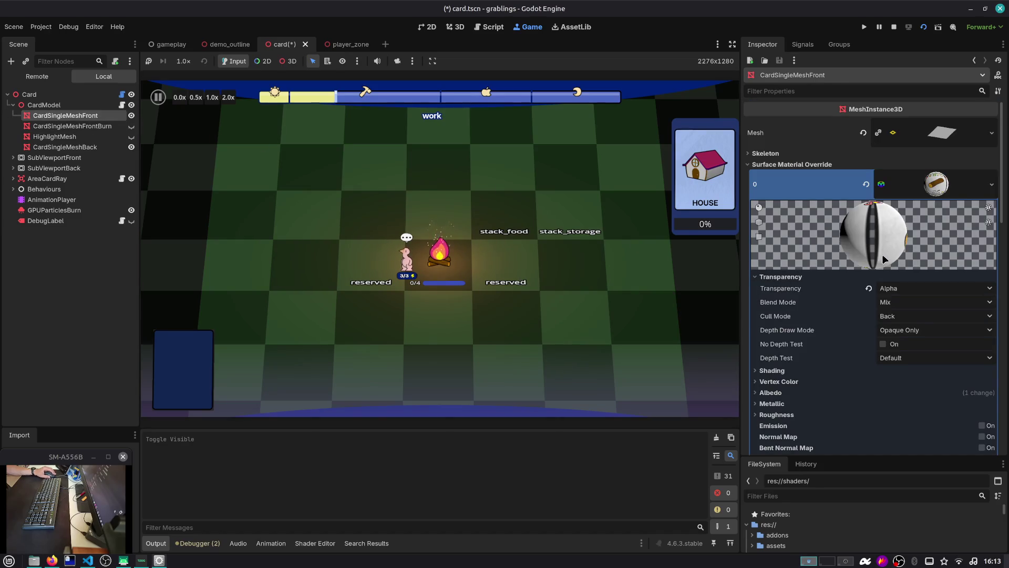
scroll(884, 259, down, 2)
click(793, 326)
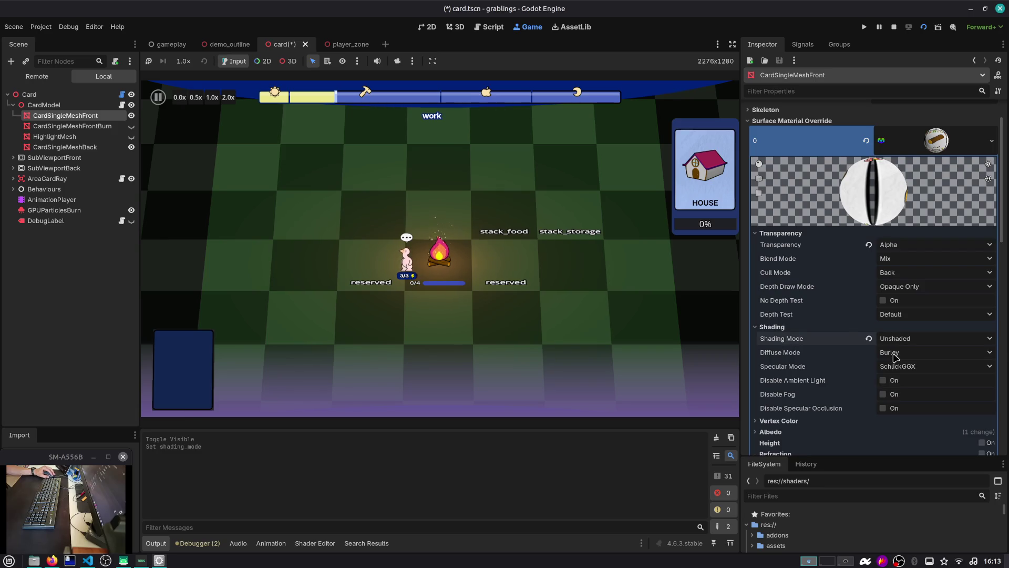
click(898, 338)
click(899, 327)
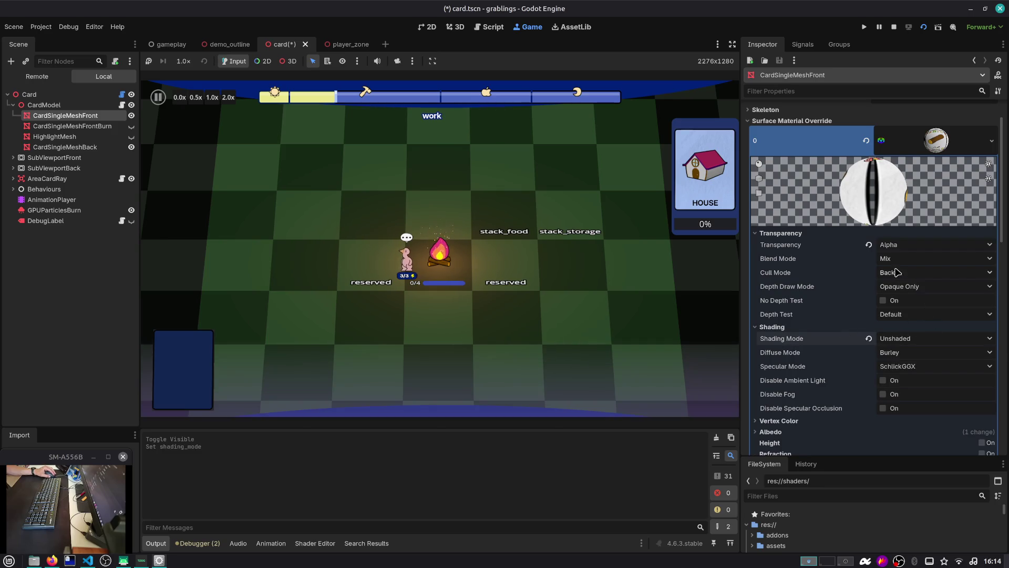
Step: Clear CardSingleMeshFrontBurn's Surface Material Override 0 back to empty
click(72, 127)
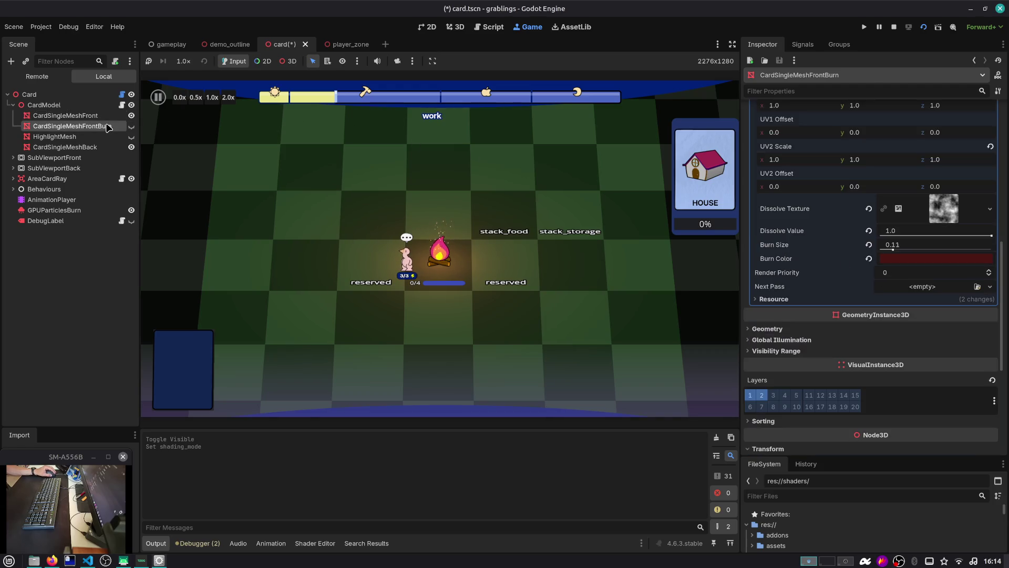
scroll(909, 209, up, 10)
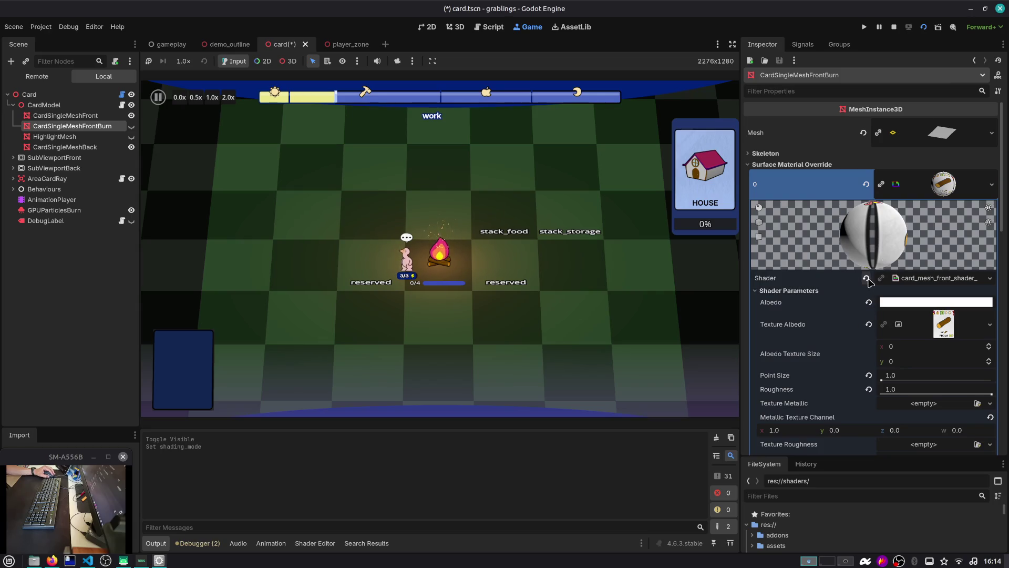
click(866, 184)
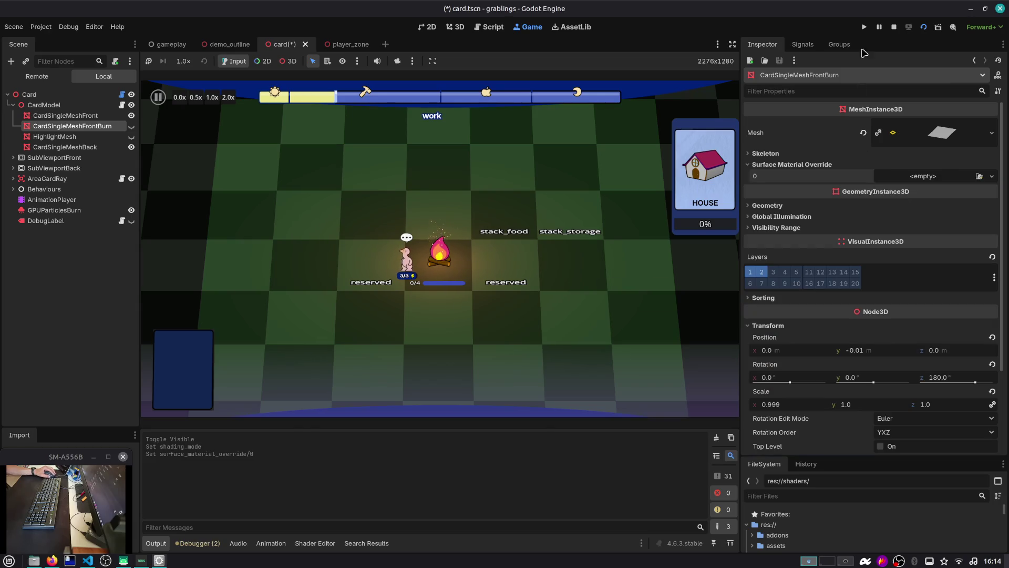
Step: Stop the running game and save the card scene with Ctrl+S
click(894, 27)
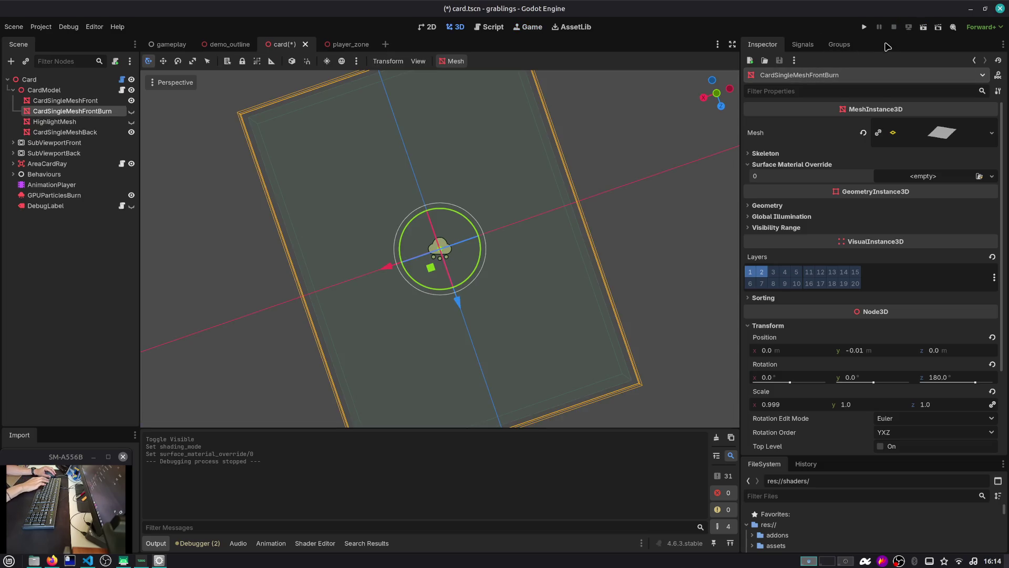
key(ctrl+s)
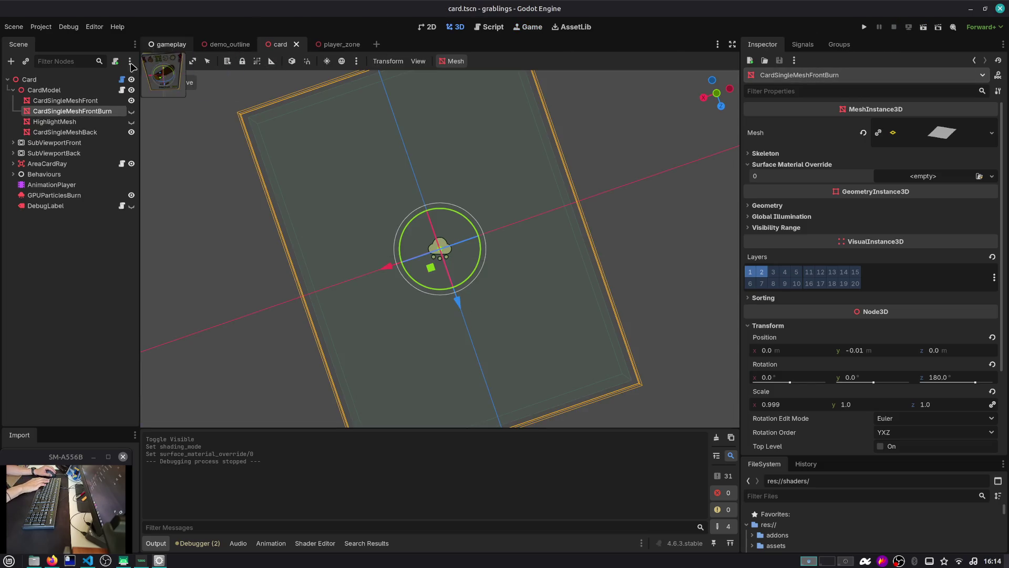
click(77, 100)
mouse_move(248, 178)
mouse_down()
mouse_move(405, 164)
mouse_move(382, 105)
mouse_move(379, 202)
mouse_move(374, 146)
mouse_move(438, 175)
mouse_up()
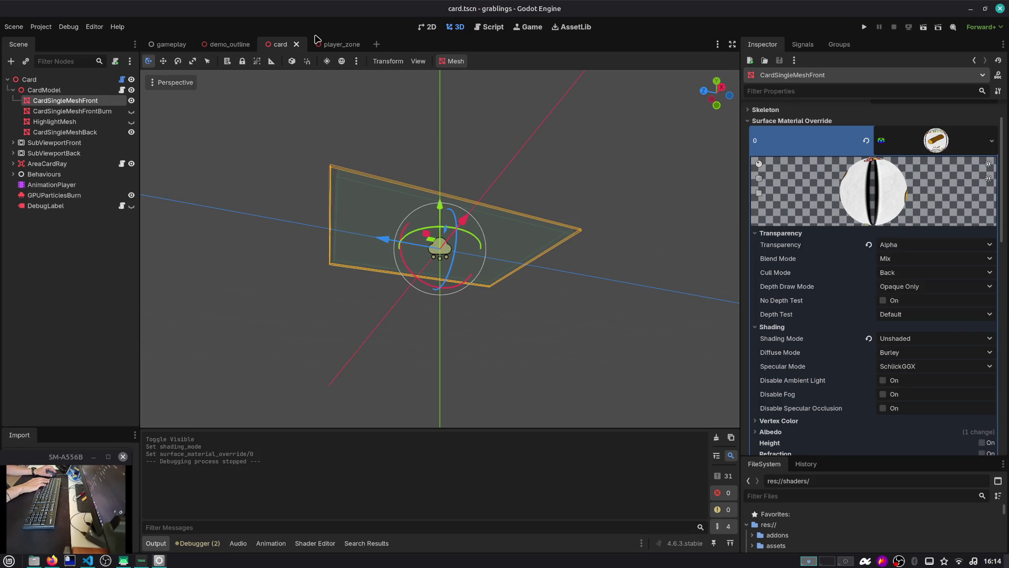
Step: Reopen the card scene and revert CardSingleMeshFront's material Transparency to Disabled
click(296, 45)
key(ctrl+shift+t)
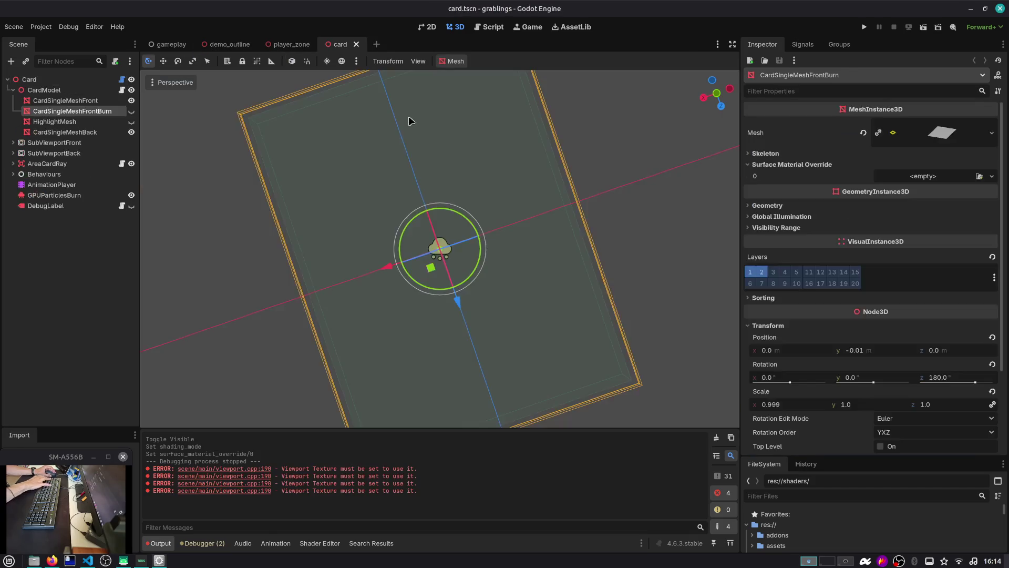
mouse_move(441, 159)
mouse_down()
mouse_move(514, 214)
mouse_move(478, 174)
mouse_up()
scroll(479, 175, up, 2)
click(58, 101)
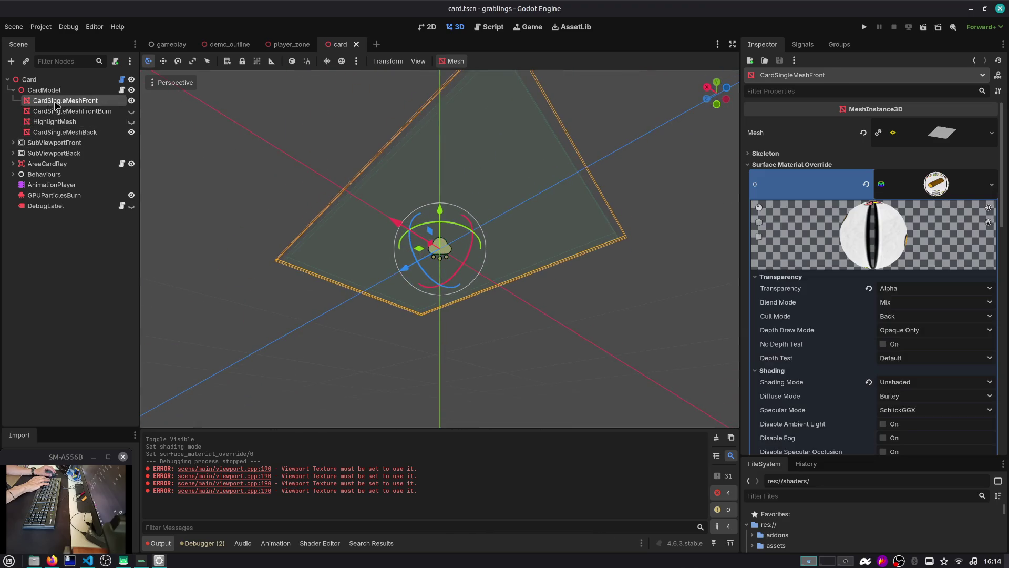
scroll(843, 297, down, 1)
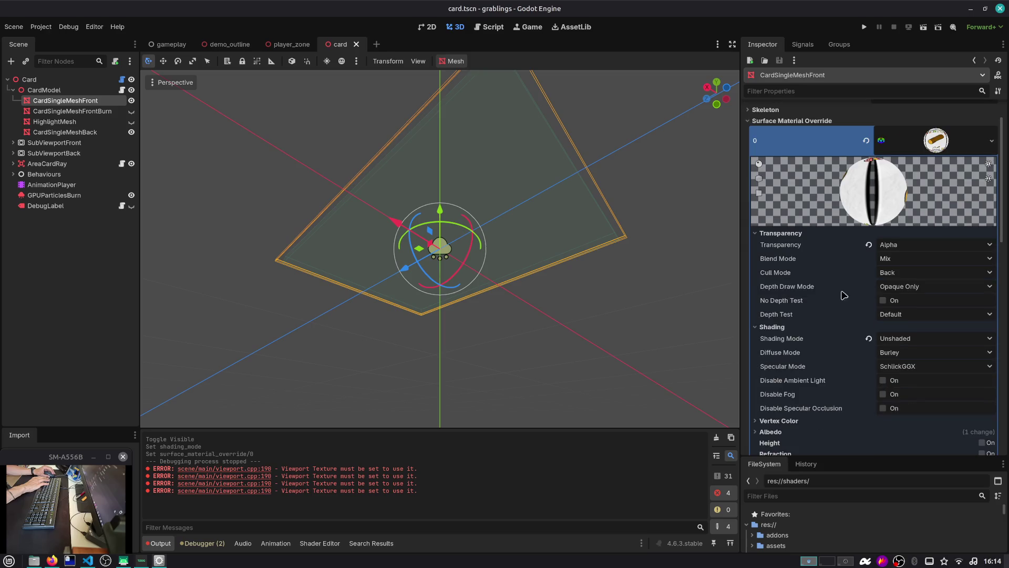
click(868, 244)
Step: Toggle No Depth Test off again, keeping the front material's depth test at Default
scroll(859, 297, down, 1)
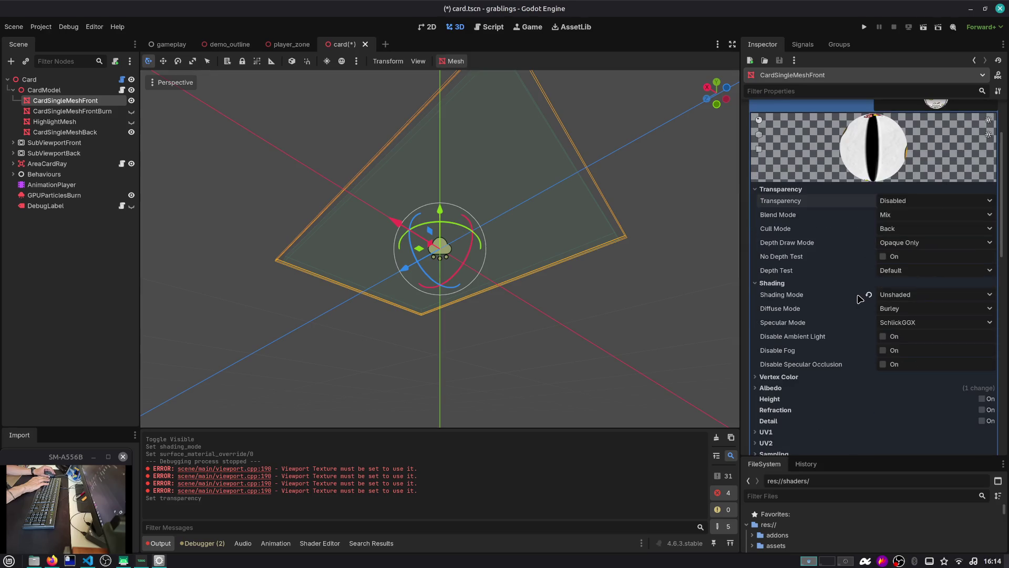
click(883, 257)
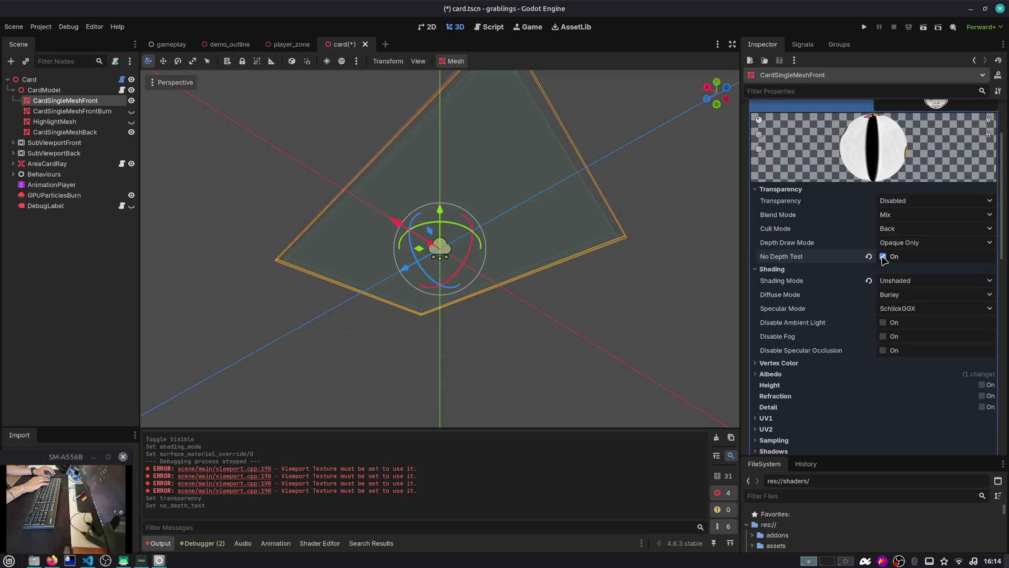
click(883, 257)
click(883, 271)
click(883, 272)
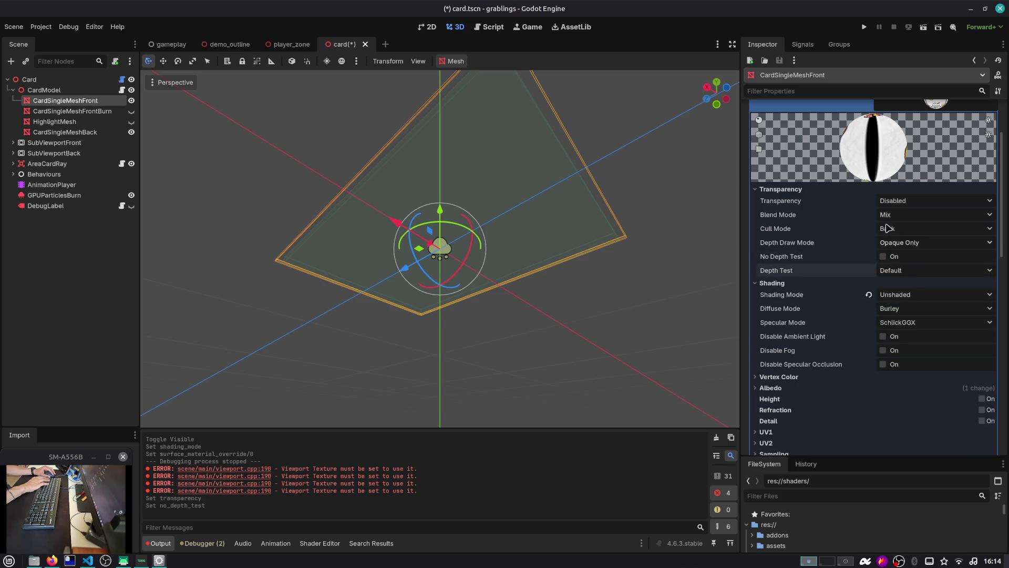
Step: Toggle a VisualInstance3D layer bit so render layers 1 and 2 are enabled
scroll(835, 283, down, 10)
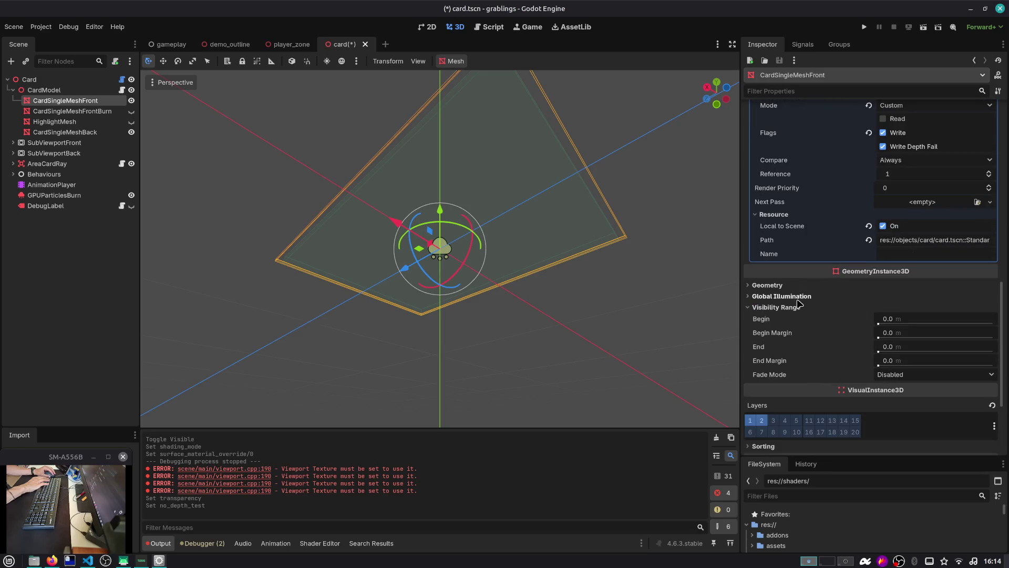
scroll(762, 304, down, 5)
click(762, 291)
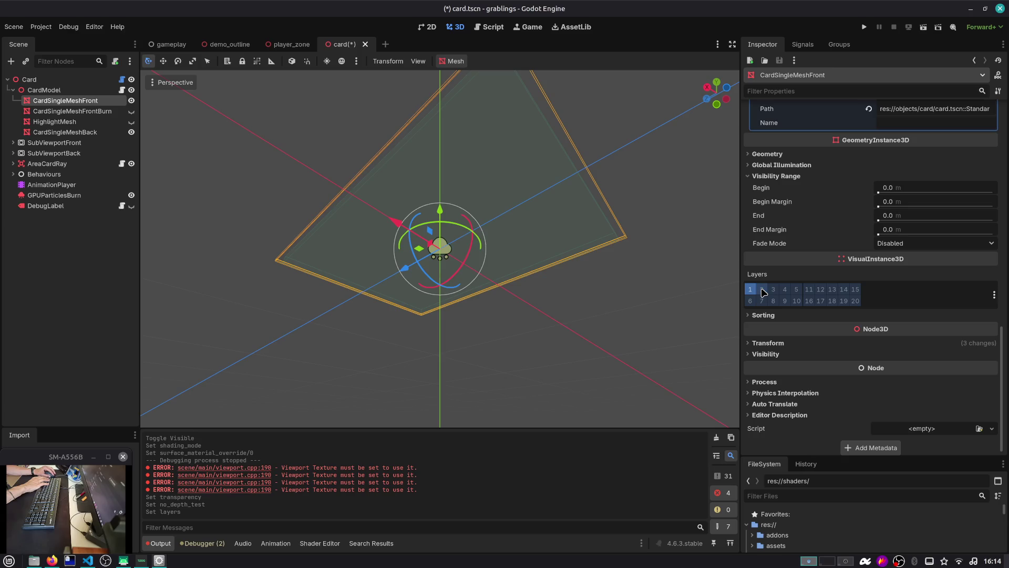
scroll(867, 252, up, 15)
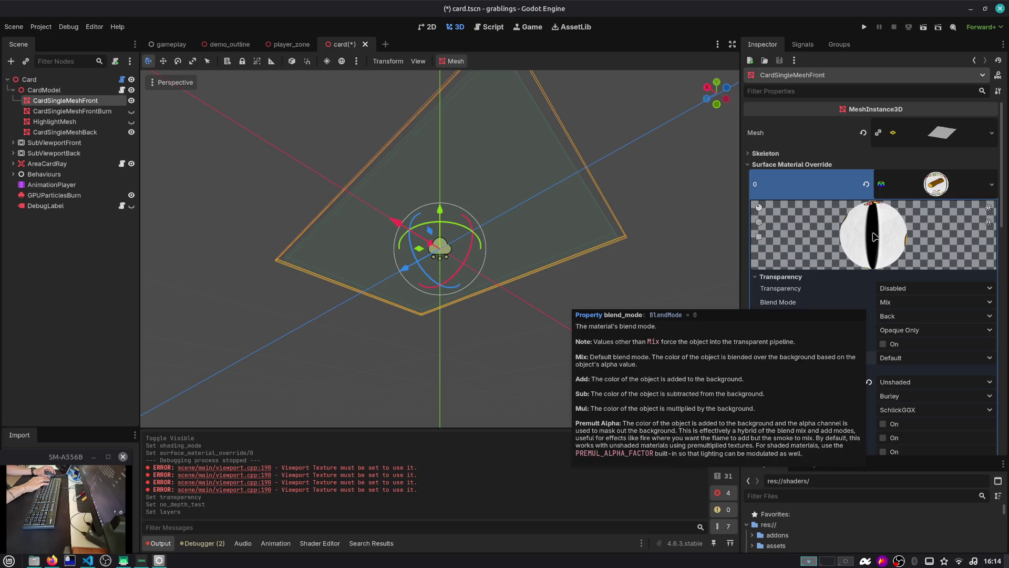
Step: Filter CardSingleMeshFront's properties by 'MATERIAL' and expand its surface override material
click(925, 134)
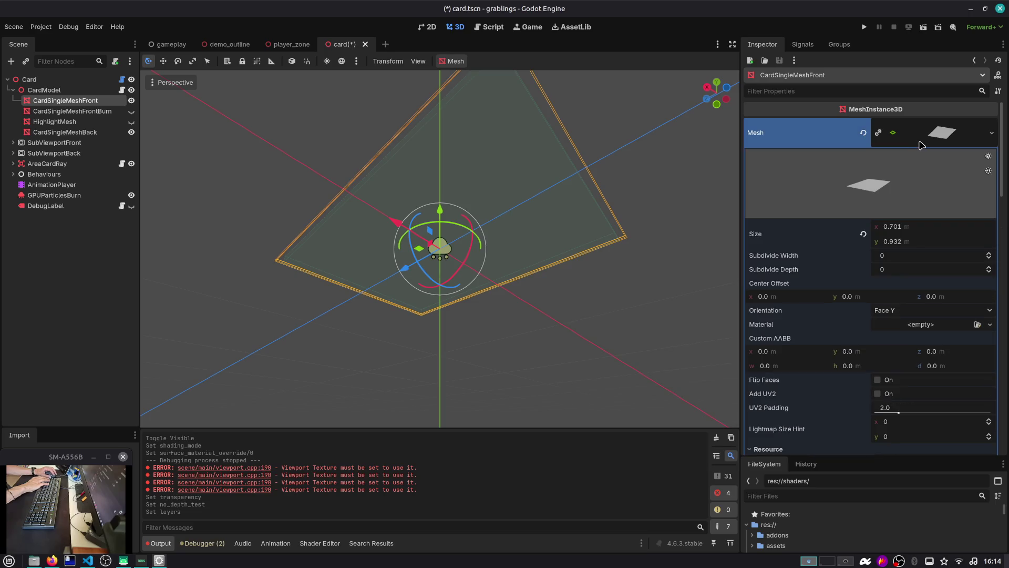
scroll(946, 252, down, 5)
scroll(949, 252, up, 5)
click(938, 140)
click(796, 154)
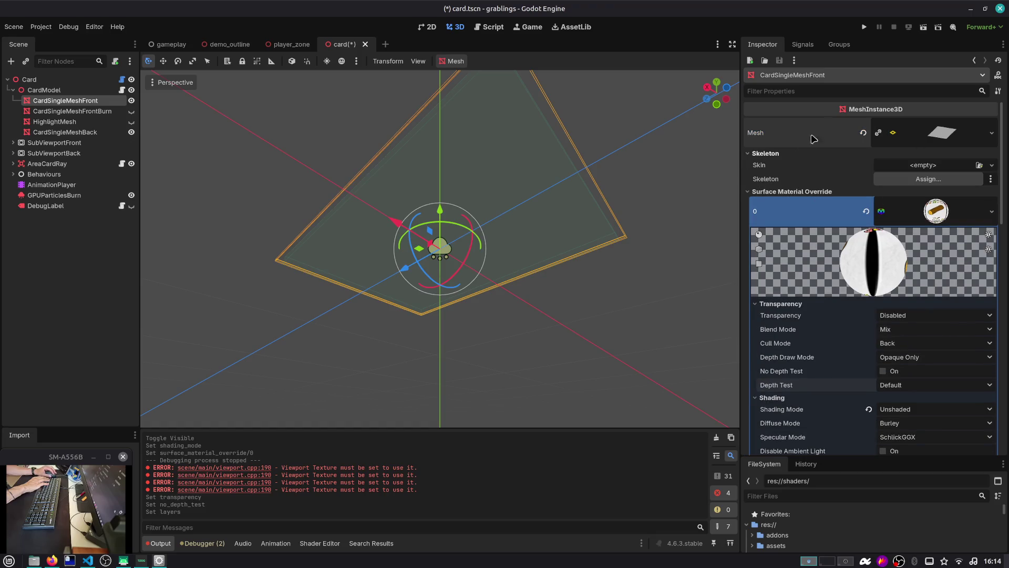
click(875, 87)
text(MATERIAL)
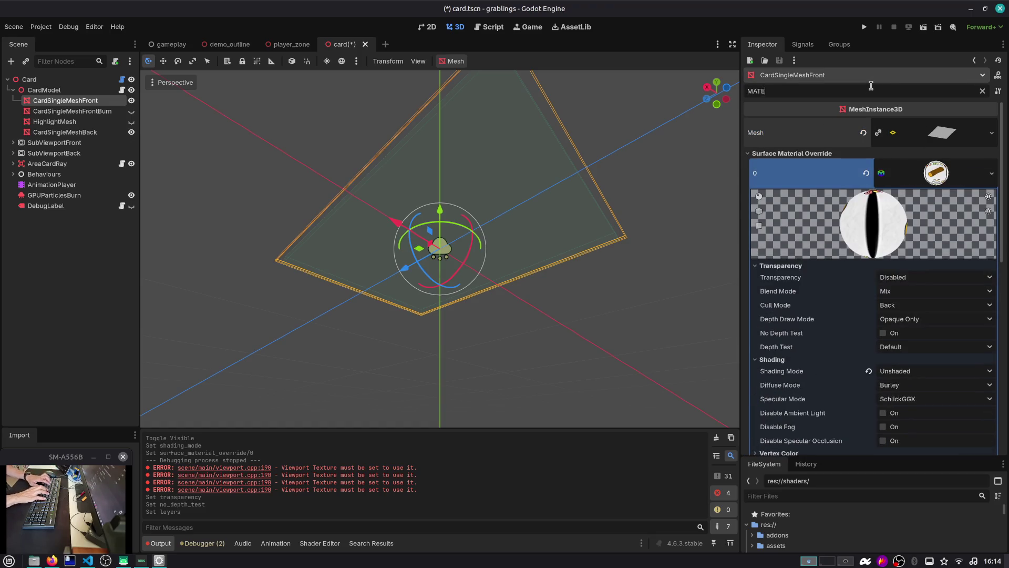
click(942, 172)
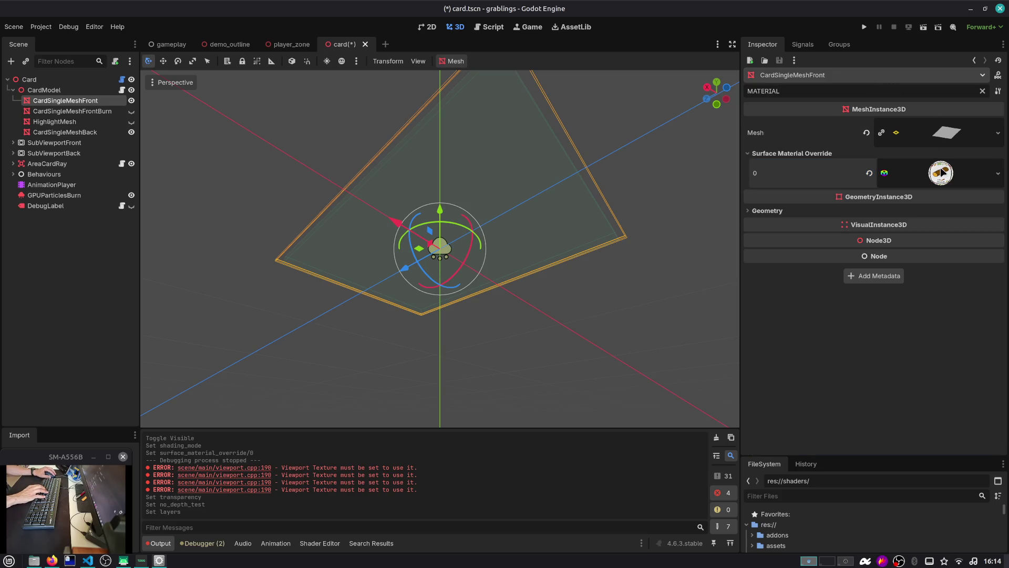
click(925, 211)
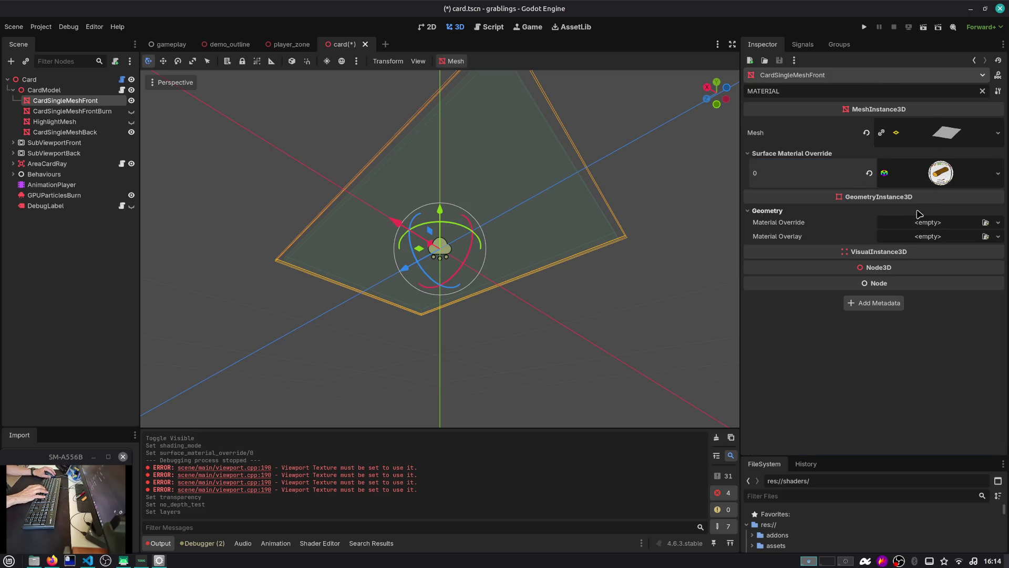
click(928, 179)
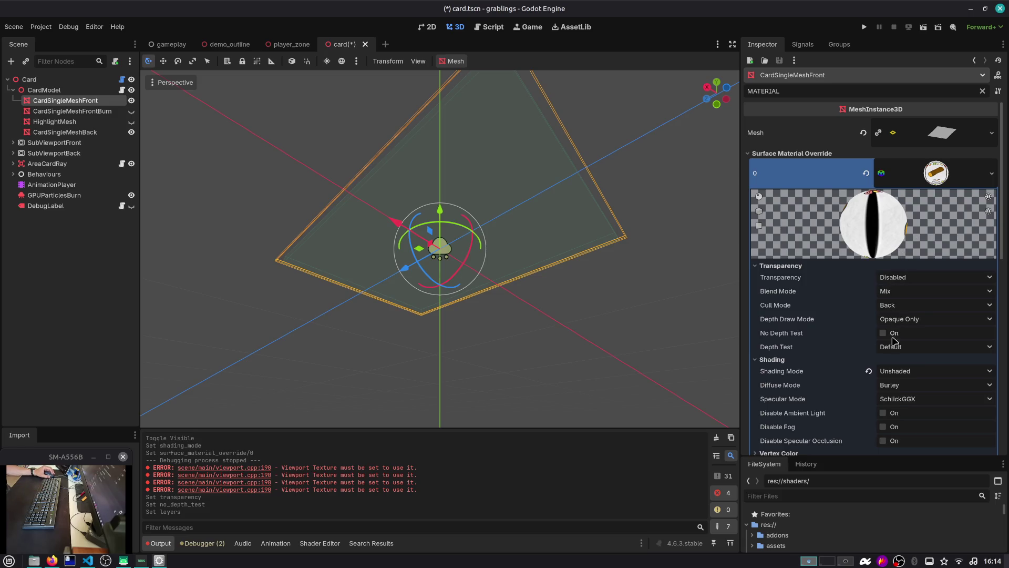
Step: Collapse the material's Albedo Texture, then select SubViewportFront to preview the rendered card face
scroll(893, 340, down, 5)
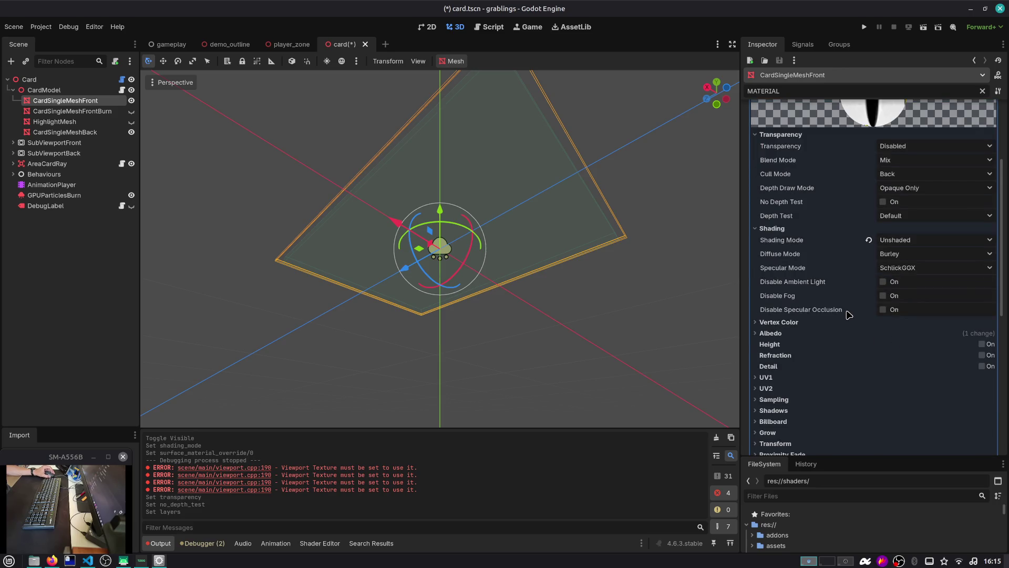
scroll(849, 315, down, 2)
click(809, 278)
click(809, 278)
click(809, 290)
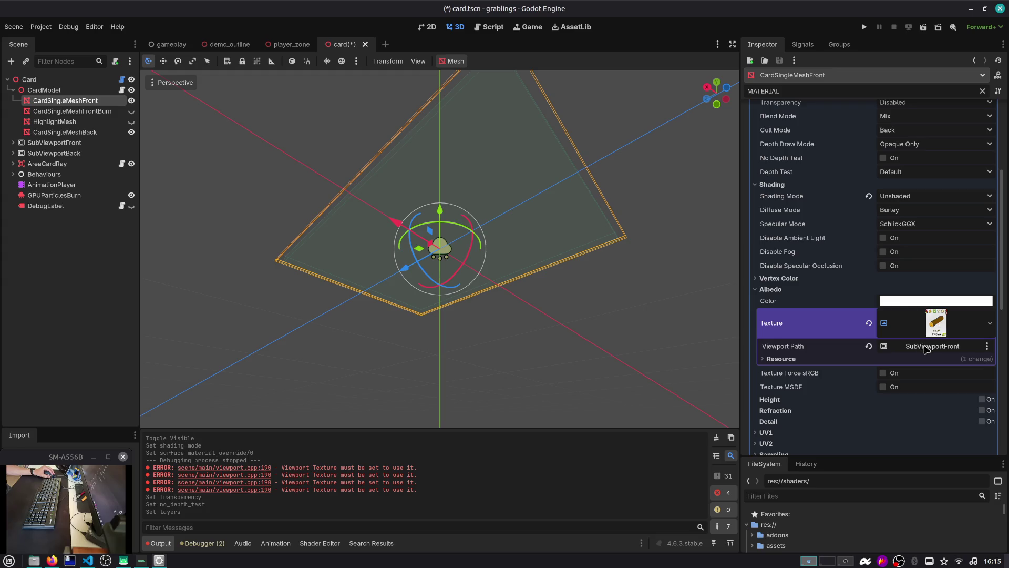
click(931, 329)
click(931, 329)
click(930, 329)
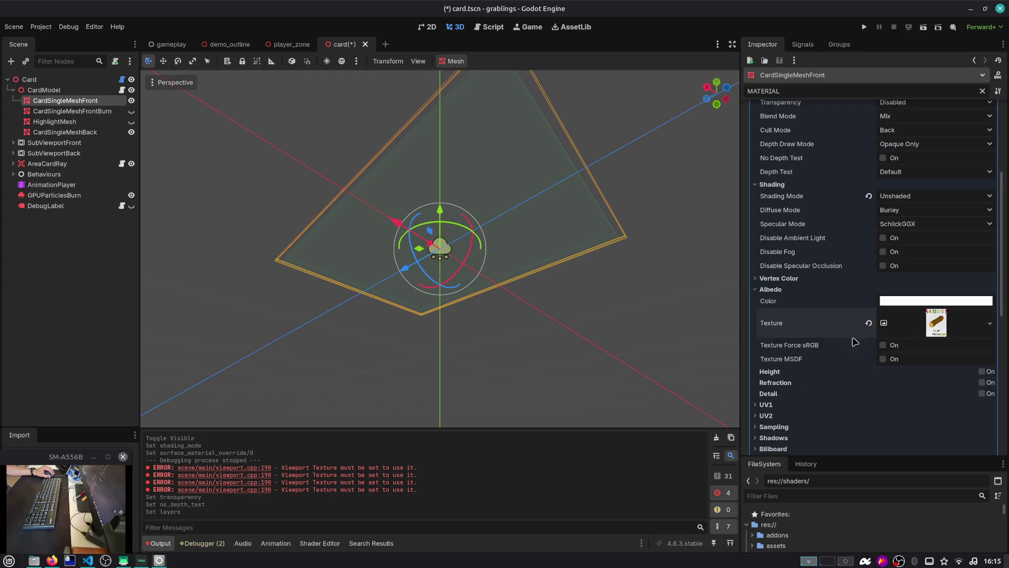
click(37, 145)
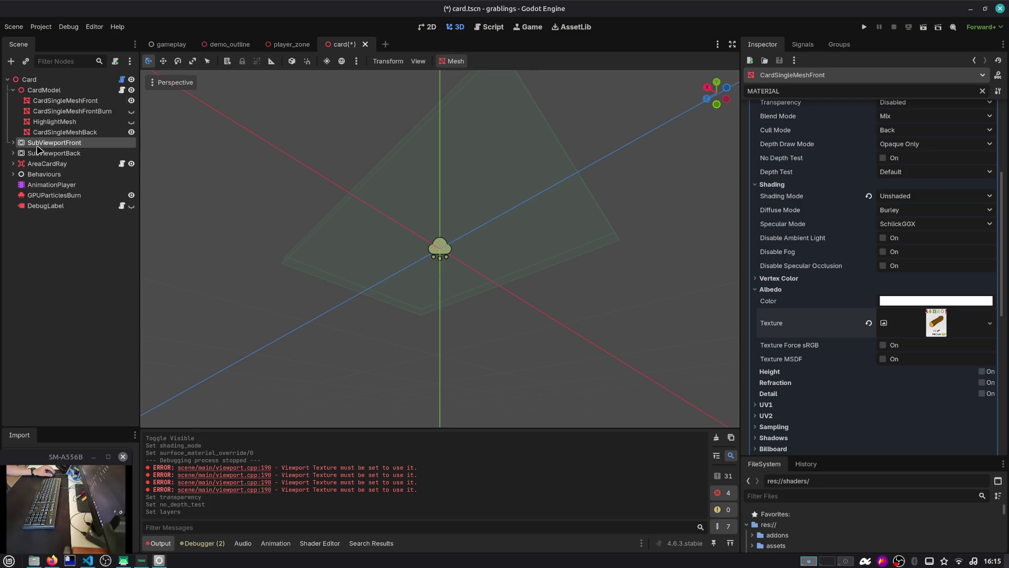
Step: Select the Card root, clear the Inspector filter, review Card Front Mat, and open card.gd
click(47, 80)
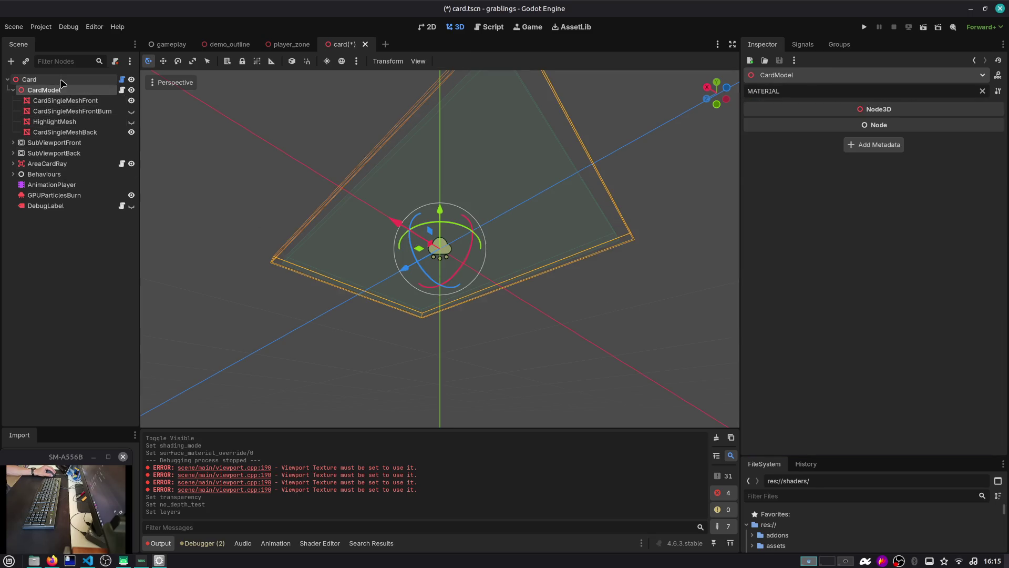
click(983, 91)
scroll(864, 210, down, 2)
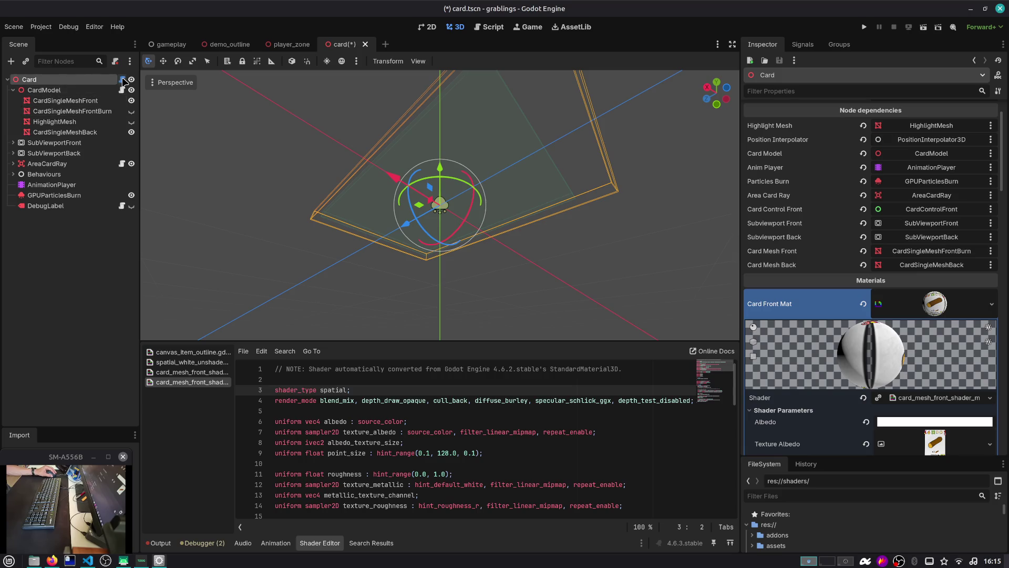
click(122, 80)
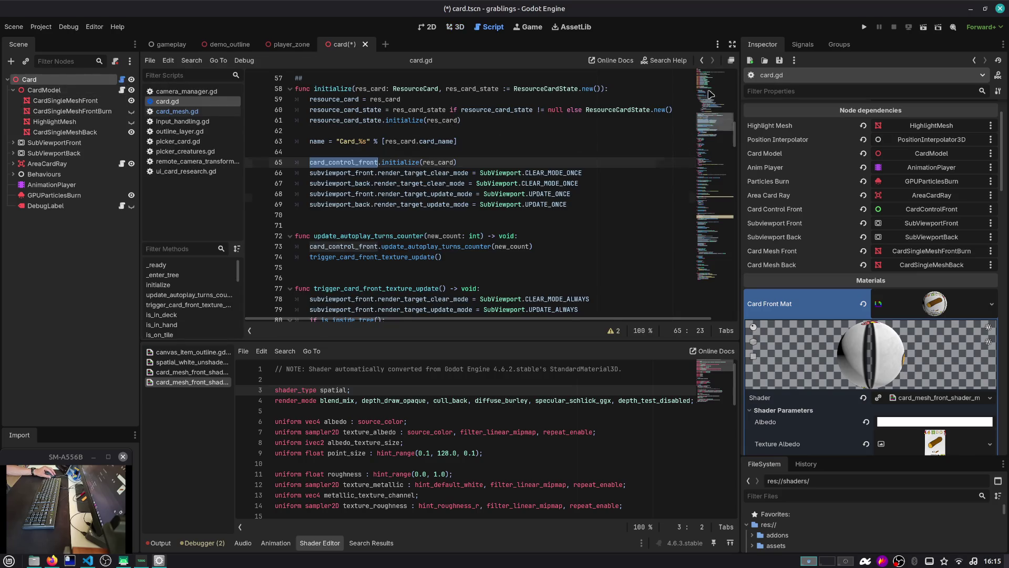
Step: Search card.gd for every use of card_mesh_front, then close the search
scroll(709, 126, up, 15)
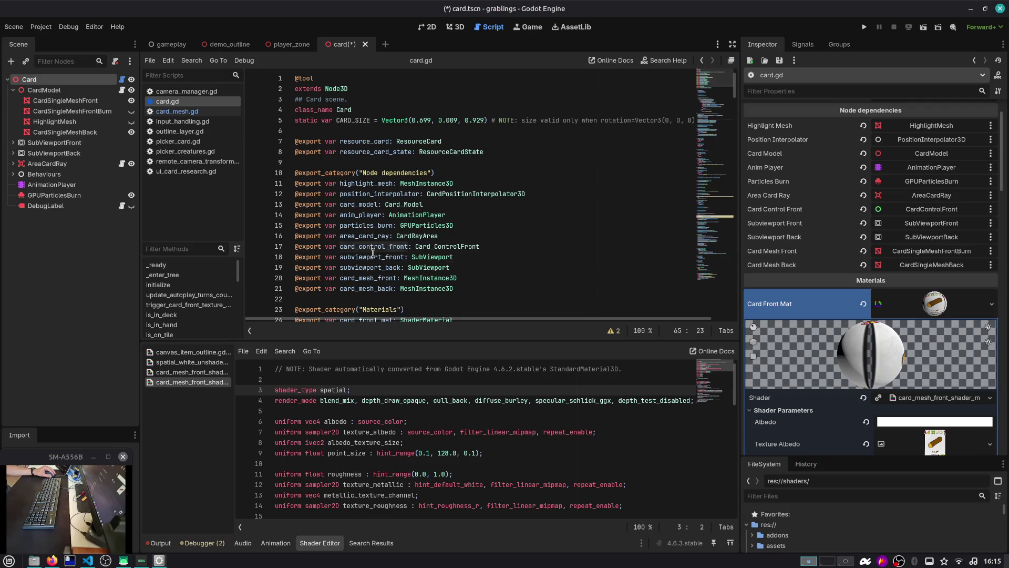
scroll(373, 253, down, 1)
double_click(372, 245)
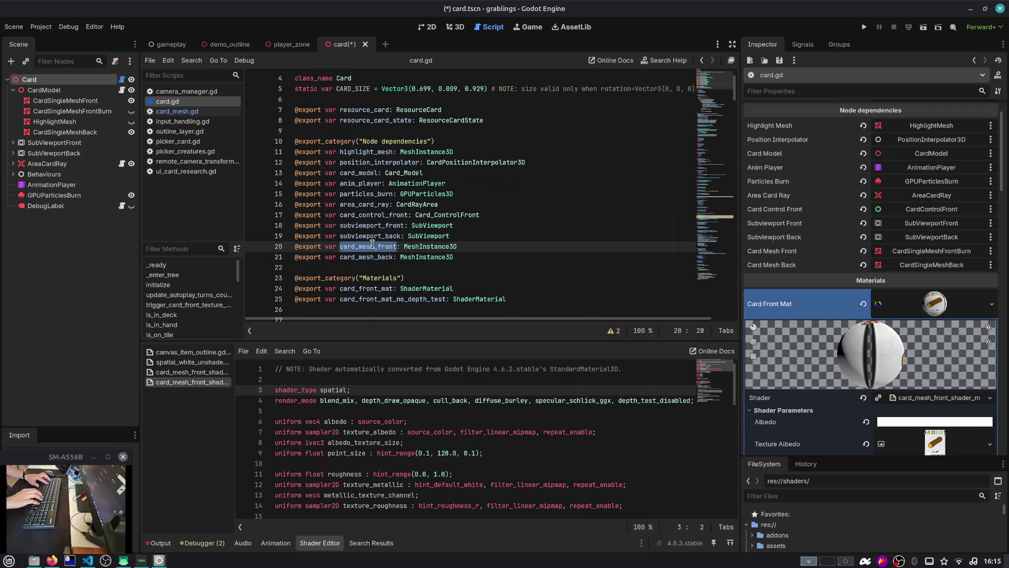
key(ctrl+f)
key(Return)
key(Return)
key(Return)
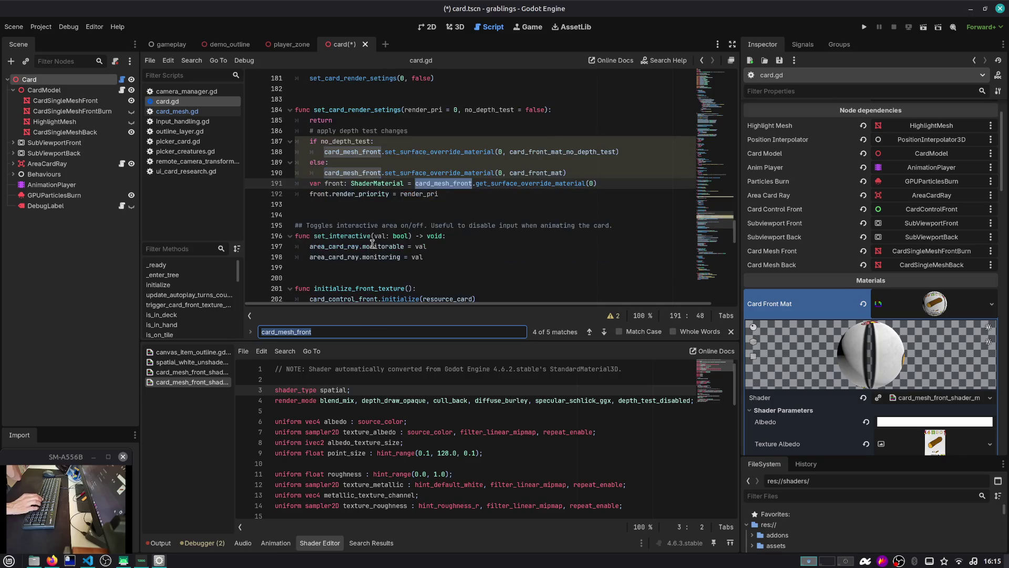
key(Return)
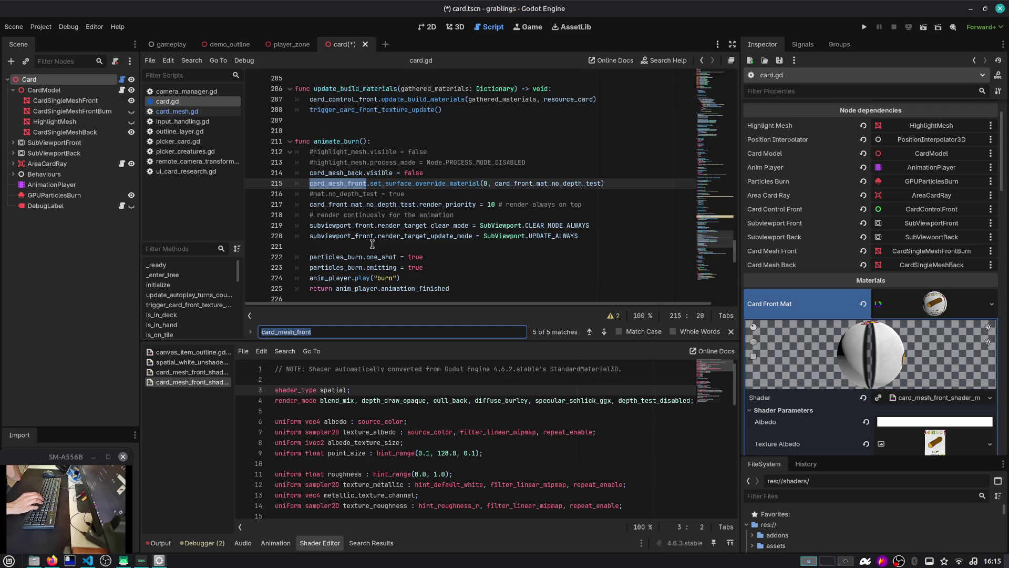
key(Return)
key(Return)
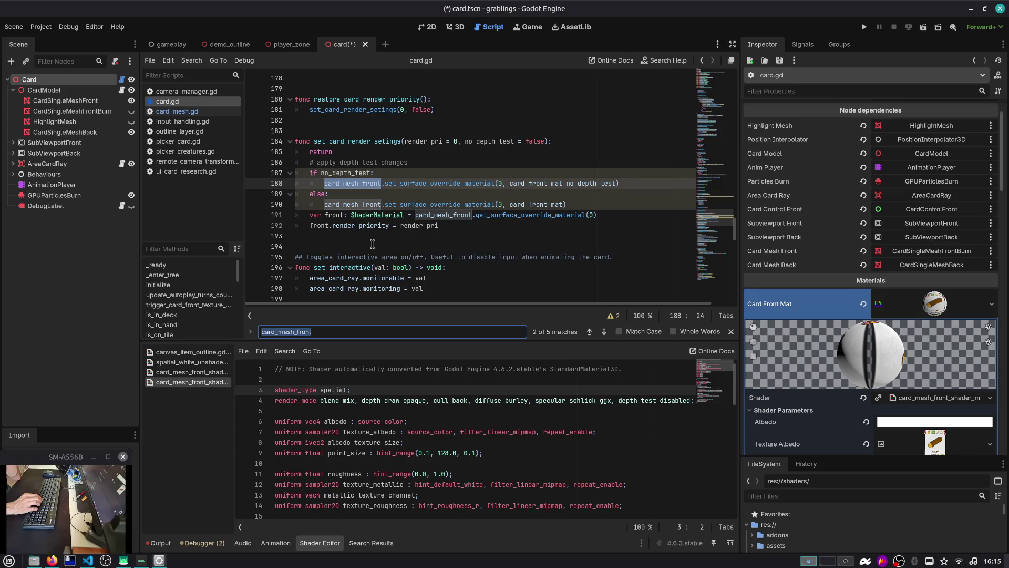
key(Escape)
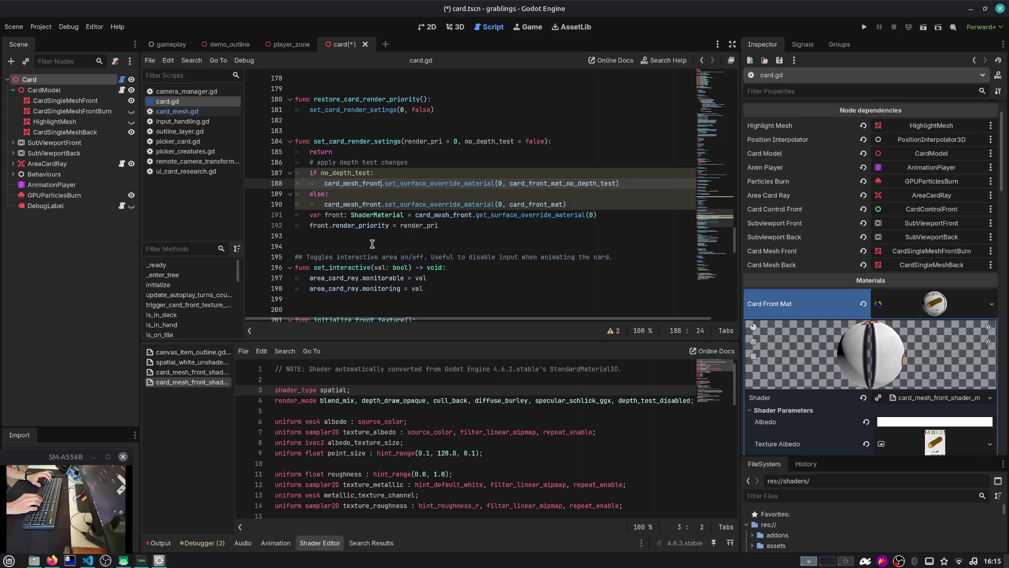
Step: Hide CardSingleMeshBack and view the PROVA card front in the 3D editor
click(128, 143)
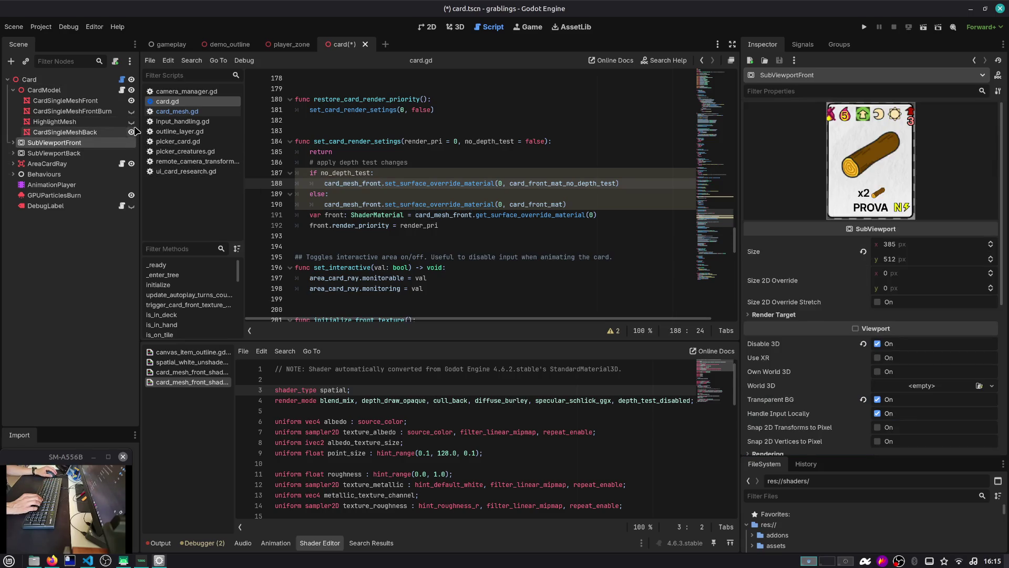
click(131, 132)
click(455, 26)
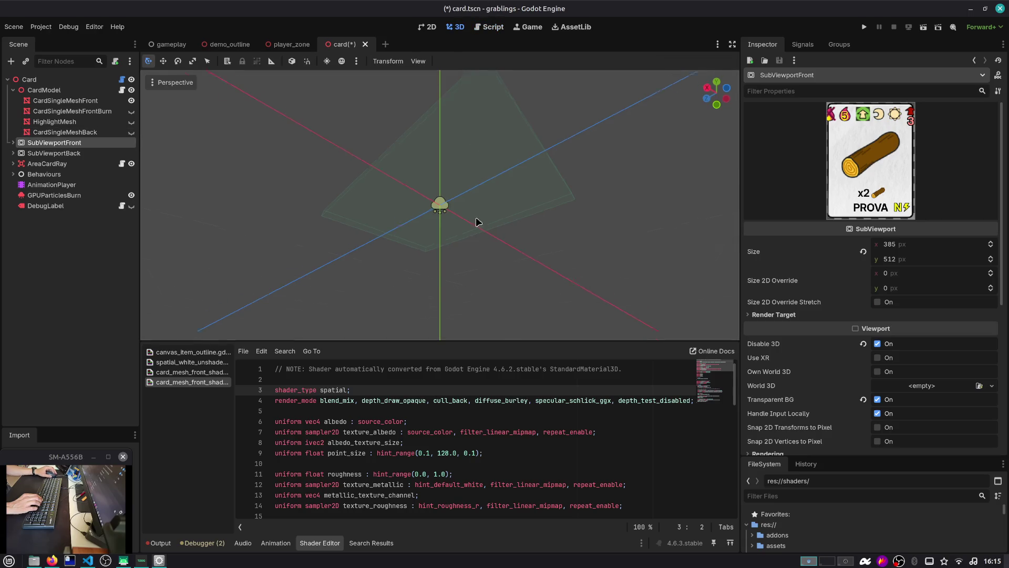
mouse_move(477, 221)
mouse_down()
mouse_move(471, 273)
mouse_move(547, 231)
mouse_move(657, 267)
mouse_up()
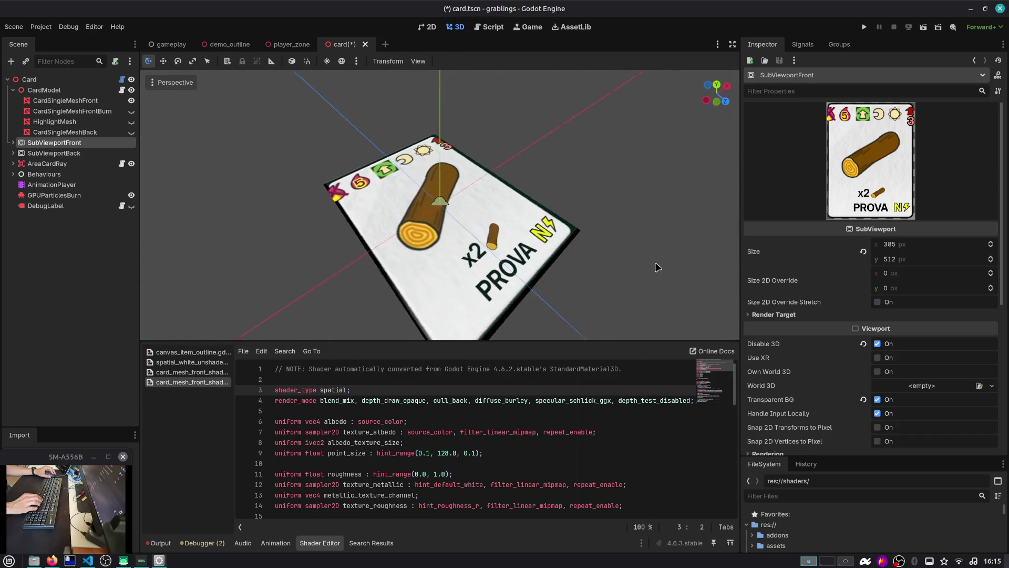
scroll(562, 229, down, 5)
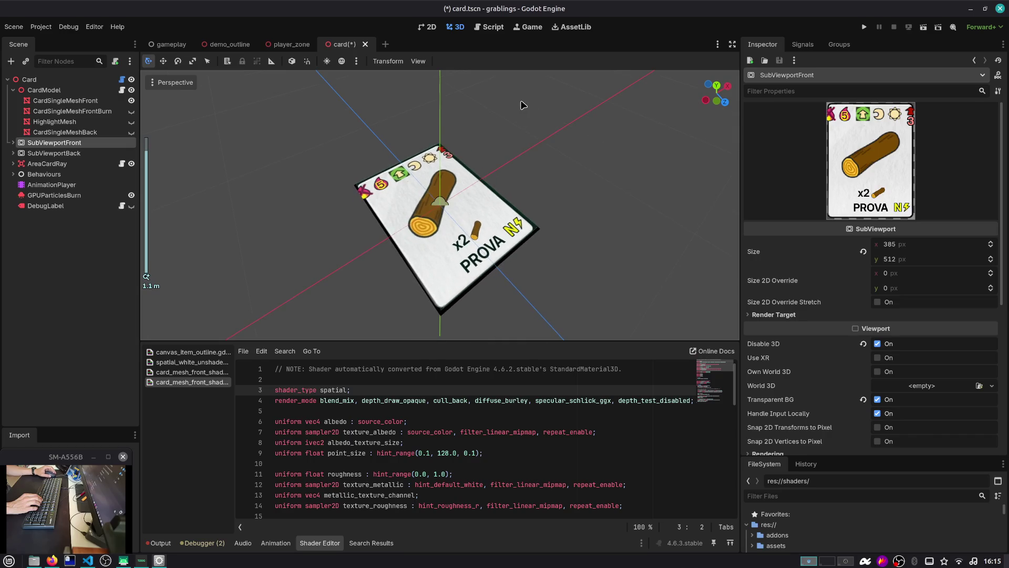
Step: Toggle CardSingleMeshBack's visibility, leaving the dark card back shown over the front
click(126, 133)
click(126, 134)
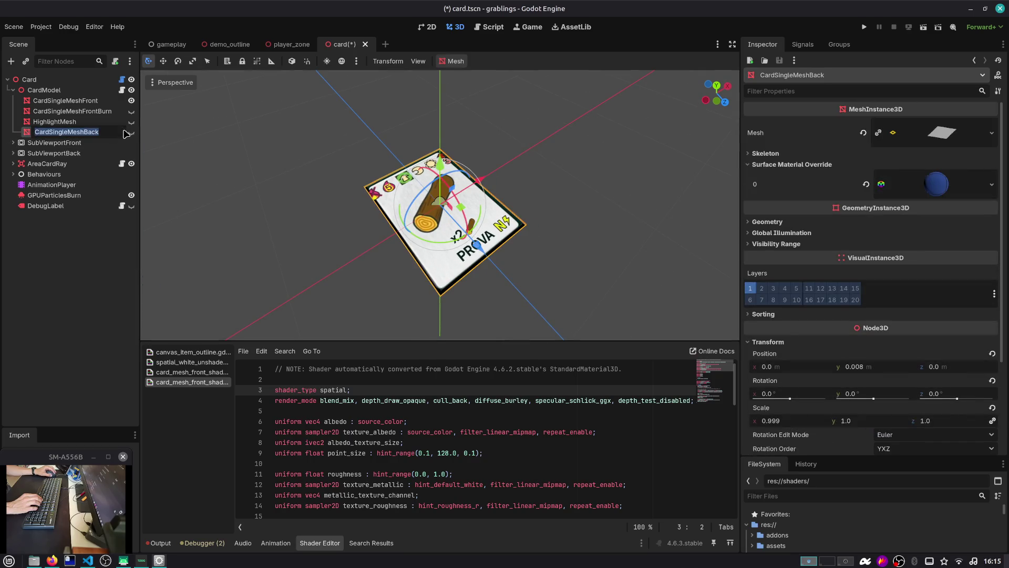
click(132, 132)
click(132, 133)
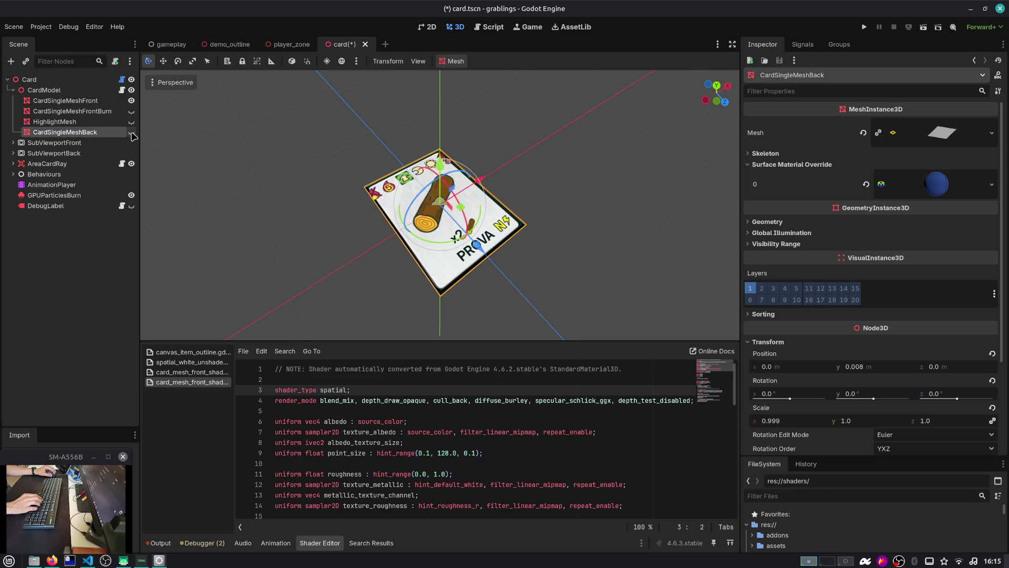
click(131, 133)
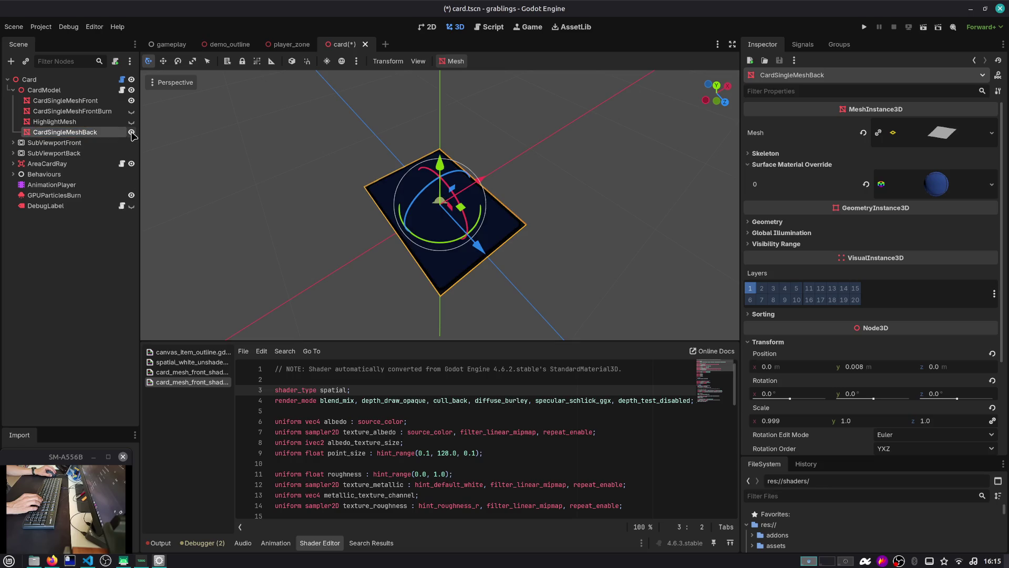
scroll(349, 158, up, 2)
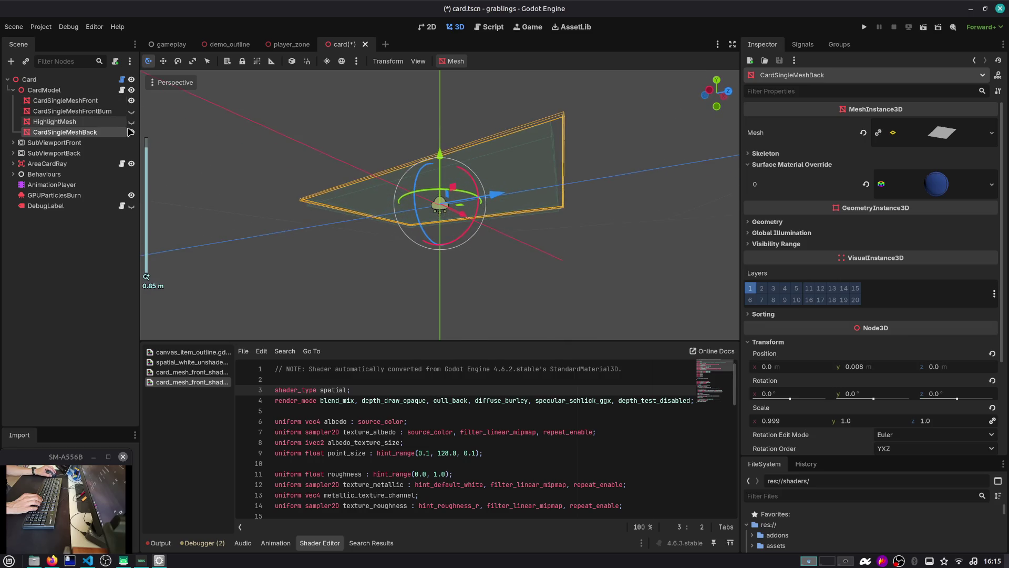
drag(268, 90, 255, 154)
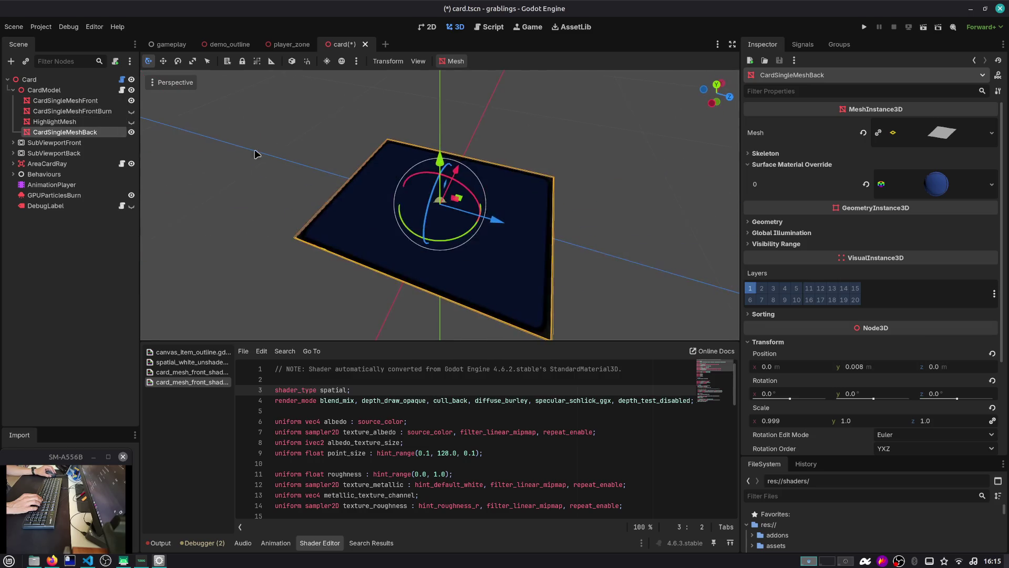
Step: Leave only CardSingleMeshFront visible and bring up its Surface Material Override 0
click(109, 101)
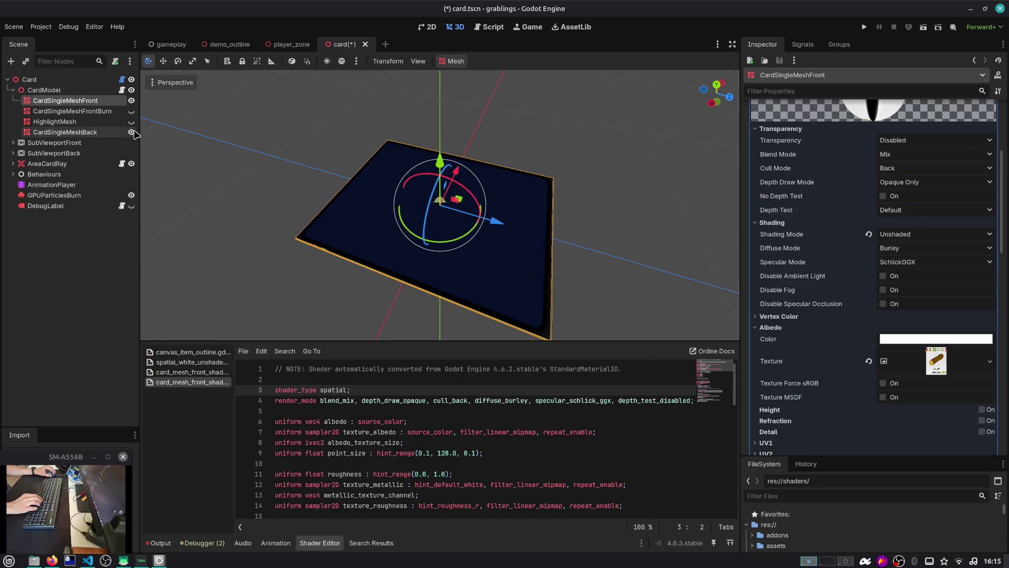
click(132, 131)
click(131, 101)
click(132, 111)
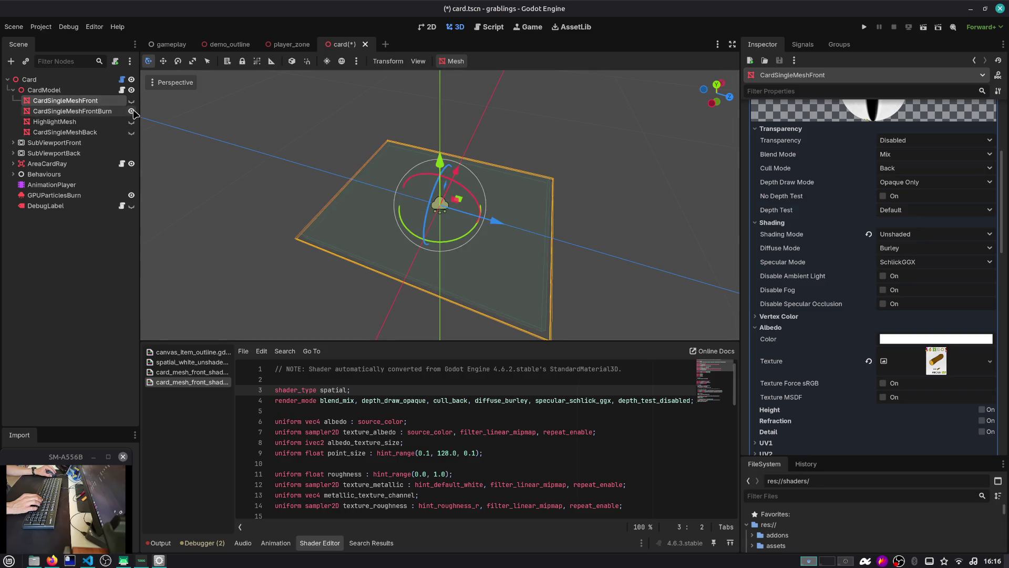
scroll(234, 158, down, 2)
drag(233, 158, 218, 351)
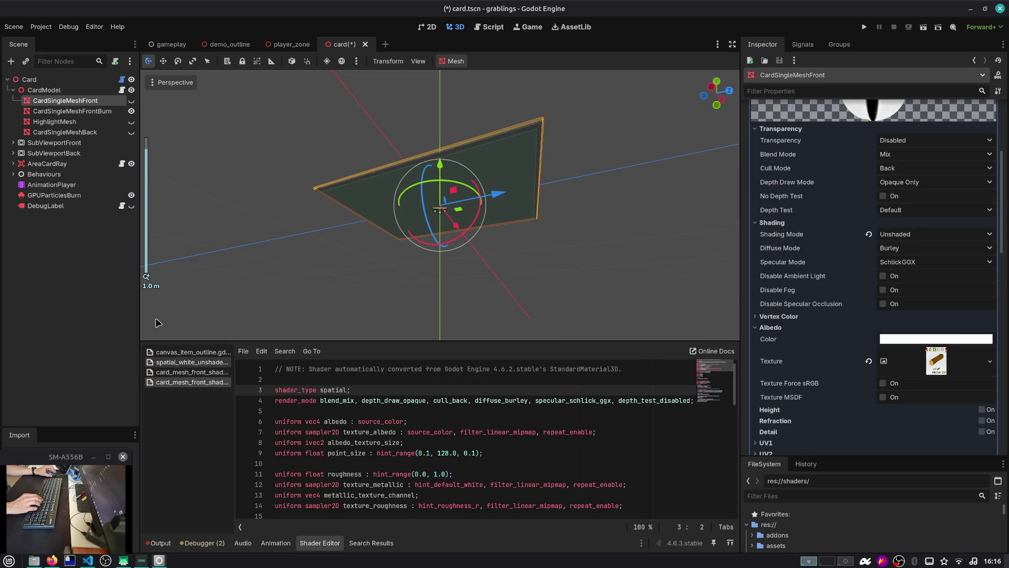
click(131, 111)
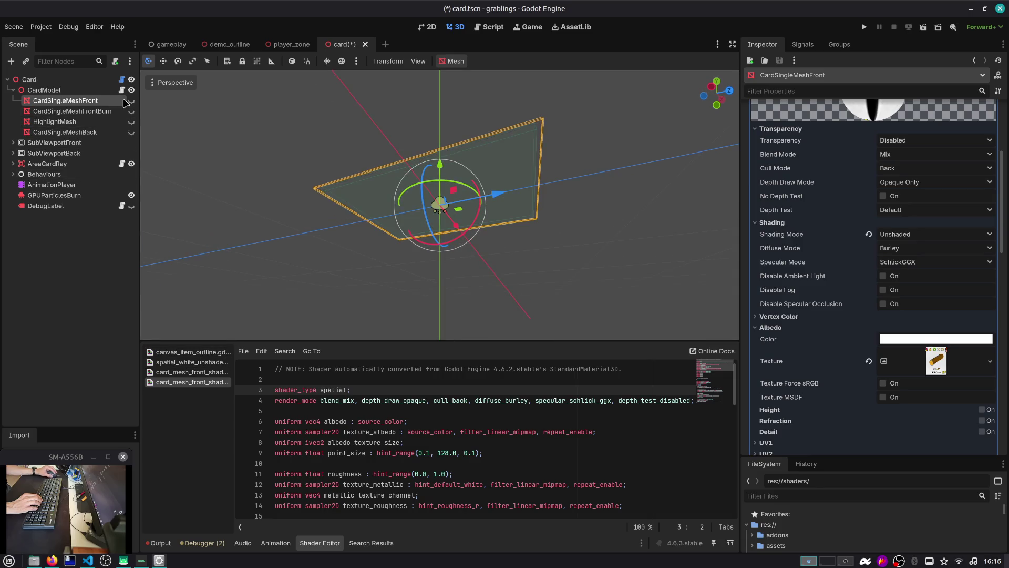
double_click(93, 105)
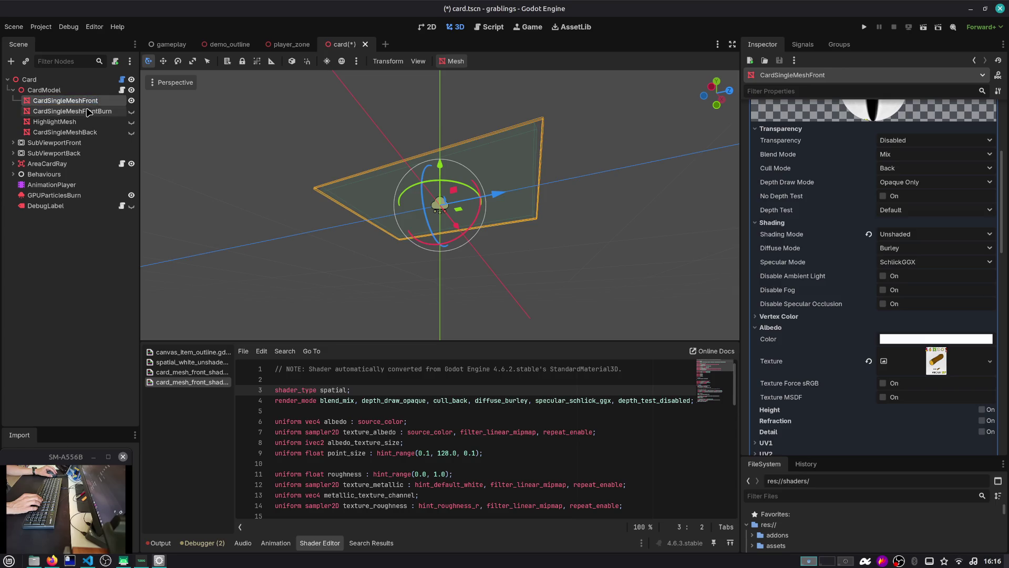
key(Escape)
scroll(958, 137, up, 5)
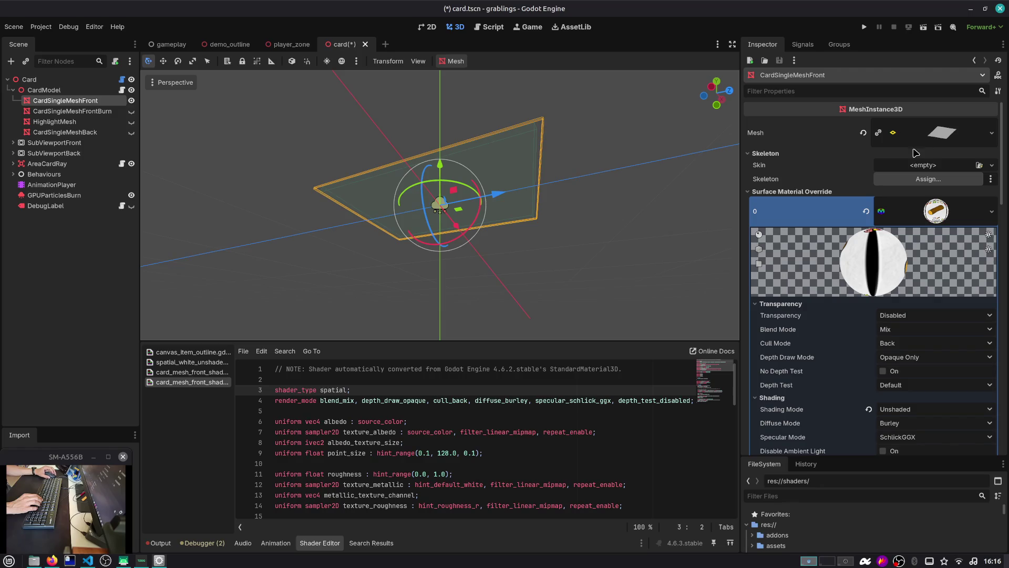
click(936, 211)
click(868, 191)
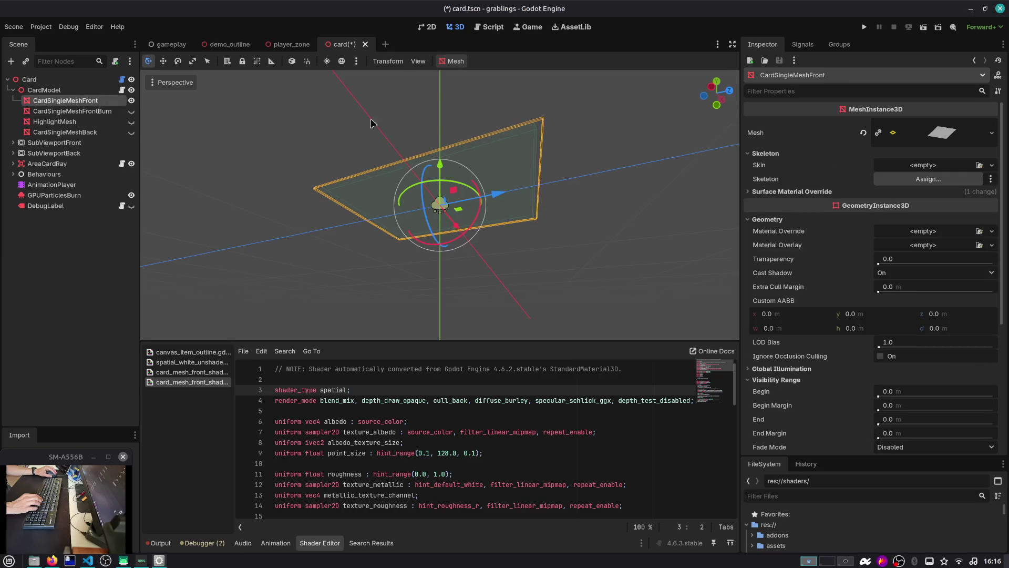
click(95, 111)
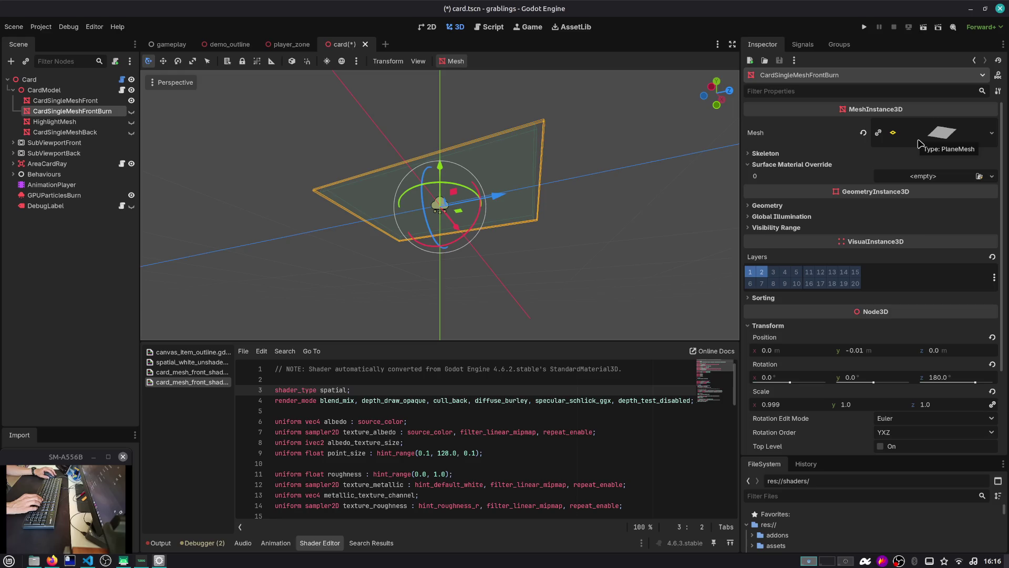
click(66, 101)
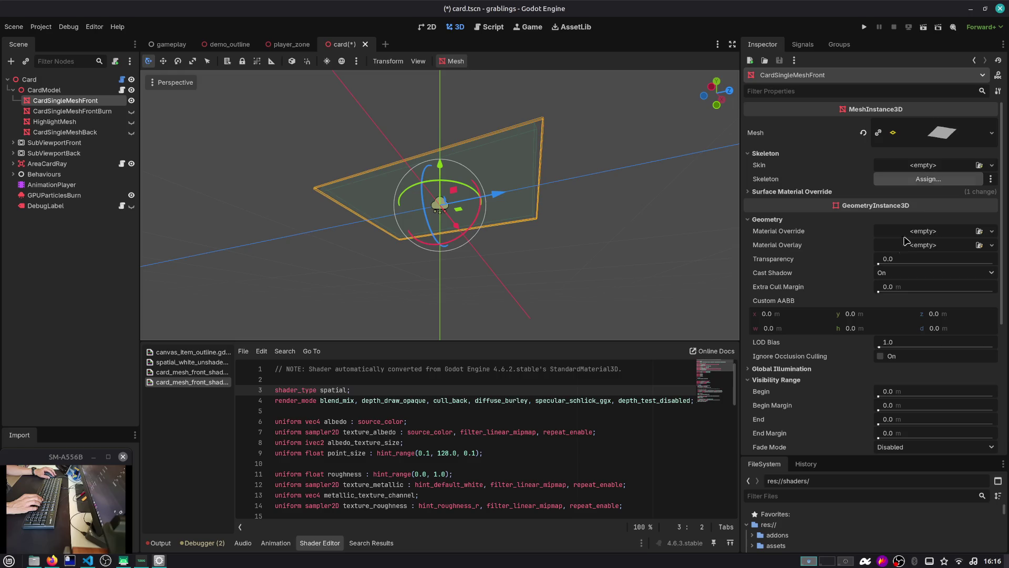
click(893, 191)
click(920, 212)
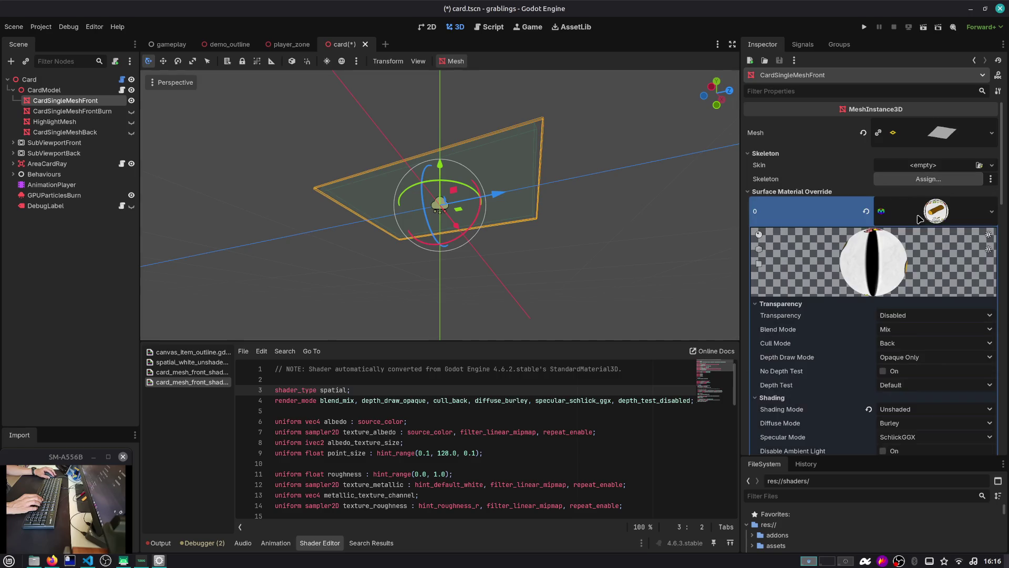
scroll(867, 269, down, 5)
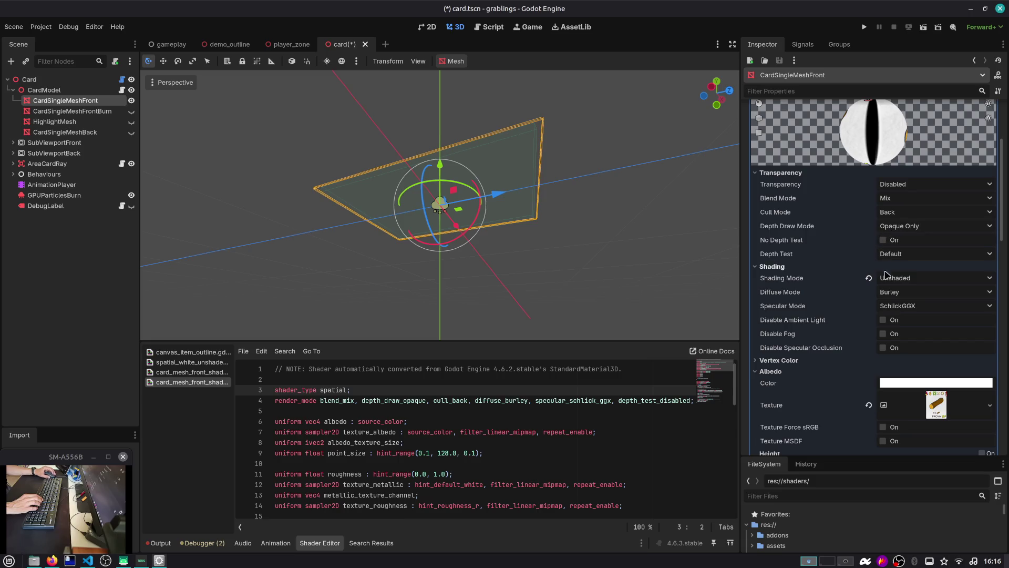
scroll(896, 301, down, 2)
scroll(888, 314, down, 4)
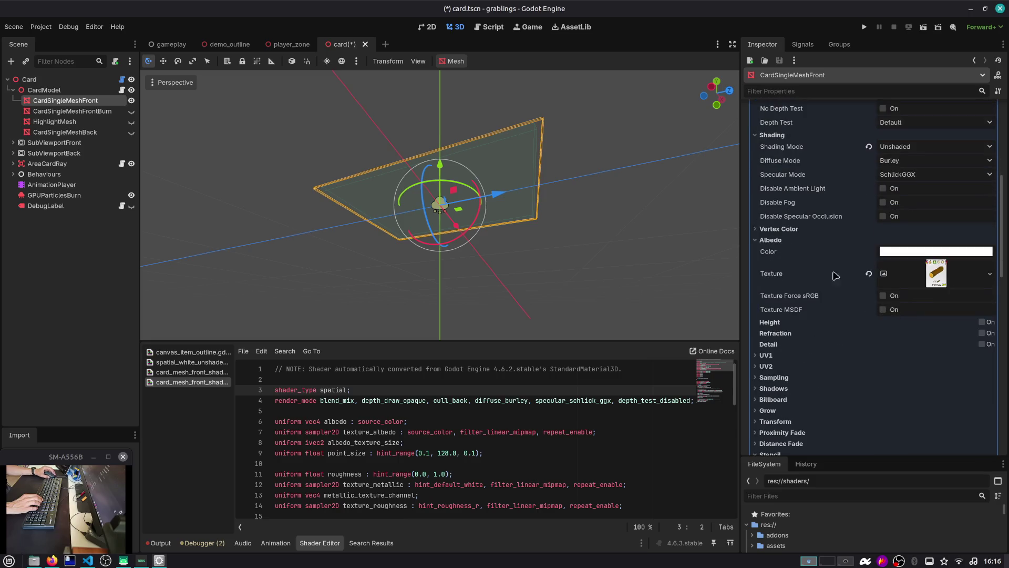
scroll(860, 291, down, 2)
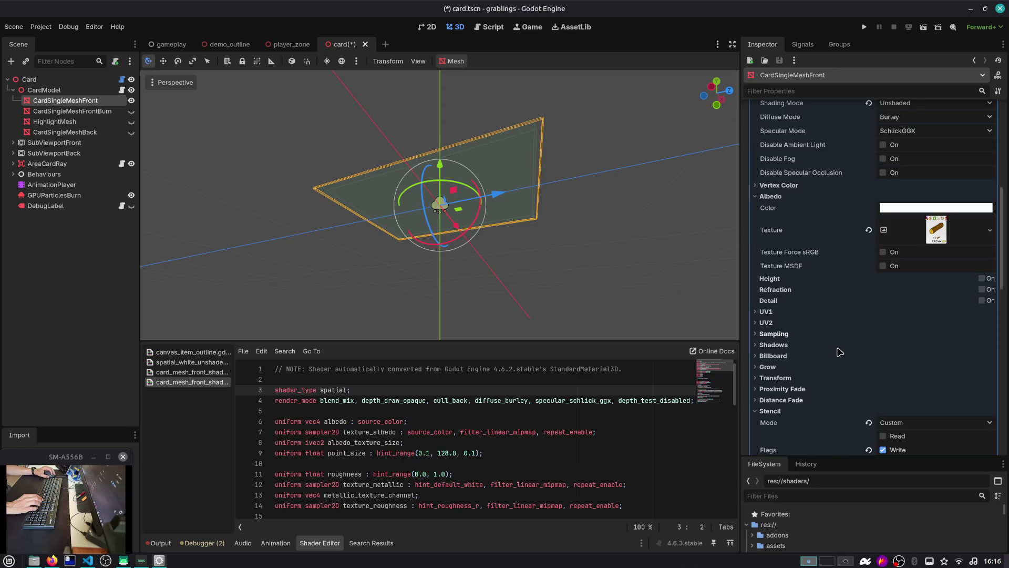
scroll(840, 411, down, 3)
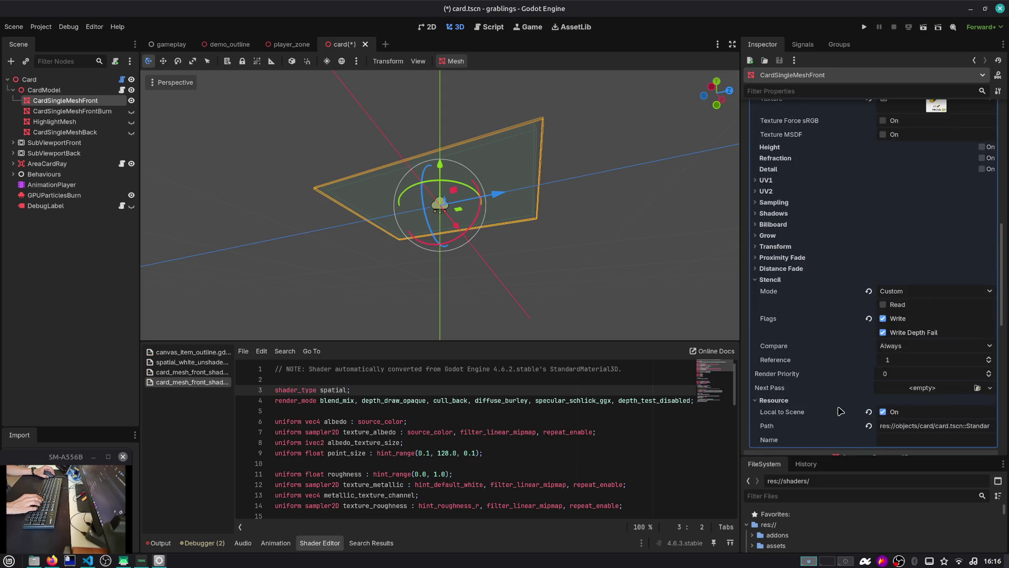
scroll(860, 283, up, 15)
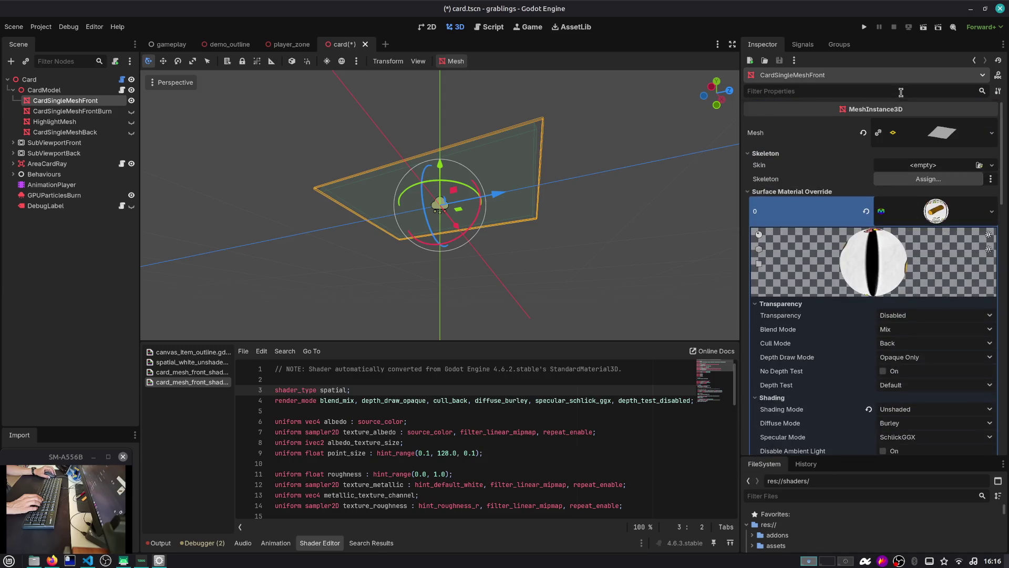
Step: Filter the card front's properties by 'FACE' and browse the material sections
click(869, 91)
text(FACE)
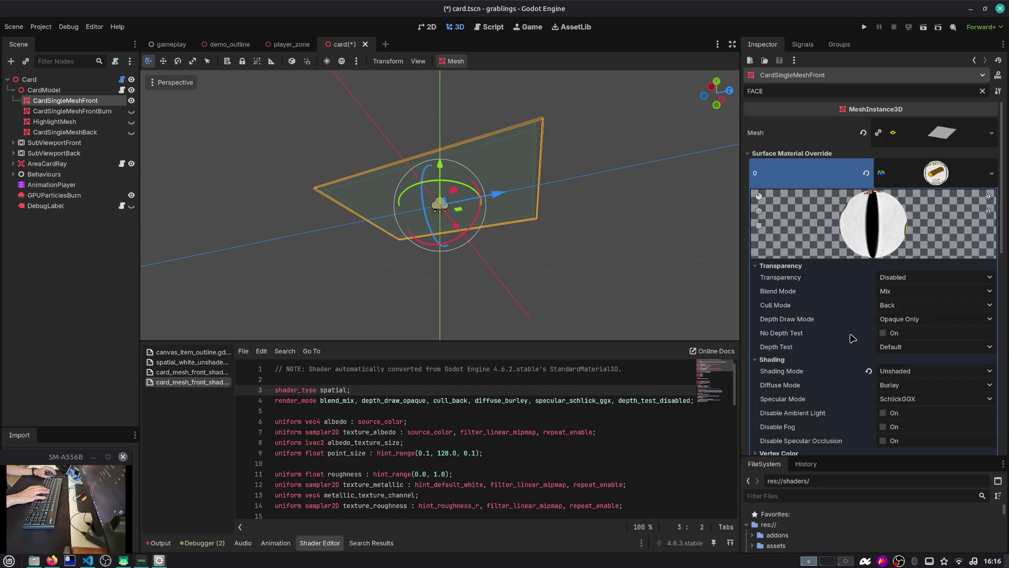
scroll(853, 338, down, 2)
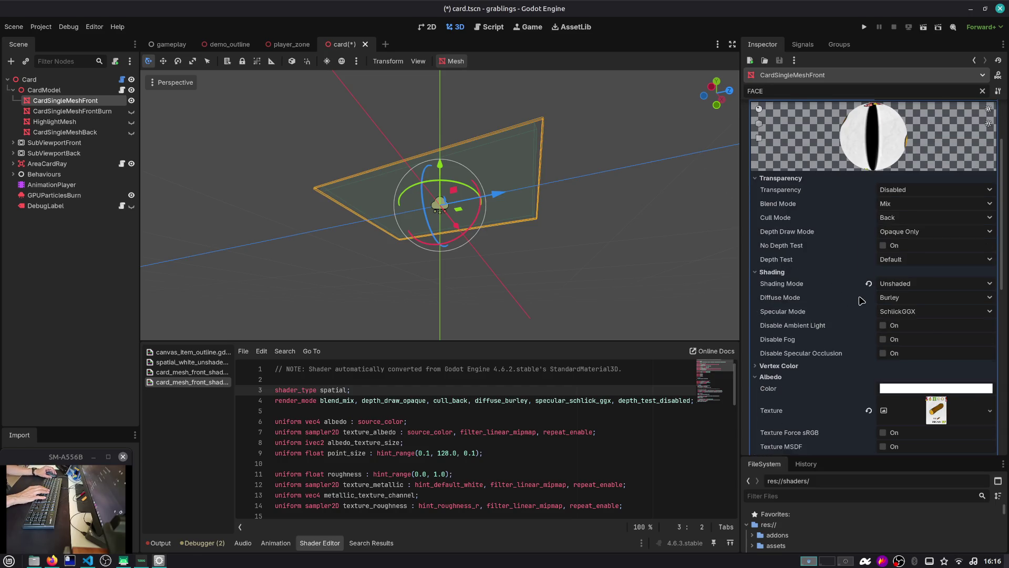
scroll(861, 300, down, 2)
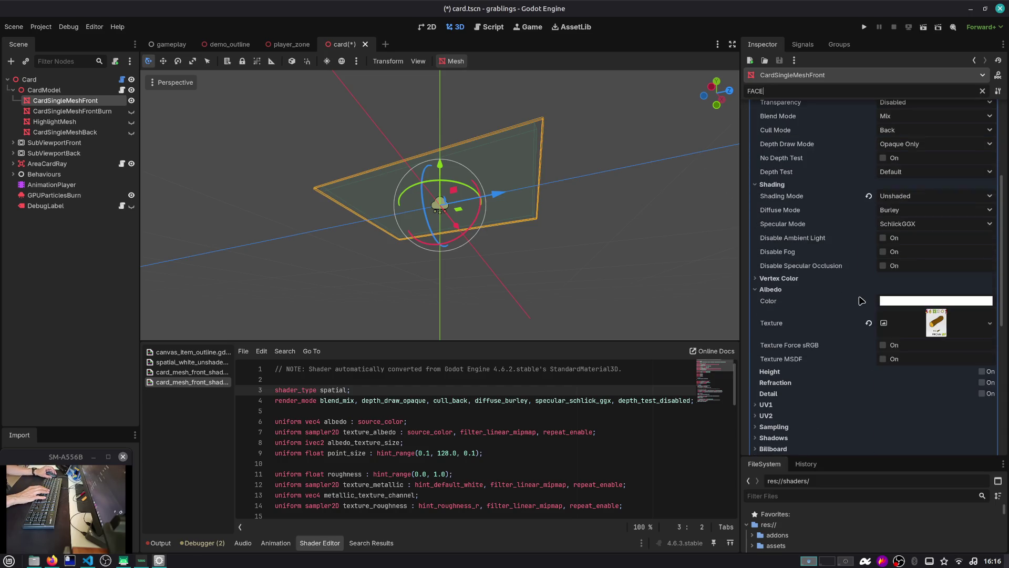
click(799, 279)
click(799, 279)
click(797, 289)
scroll(809, 311, down, 1)
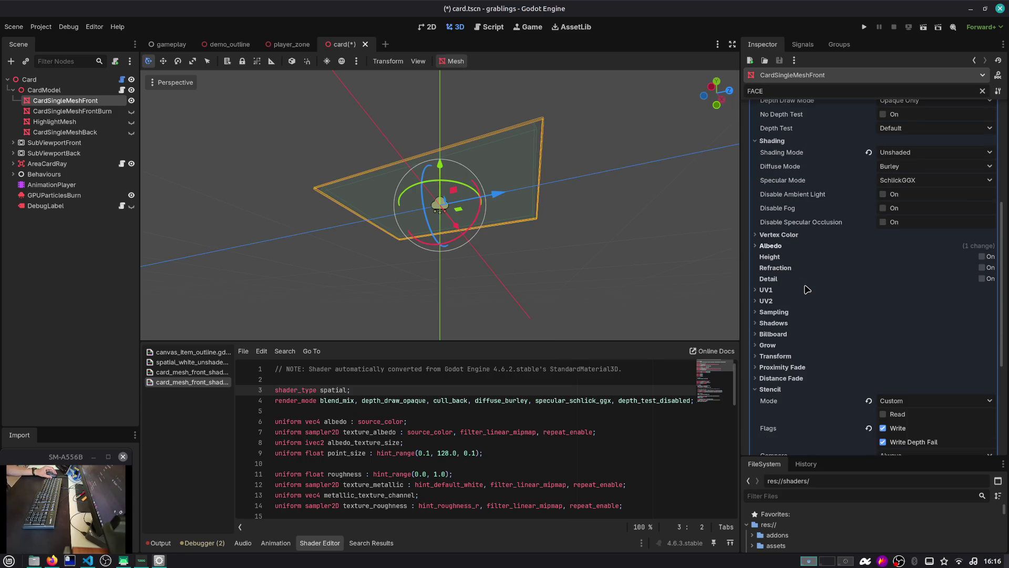
click(807, 359)
click(807, 360)
click(807, 368)
click(807, 369)
Step: Keep the card front material's Cull Mode at Back and orbit around the card
scroll(817, 379, down, 1)
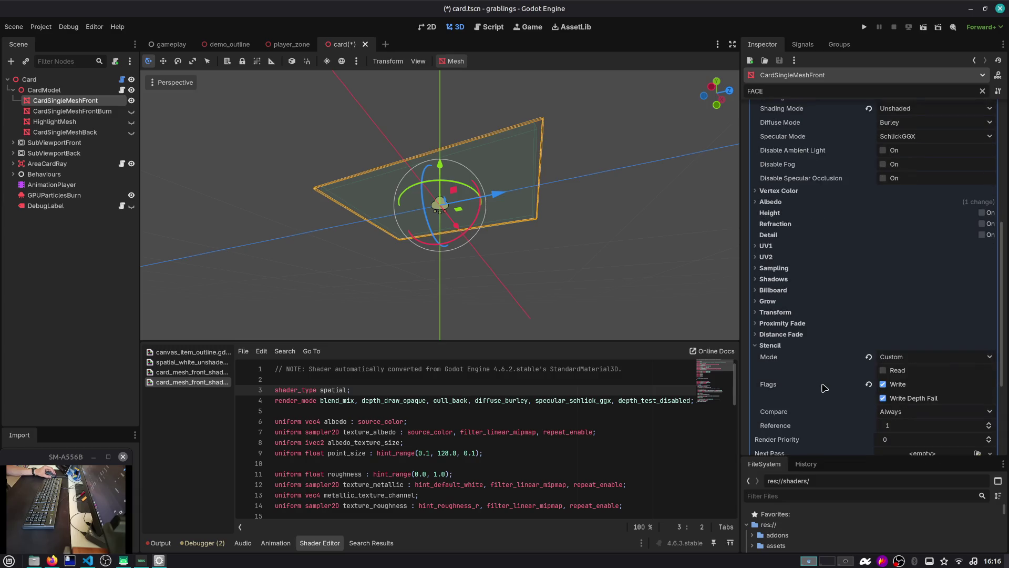
scroll(830, 390, down, 1)
scroll(835, 391, down, 1)
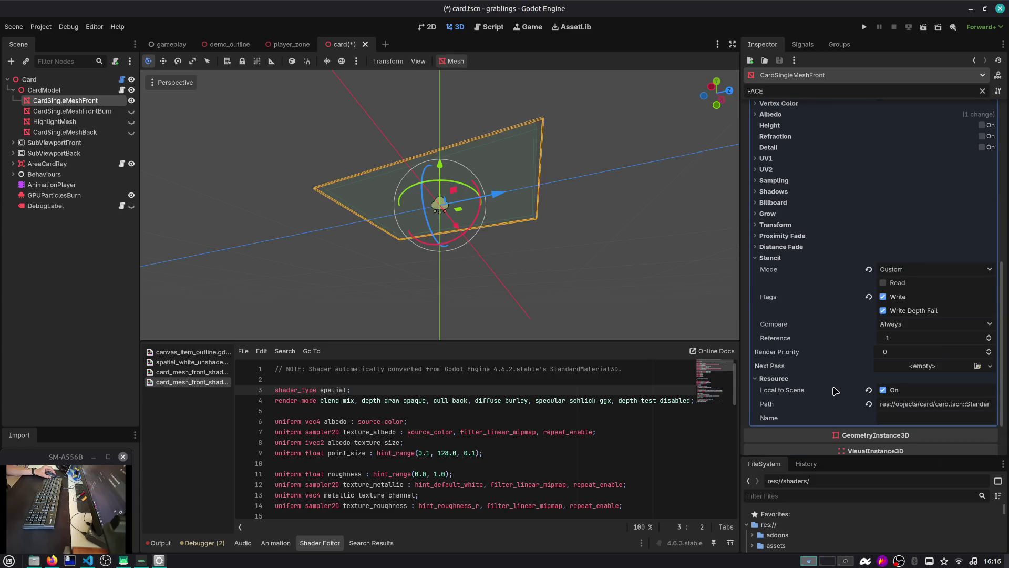
scroll(835, 390, up, 8)
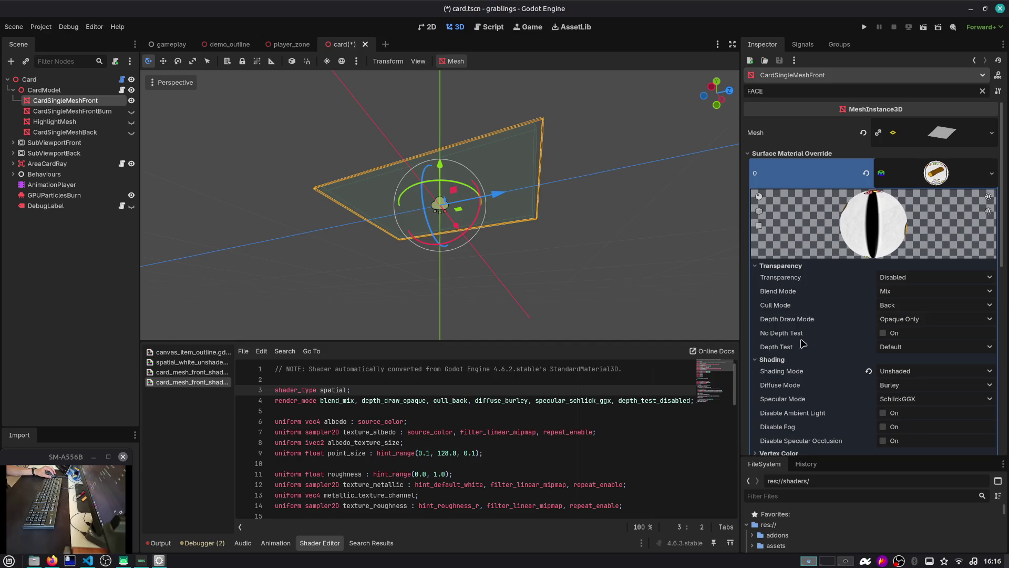
click(894, 310)
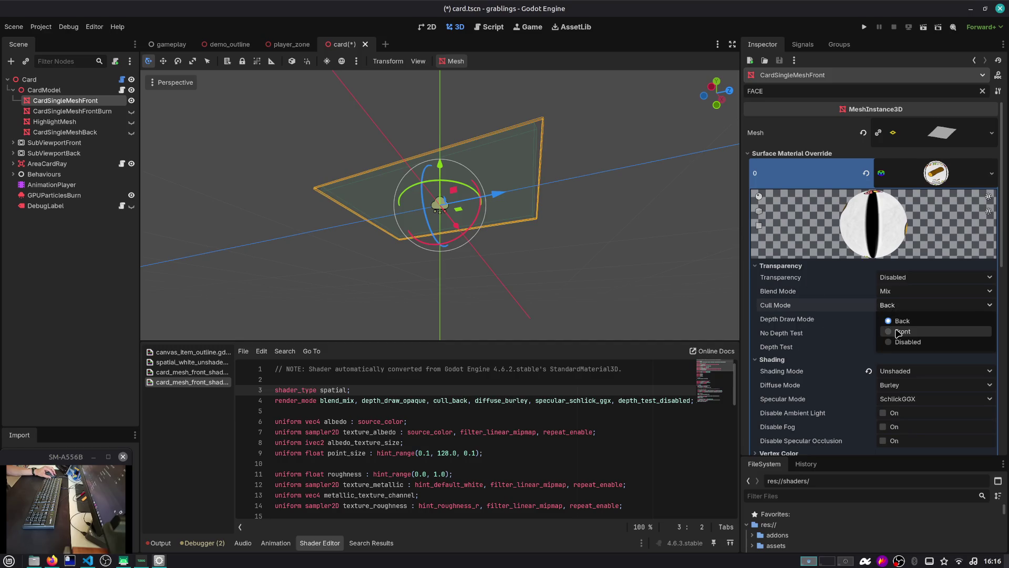
click(897, 332)
mouse_move(657, 263)
mouse_down()
mouse_move(581, 252)
mouse_move(473, 311)
mouse_move(431, 284)
mouse_move(457, 286)
mouse_up()
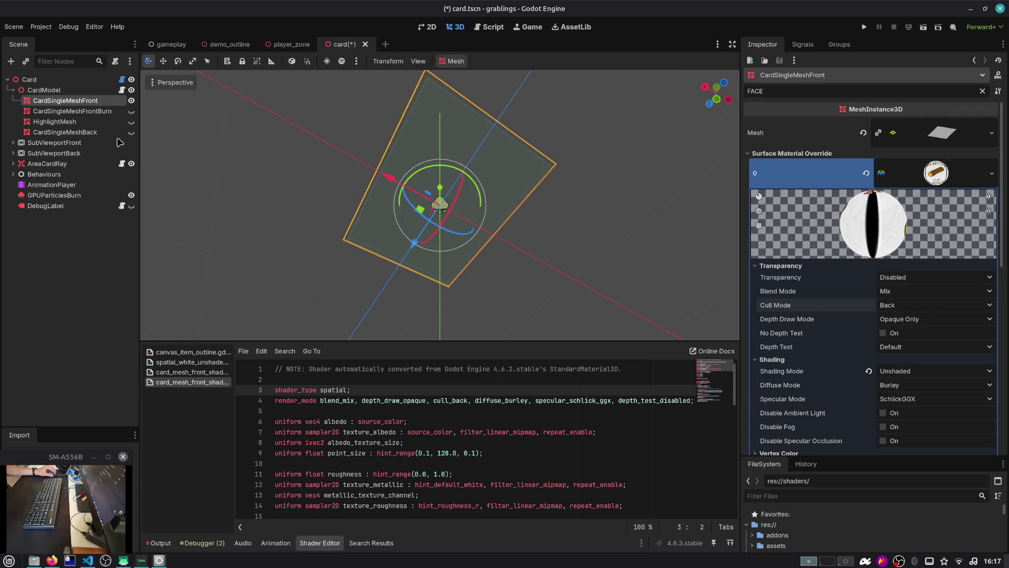
Step: Clear the FACE filter and expand CardSingleMeshFront's Node3D Transform section
click(933, 134)
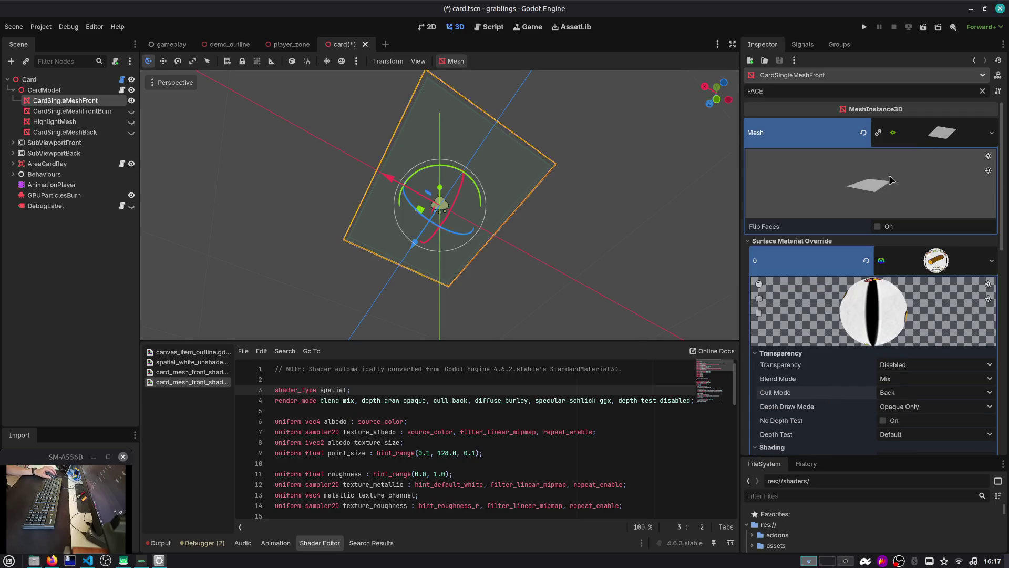
click(768, 240)
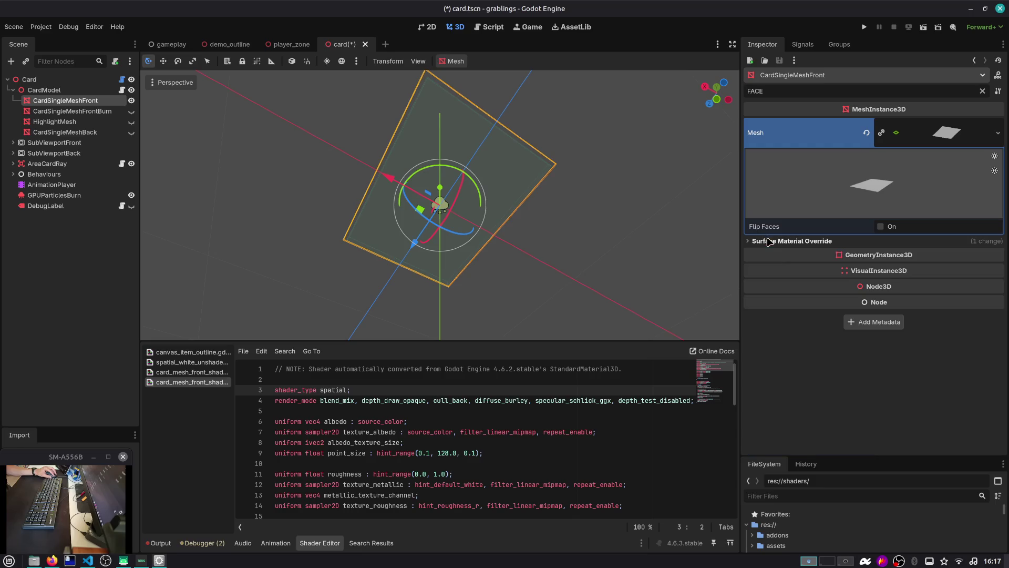
click(982, 91)
click(892, 124)
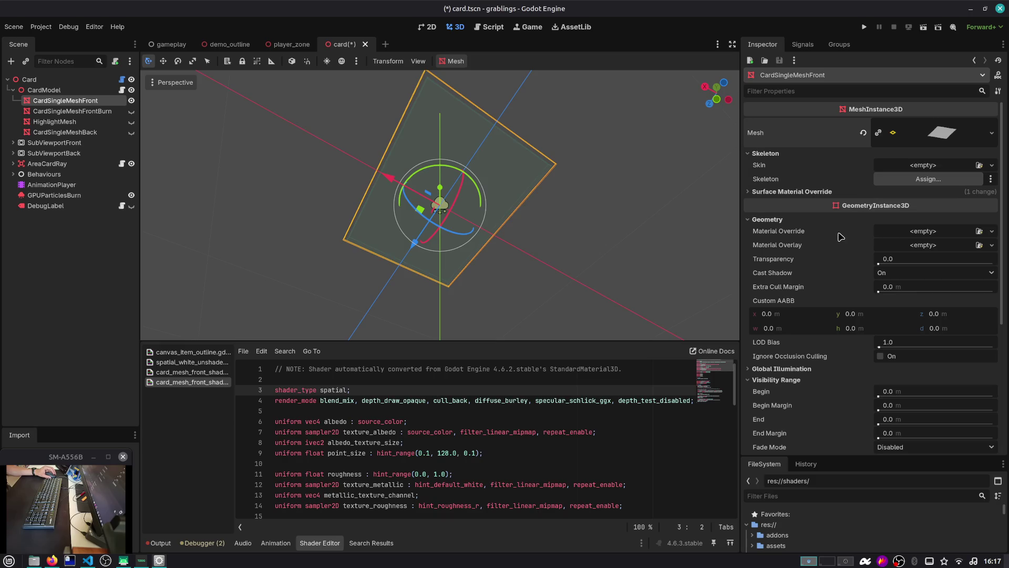
click(782, 218)
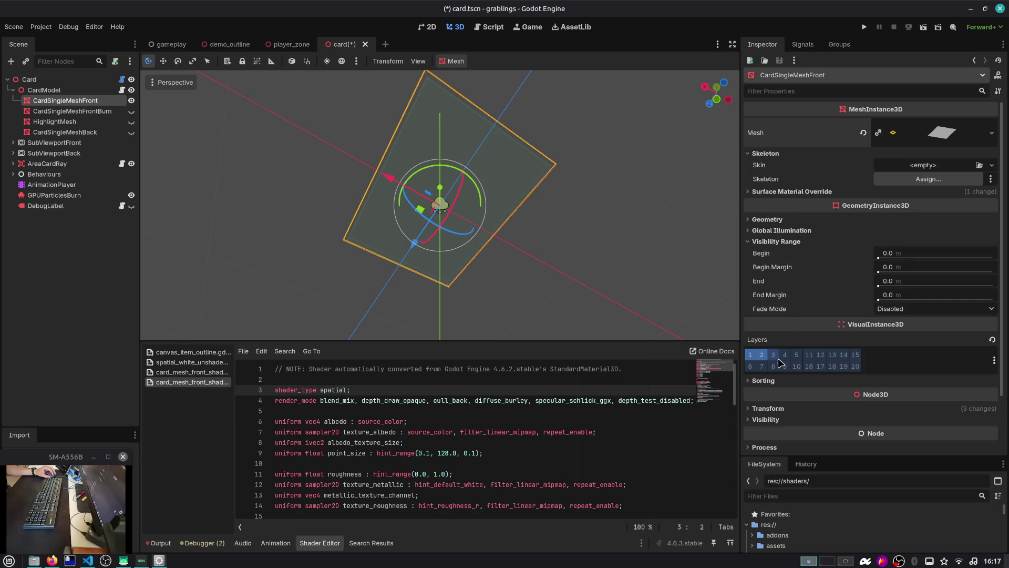
click(815, 407)
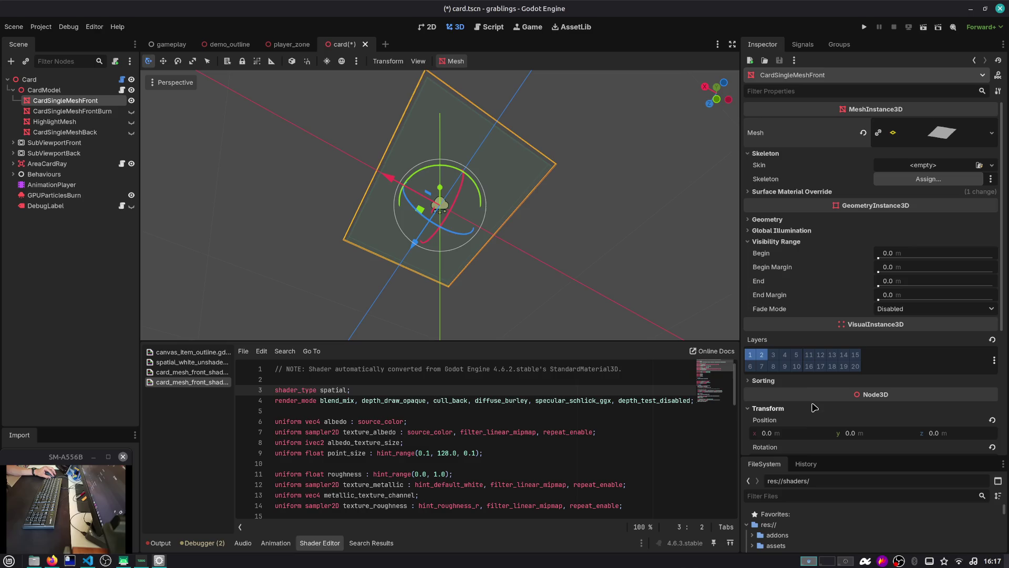
scroll(829, 432, down, 2)
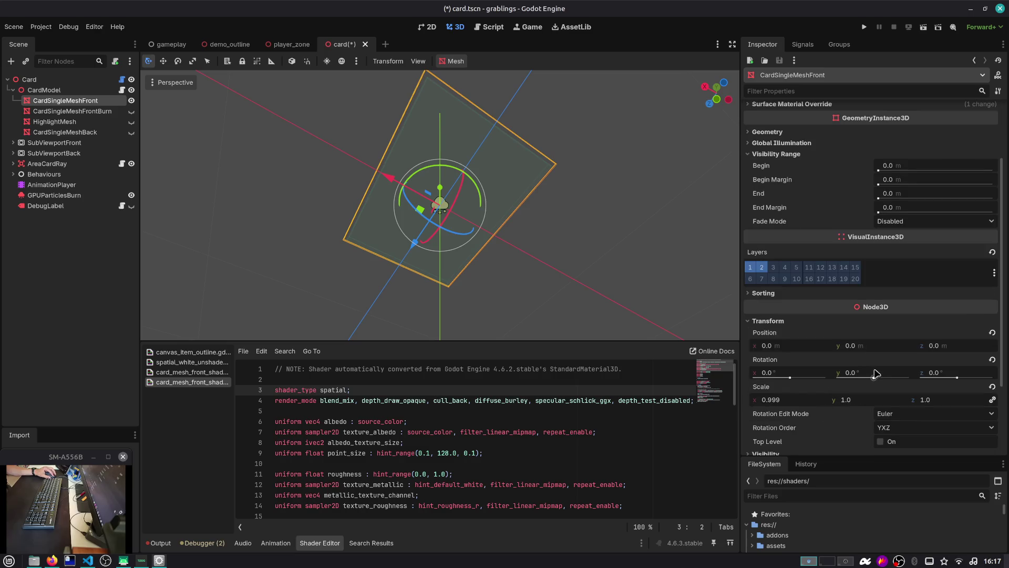
Step: Reset the scale to 1, set Rotation Z to 180, then save and run with F5
click(992, 387)
click(946, 377)
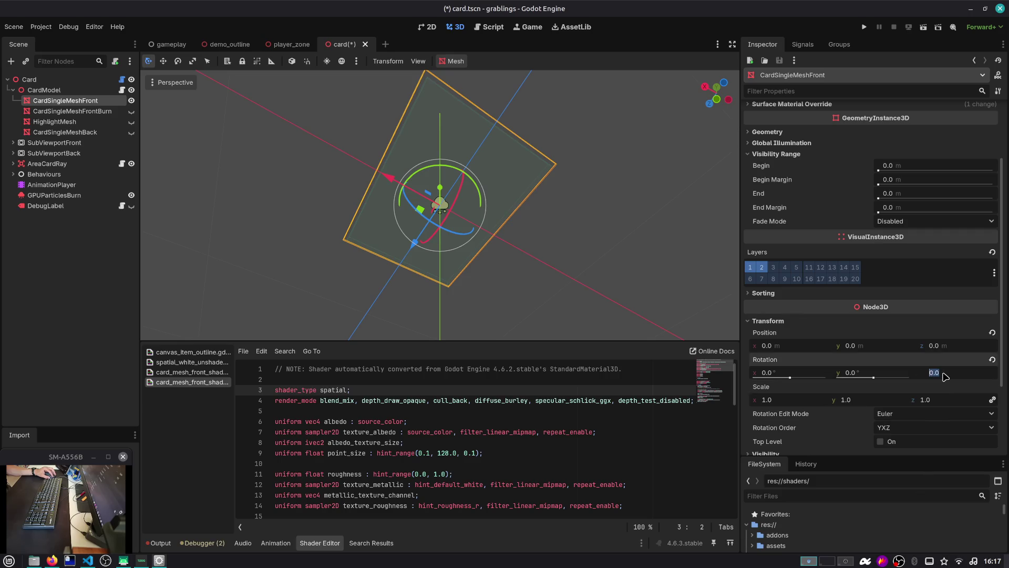
text(180)
key(Return)
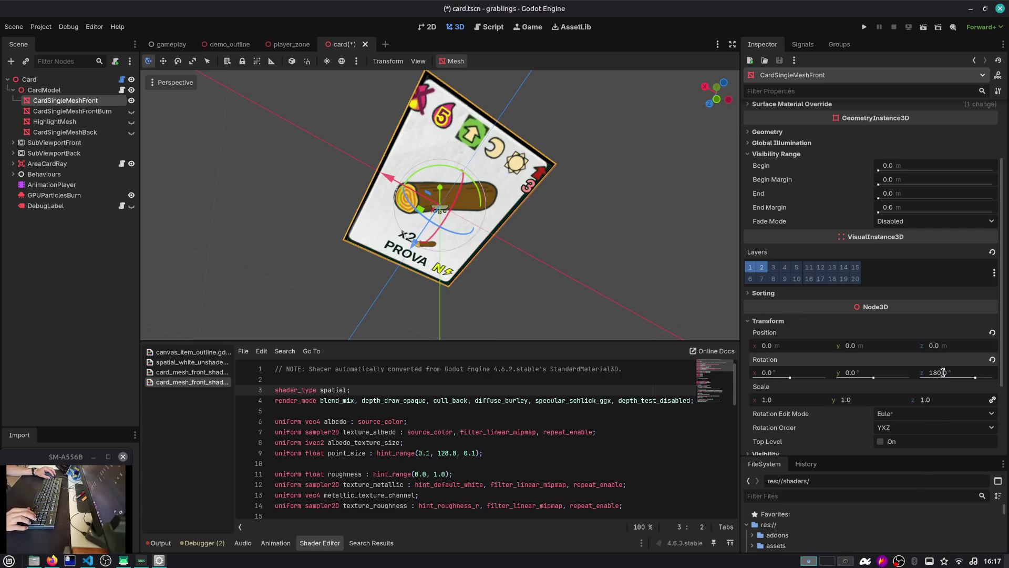
key(F5)
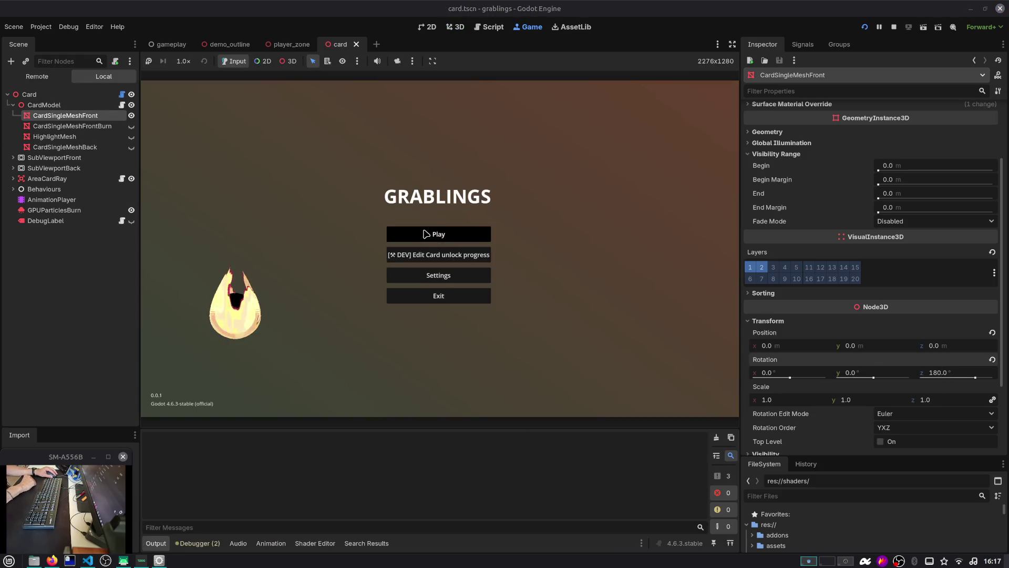
Step: Play from Slot 1, drop the berry card onto the campfire, then stop the game
click(426, 234)
click(426, 234)
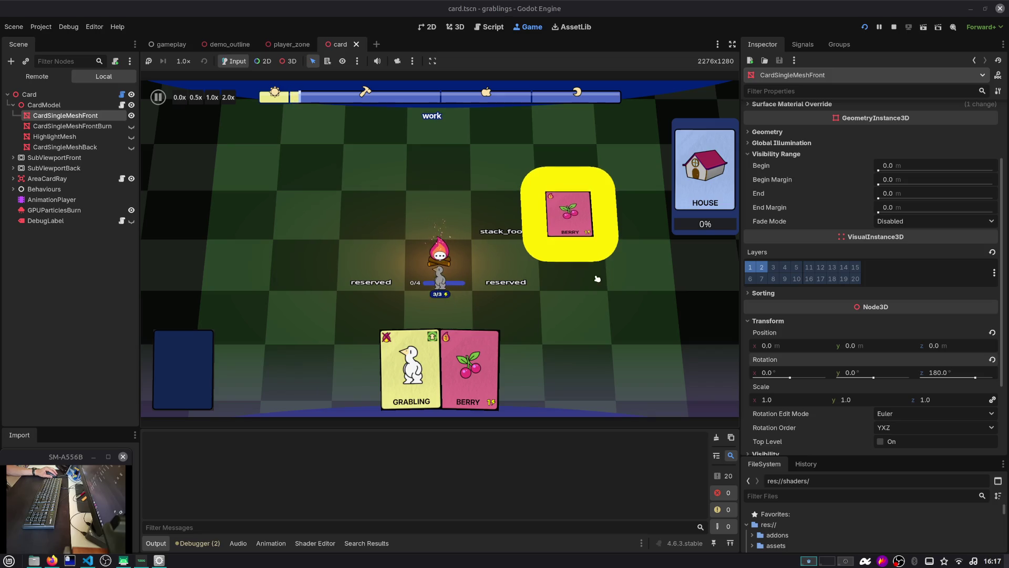
mouse_move(571, 280)
mouse_down()
mouse_move(546, 339)
mouse_move(568, 214)
mouse_up()
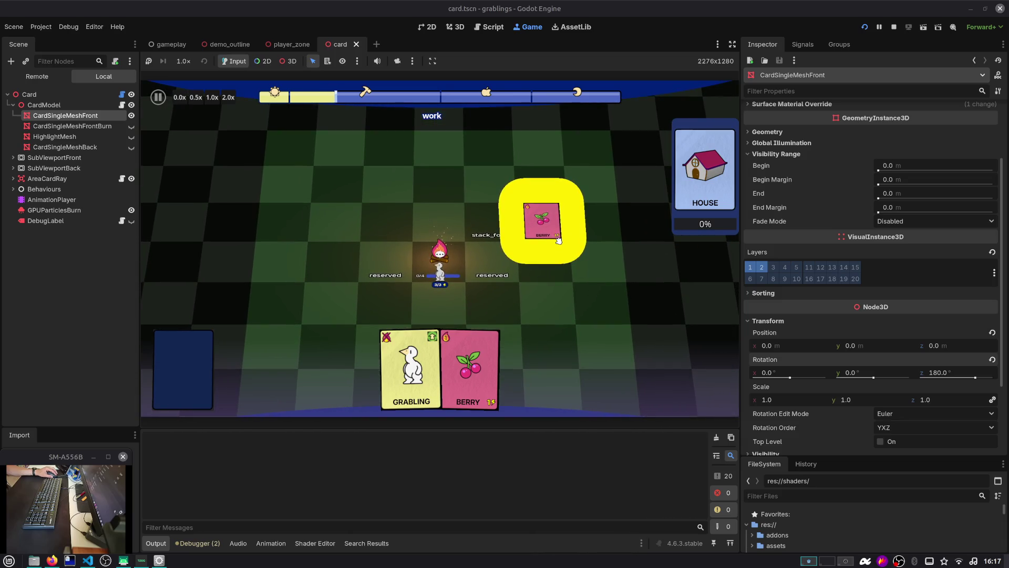
mouse_move(558, 237)
mouse_down()
mouse_move(411, 278)
mouse_move(434, 264)
mouse_up()
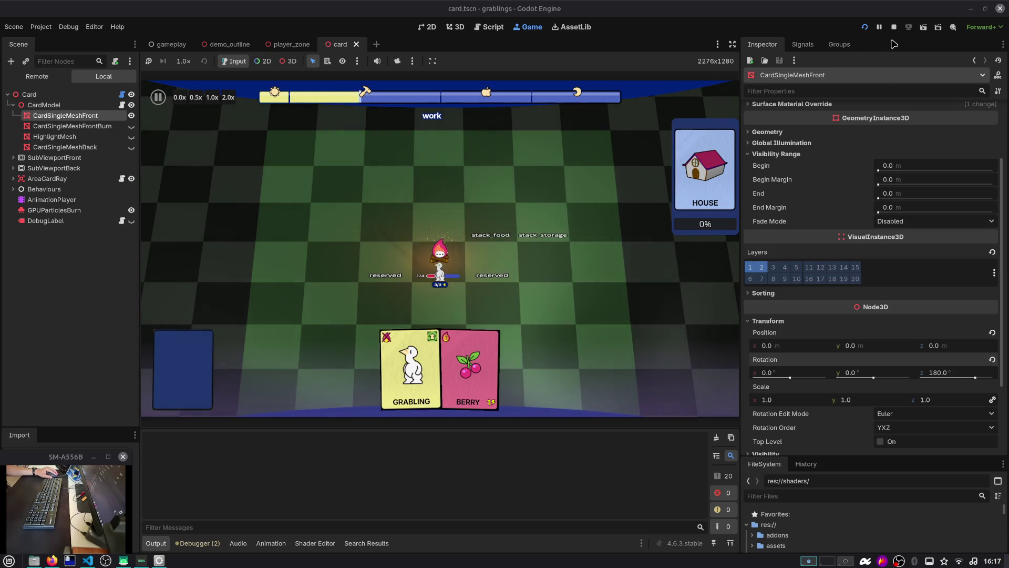
click(893, 27)
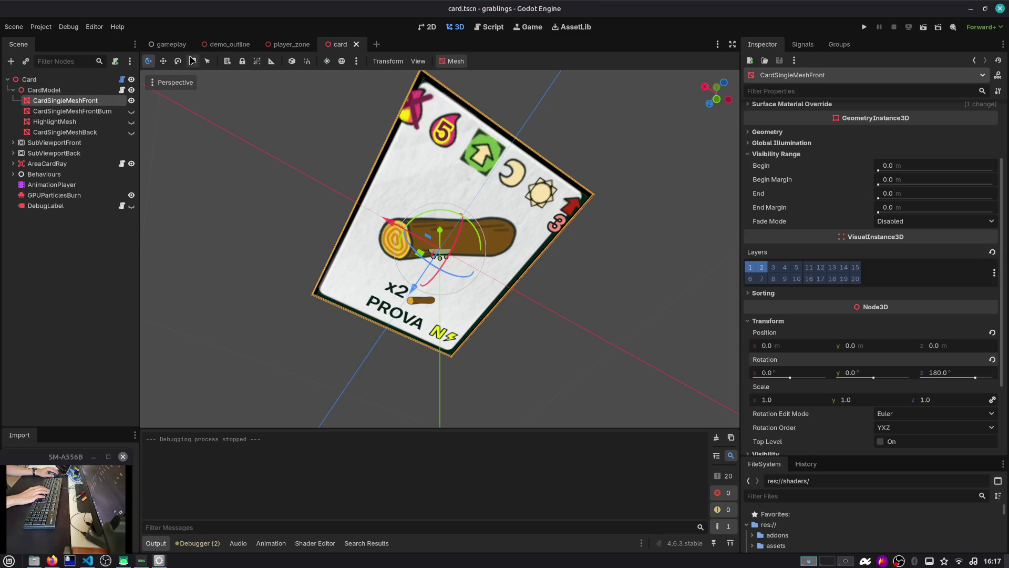
Step: Change CameraMainOutline's stencil outline effect Thickness to 16, then save and go back to the card scene
click(172, 44)
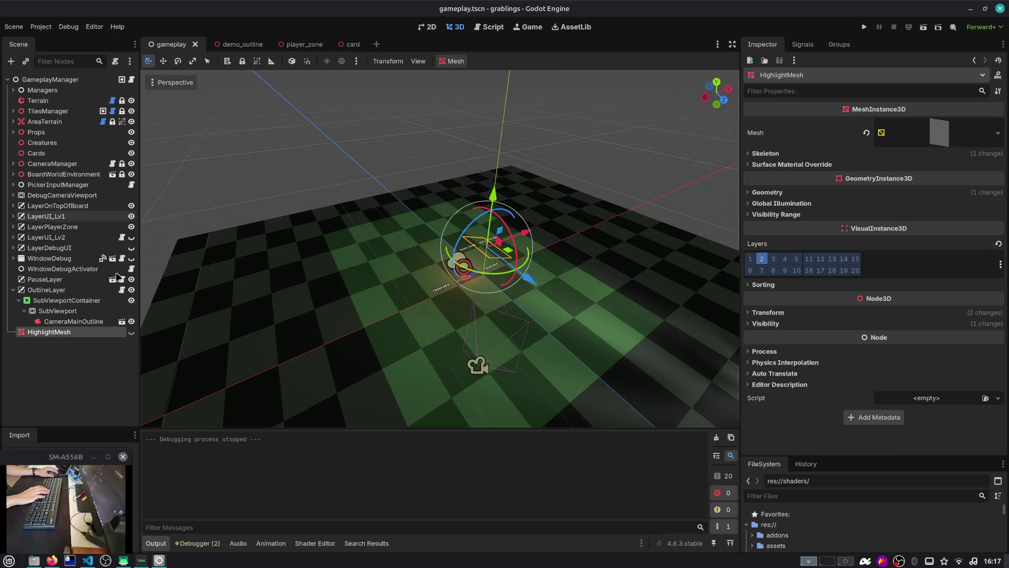
click(110, 324)
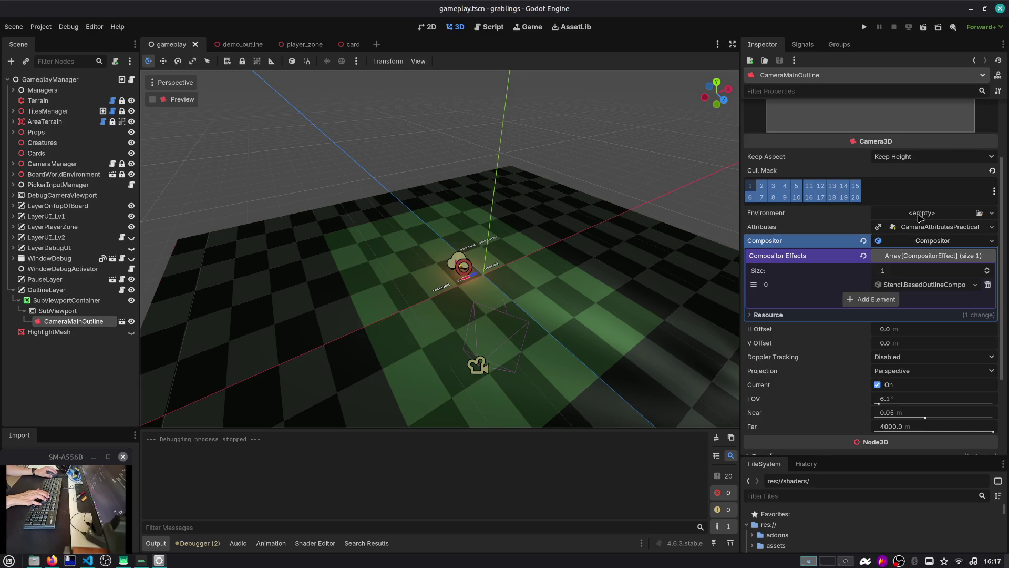
click(921, 284)
click(924, 315)
text(16)
key(Return)
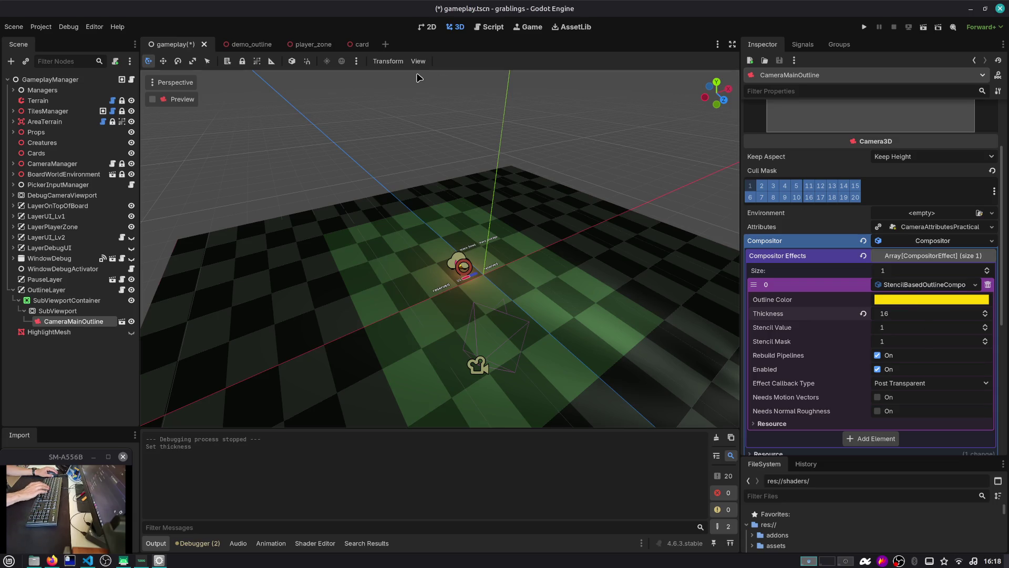
key(ctrl+s)
click(352, 43)
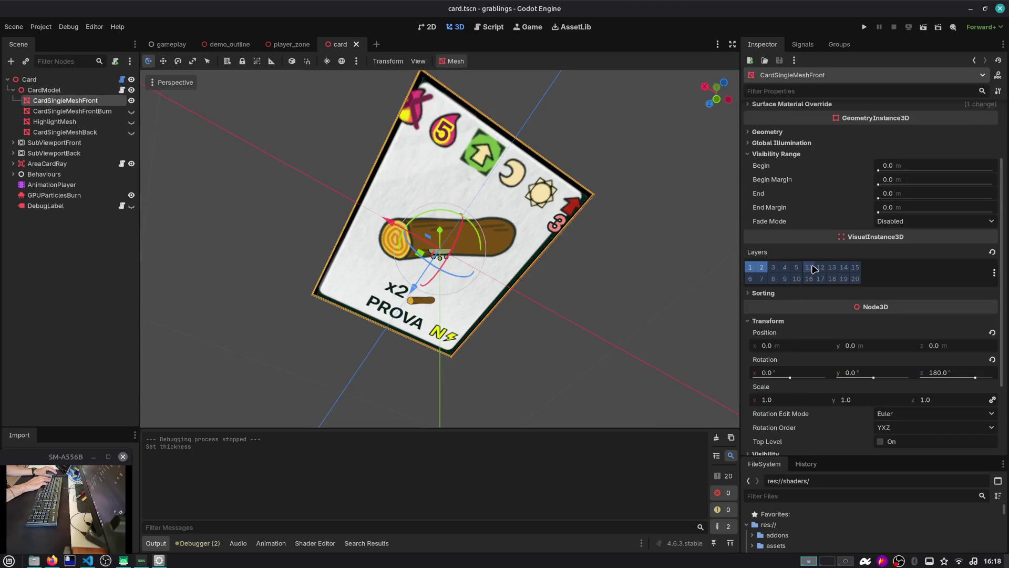
Step: Expand the card front mesh's Surface Material Override slot 0 to show the override material
scroll(814, 270, up, 3)
click(936, 138)
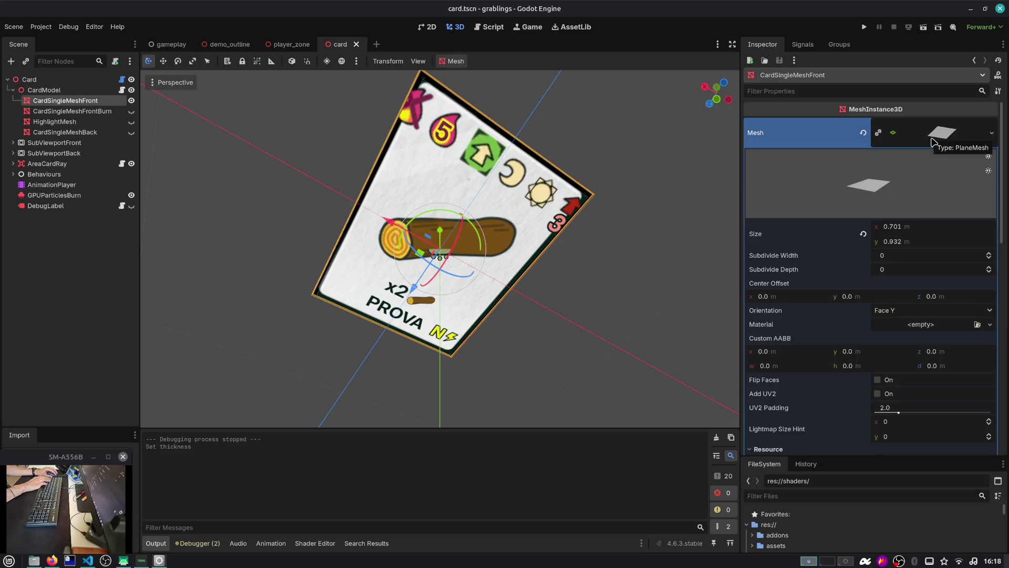
click(935, 140)
click(778, 193)
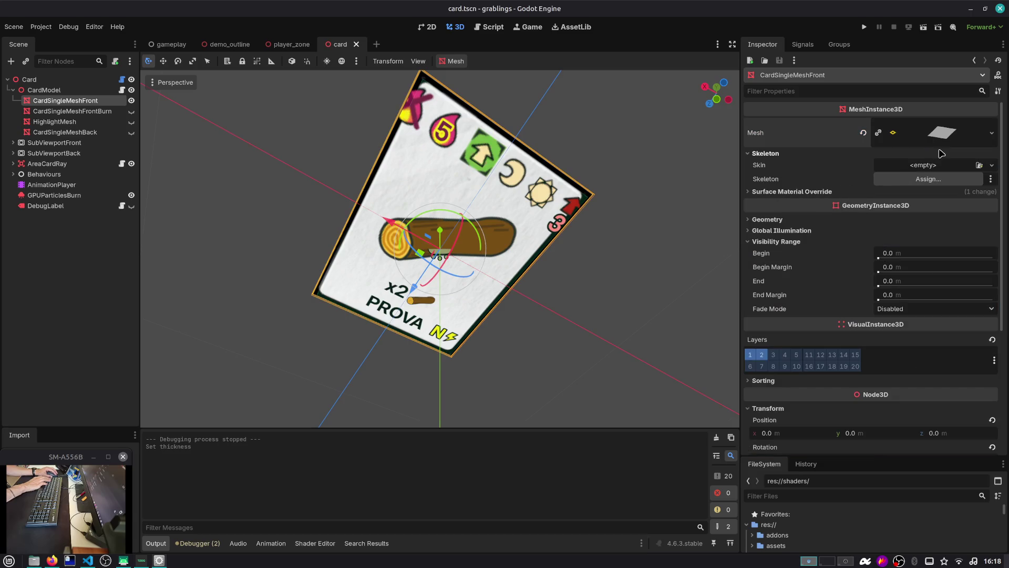
click(923, 216)
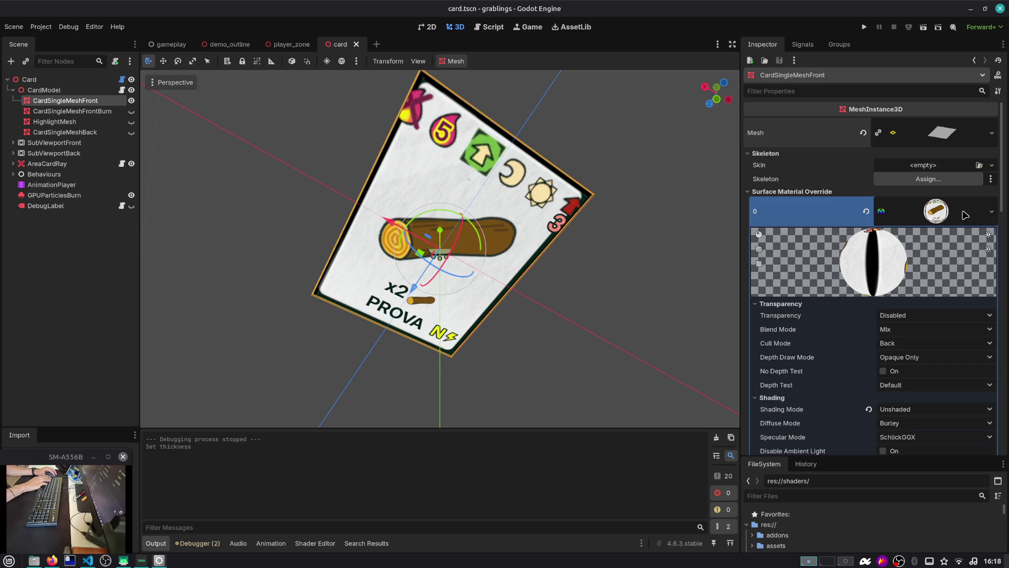
Step: Review the override material's Stencil settings, collapse its Resource section, and open card.gd
click(946, 212)
click(929, 211)
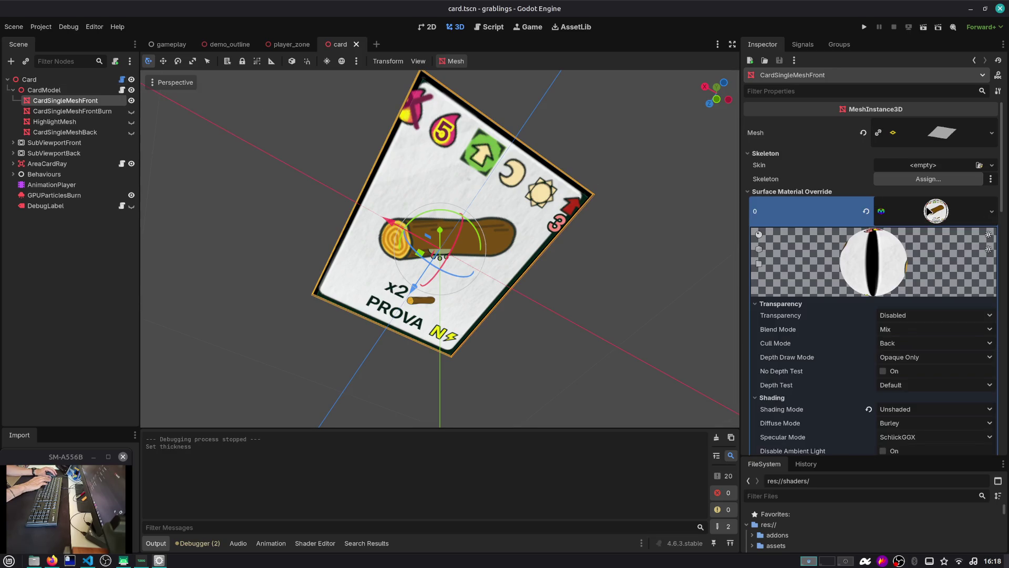
scroll(862, 263, down, 15)
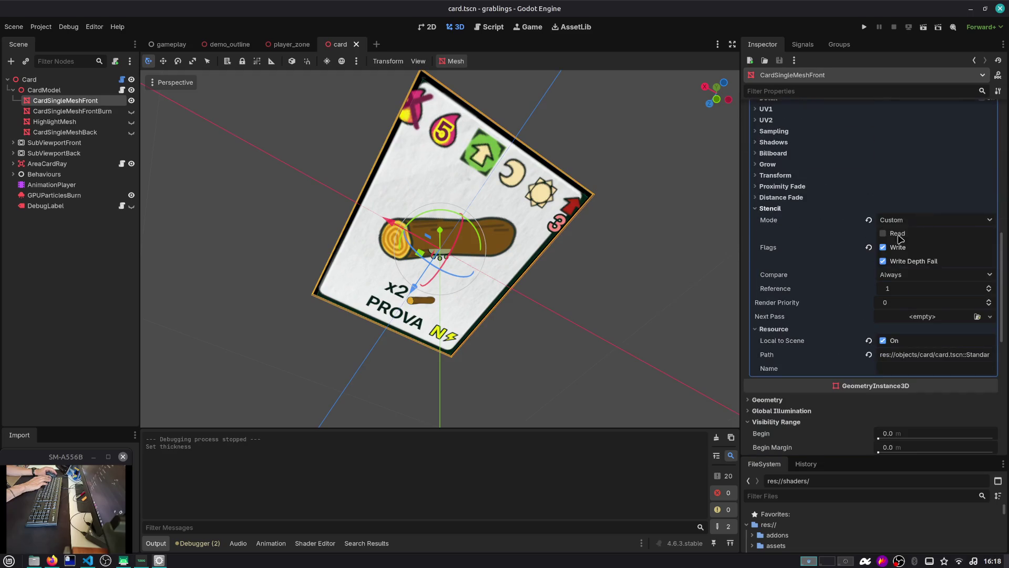
click(791, 329)
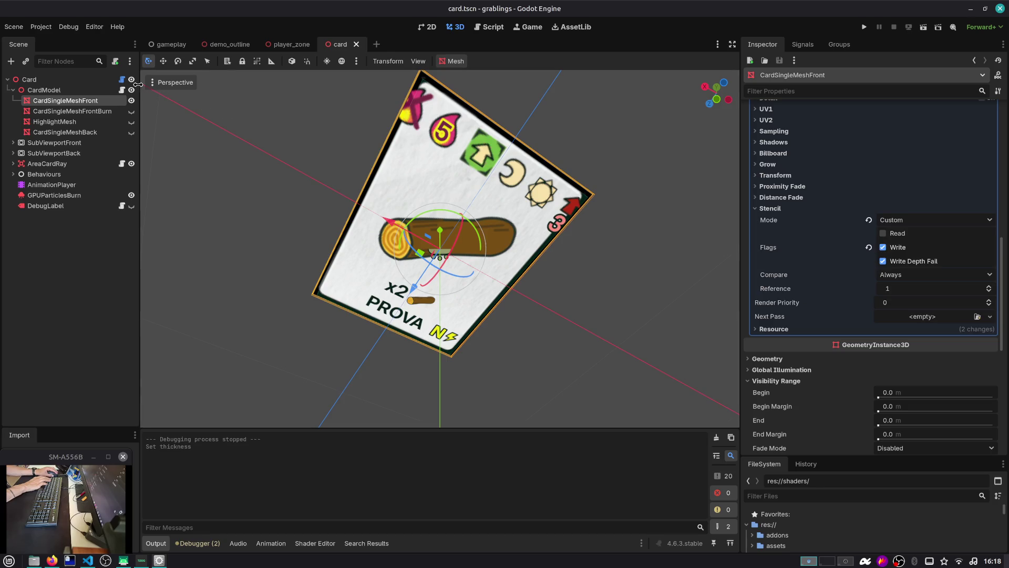
click(122, 80)
scroll(445, 202, up, 10)
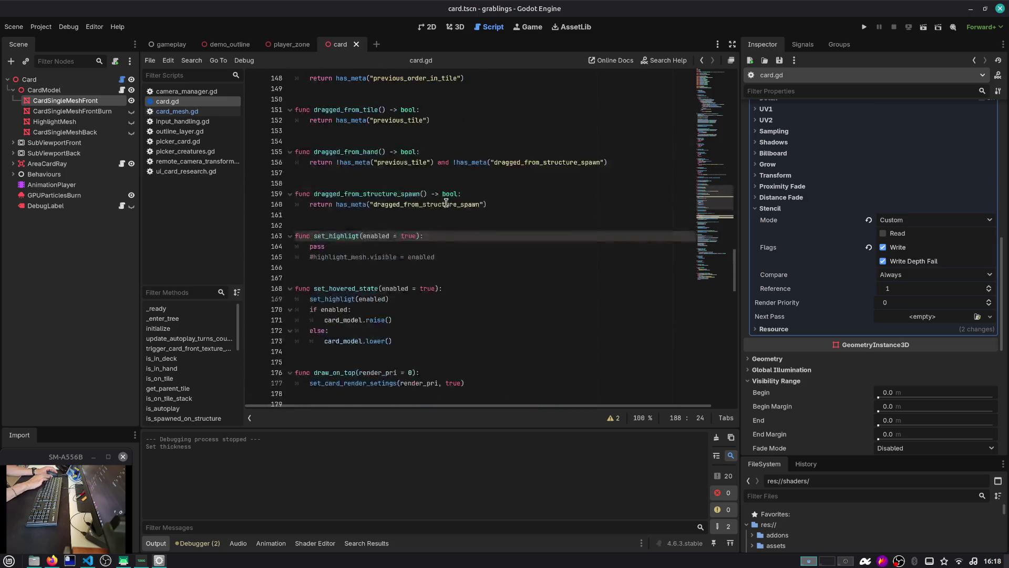
Step: Replace 'pass' on line 164 of set_highligt with card_mesh_front using autocomplete
scroll(446, 202, down, 1)
click(458, 215)
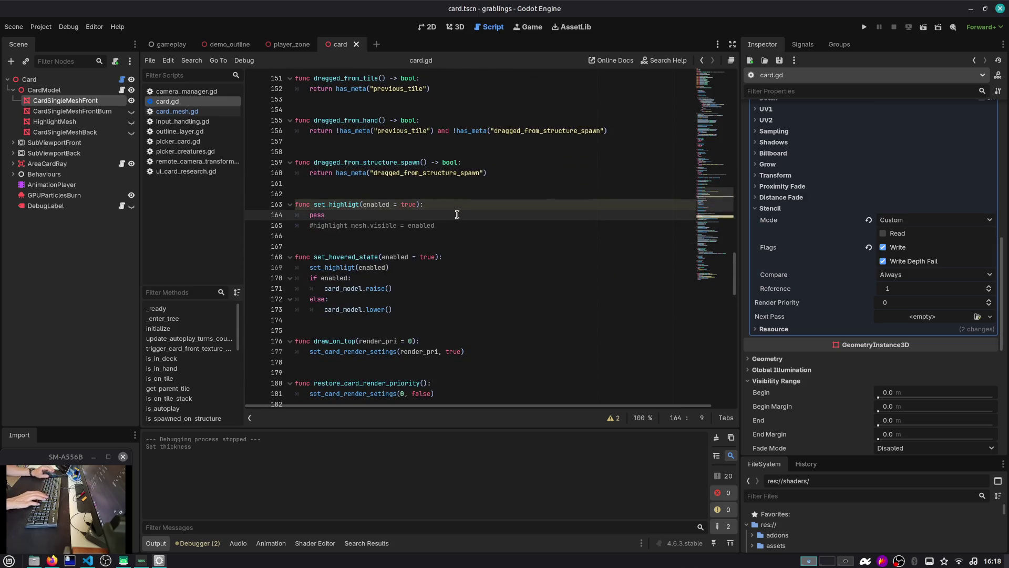
key(shift+Home)
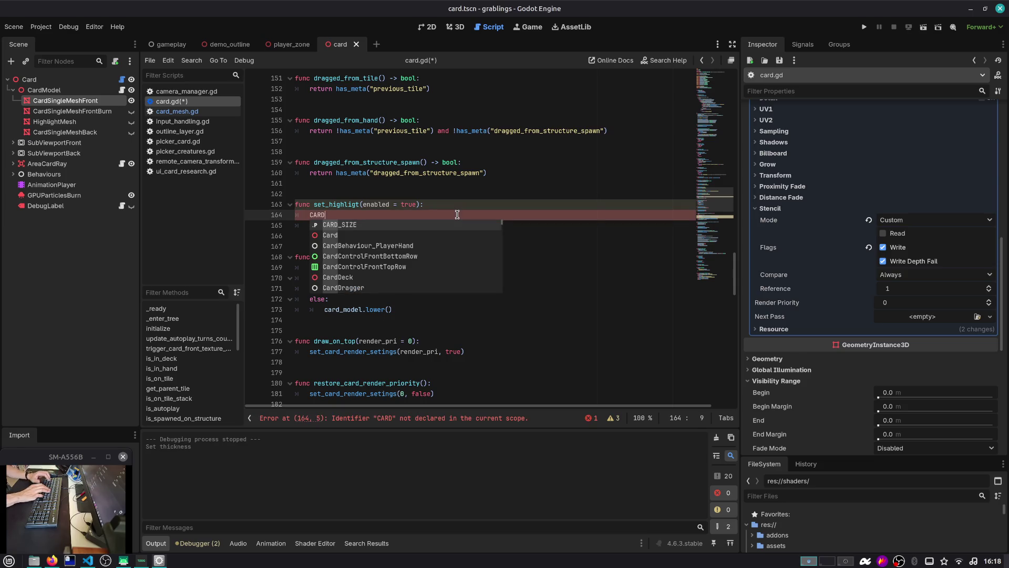
key(BackSpace)
key(BackSpace)
key(BackSpace)
text(card_sing)
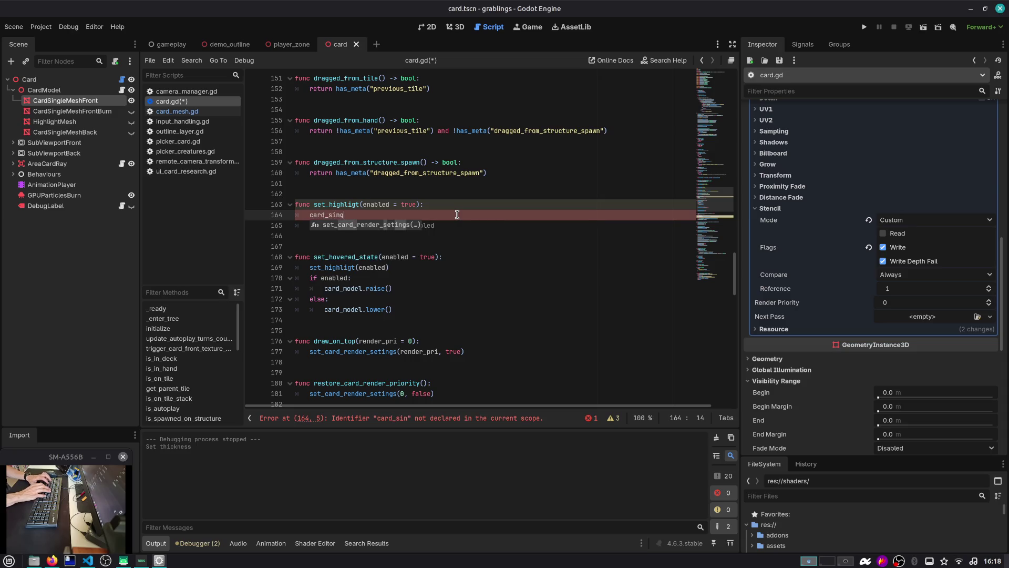
key(shift+Home)
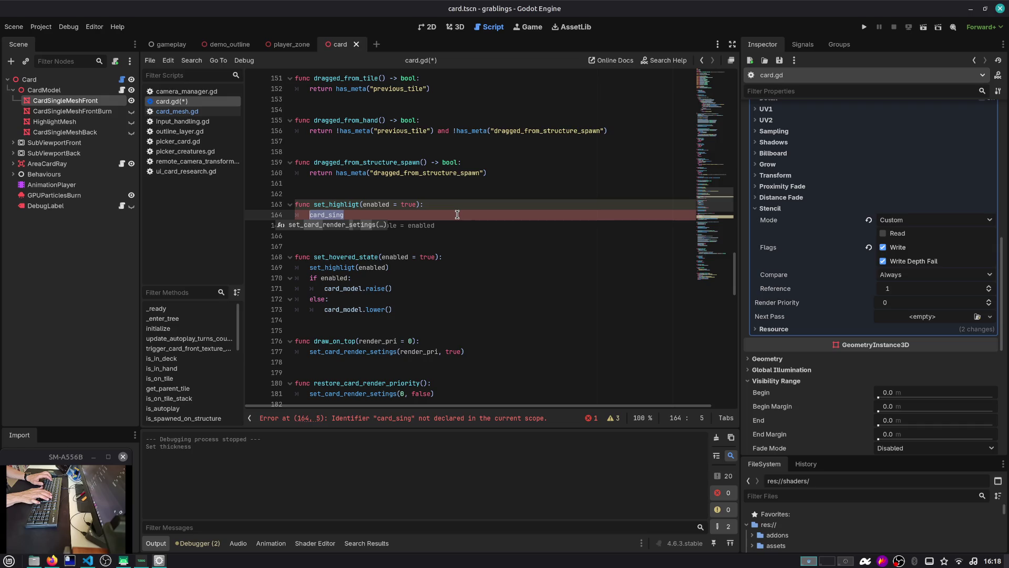
text(card_fro)
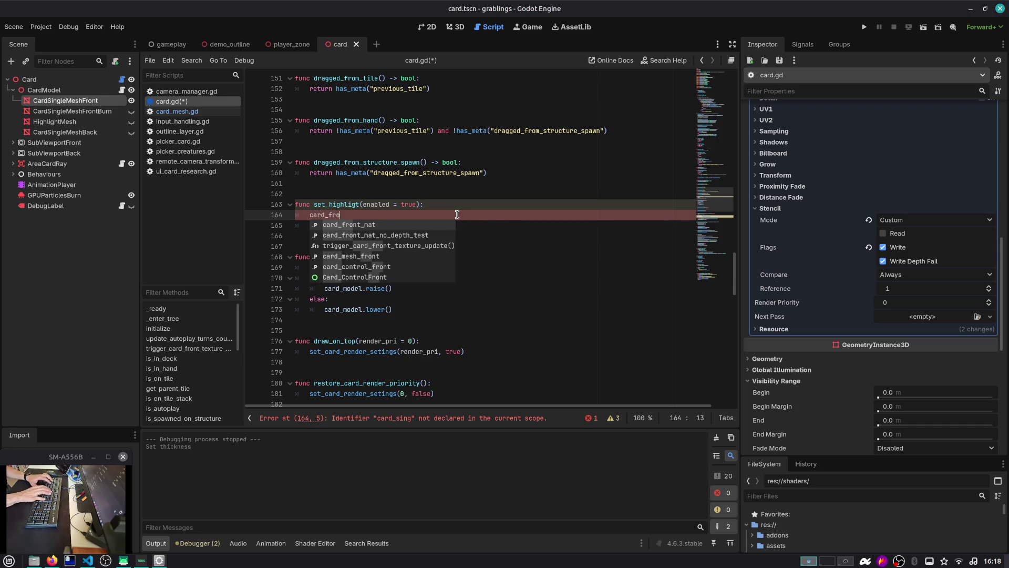
key(Down)
key(Down)
key(Down)
key(Return)
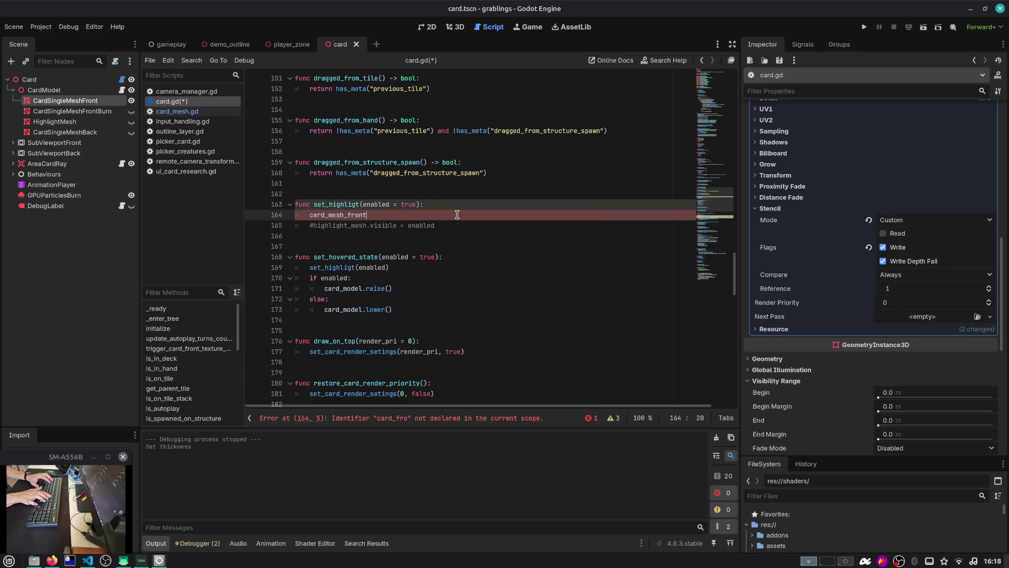
right_click(707, 196)
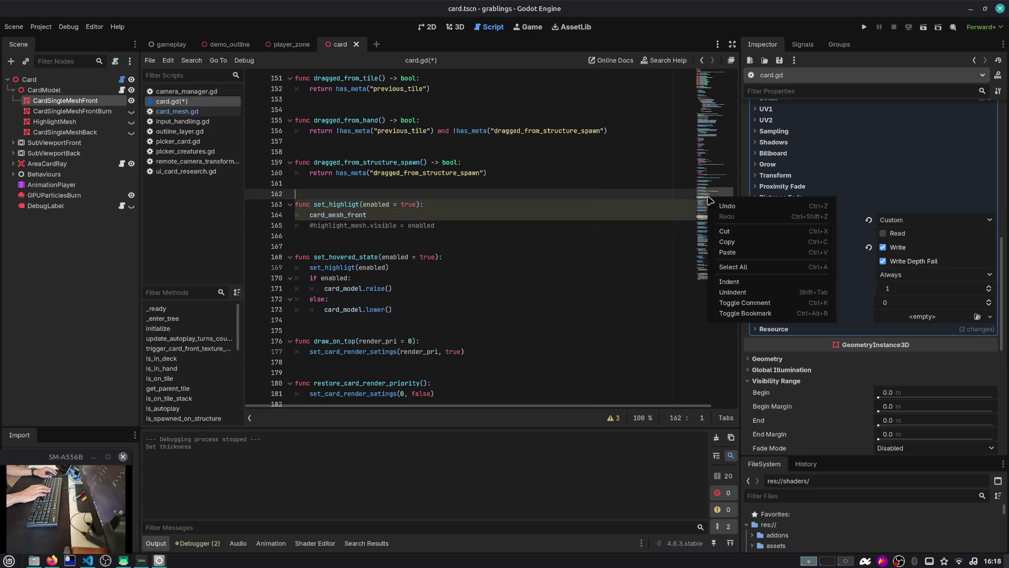
key(Escape)
scroll(721, 160, up, 5)
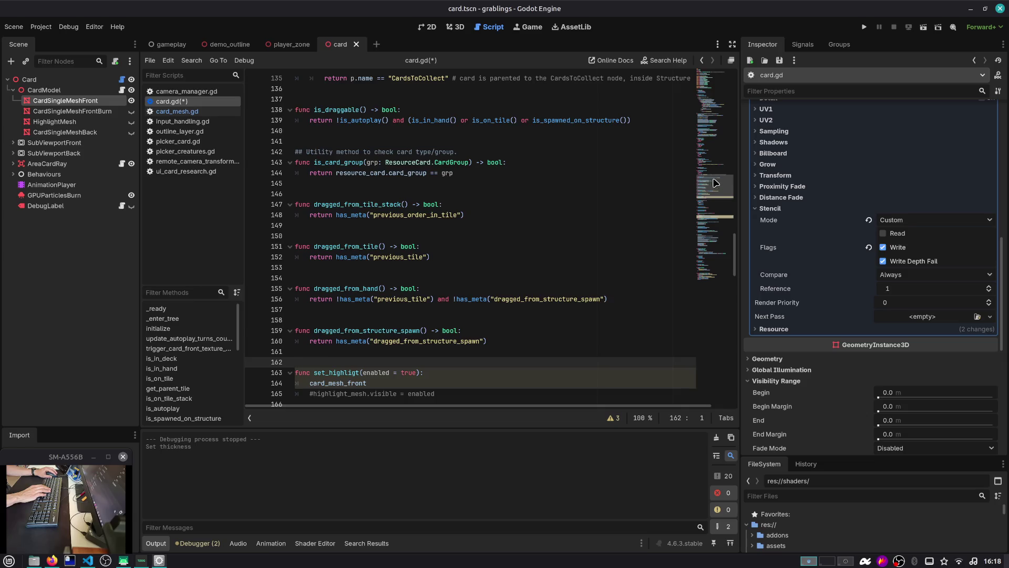
Step: Search card.gd for uses of the card_front_mat variable declared on line 24
click(714, 79)
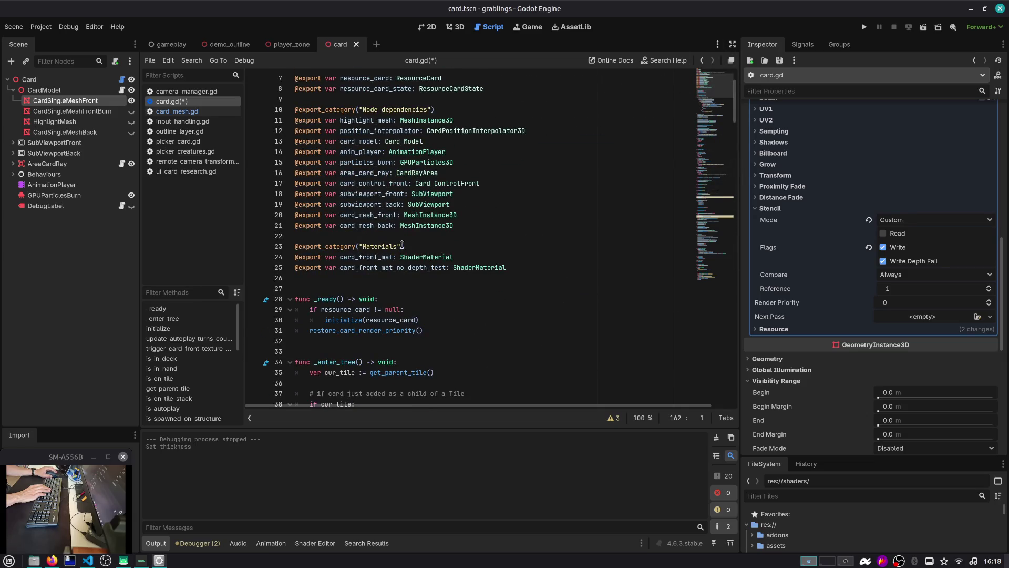
click(385, 220)
click(499, 237)
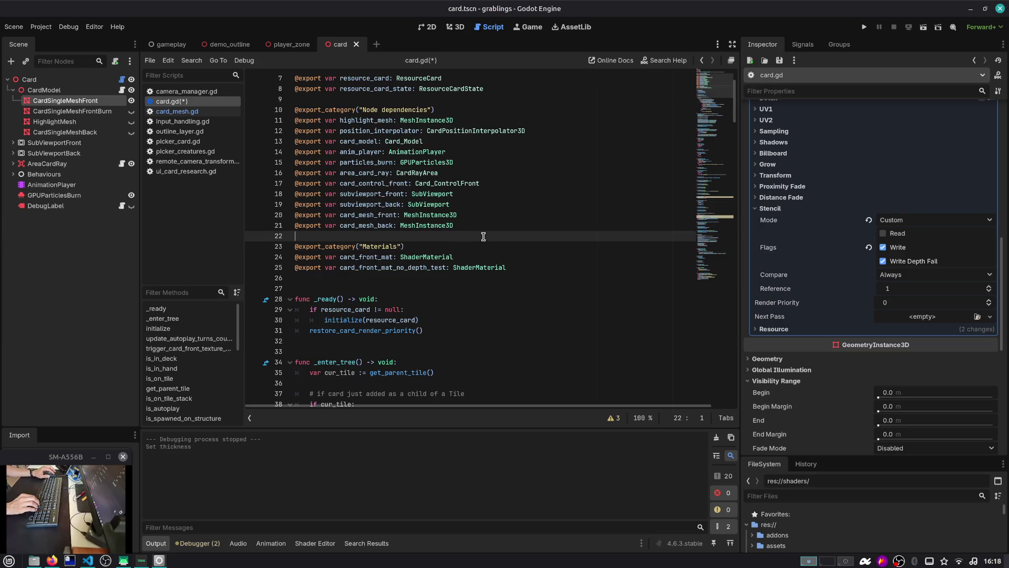
double_click(354, 257)
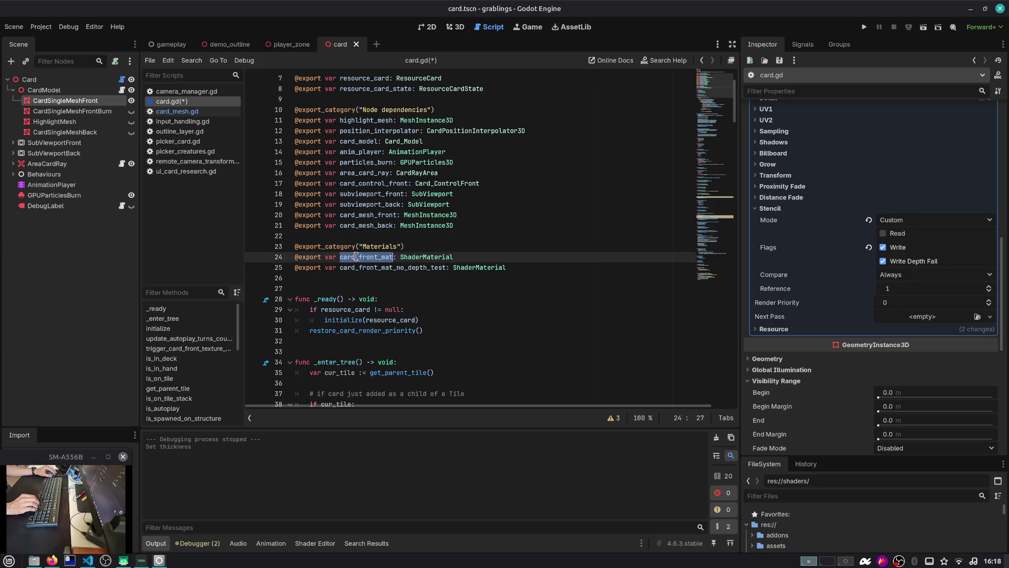
key(ctrl+f)
key(Return)
key(Return)
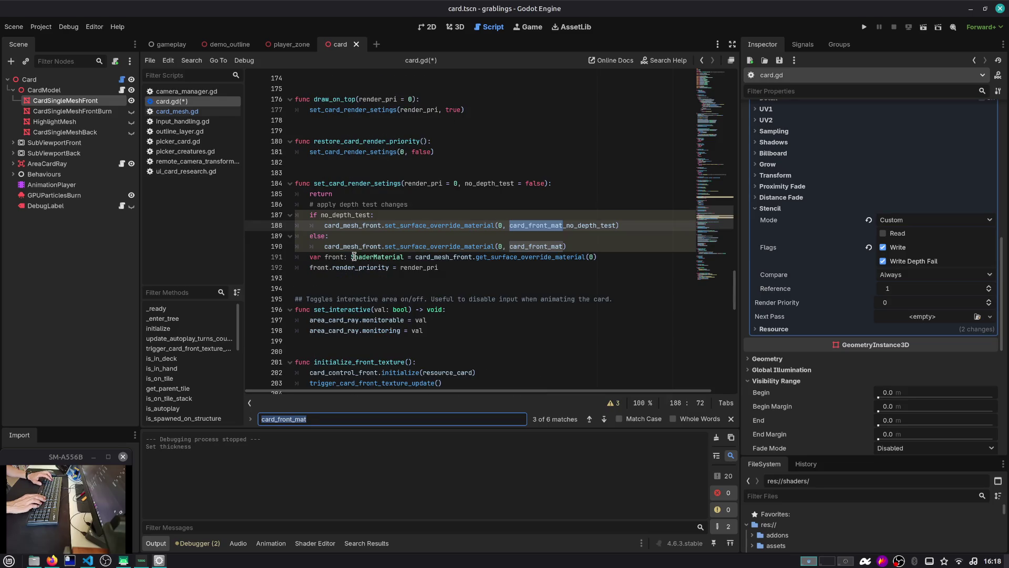
scroll(355, 257, down, 1)
key(Escape)
Step: Delete and then restore the early return line, and save card.gd
key(Up)
key(Up)
key(Up)
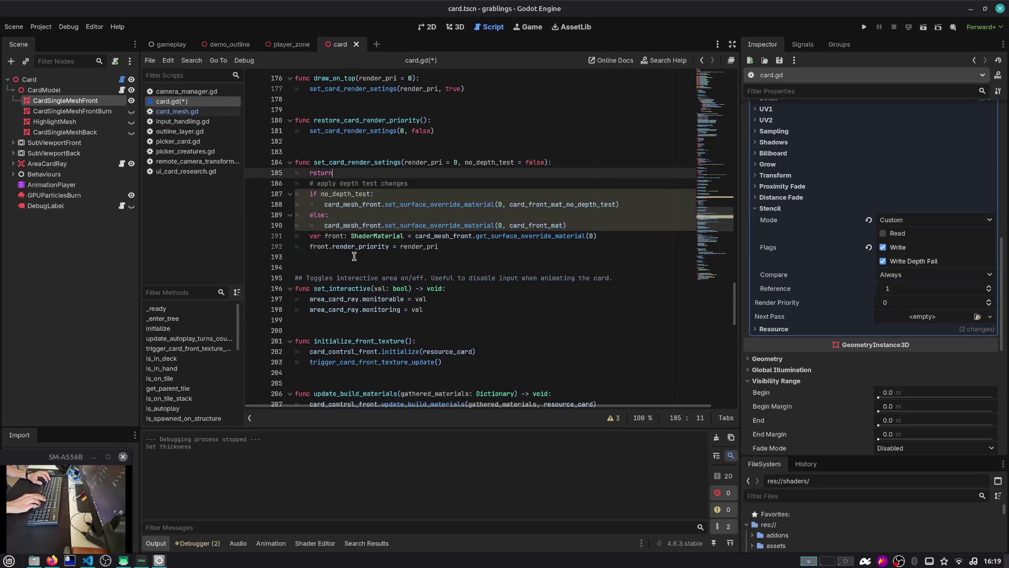
key(ctrl+shift+k)
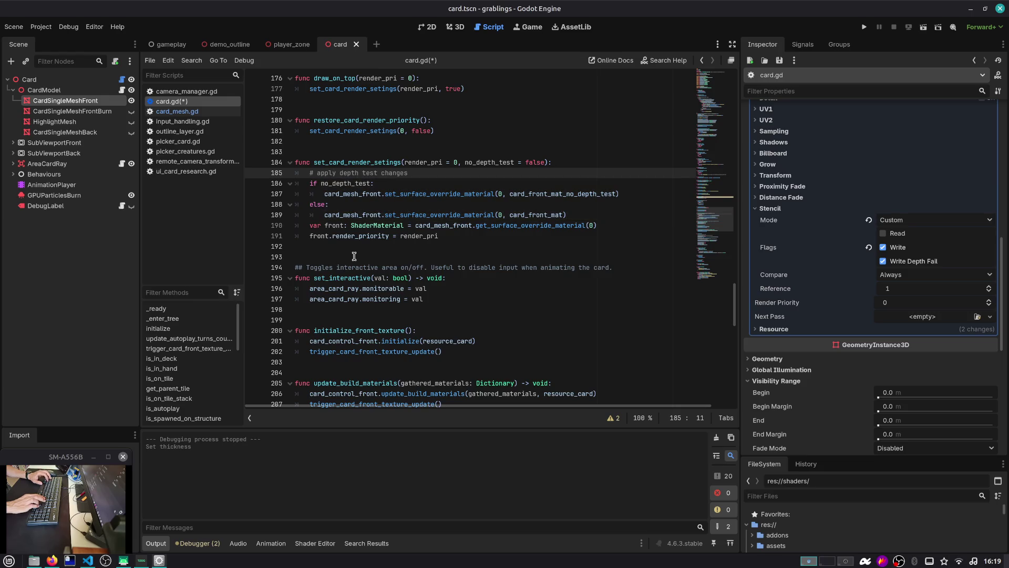
key(ctrl+z)
key(ctrl+s)
key(Down)
key(Down)
key(Down)
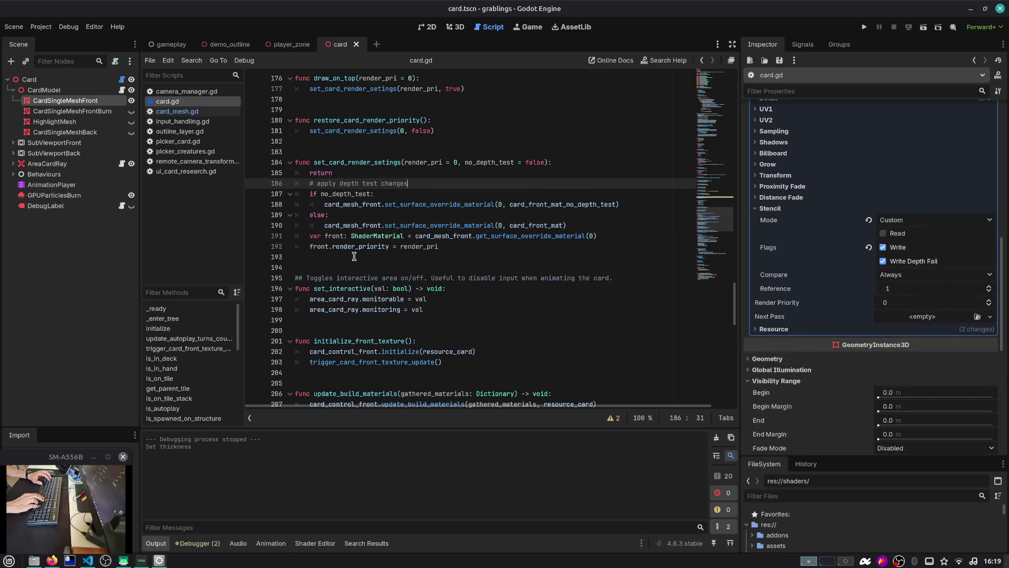
key(End)
Step: Review the render_pri and no_depth_test parameters on line 184 and remove the early return line
click(557, 225)
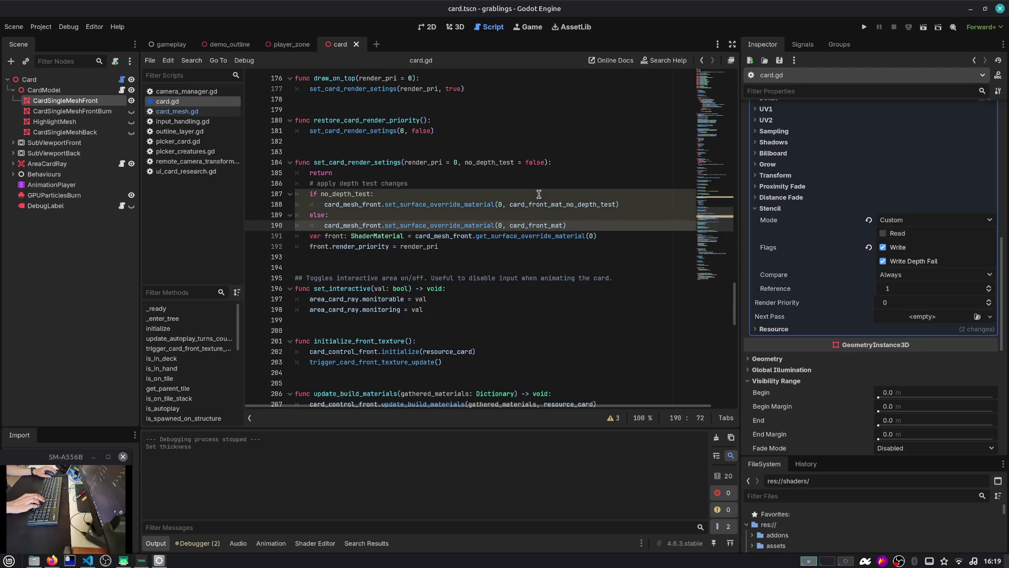
mouse_move(724, 234)
mouse_down()
mouse_move(716, 208)
mouse_move(718, 216)
mouse_up()
double_click(436, 239)
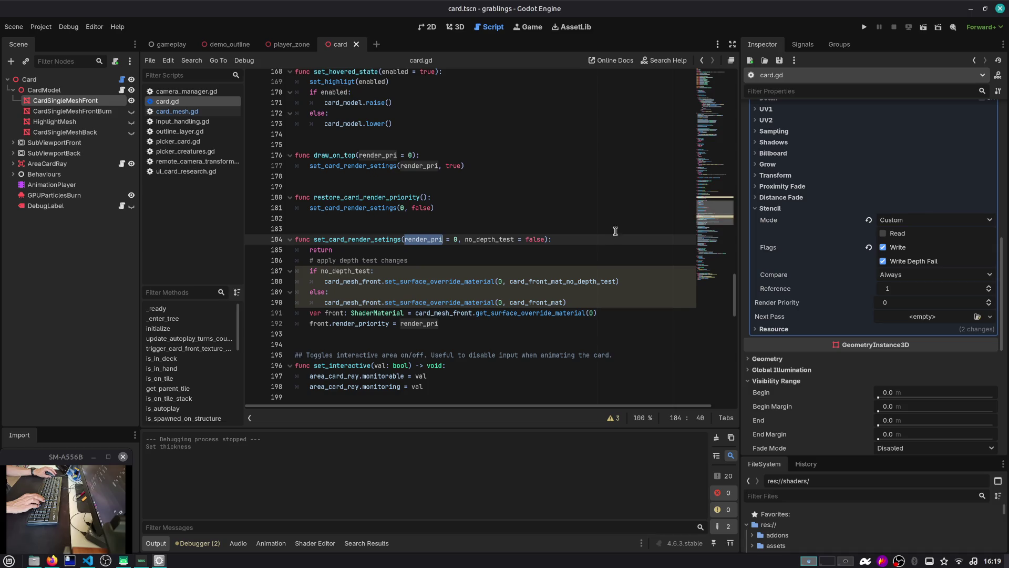
double_click(500, 240)
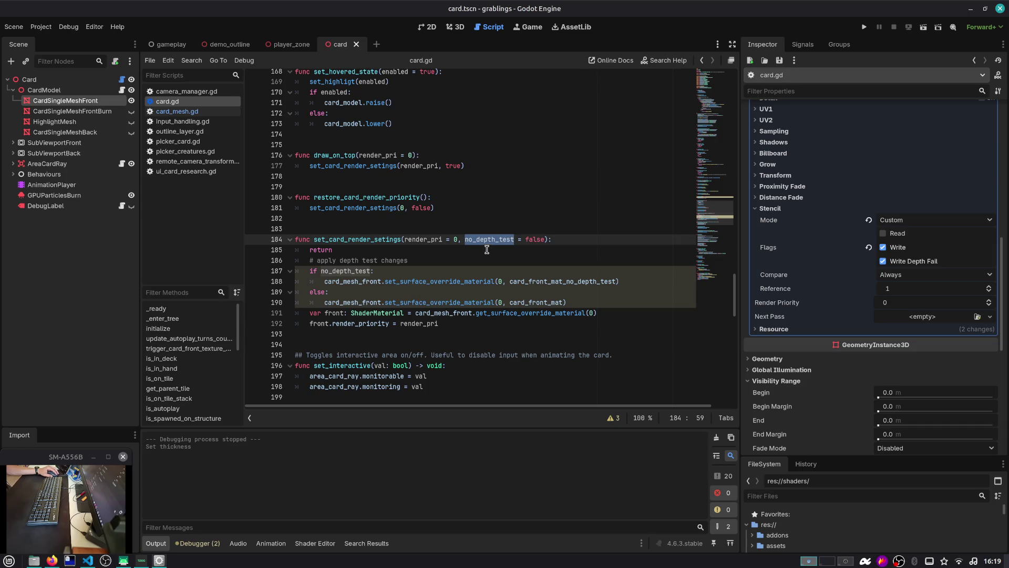
click(486, 249)
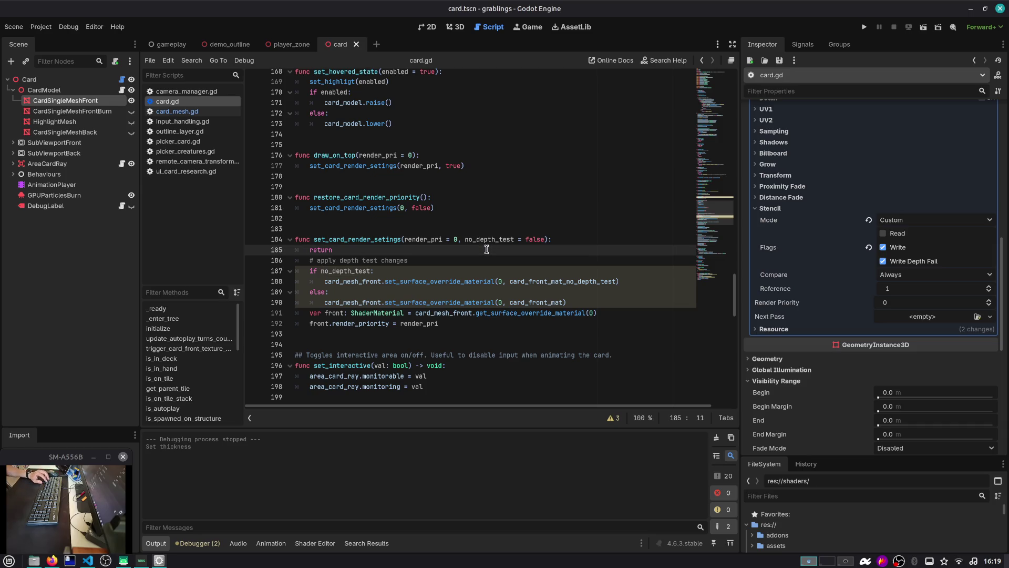
key(ctrl+shift+k)
key(Up)
Step: Find set_card_render_setings within card.gd, then search the whole project with Find in Files
key(ctrl+Right)
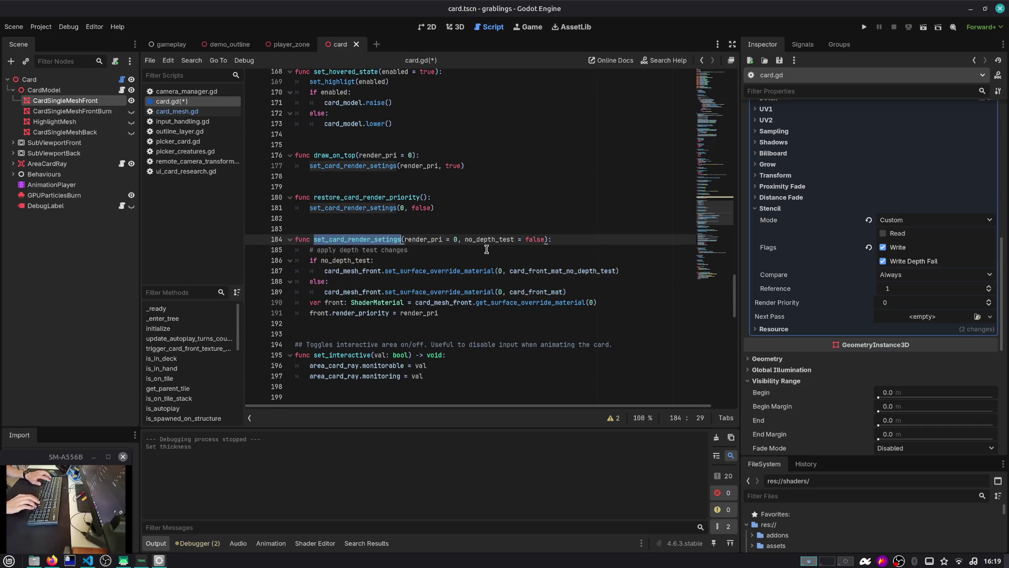
key(ctrl+f)
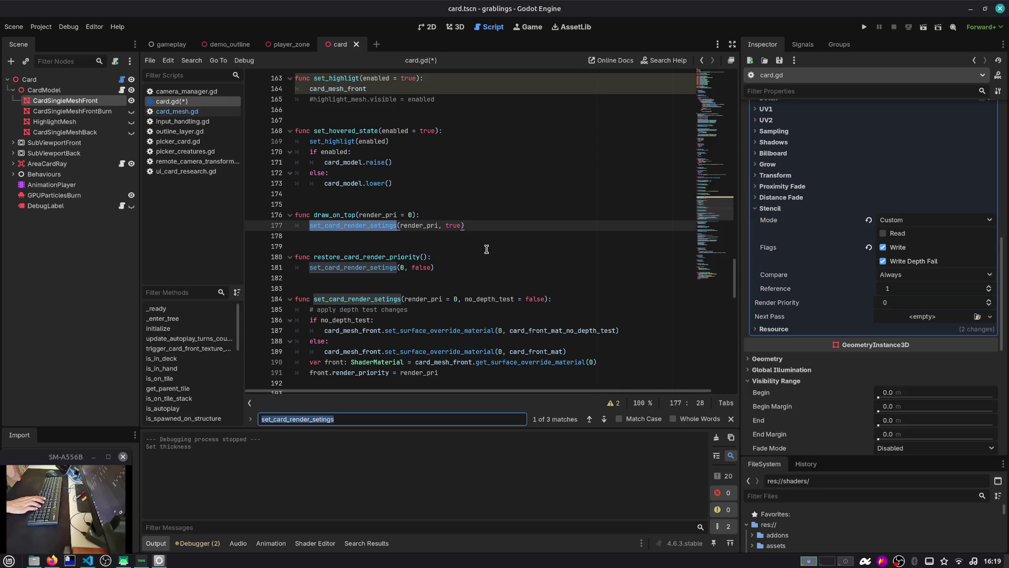
key(Return)
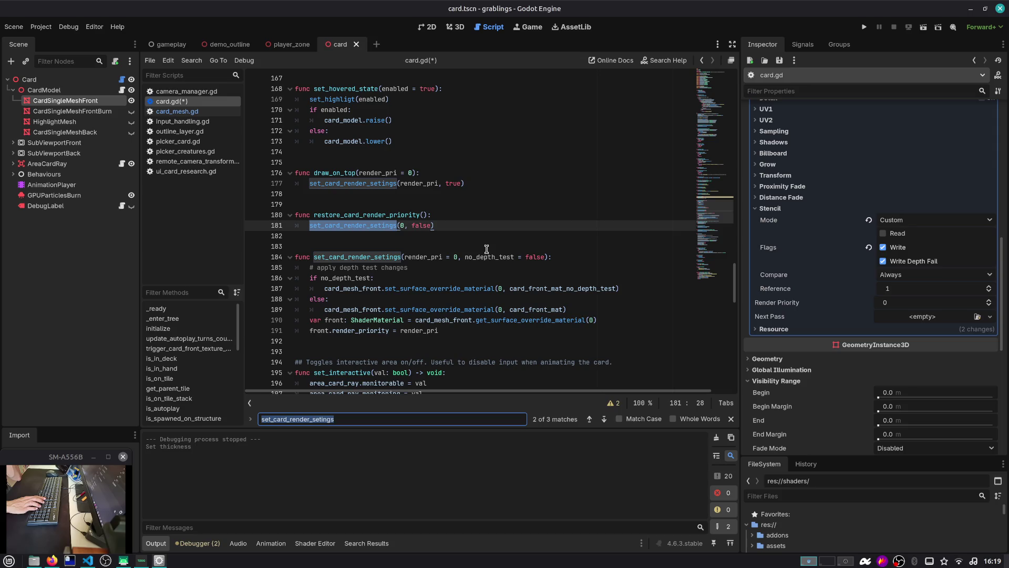
key(Return)
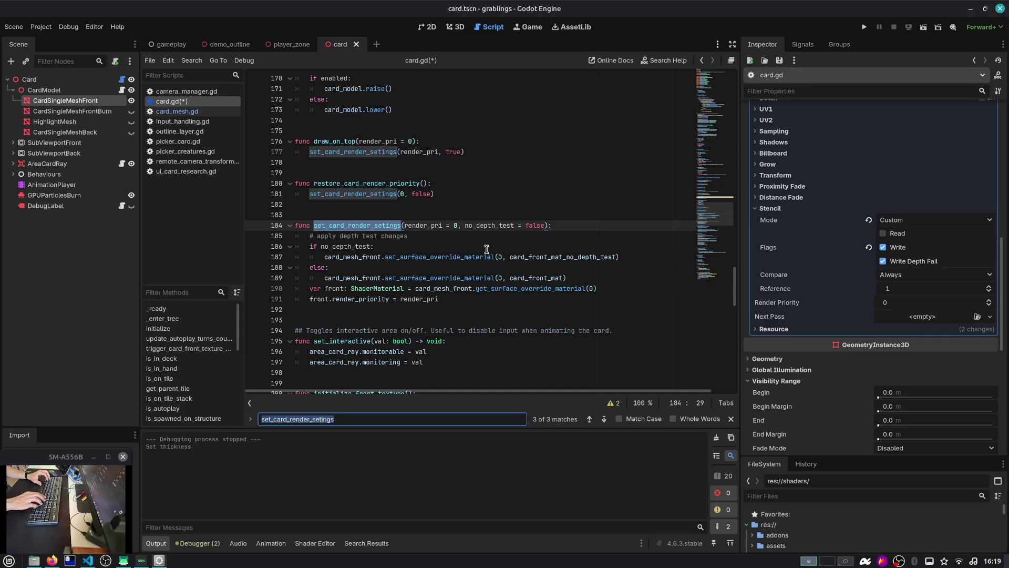
key(Escape)
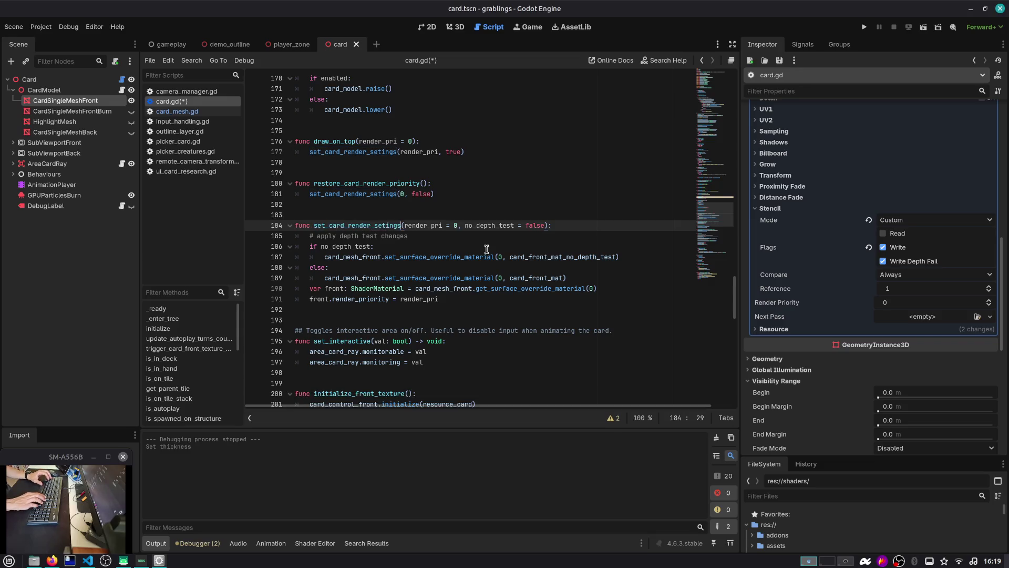
key(ctrl+shift+f)
key(Return)
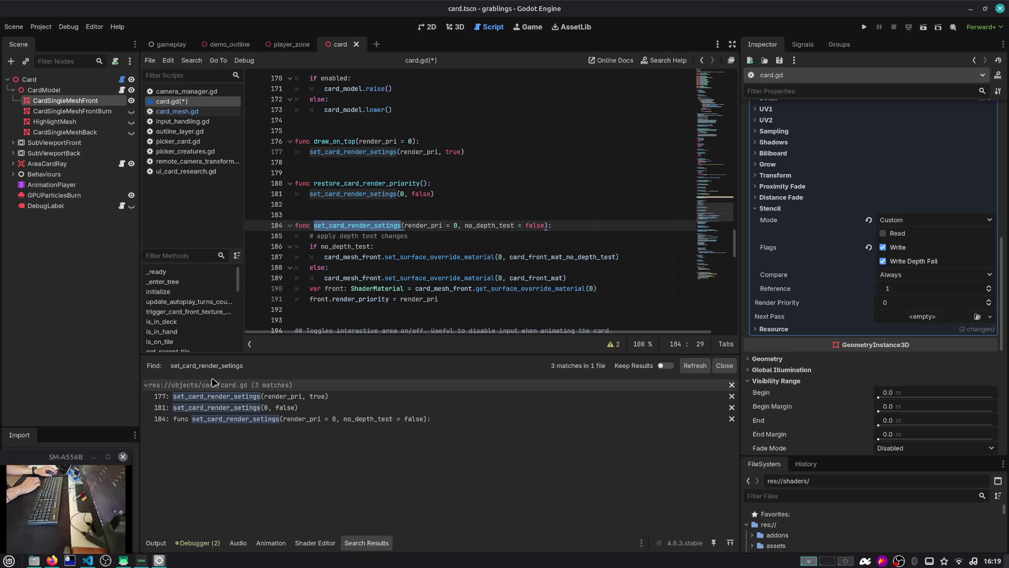
Step: Jump to the line 177 call and run a project-wide search for 'draw_on_top('
click(219, 400)
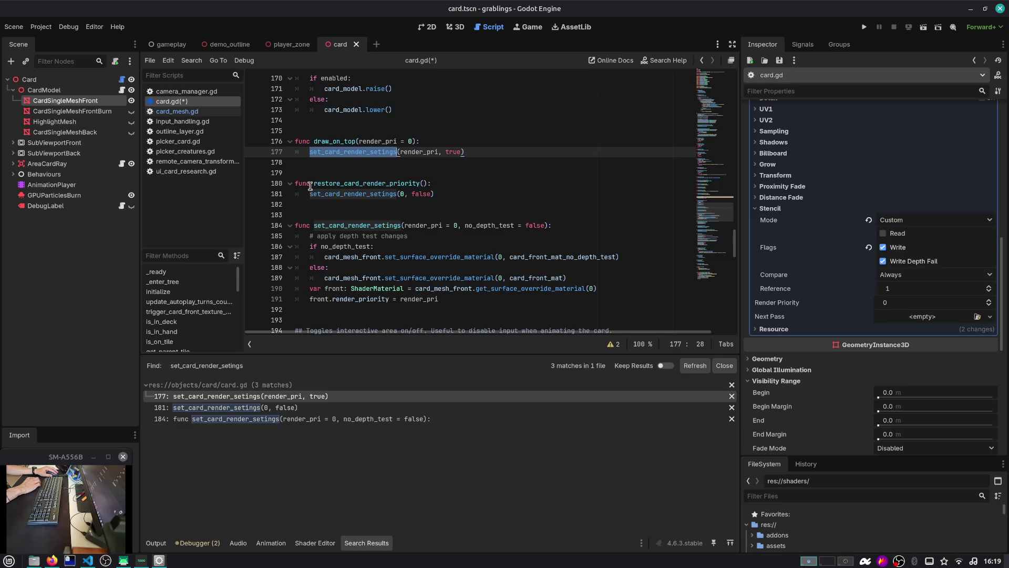
double_click(338, 140)
key(ctrl+shift+f)
key(End)
text(()
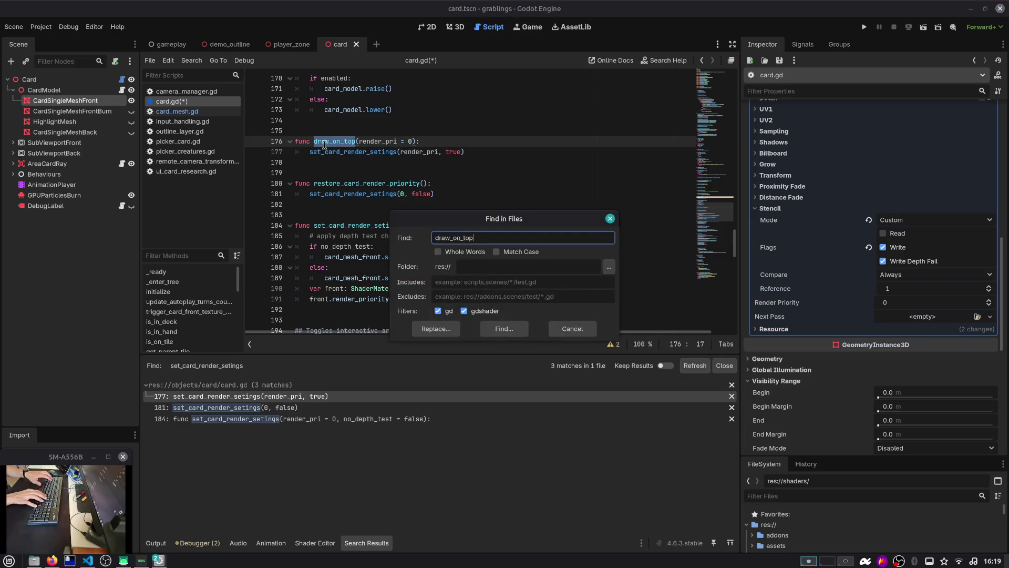
key(Return)
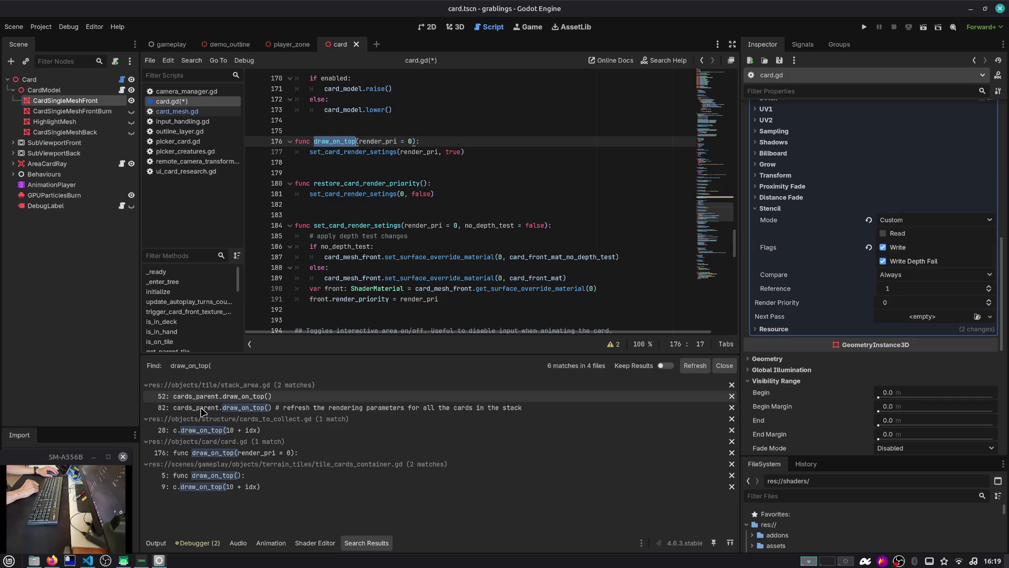
Step: Review the draw_on_top( results in cards_to_collect.gd, card.gd and tile_cards_container.gd
click(219, 430)
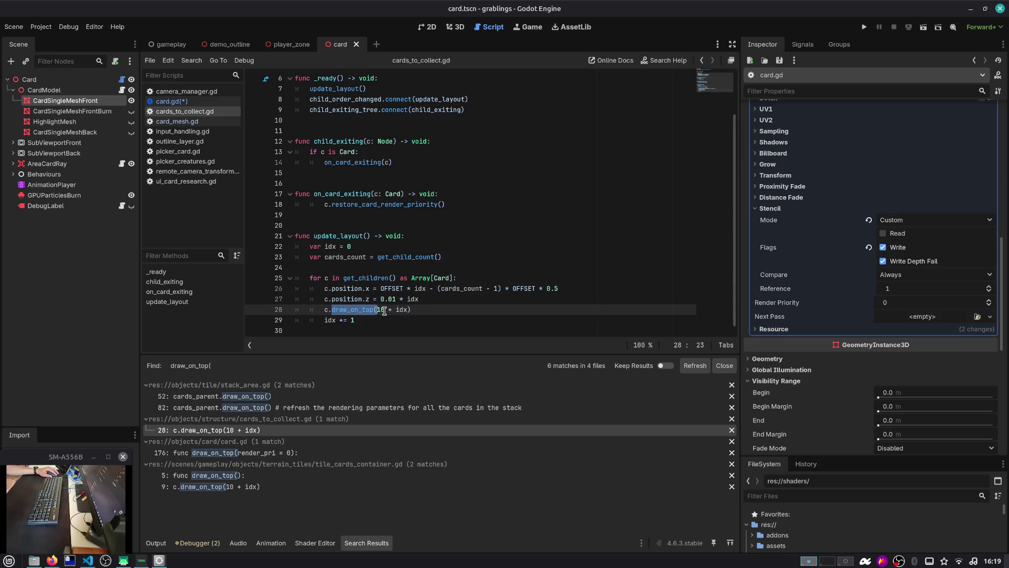
drag(385, 311, 377, 311)
double_click(402, 310)
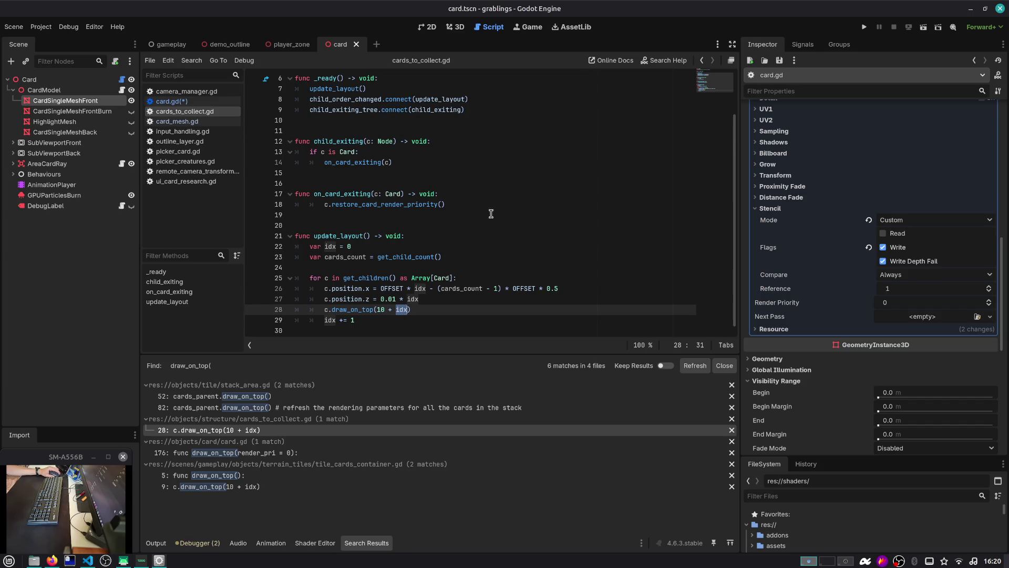
click(287, 453)
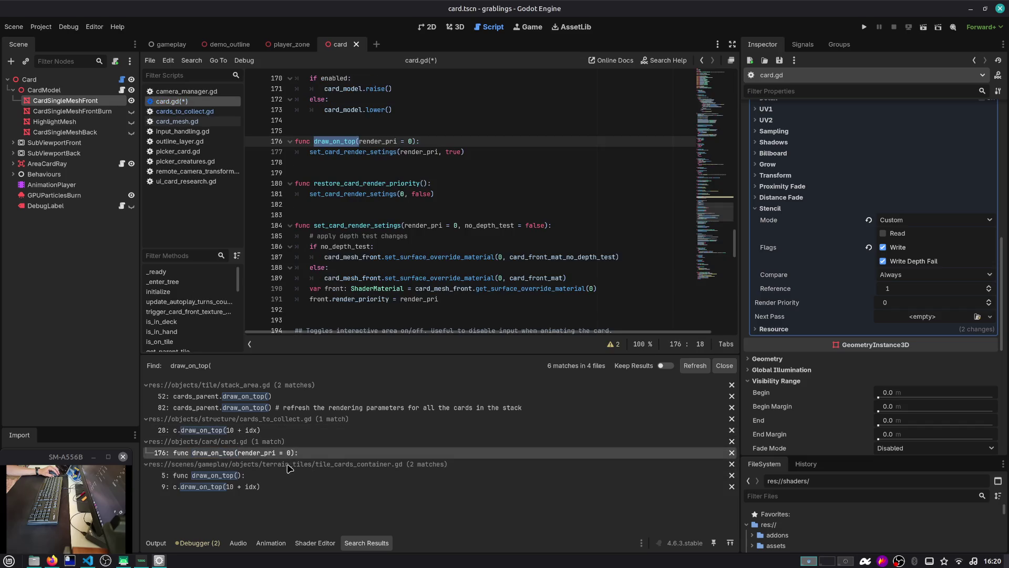
click(276, 476)
click(276, 487)
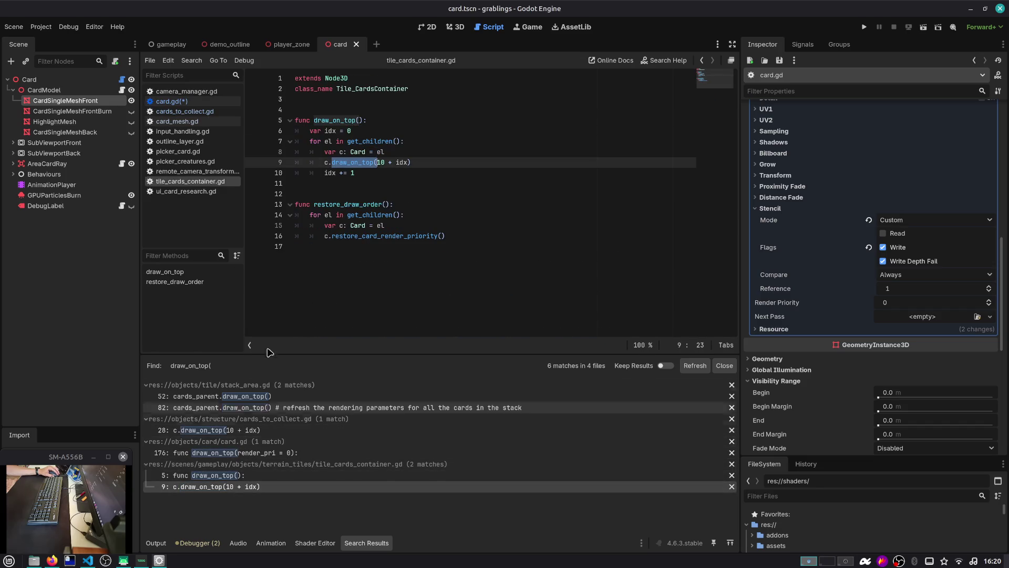
Step: Return to card.gd at line 164 in set_highligt and select the Card root node
click(172, 101)
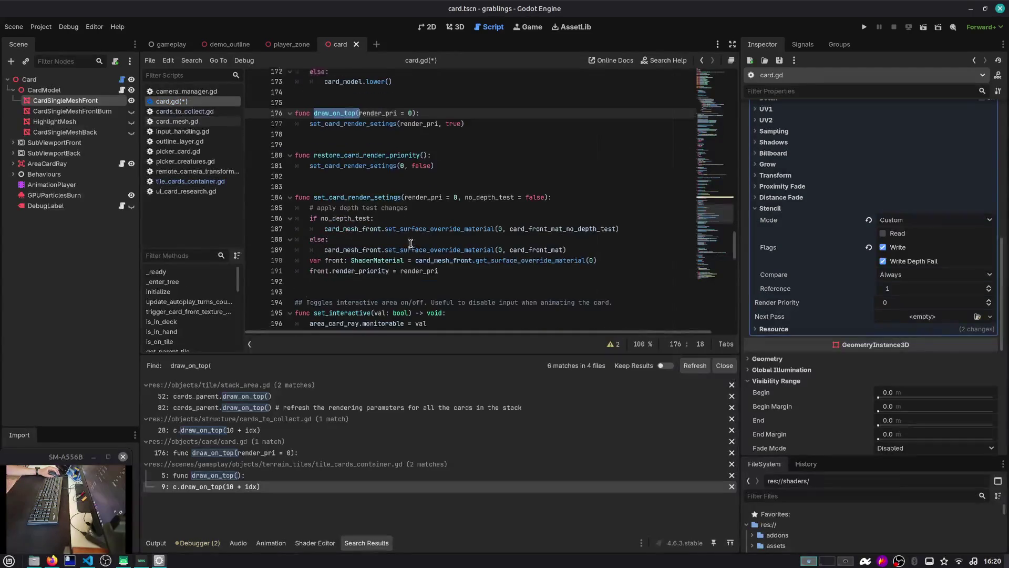
scroll(411, 243, up, 4)
double_click(362, 246)
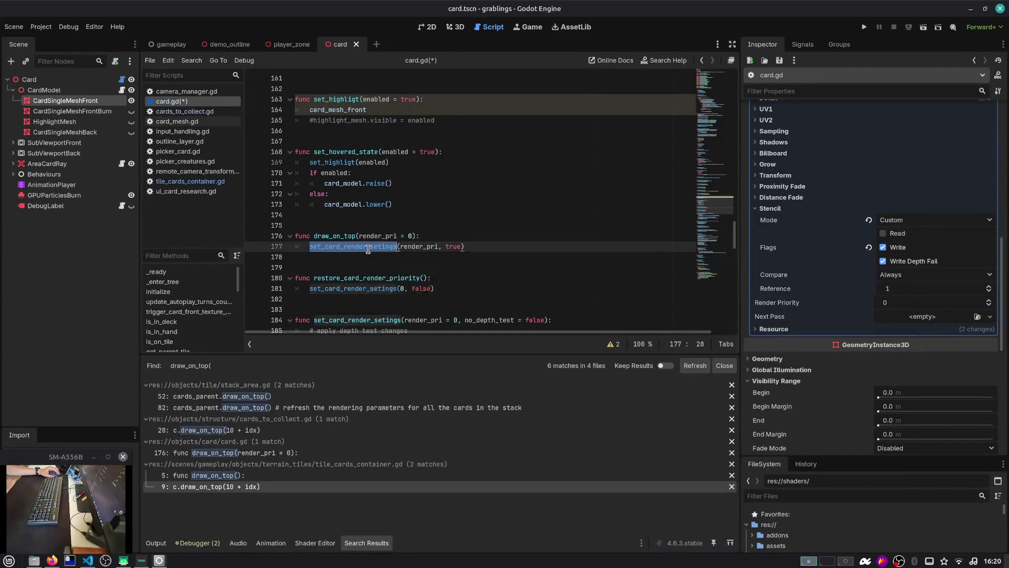
scroll(376, 247, up, 10)
scroll(684, 192, down, 3)
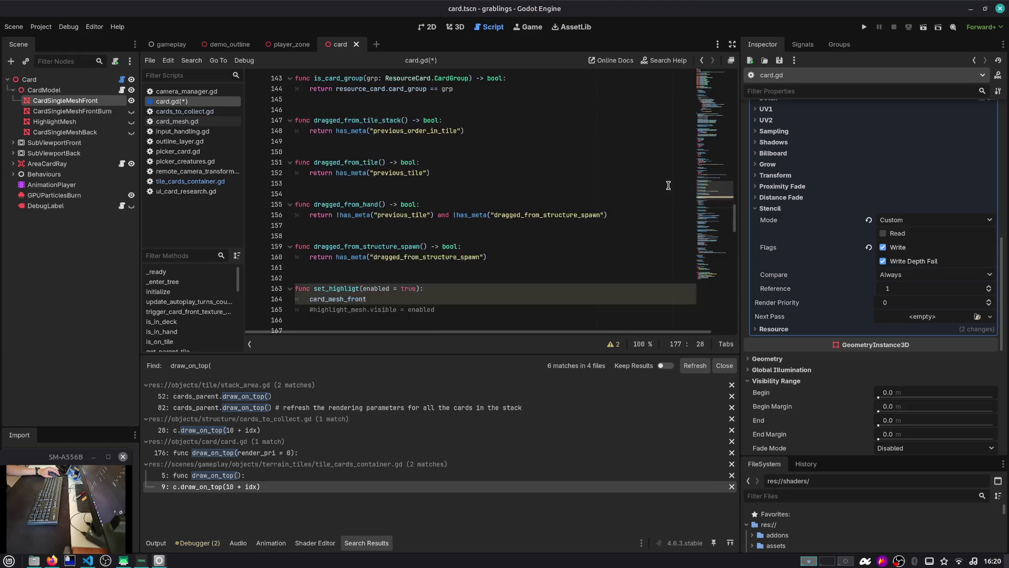
click(430, 300)
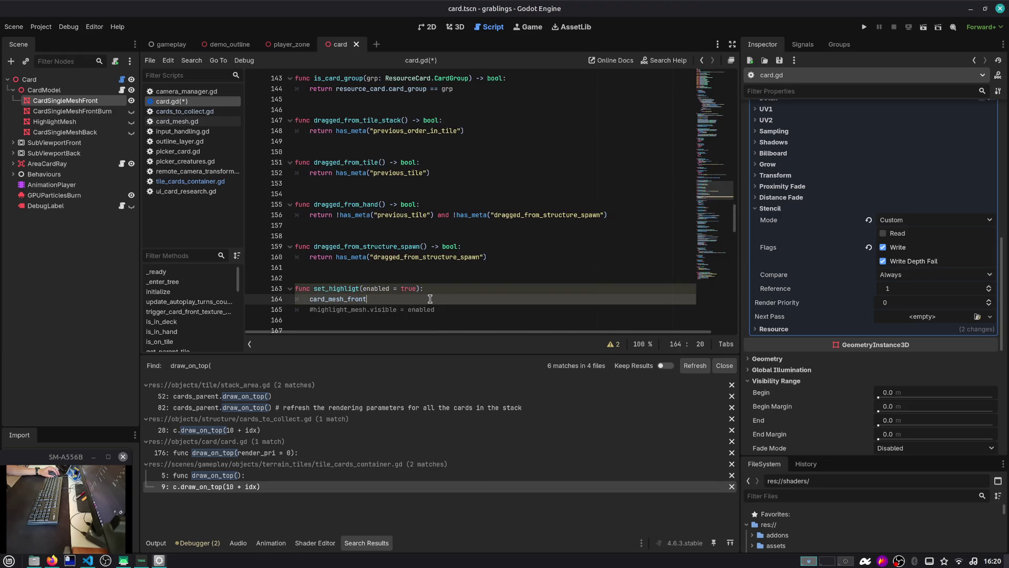
click(82, 80)
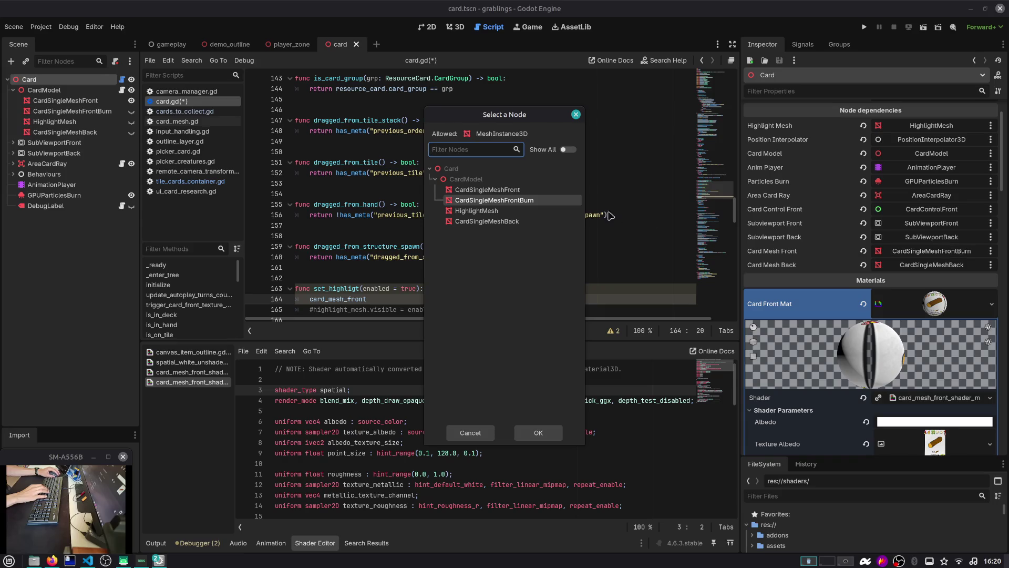
Step: Assign CardSingleMeshFront as Card Mesh Front and write 'var mat: StandardMaterial = card_mesh_front.get_surface_override_material(0)' on line 164
double_click(487, 190)
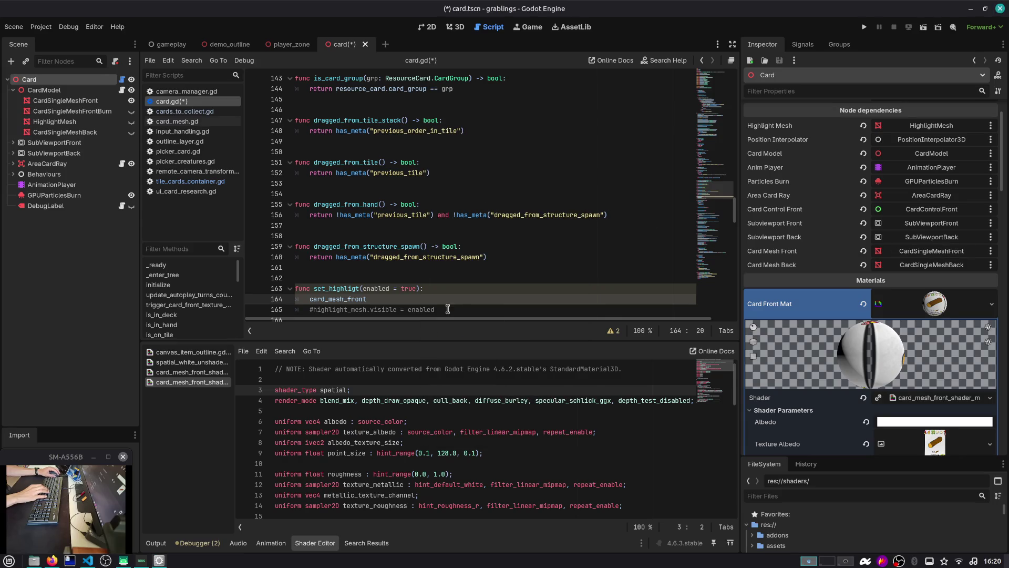
text(.get)
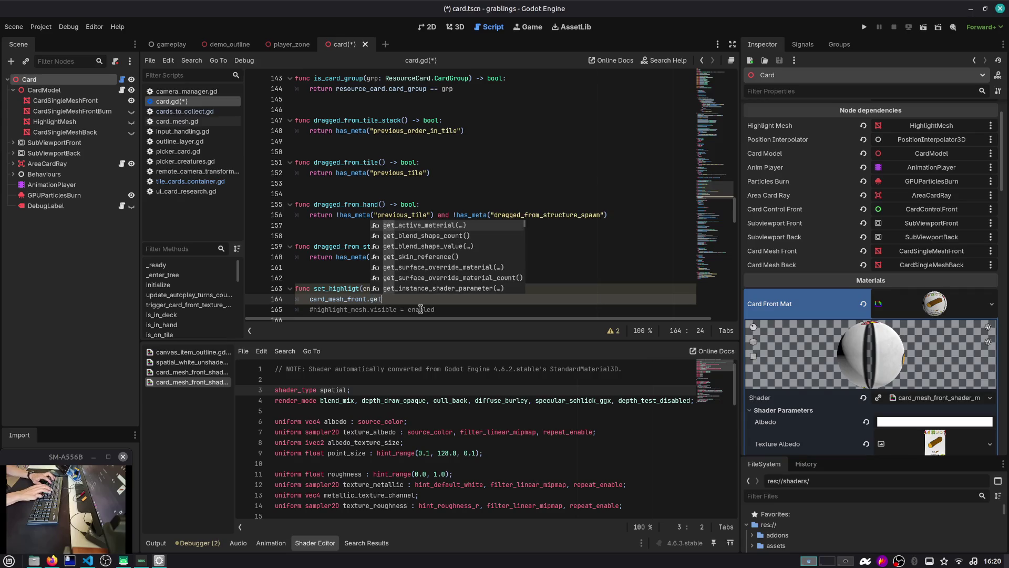
text(_surf)
key(Return)
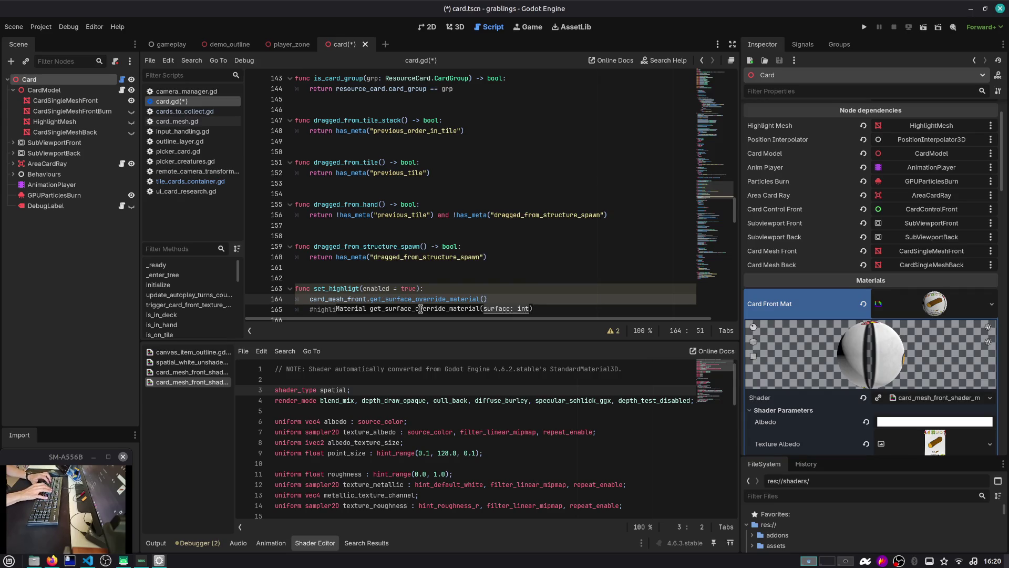
key(Home)
text(var )
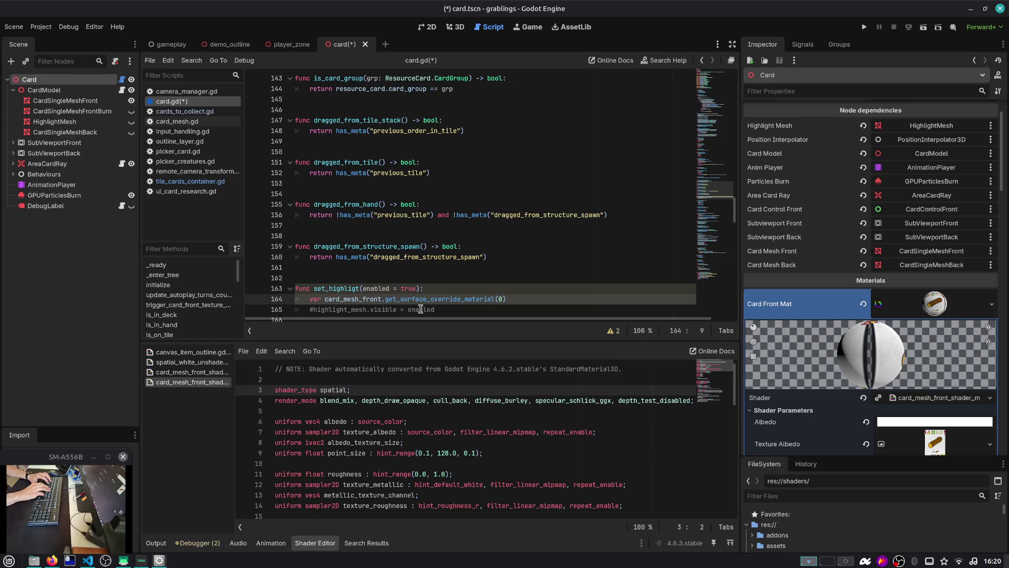
text(mat: )
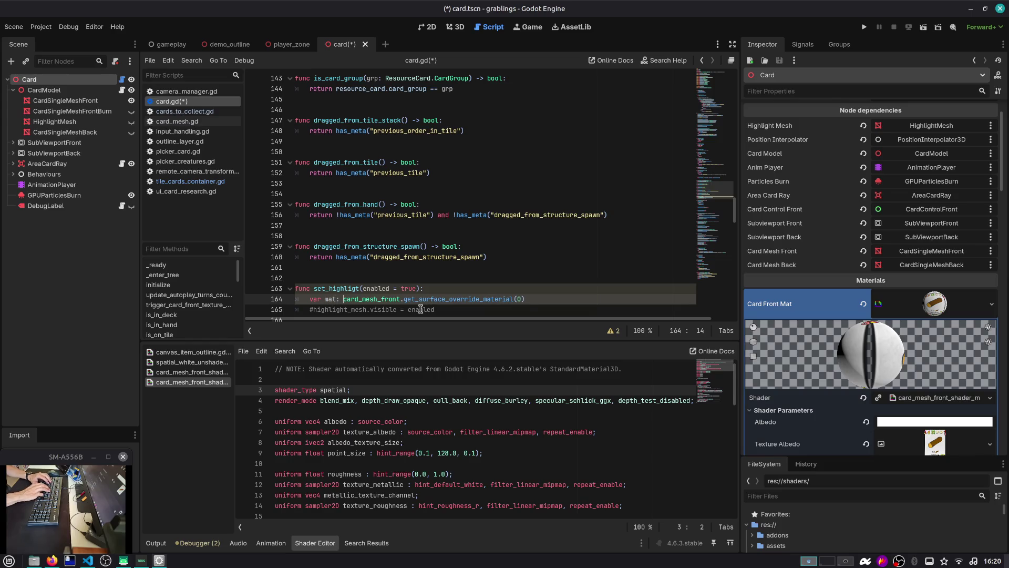
text(StandardMaterial =)
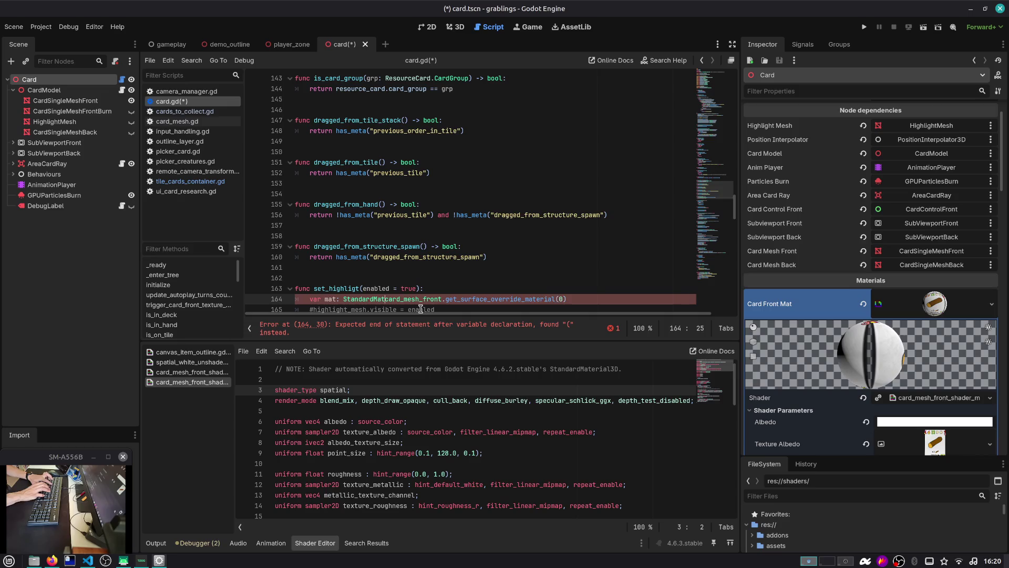
key(End)
Step: Start a new line with 'stenc' and look it up in the built-in help search
key(Return)
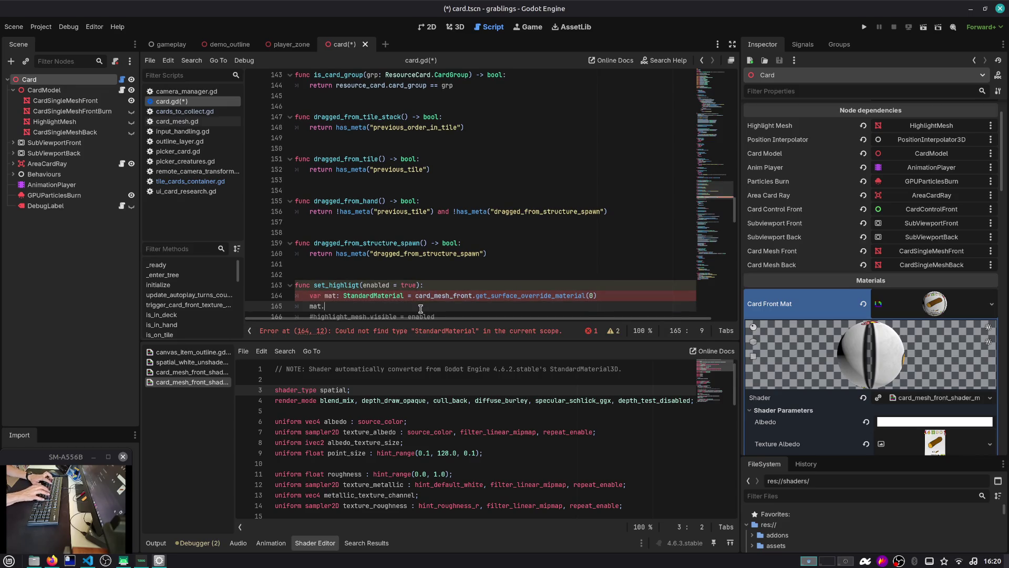
text(stenc)
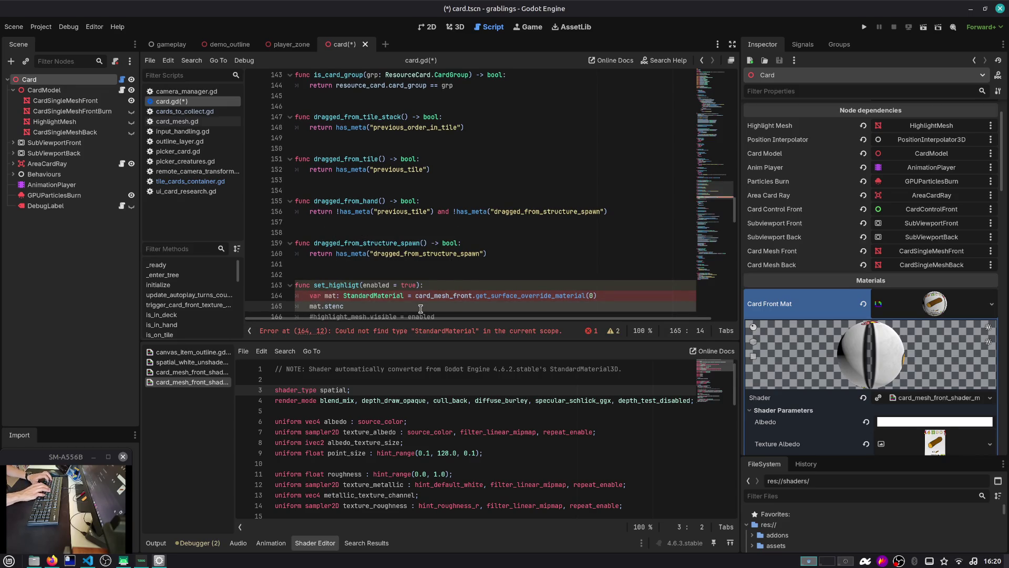
key(ctrl+shift+Left)
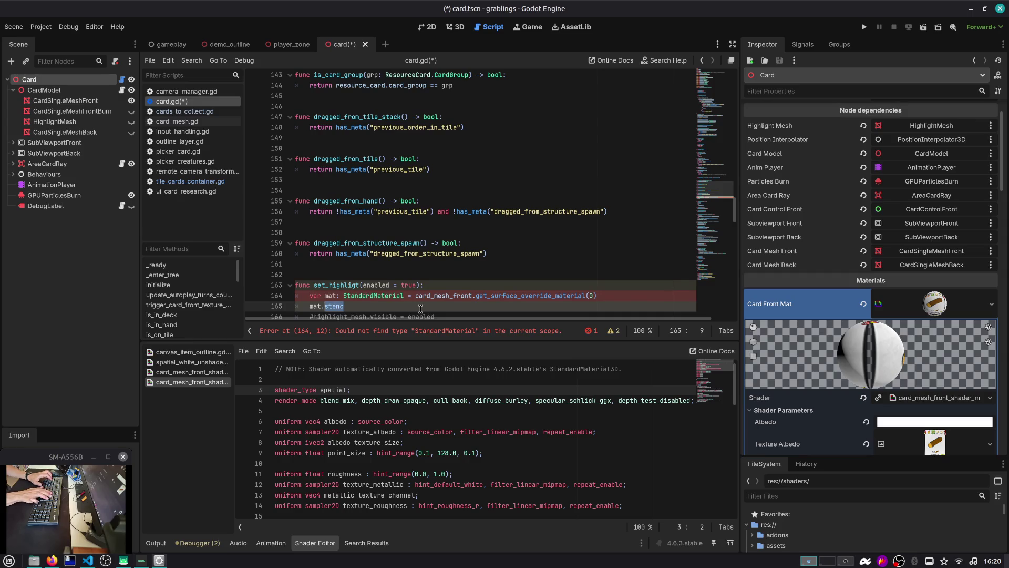
key(F1)
Step: Look up StandardMaterial3D in help and correct mat's type on line 164 to StandardMaterial3D
text(Base)
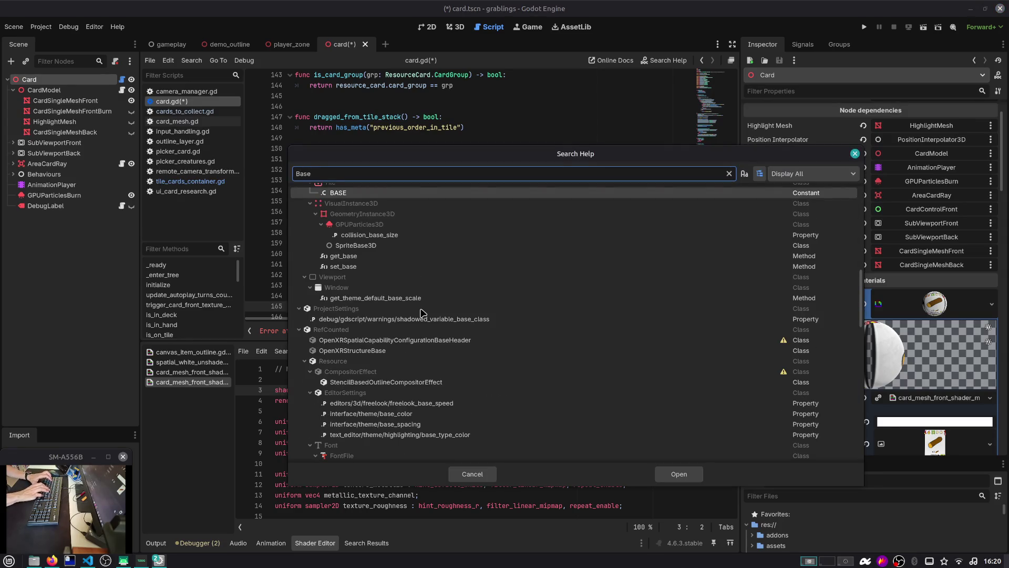
key(ctrl+a)
text(Standar)
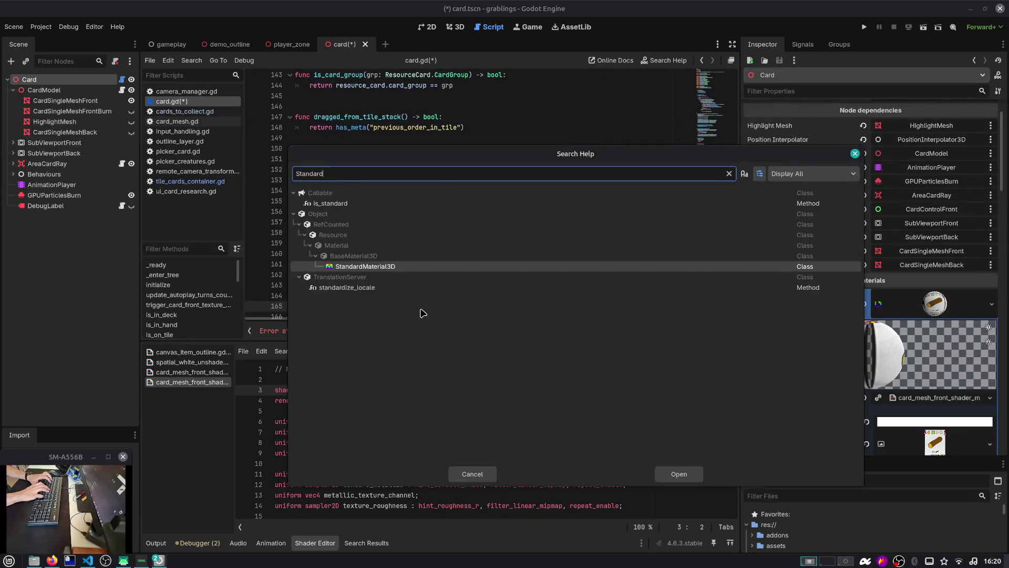
key(Escape)
key(Up)
text(3D)
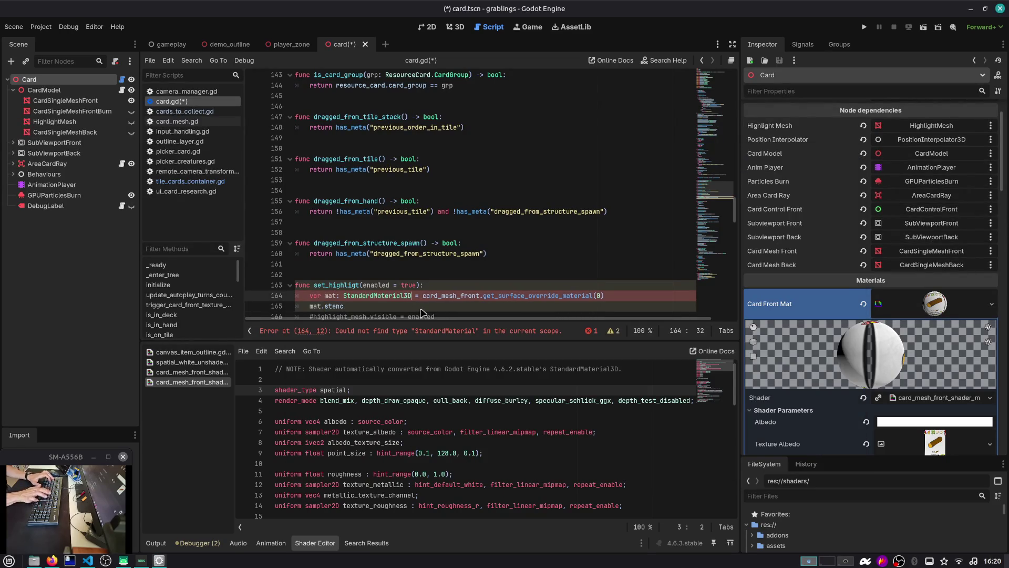
Step: On line 165, assign stencil_flags to BaseMaterial3D.STENCIL_FLAG_WRITE using autocomplete
key(Down)
key(ctrl+space)
key(Down)
key(Down)
key(Down)
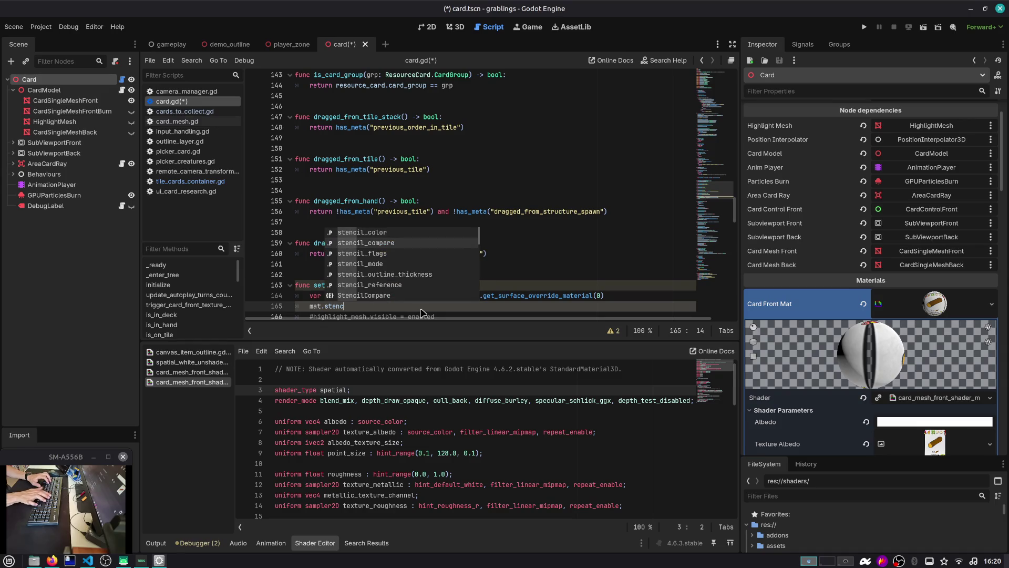
key(Up)
key(Return)
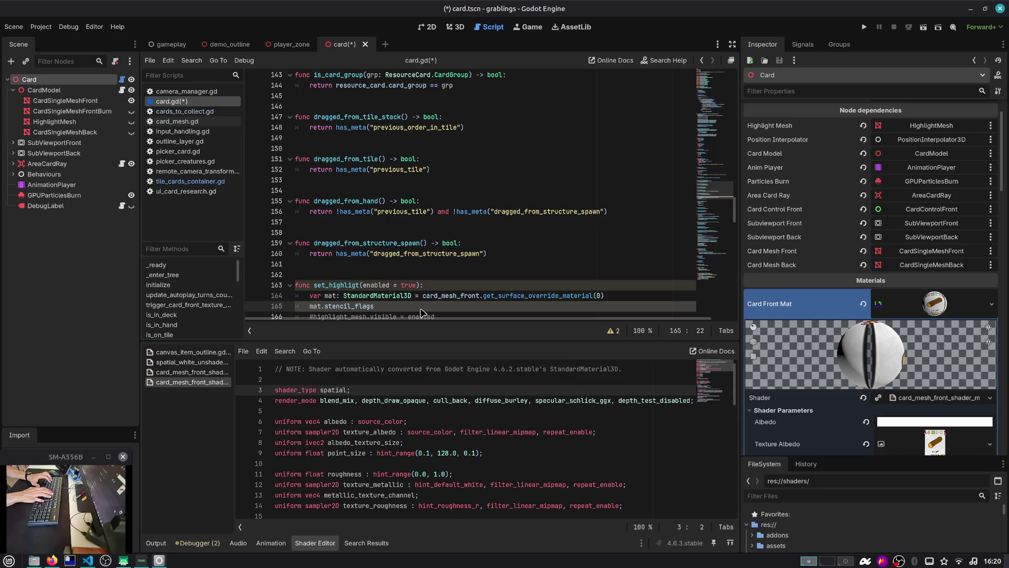
text( = BaseMaterial3D.)
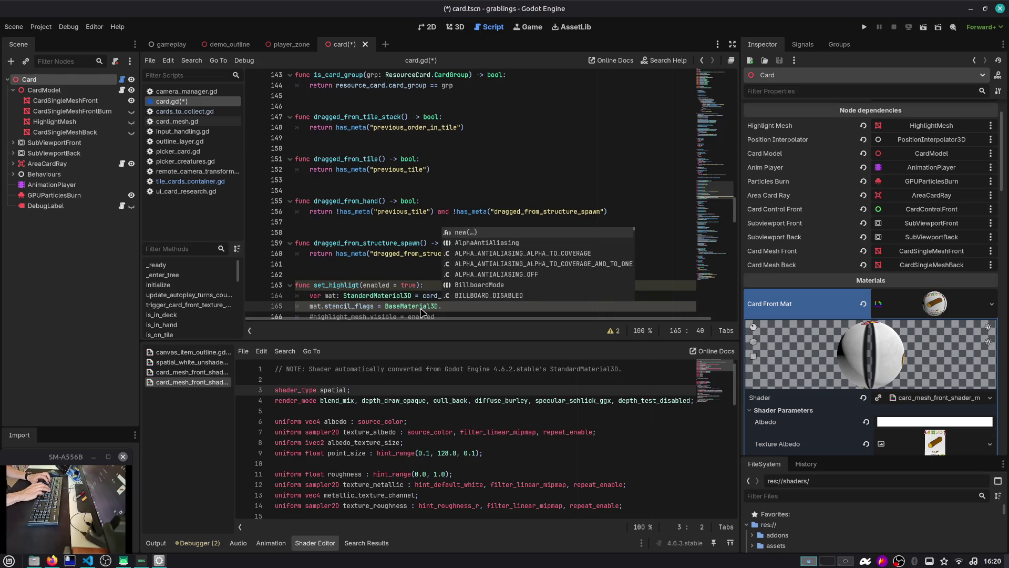
text(WI)
key(Down)
key(Down)
key(Down)
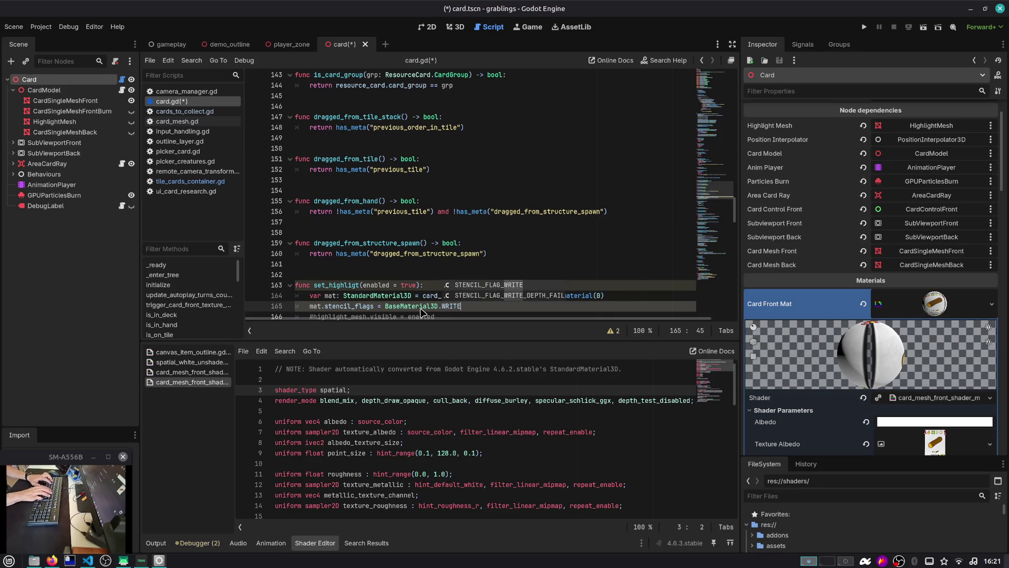
key(Return)
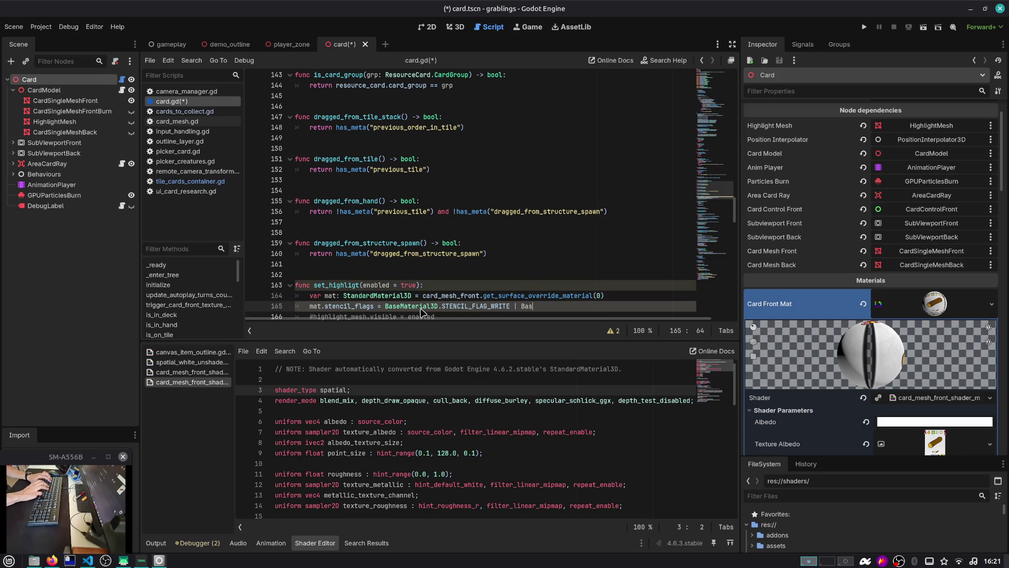
Step: Add BaseMaterial3D.STENCIL_FLAG_WRITE_DEPTH_FAIL as the second stencil flag
key(Down)
key(Return)
text(.STENCI)
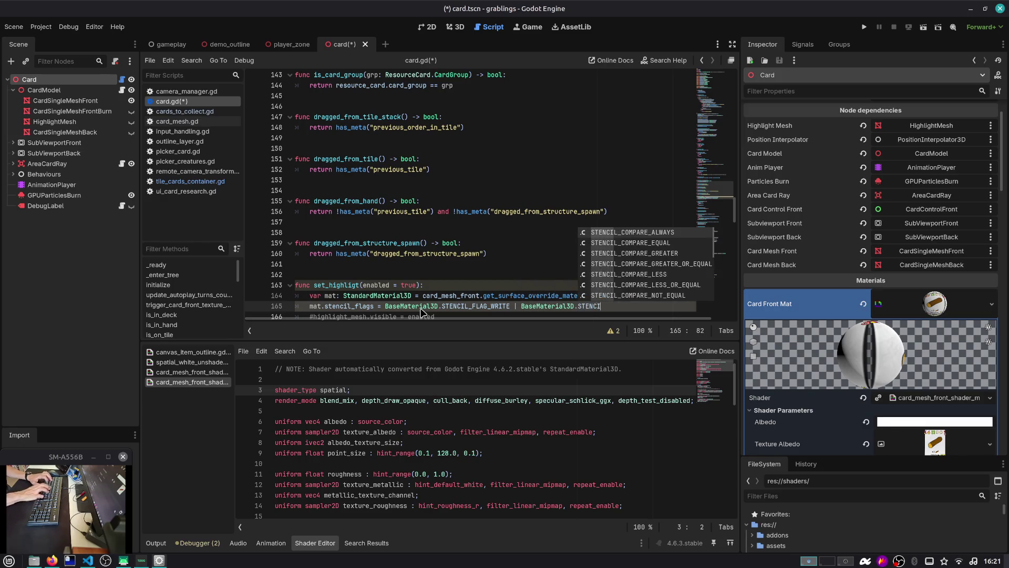
text(L)
key(Down)
key(Down)
key(Down)
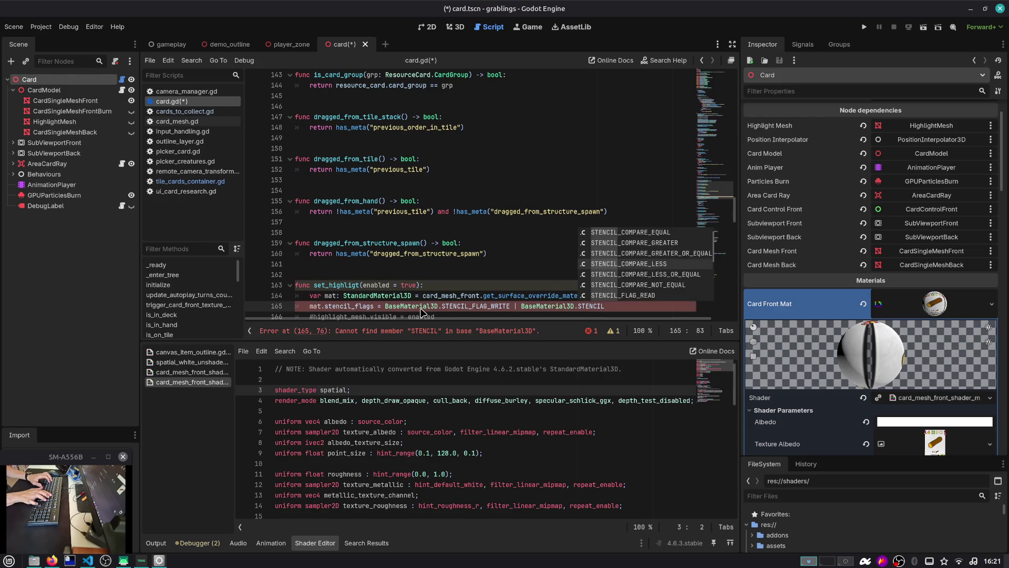
key(Down)
key(Down)
key(Down)
key(Down)
key(Down)
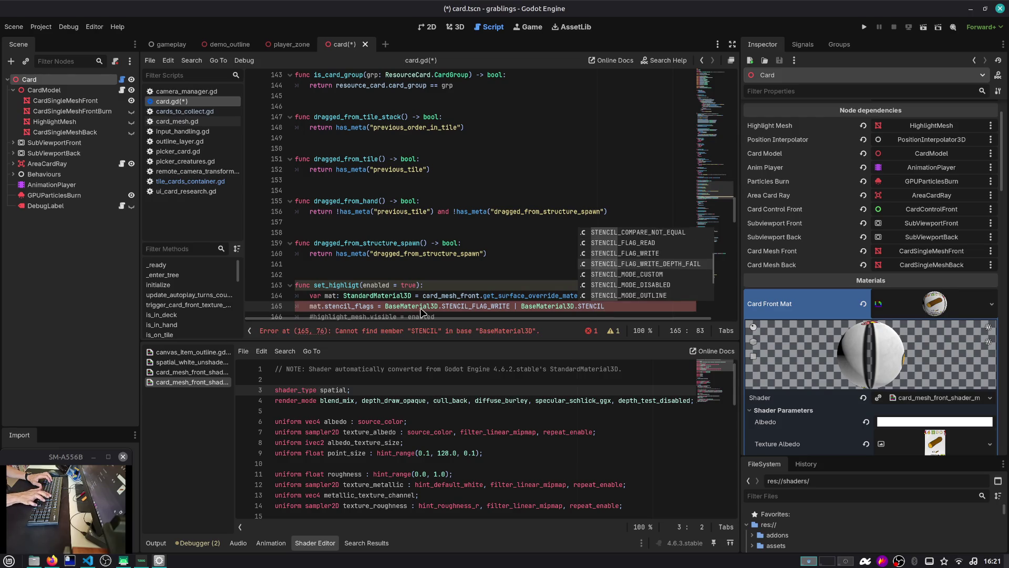
key(Return)
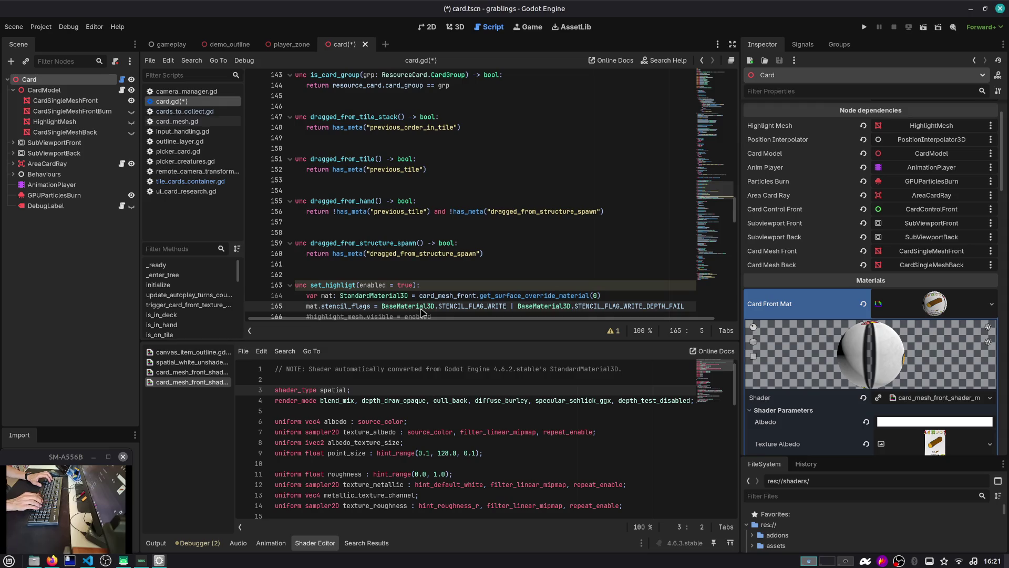
Step: Append 'if enabled else 0' to the stencil_flags assignment
key(ctrl+Right)
key(ctrl+Right)
key(End)
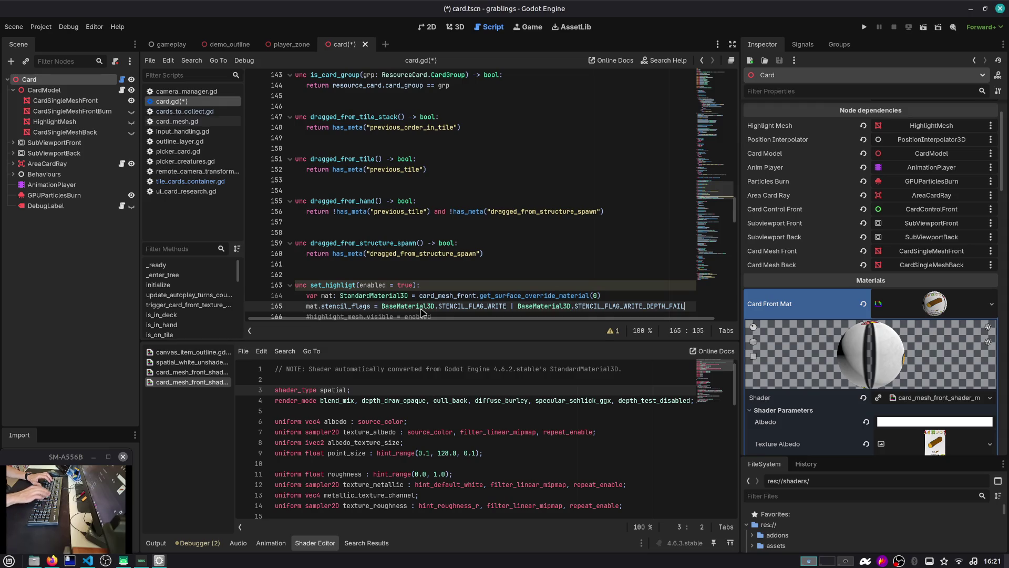
text(if enab)
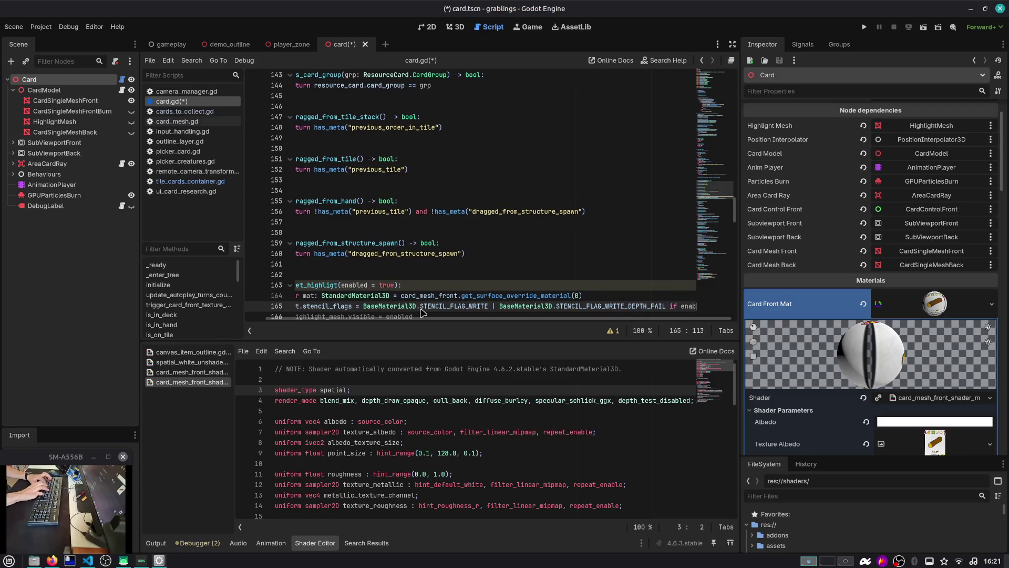
text(led :)
key(ctrl+Left)
key(ctrl+Left)
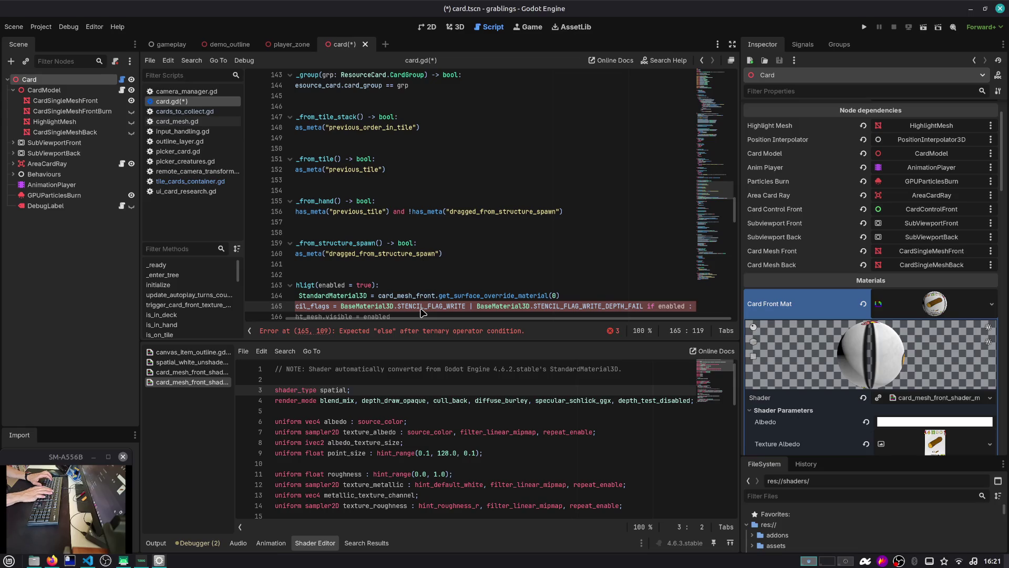
text(0)
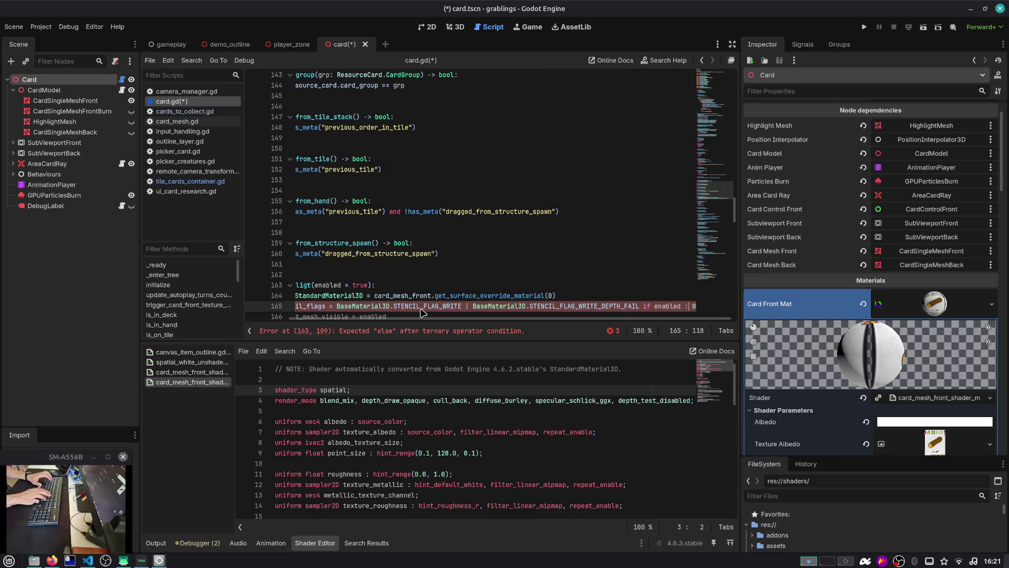
key(Left)
key(Left)
key(BackSpace)
text(else)
Step: Save card.gd
key(Down)
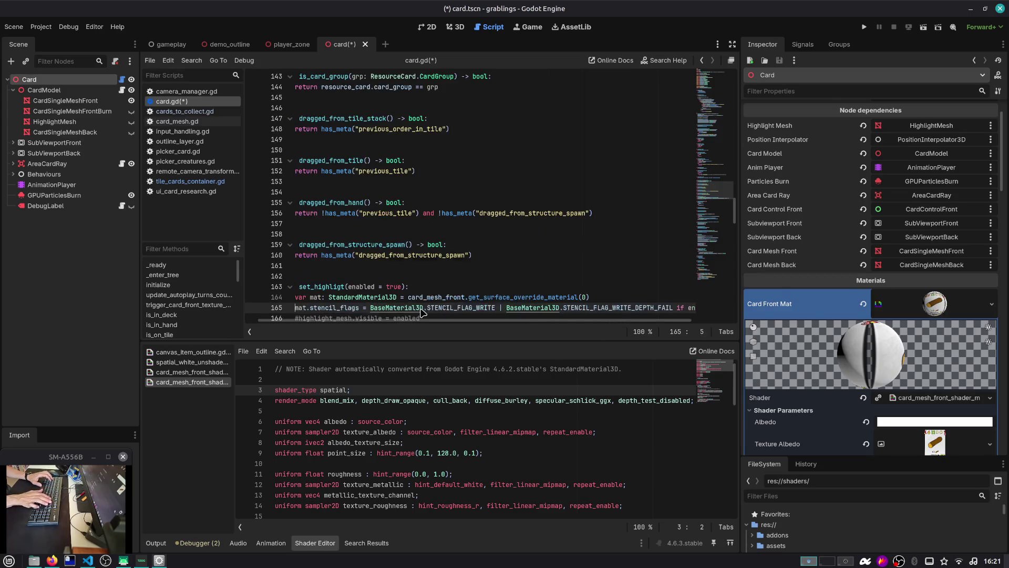
key(ctrl+s)
key(Home)
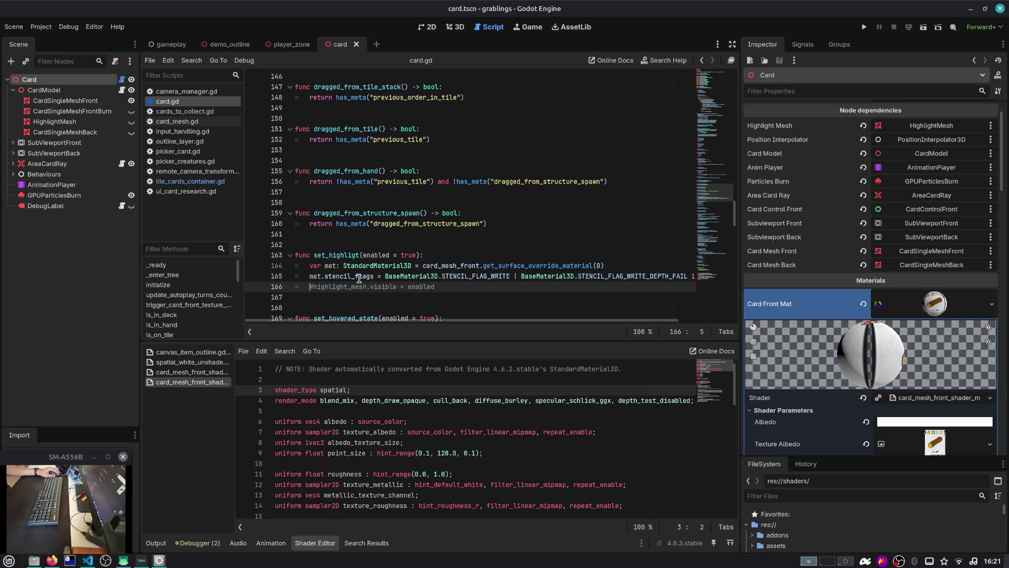
mouse_move(359, 278)
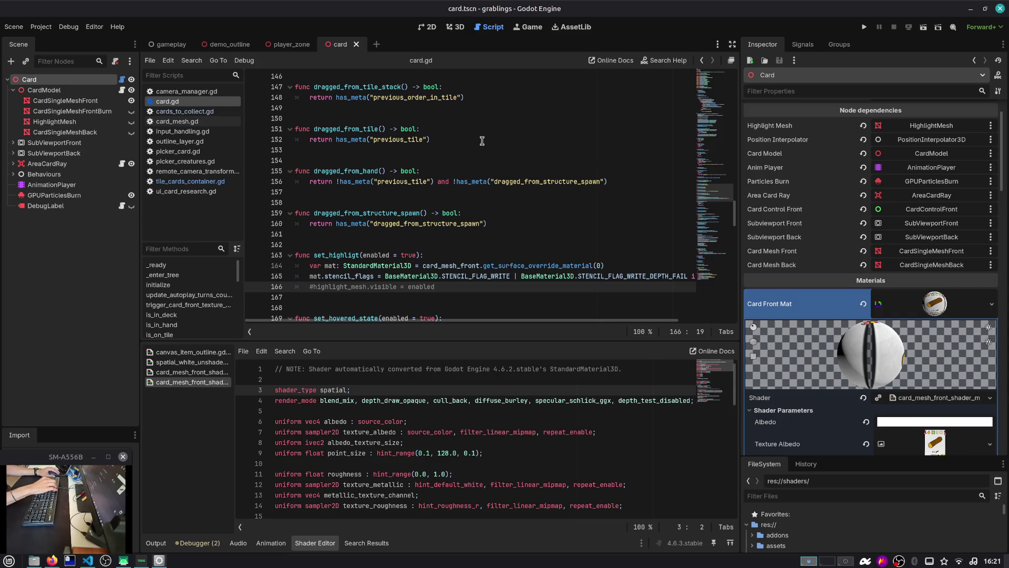
click(169, 44)
Step: Read the ShaderMaterial-to-StandardMaterial3D error at line 164, retype StandardMaterial3D, and stop the game
key(F5)
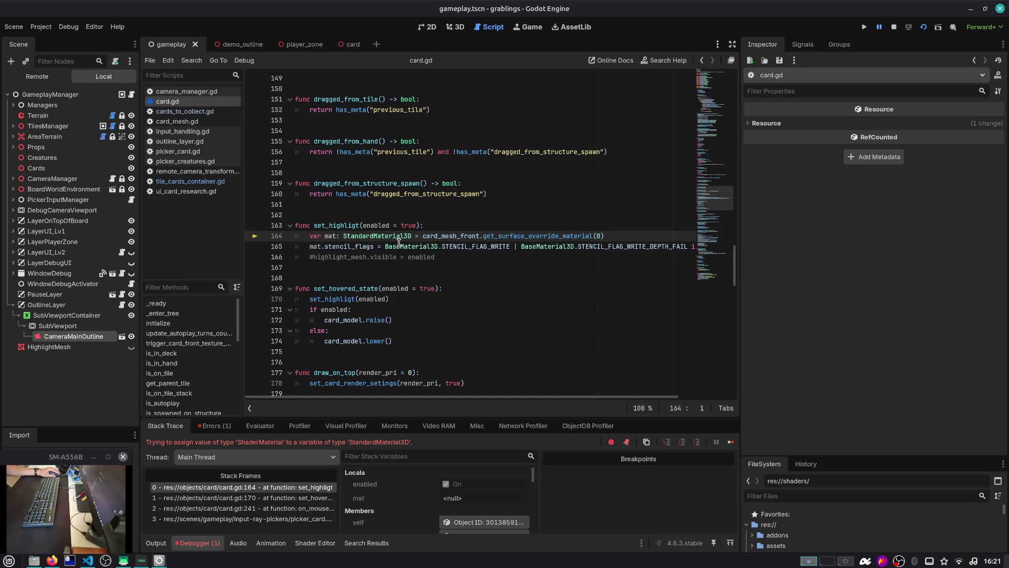
mouse_move(400, 242)
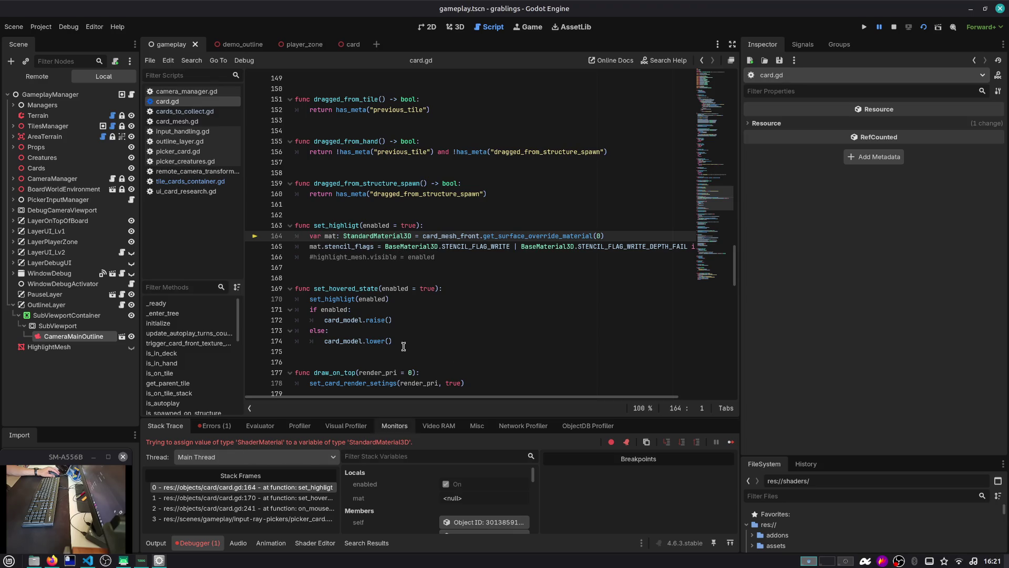
click(413, 236)
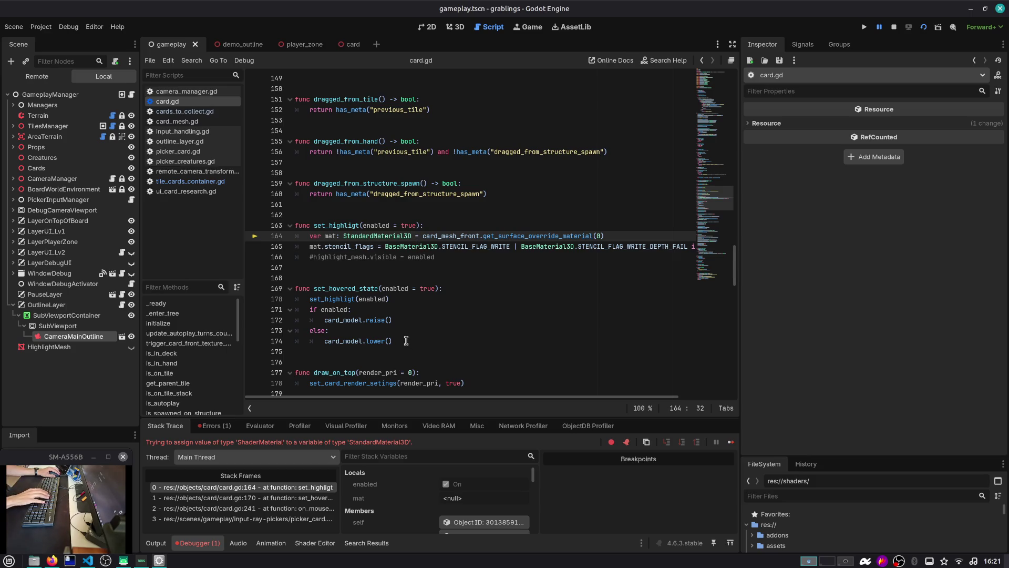
key(BackSpace)
key(BackSpace)
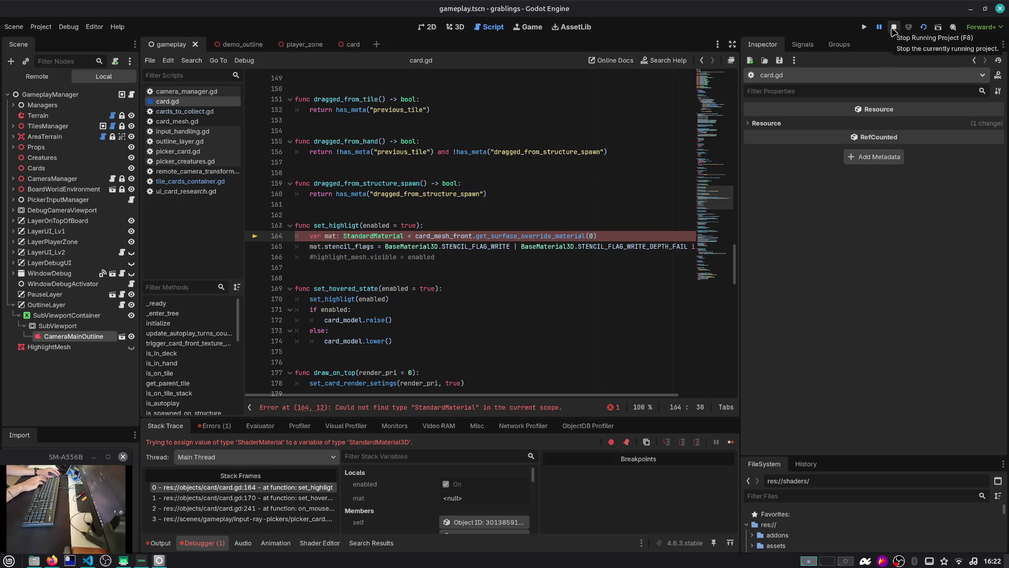
text(3D)
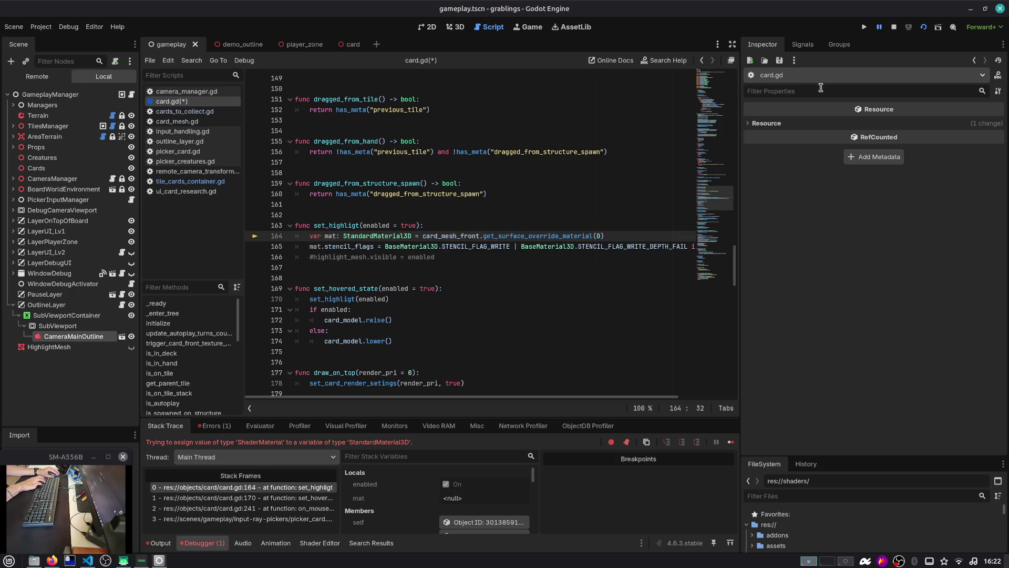
click(894, 27)
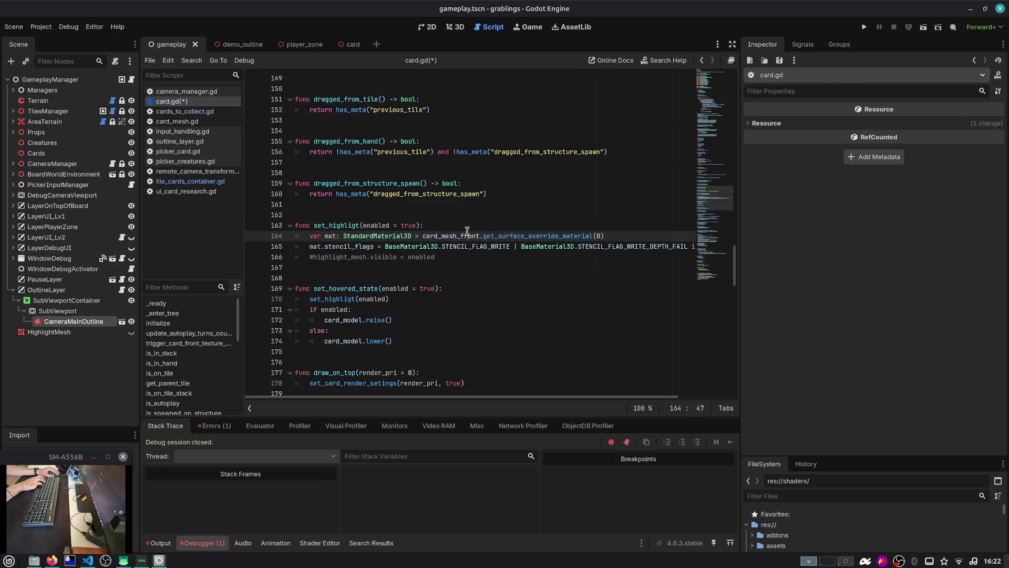
Step: Back in the card scene, check CardSingleMeshFront's Surface Material Override
double_click(468, 232)
click(344, 45)
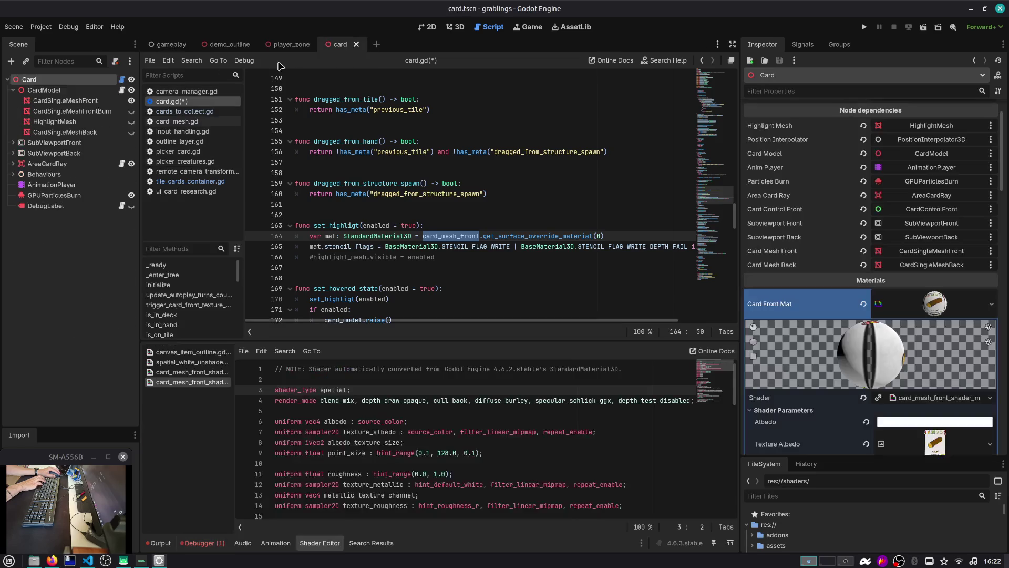
click(79, 101)
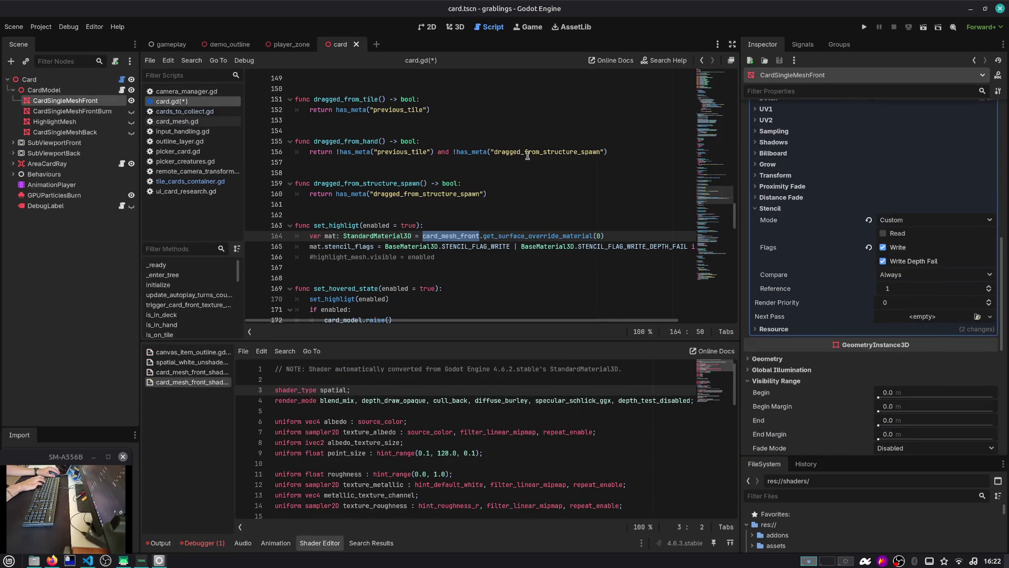
scroll(832, 266, up, 5)
scroll(836, 264, up, 3)
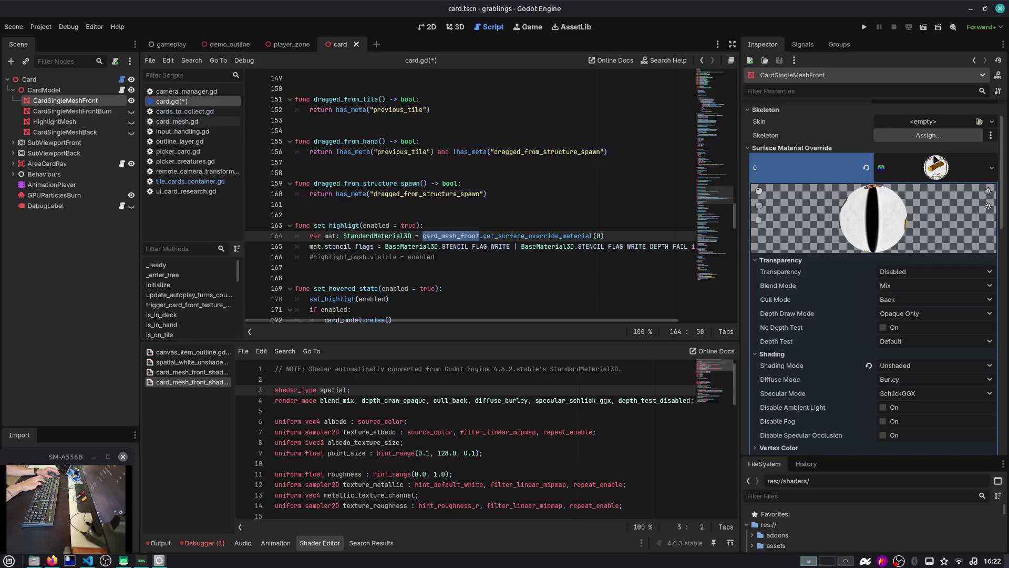
click(935, 161)
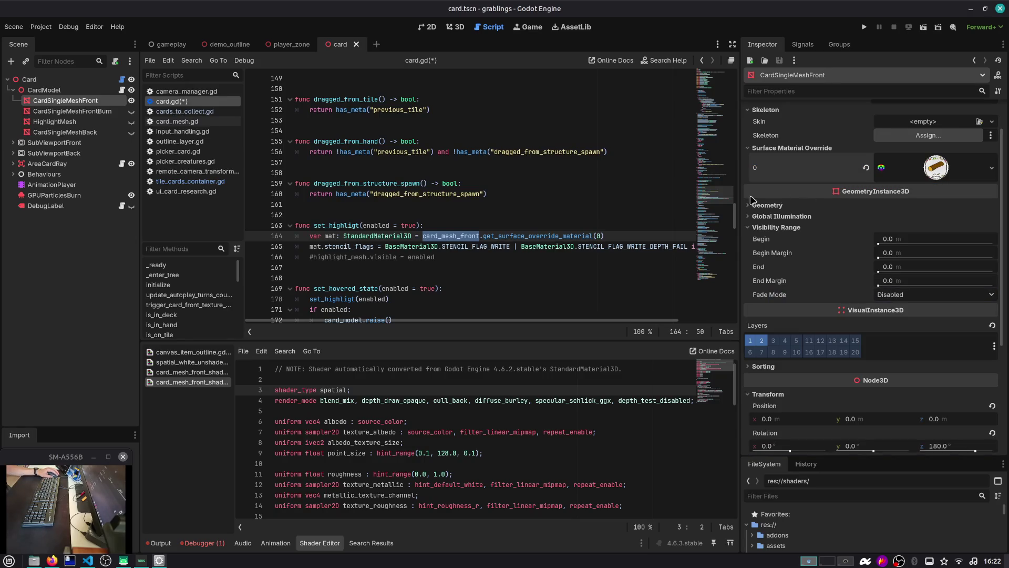
Step: Reselect the Card node and widen the Inspector dock by dragging its edge left
click(29, 80)
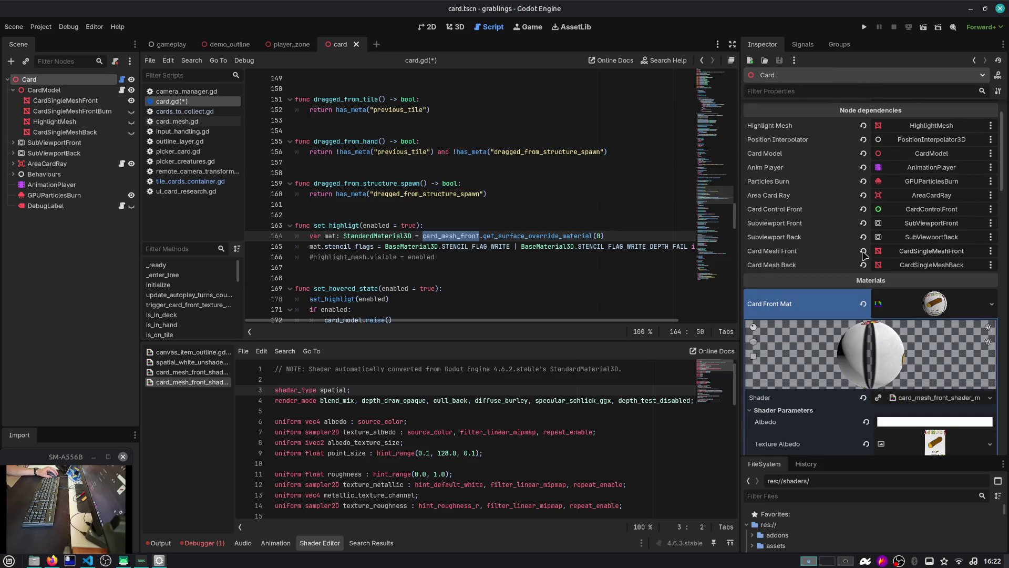
drag(737, 221, 704, 221)
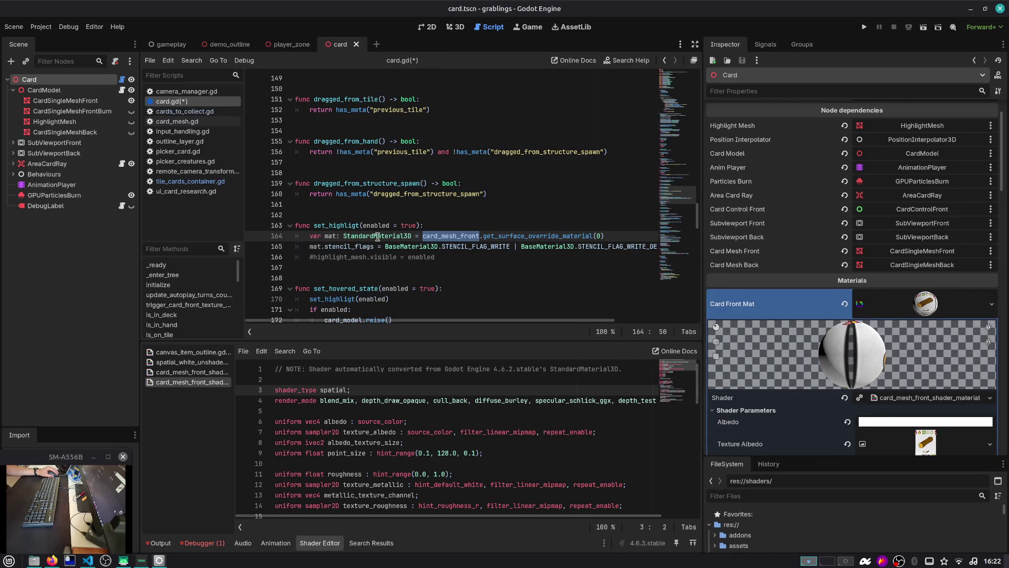
mouse_move(432, 236)
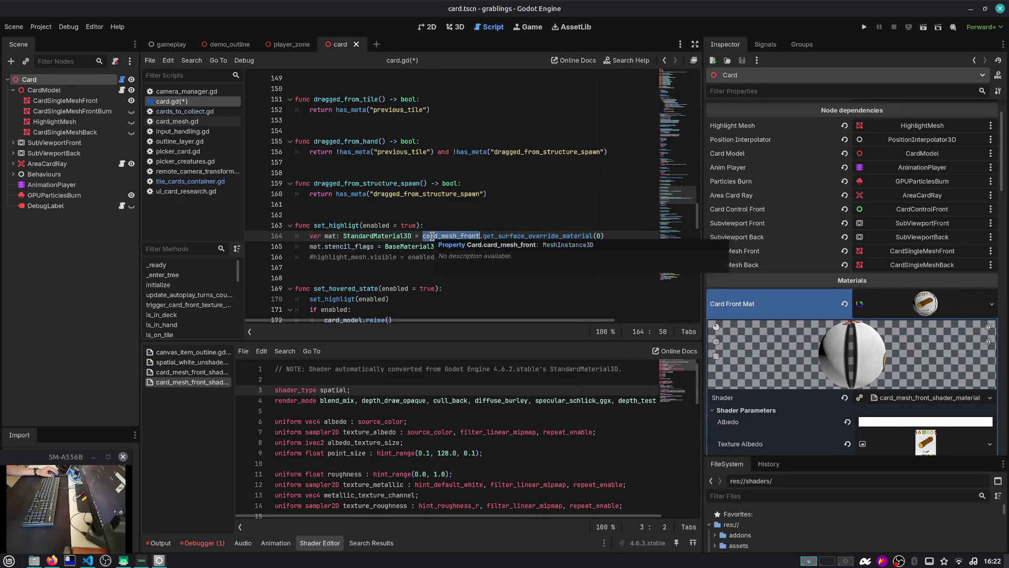
click(375, 269)
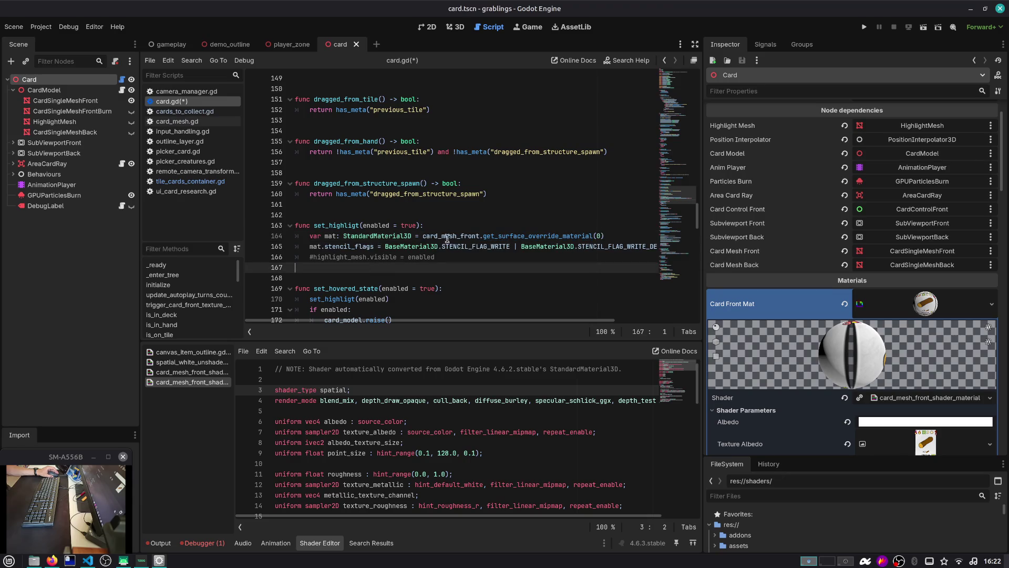
Step: Check the get_surface_override_material documentation against the StandardMaterial3D type on line 164
ctrl+click(535, 235)
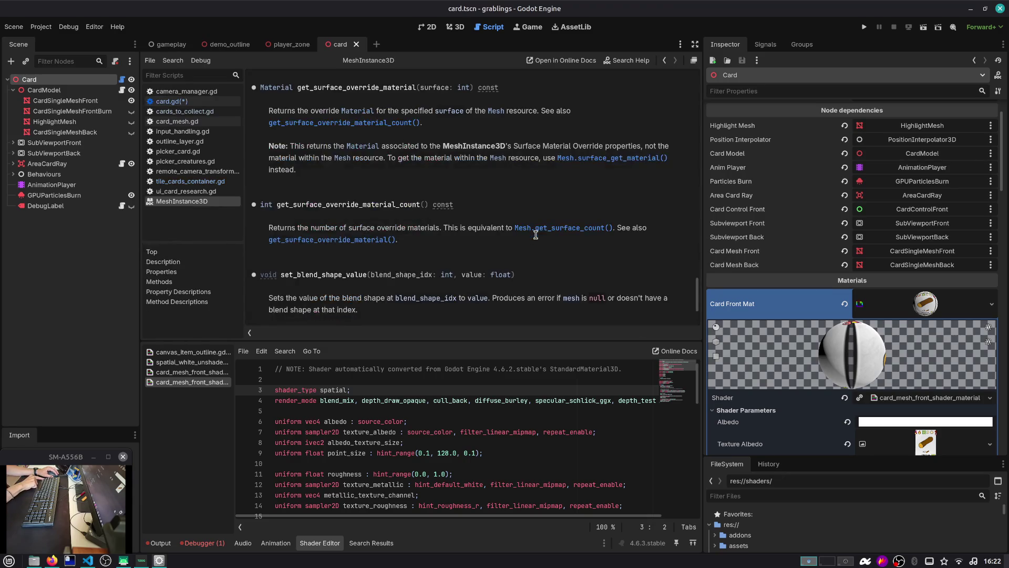
click(664, 59)
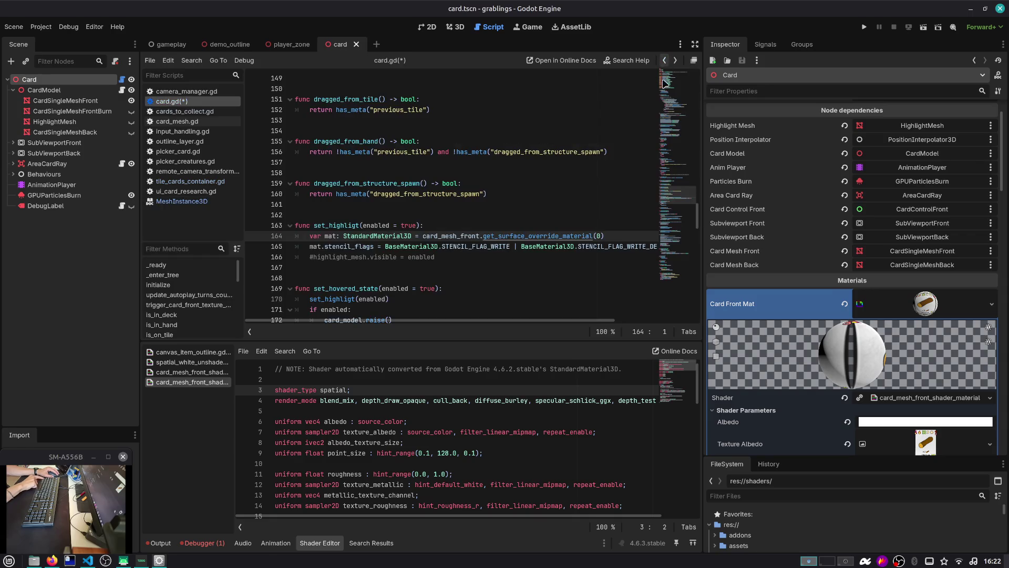
double_click(361, 236)
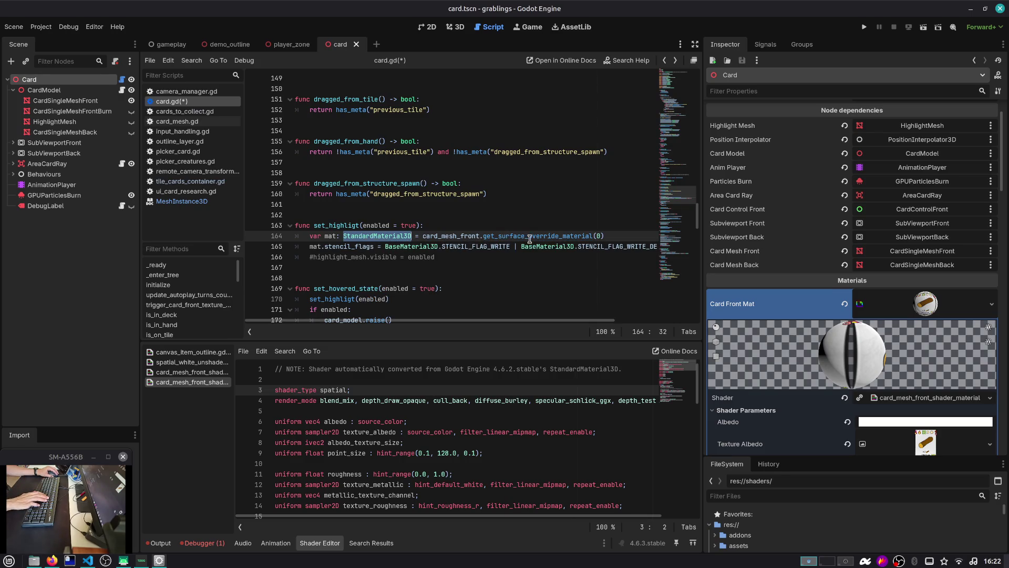
click(462, 236)
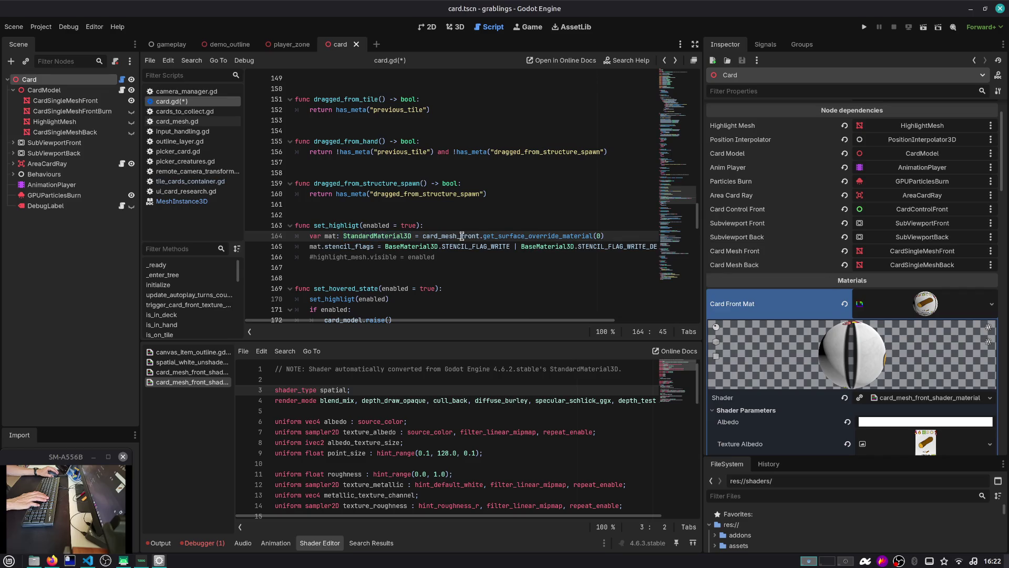
Step: Browse the debugger's Errors, Evaluator and Profiler tabs, then run the project
click(205, 543)
click(210, 427)
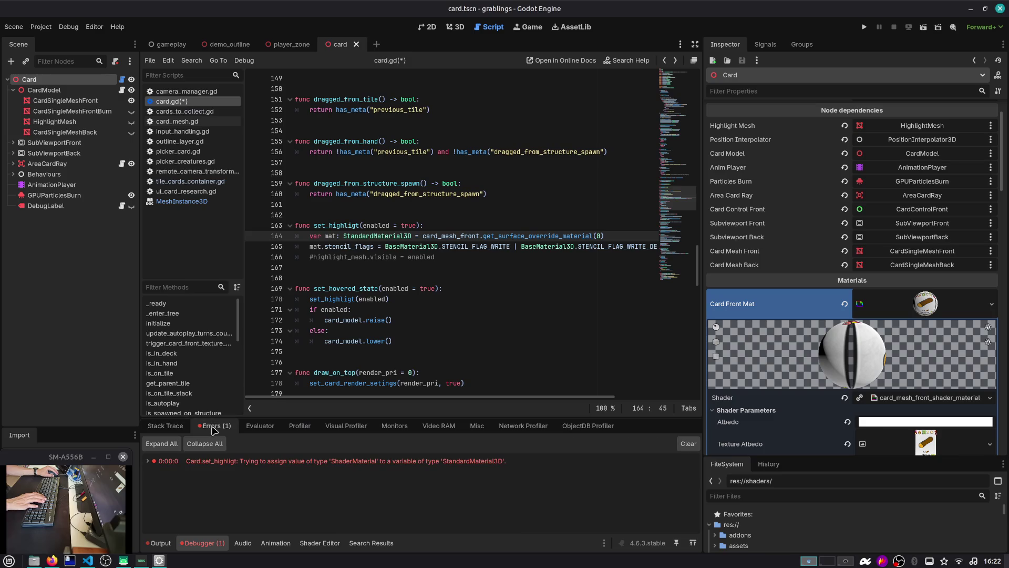
click(247, 426)
click(208, 427)
click(259, 426)
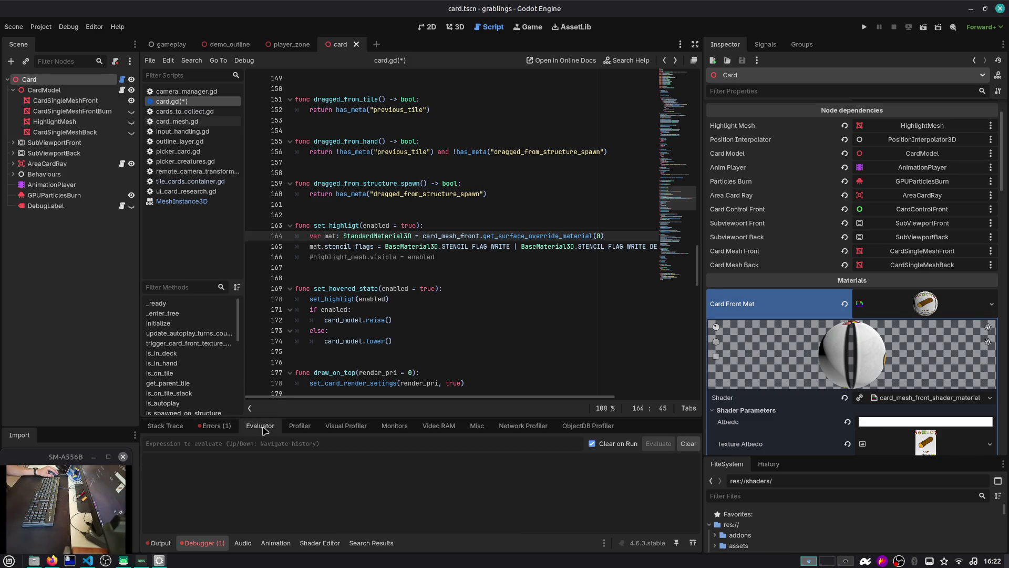
click(300, 426)
click(302, 427)
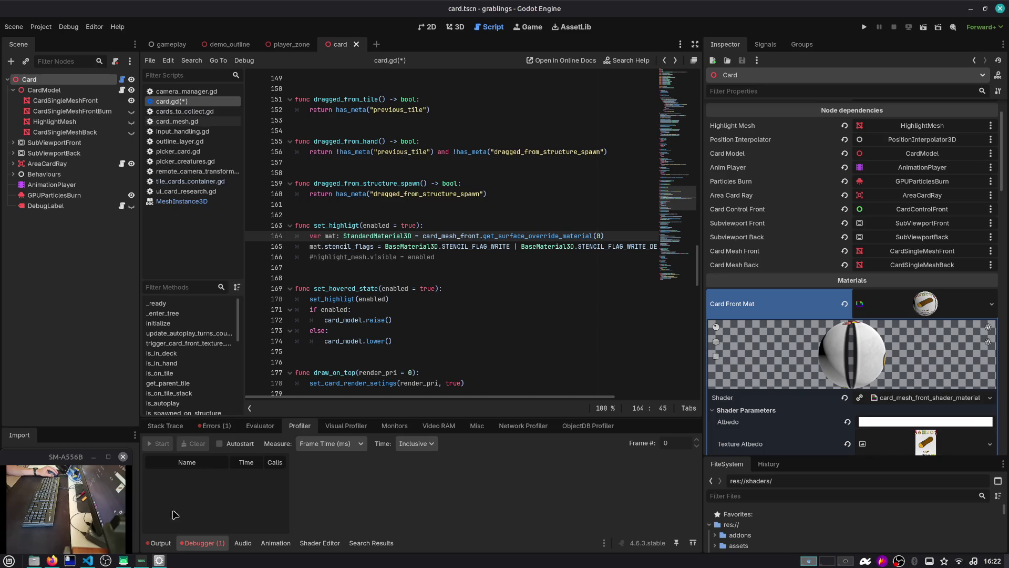
click(159, 543)
click(209, 544)
click(864, 27)
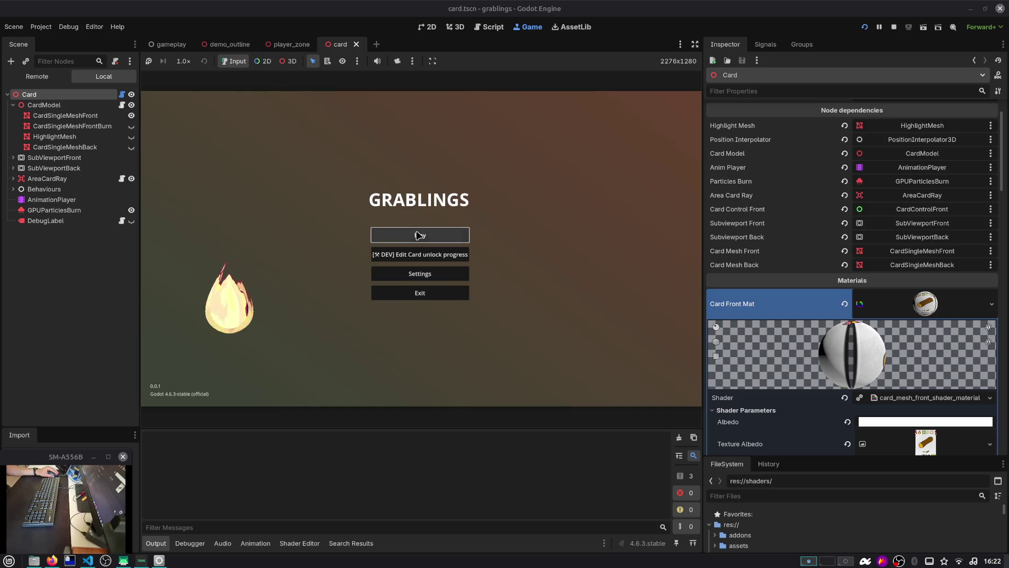
Step: Start the game via Play and a save slot, then inspect the live card_mesh_front object at the break
click(417, 232)
click(417, 235)
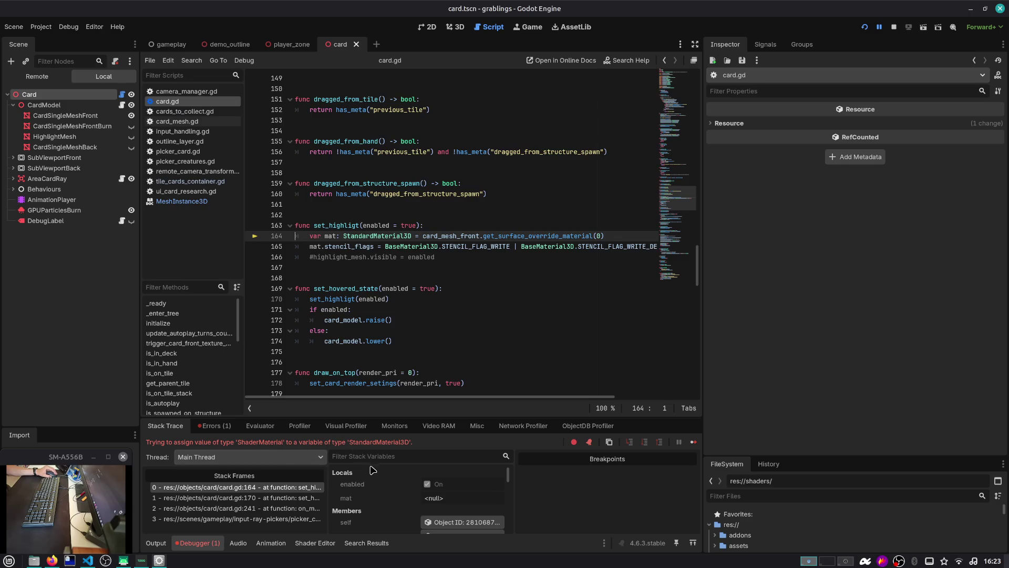
scroll(372, 470, down, 8)
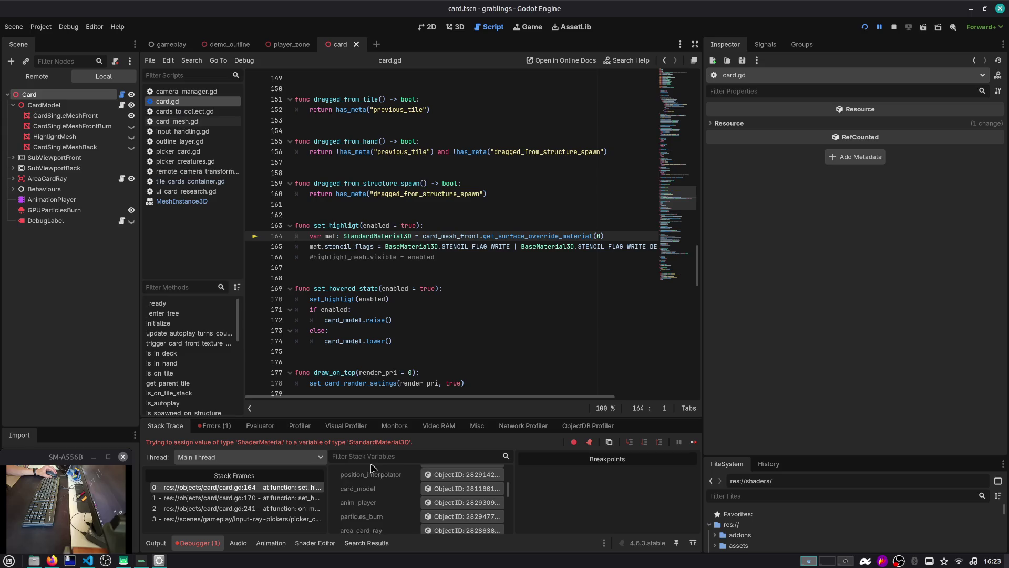
scroll(375, 504, down, 2)
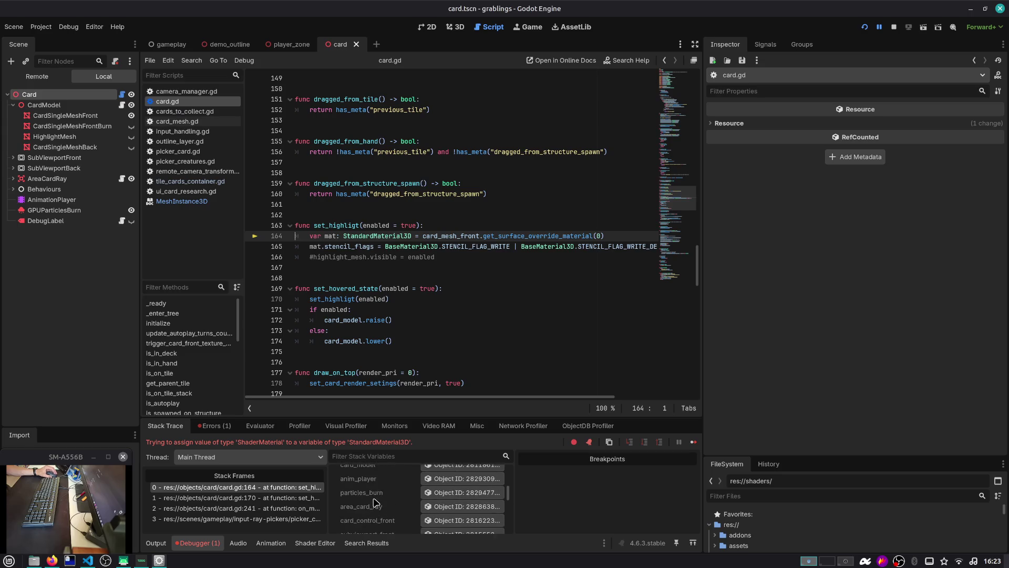
scroll(376, 504, up, 3)
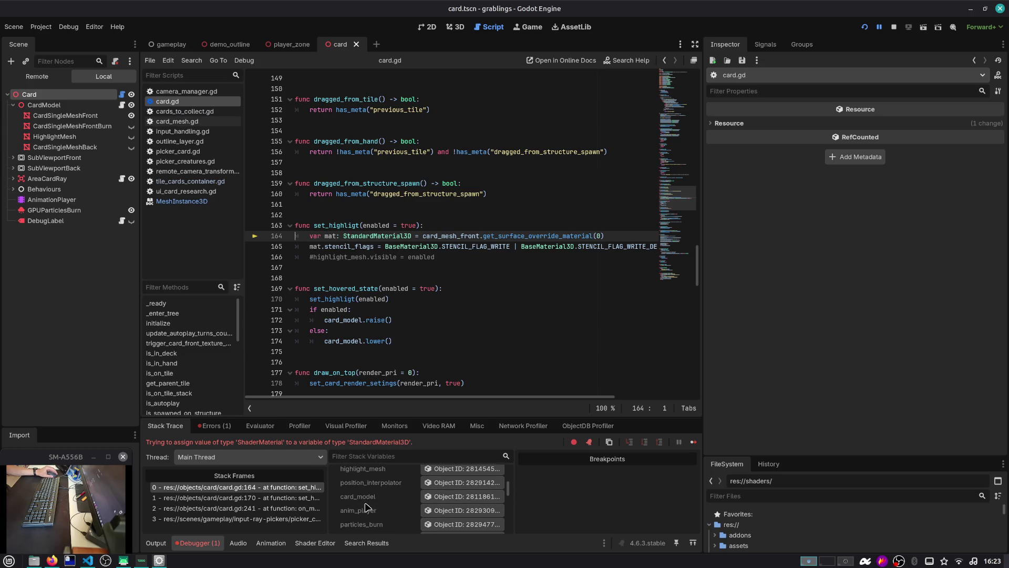
scroll(366, 508, up, 1)
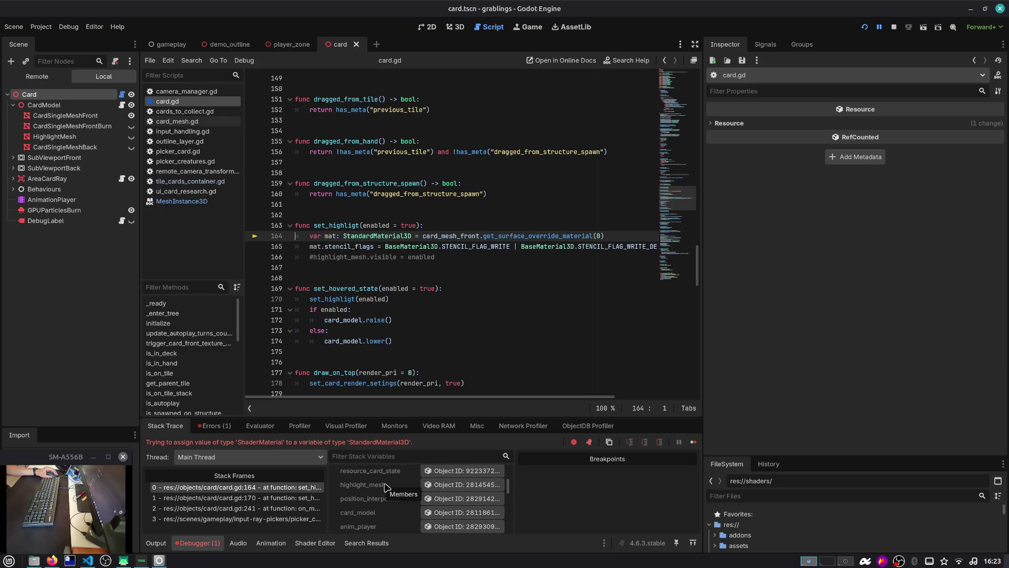
scroll(388, 520, down, 2)
scroll(388, 523, down, 5)
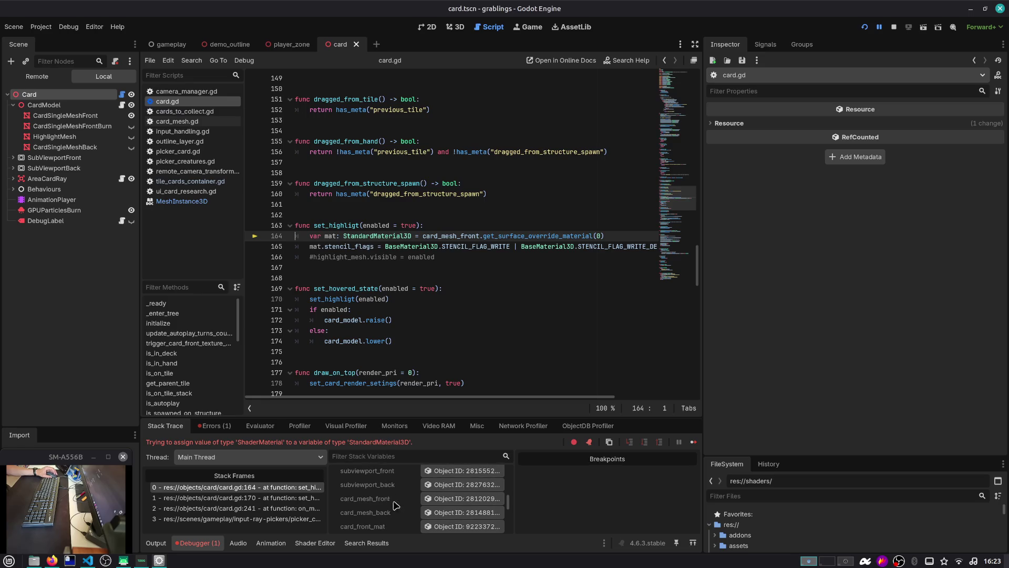
click(461, 498)
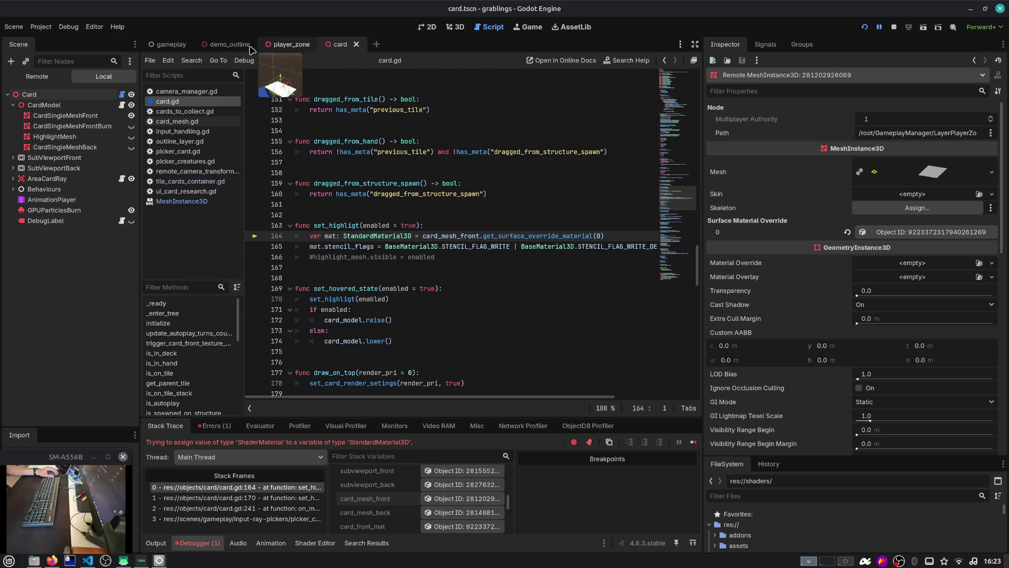
Step: Delete the HighlightMesh node from the player_zone scene
click(279, 46)
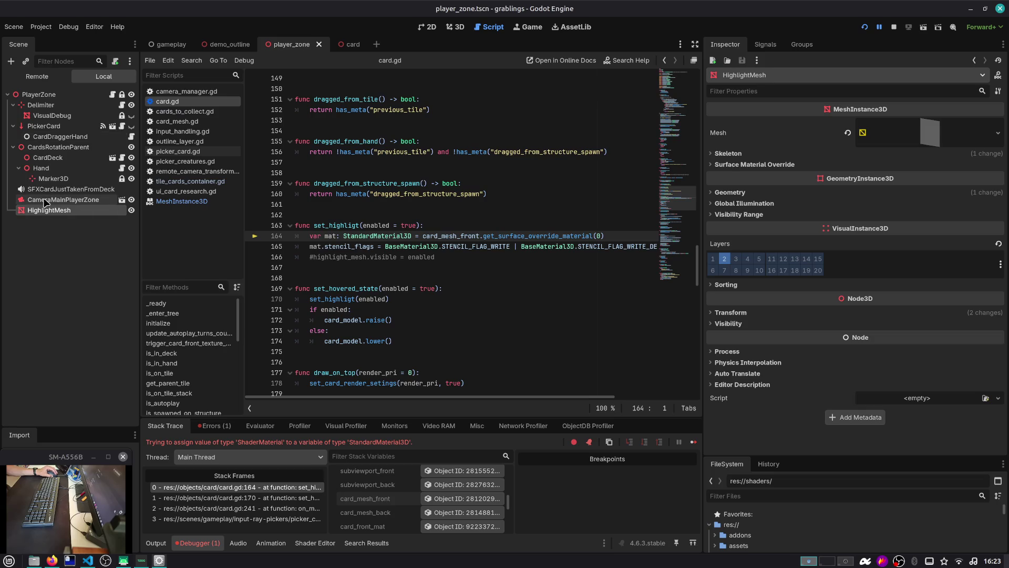
click(68, 211)
key(Delete)
key(Return)
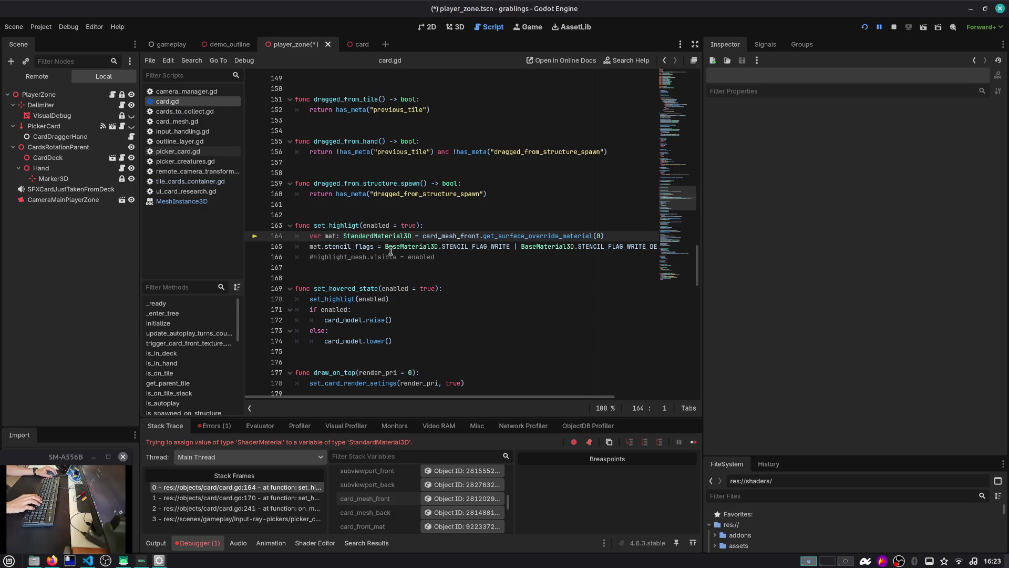
Step: Confirm card_mesh_front's surface override material is a ShaderMaterial, then stop the game
click(436, 500)
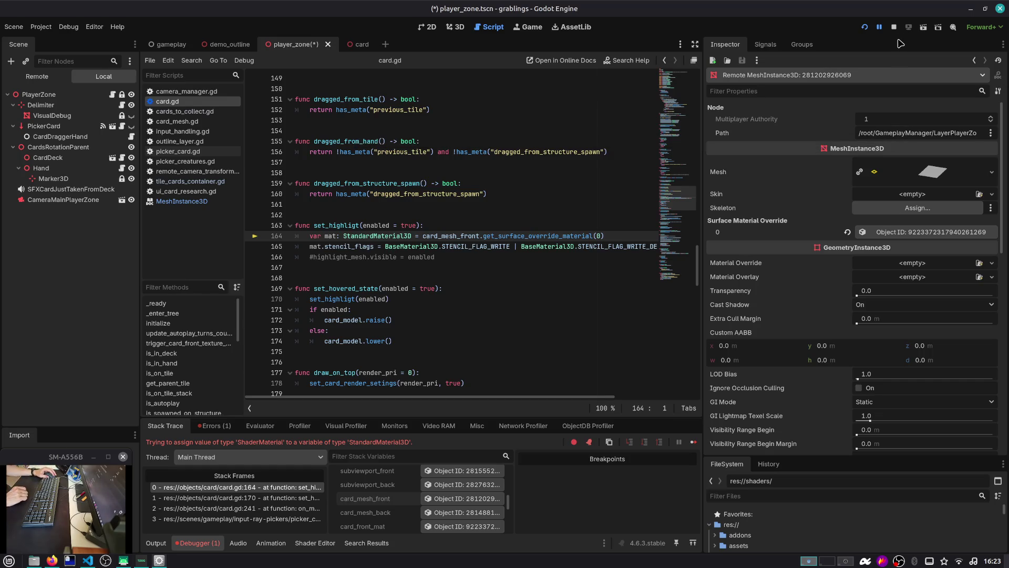
click(899, 233)
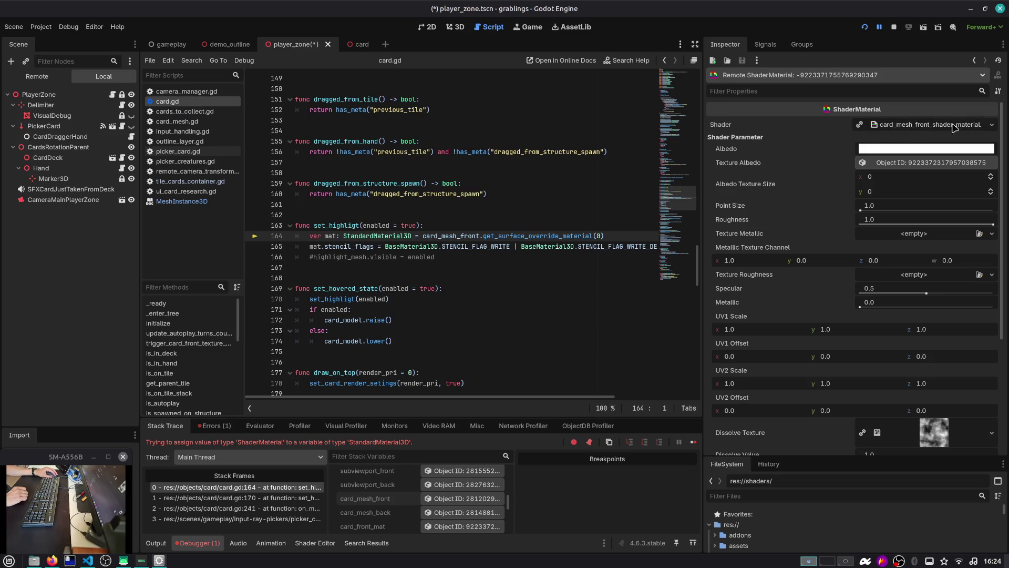
click(893, 27)
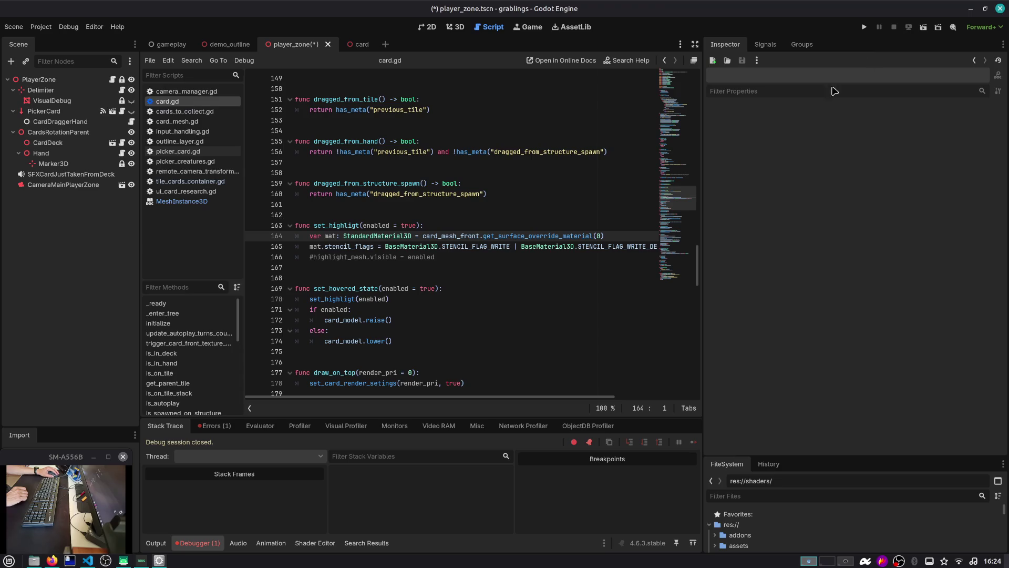
Step: Save the player_zone scene and open the CardDeck scene for editing
click(424, 120)
key(ctrl+s)
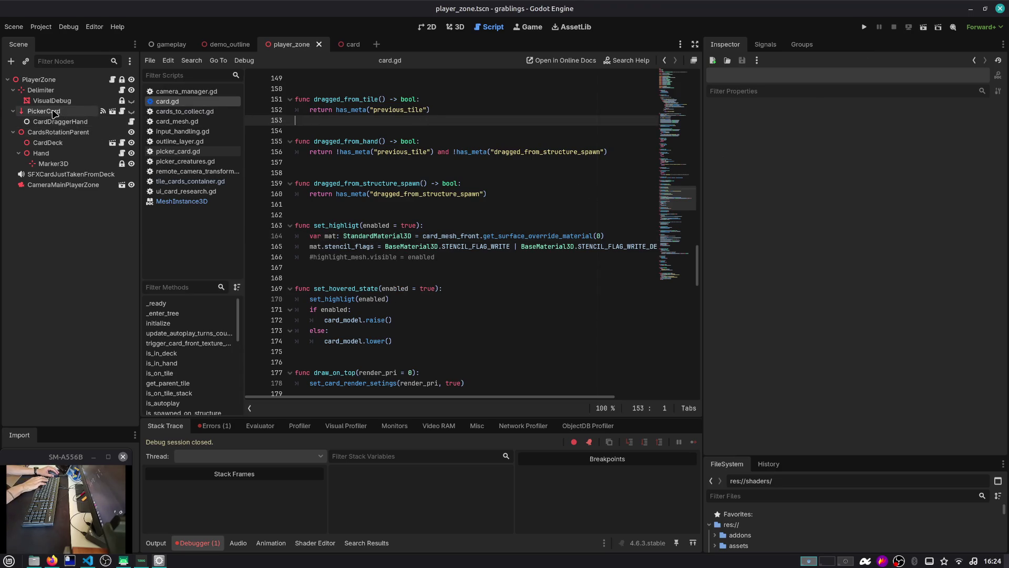
click(55, 113)
click(55, 132)
click(59, 143)
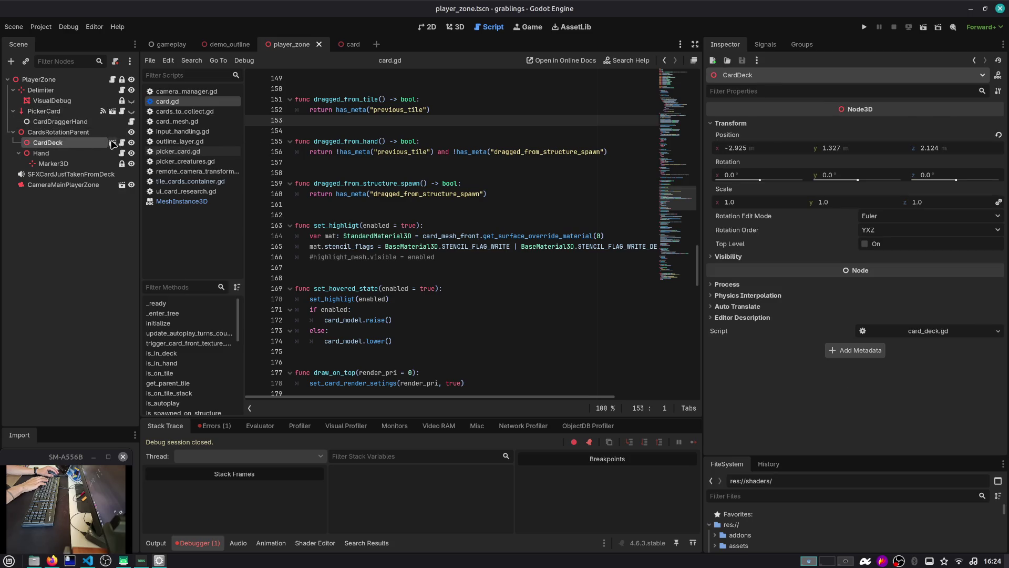
click(112, 142)
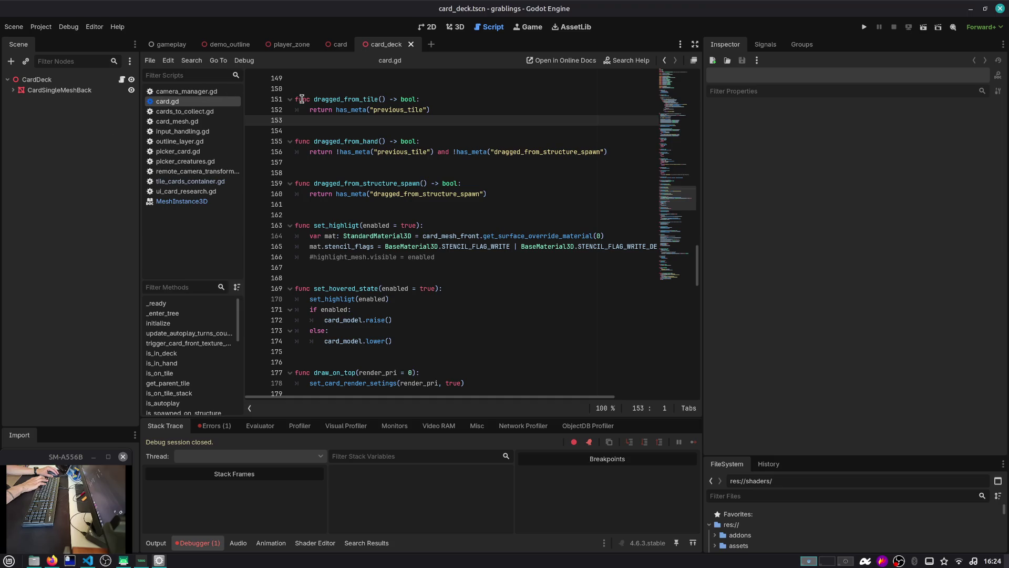
Step: Review CardDeck's script and 3D view, expand CardSingleMeshBack, then close card_deck
scroll(302, 108, up, 20)
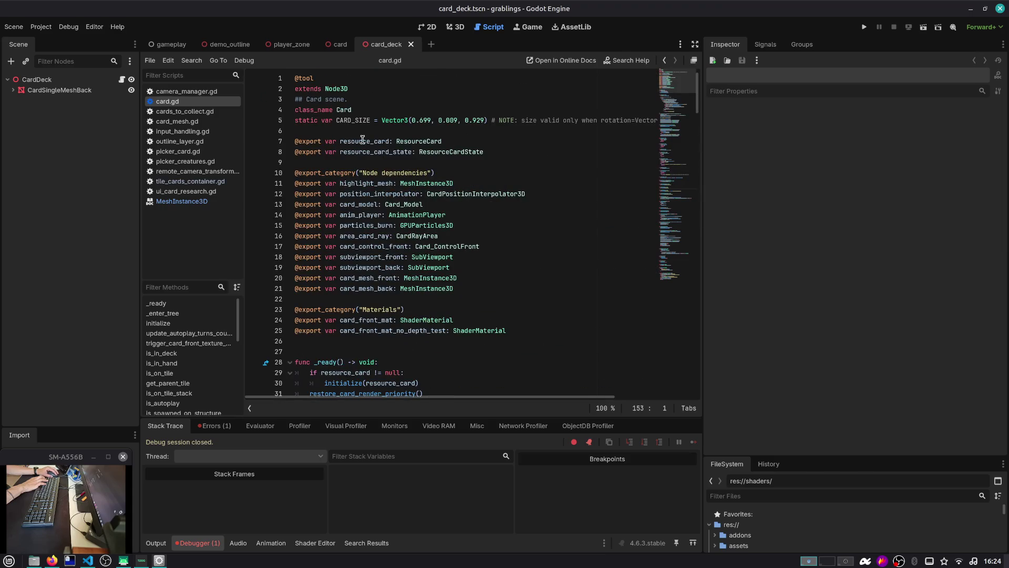
double_click(363, 141)
click(93, 81)
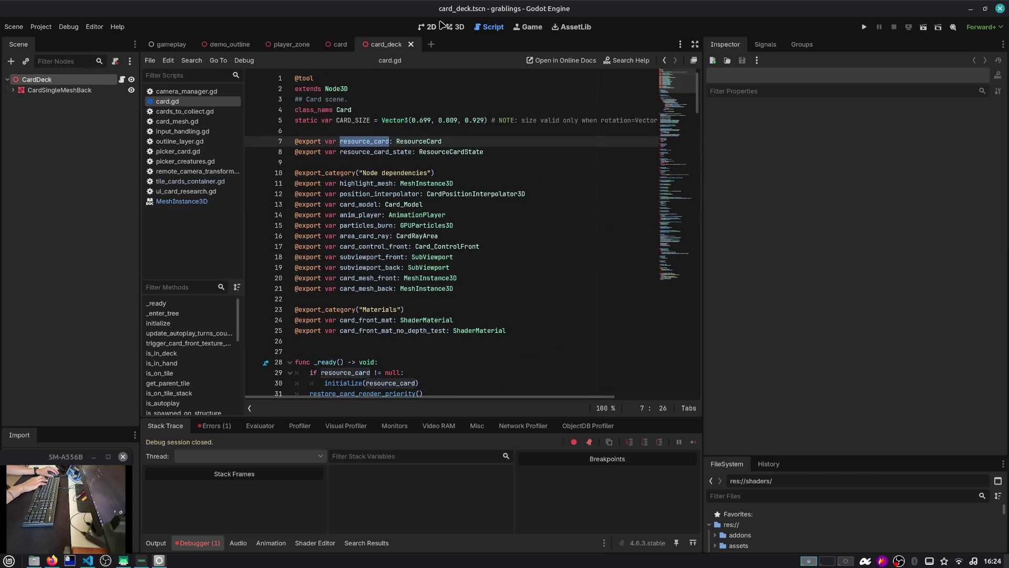
key(ctrl+F2)
click(31, 90)
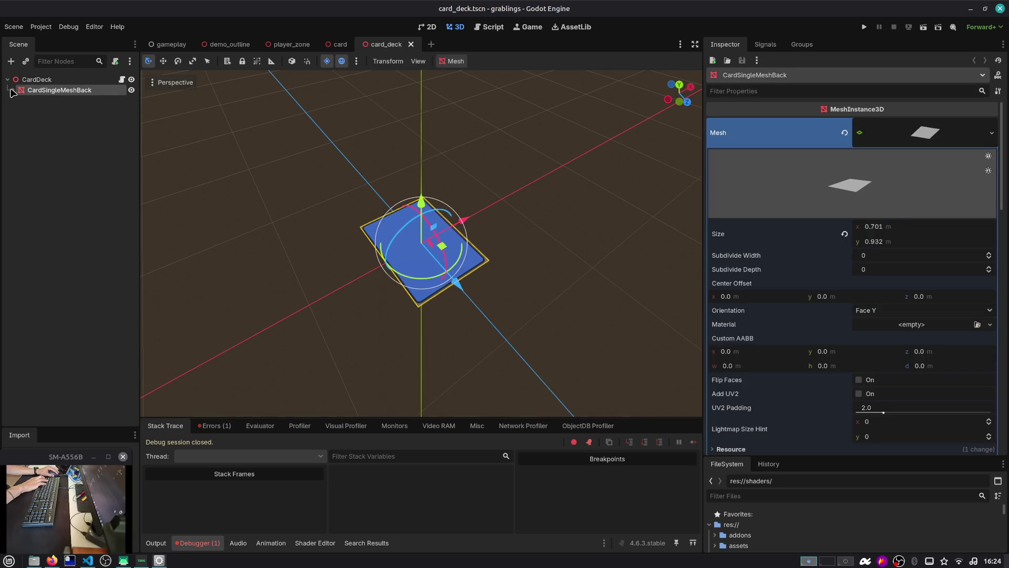
click(12, 90)
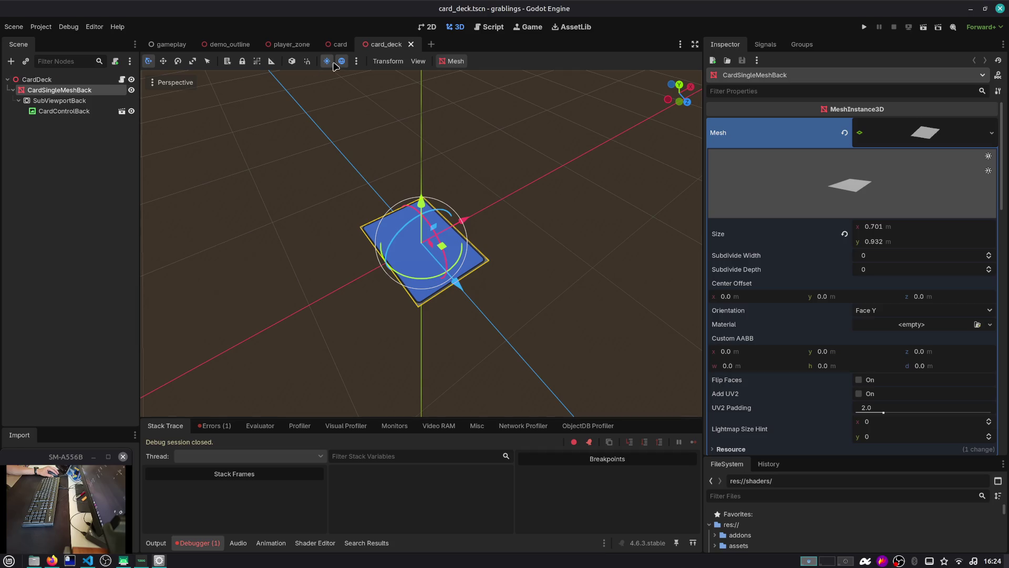
click(413, 44)
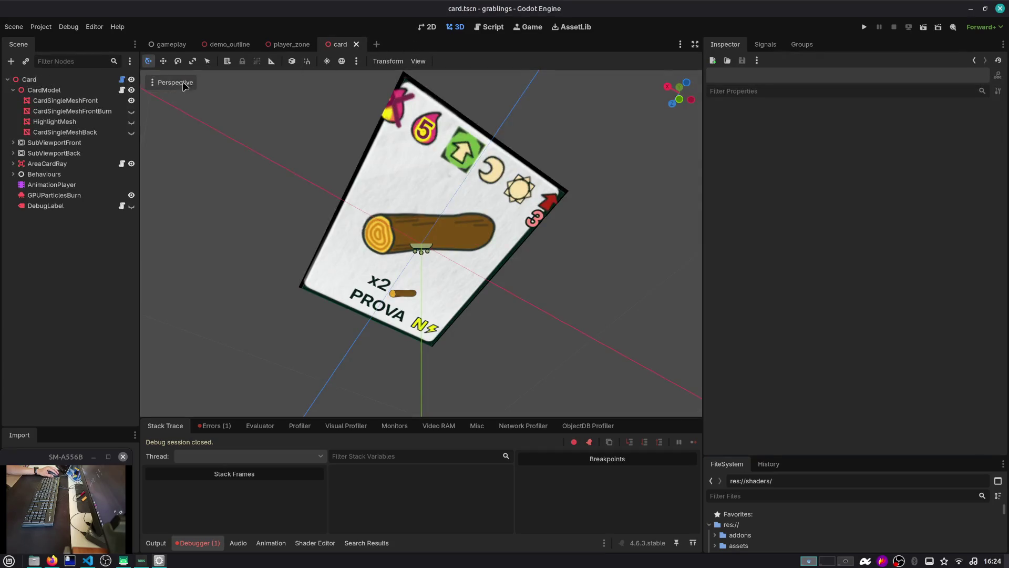
Step: Assign CardSingleMeshFront as the Card node's Card Mesh Front
click(76, 91)
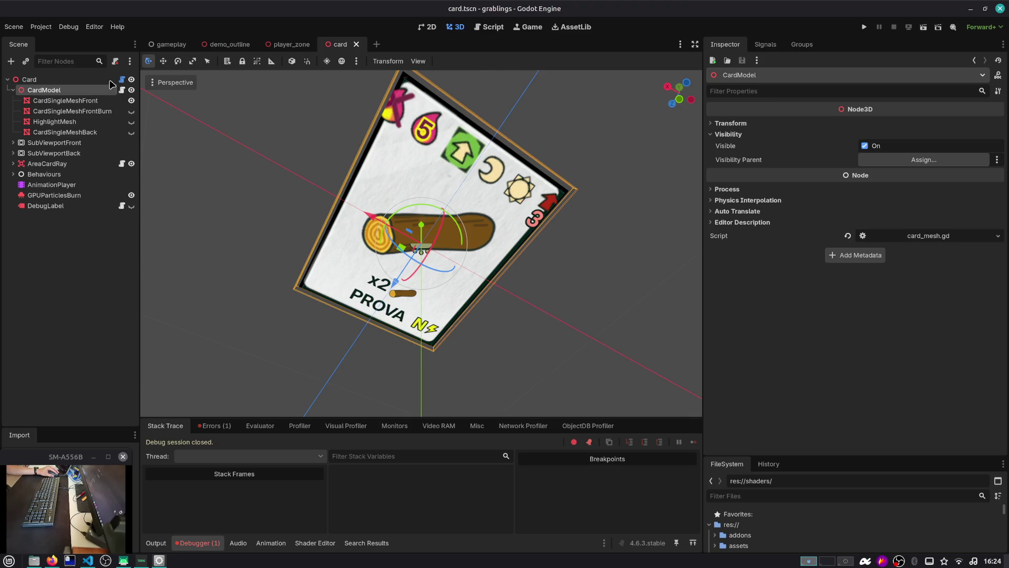
click(111, 80)
click(904, 252)
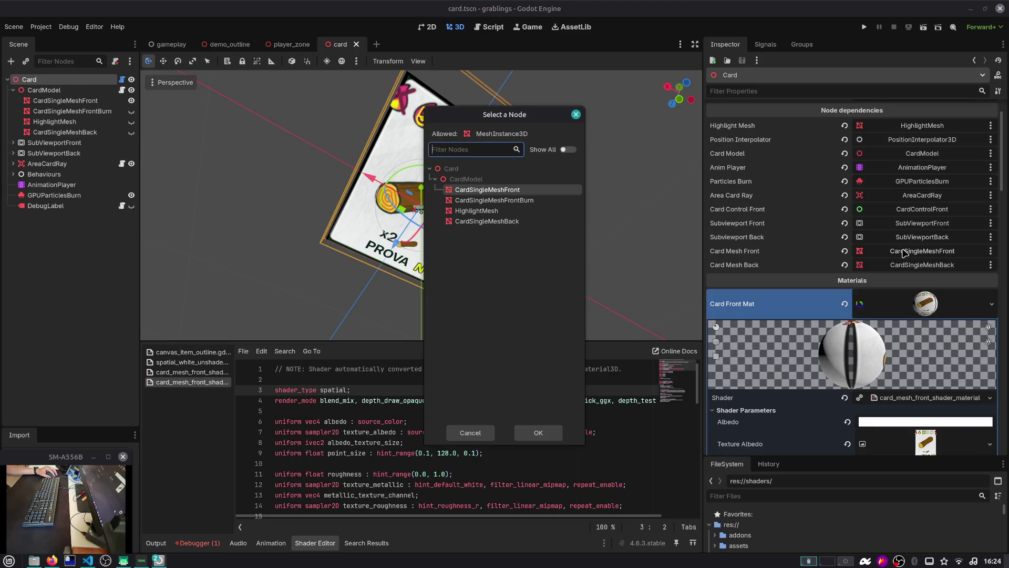
double_click(511, 193)
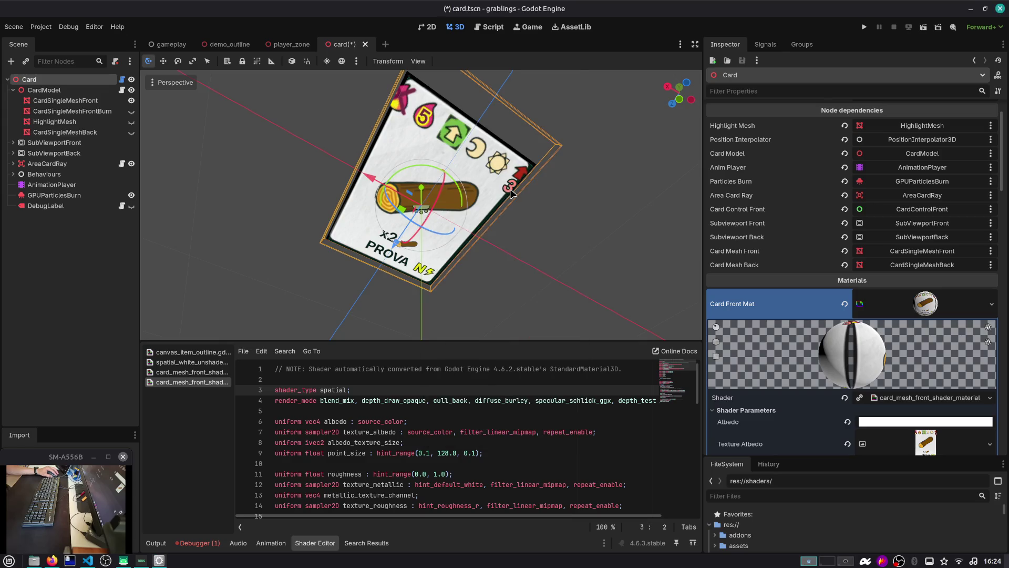
Step: Filter CardSingleMeshFront's properties for 'shade' to inspect its Surface Material Override
click(27, 243)
click(62, 101)
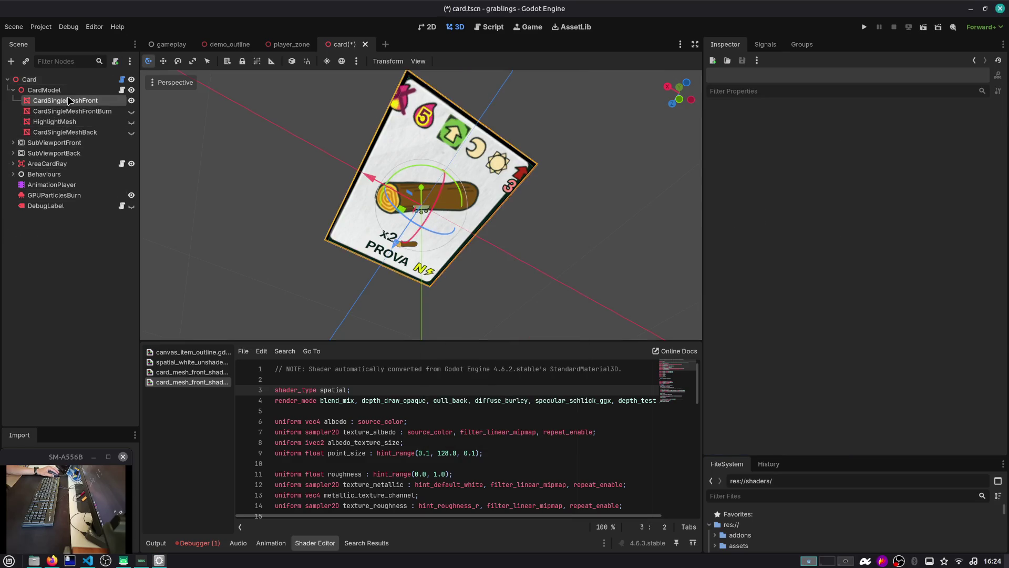
click(830, 91)
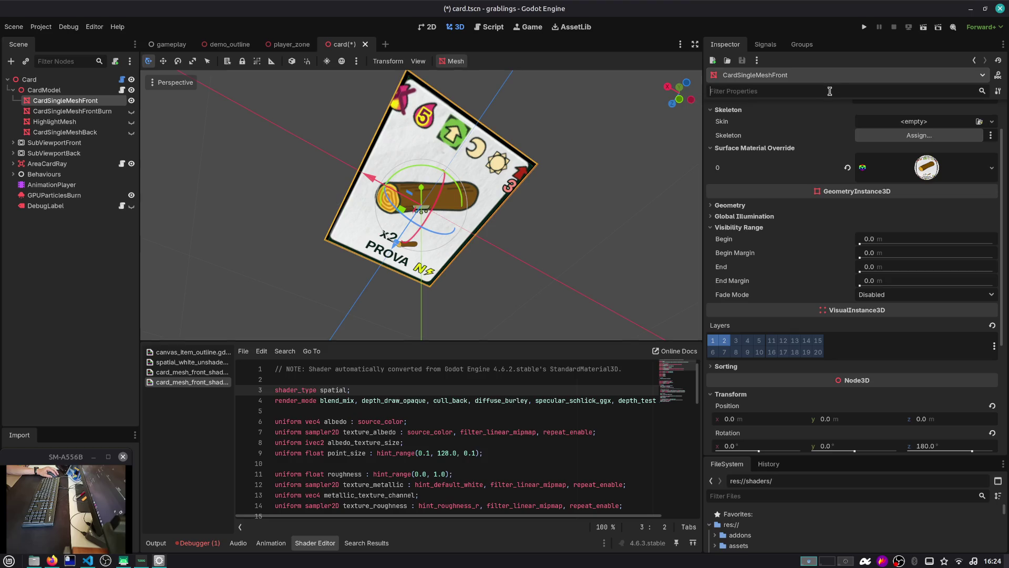
text(shader)
key(BackSpace)
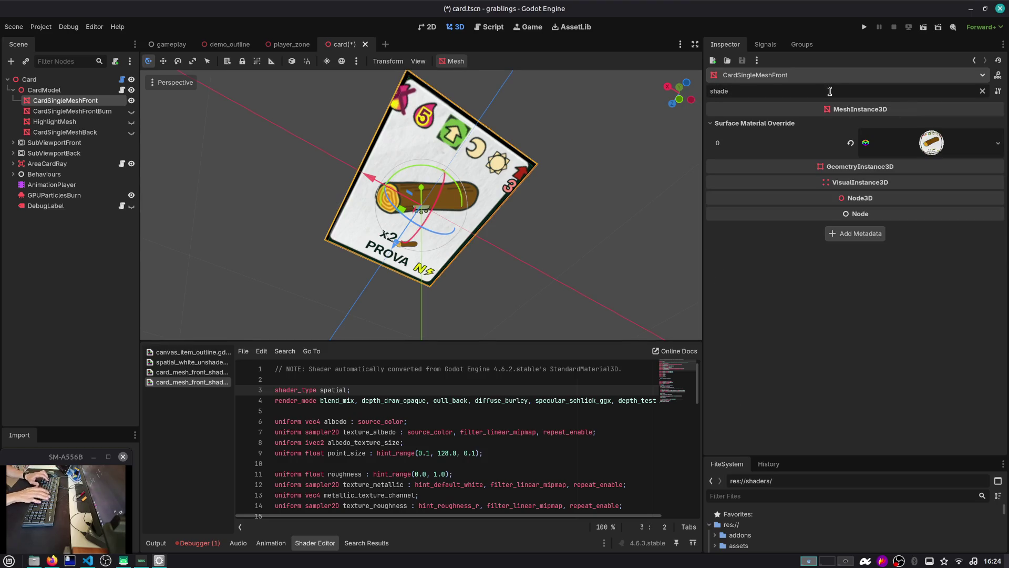
click(902, 142)
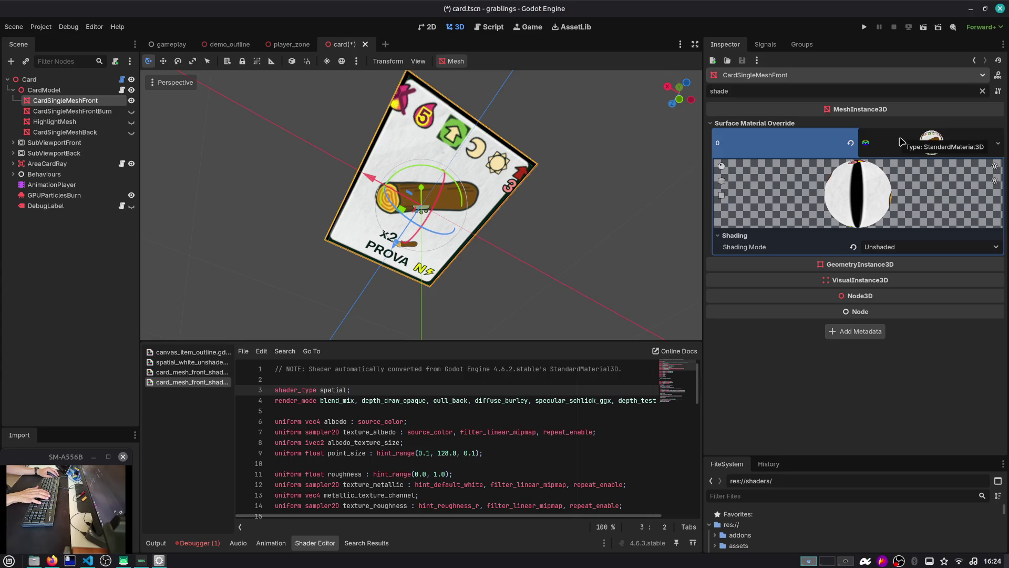
click(894, 134)
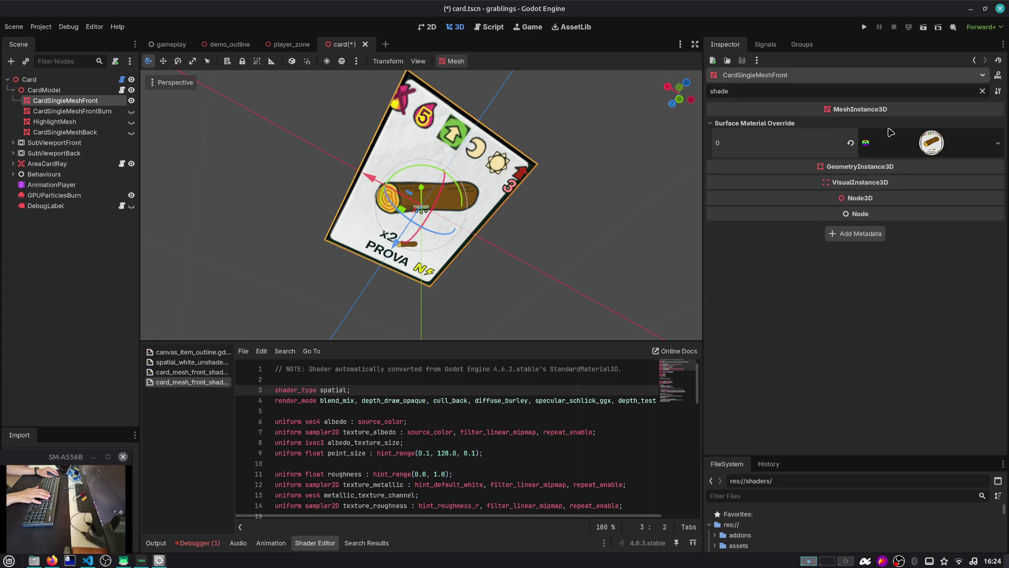
click(980, 90)
Step: Inspect the CardSingleMeshFrontBurn node's Geometry properties
key(Down)
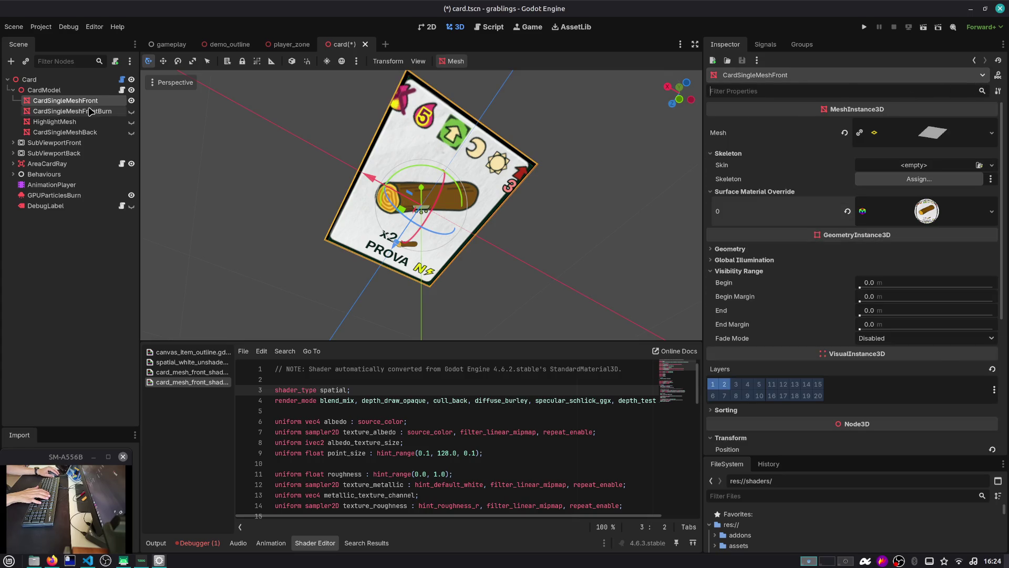
click(799, 154)
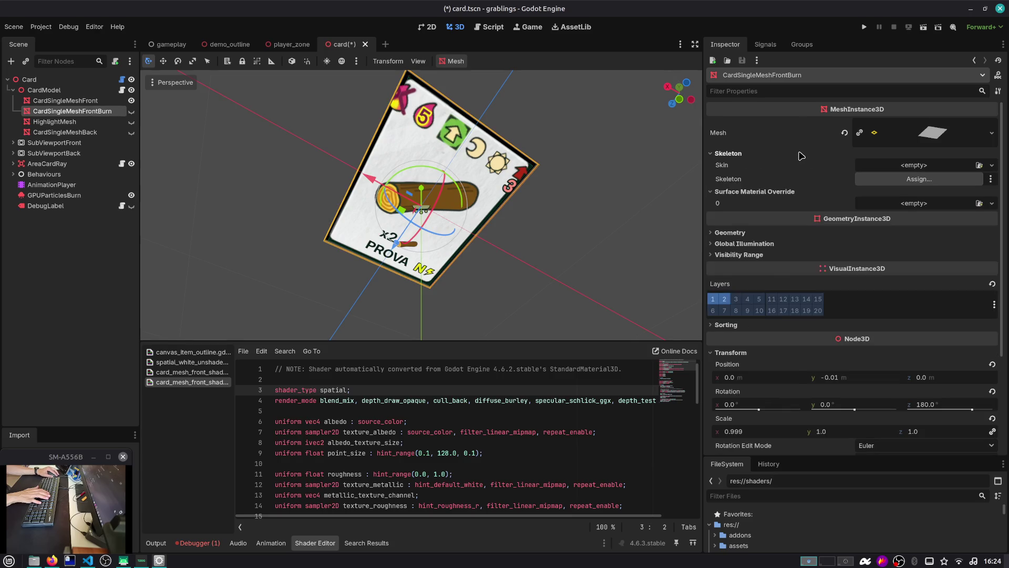
click(799, 154)
click(784, 206)
click(784, 205)
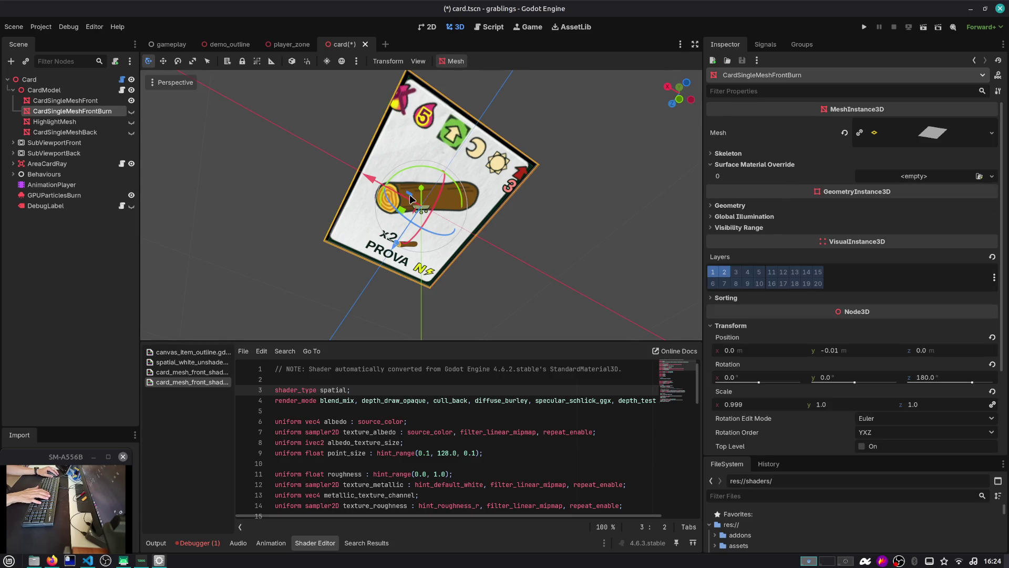
Step: On the root Card node, expand the Card Front Mat No Depth Test material
click(92, 80)
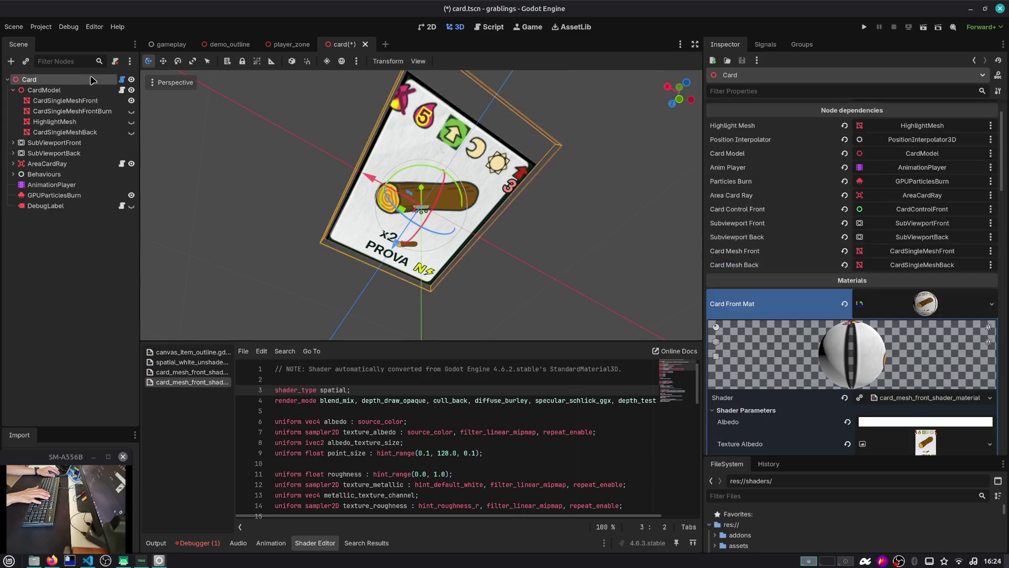
scroll(769, 274, down, 5)
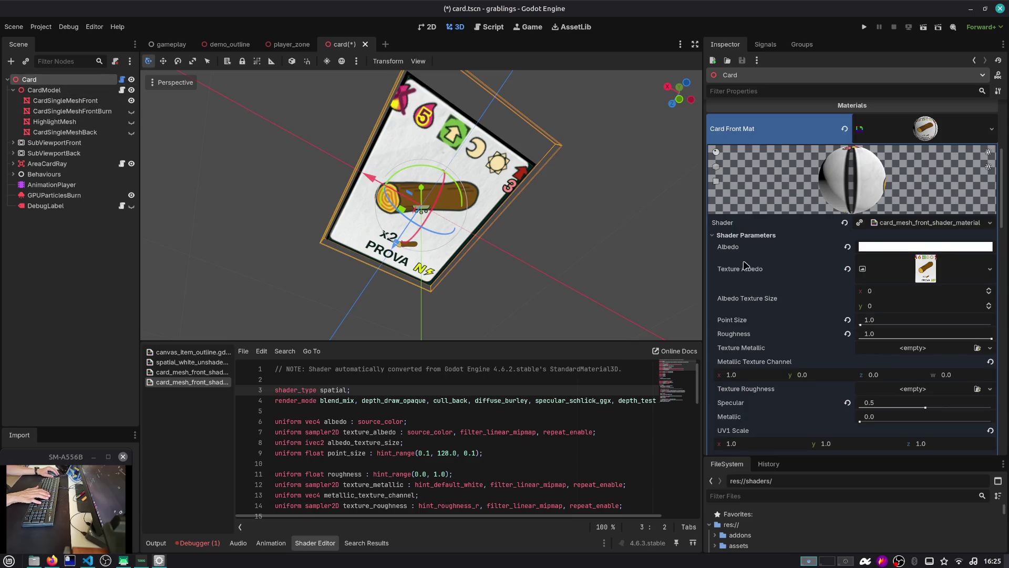
scroll(910, 211, up, 5)
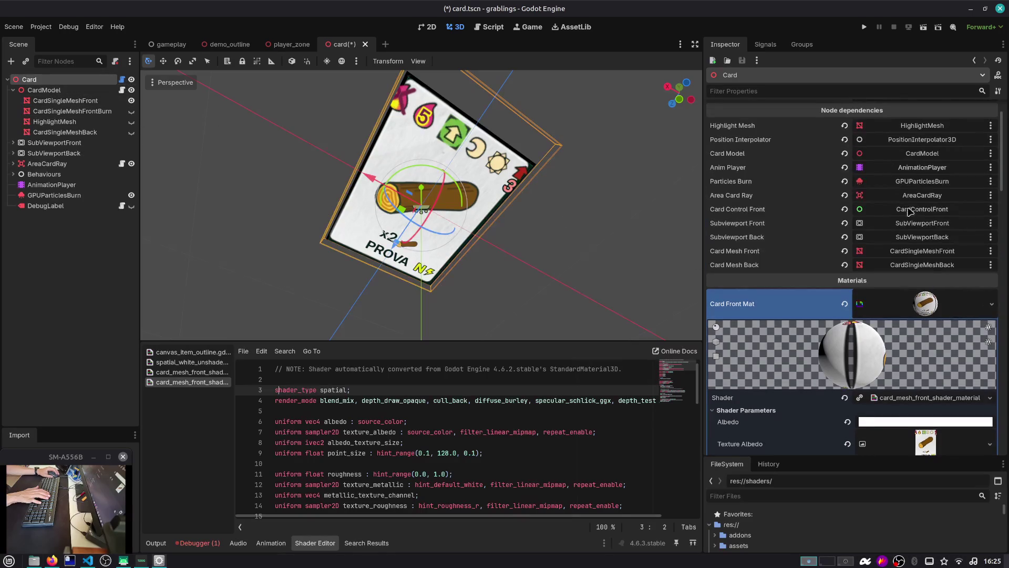
click(937, 305)
click(900, 334)
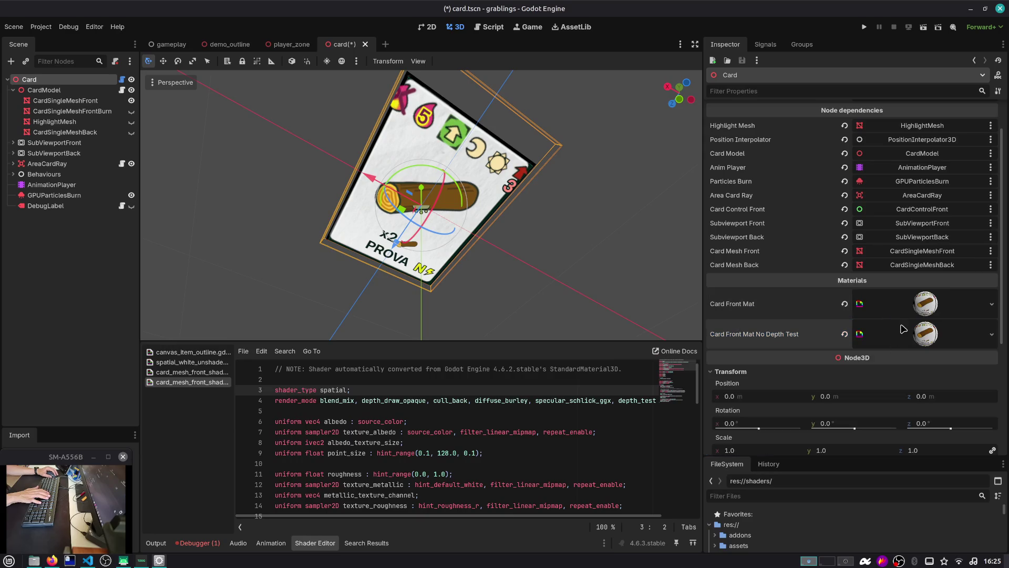
click(882, 331)
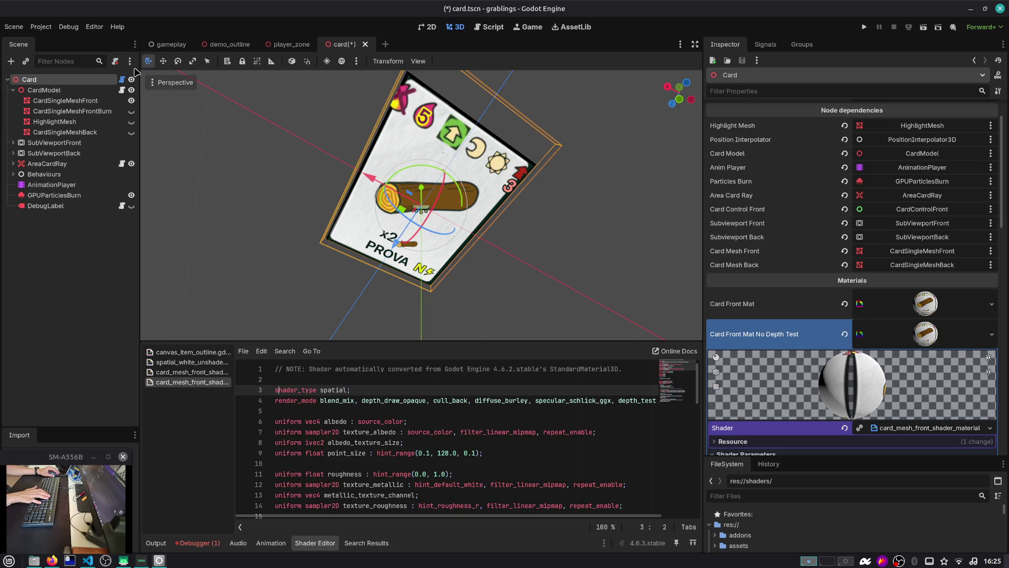
Step: Open card.gd from the Card node and delete the card_front_mat declaration
click(124, 80)
scroll(481, 177, down, 3)
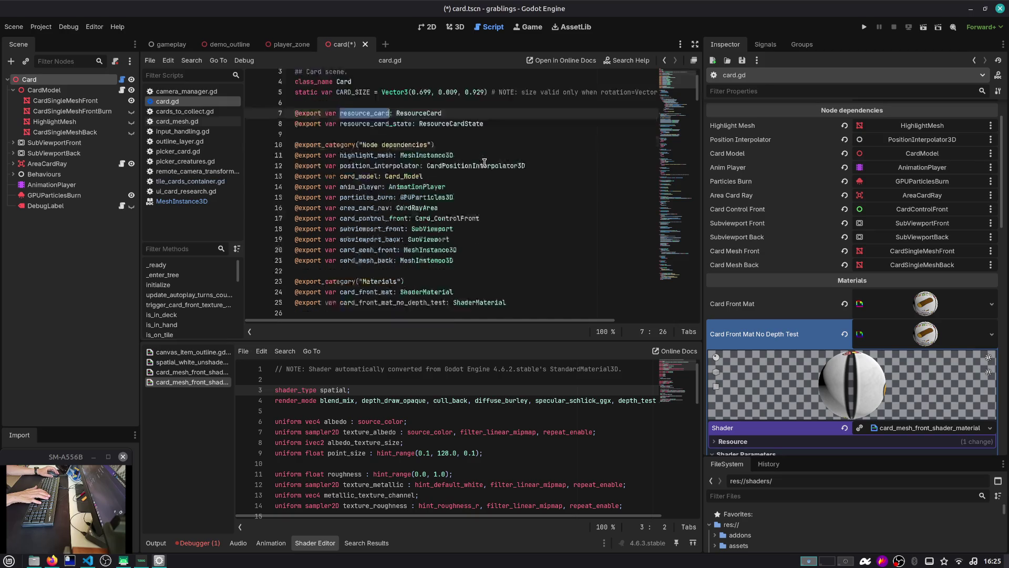
click(474, 182)
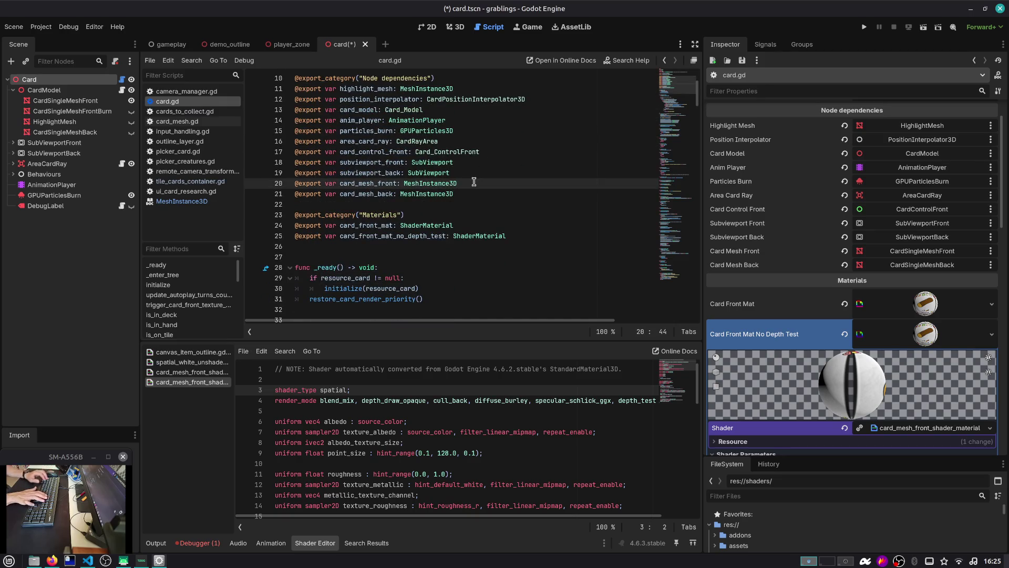
key(Down)
key(Down)
key(Down)
key(ctrl+shift+k)
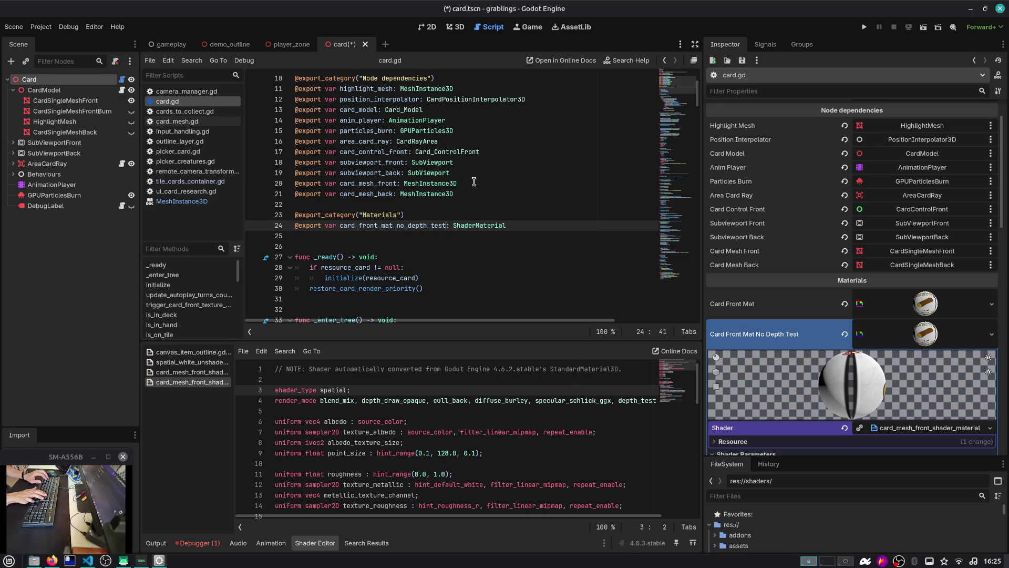
key(ctrl+shift+Left)
Step: Find card_front_mat's use on line 189, undo the deletion, and save
key(ctrl+f)
key(Return)
key(Escape)
key(Down)
key(Down)
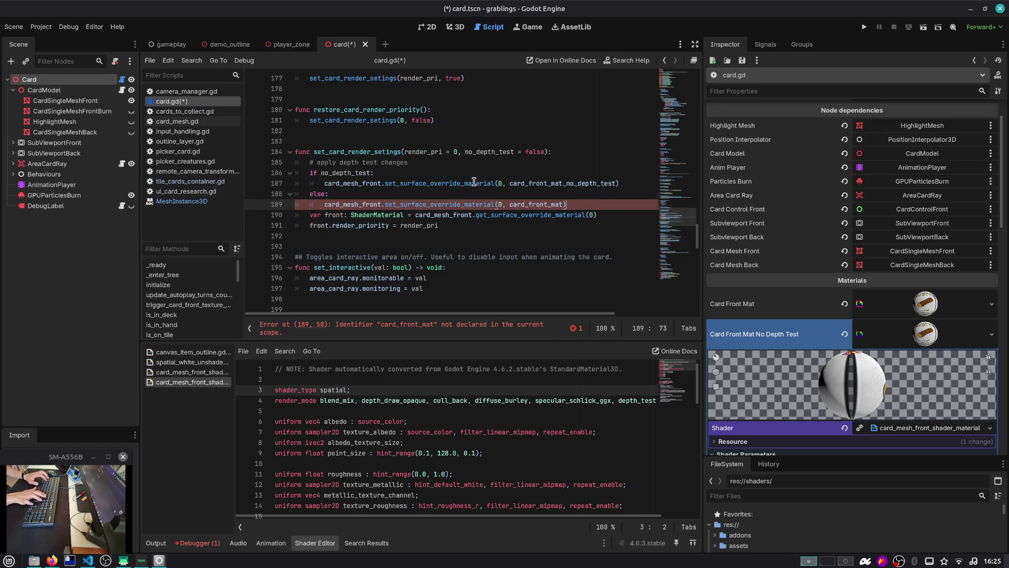
key(Left)
key(ctrl+shift+Left)
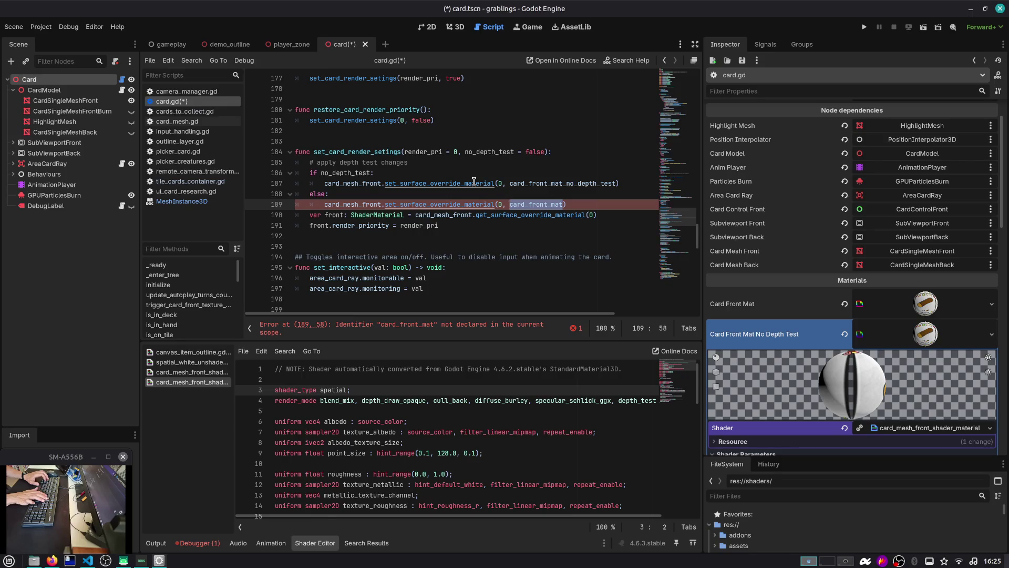
key(ctrl+z)
key(ctrl+z)
key(ctrl+z)
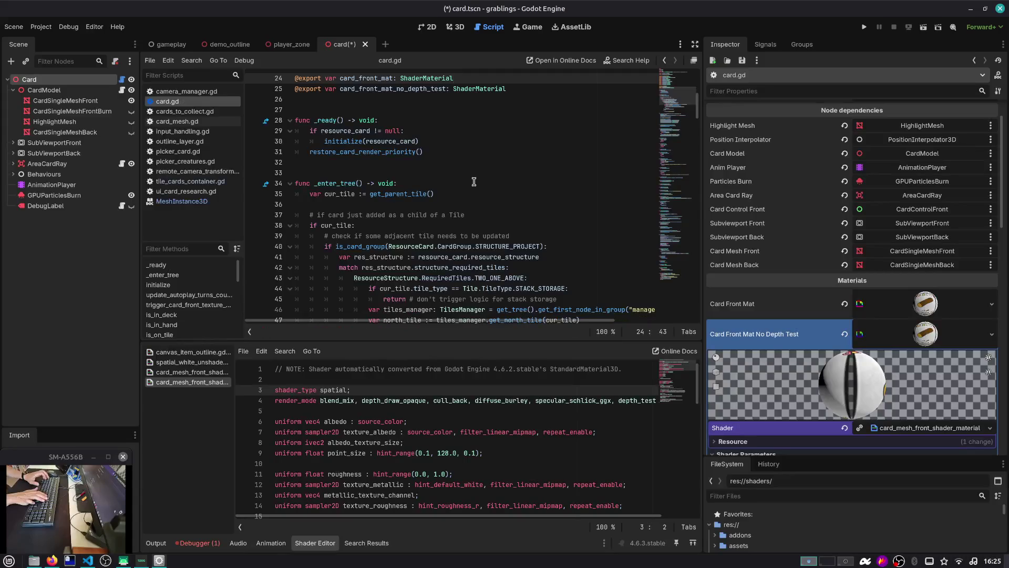
key(ctrl+s)
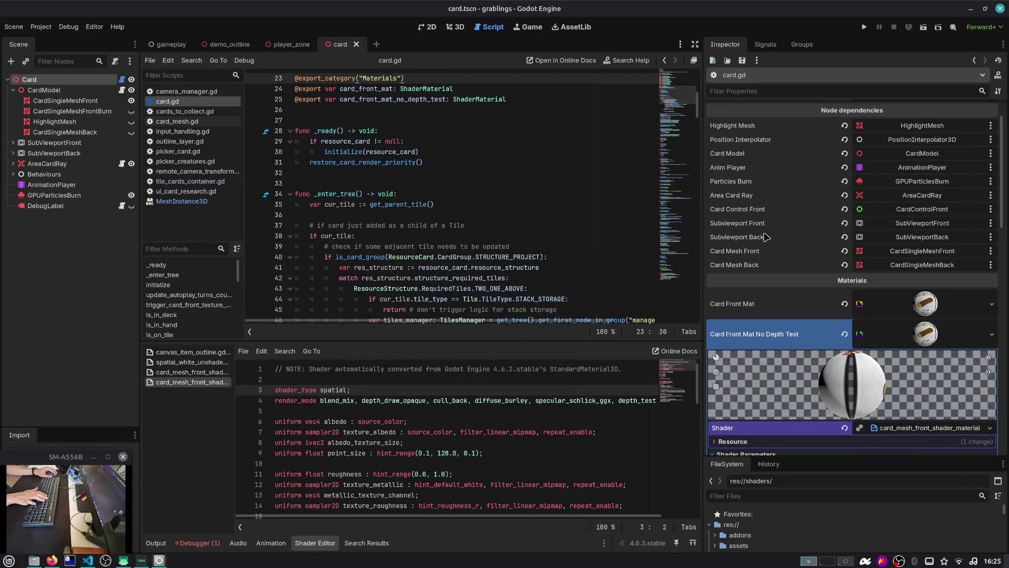
Step: Revert Card Front Mat to <empty> and review the front mesh's material override options
click(886, 339)
click(844, 303)
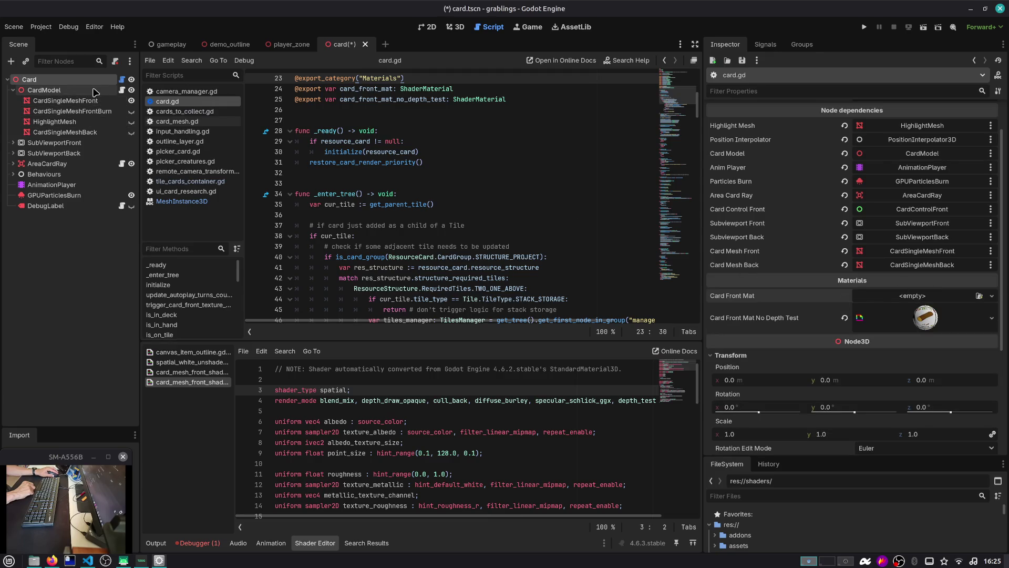
click(65, 100)
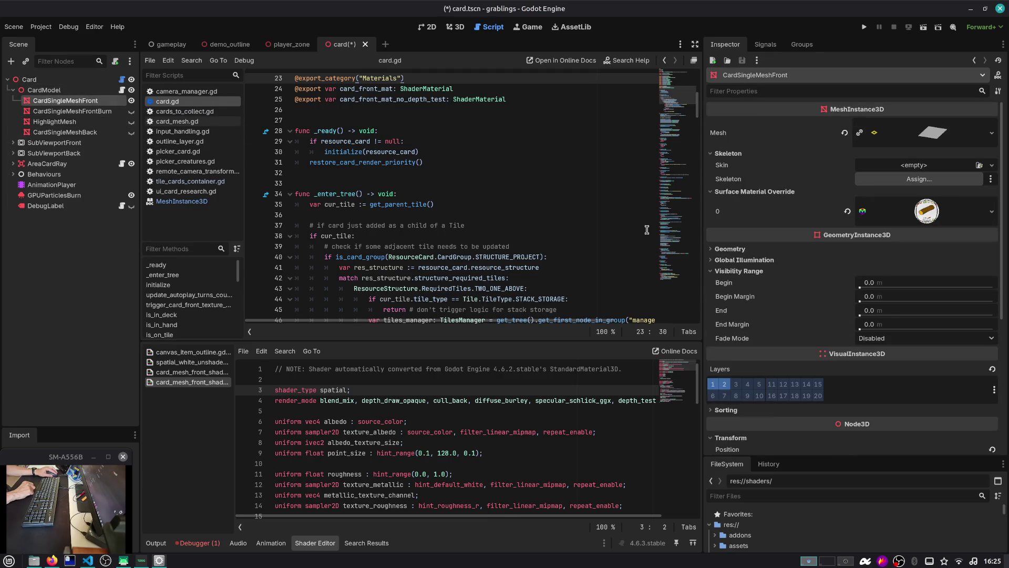
right_click(911, 215)
click(930, 360)
Step: Verify Card Front Mat stays empty, then select the card_front_mat declaration line in card.gd
scroll(644, 151, up, 2)
click(29, 79)
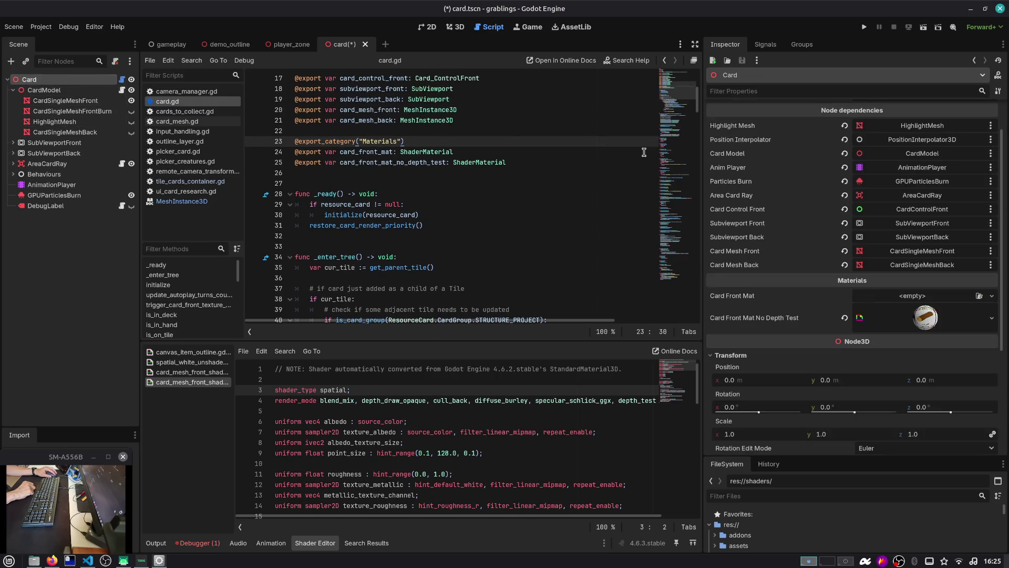
click(917, 300)
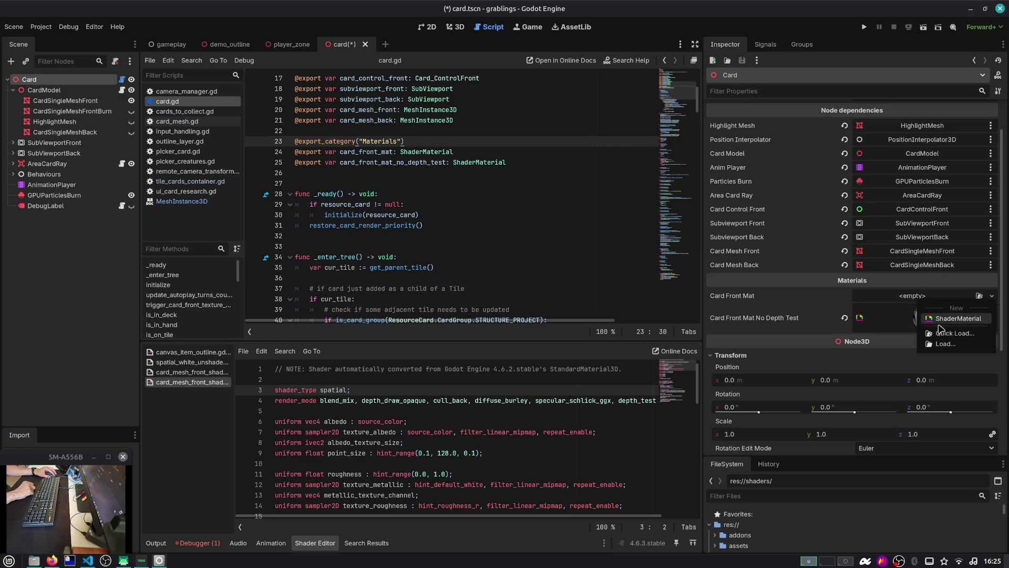
click(896, 303)
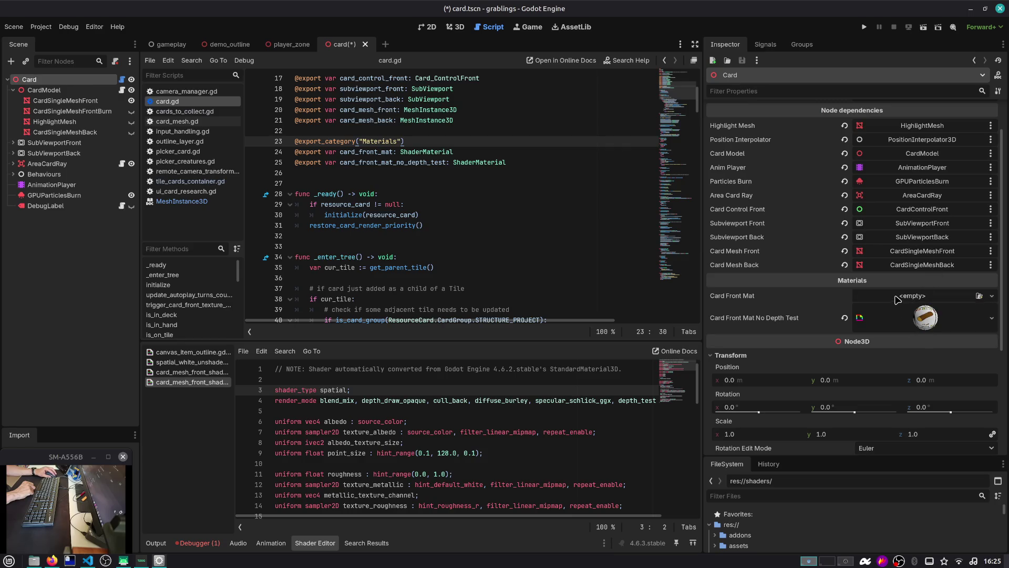
click(898, 299)
click(720, 291)
mouse_move(452, 152)
mouse_down()
mouse_move(326, 147)
mouse_move(250, 156)
mouse_up()
Step: Make card_front_mat a plain, non-exported StandardMaterial3D variable
key(BackSpace)
key(BackSpace)
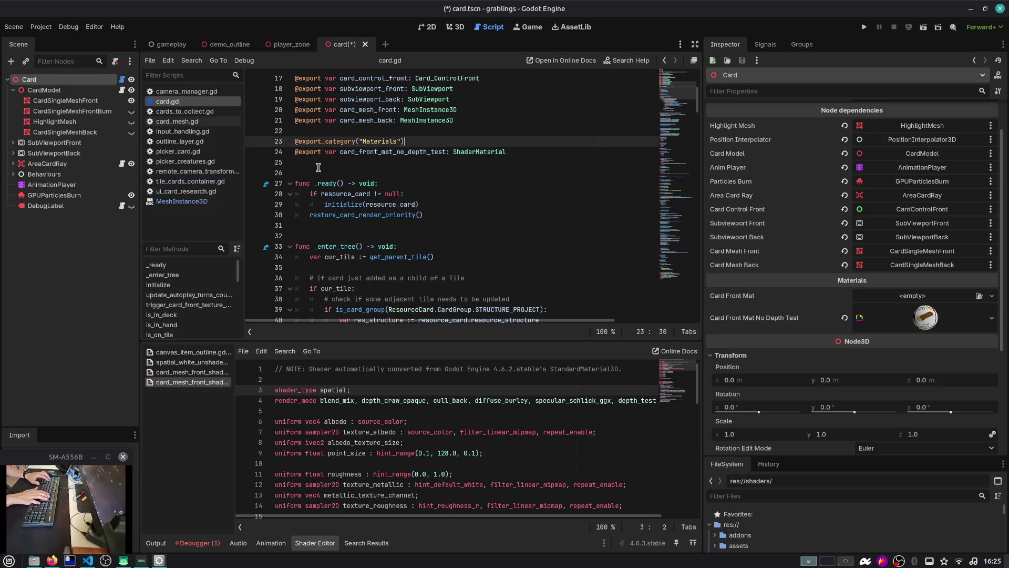
key(ctrl+z)
key(Left)
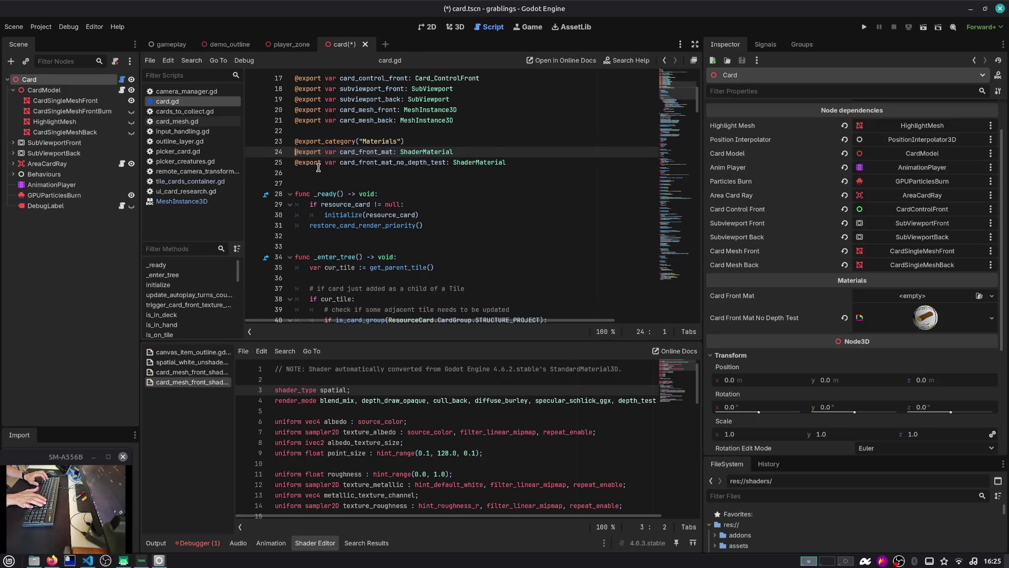
key(ctrl+shift+Right)
key(Delete)
key(Delete)
key(ctrl+Right)
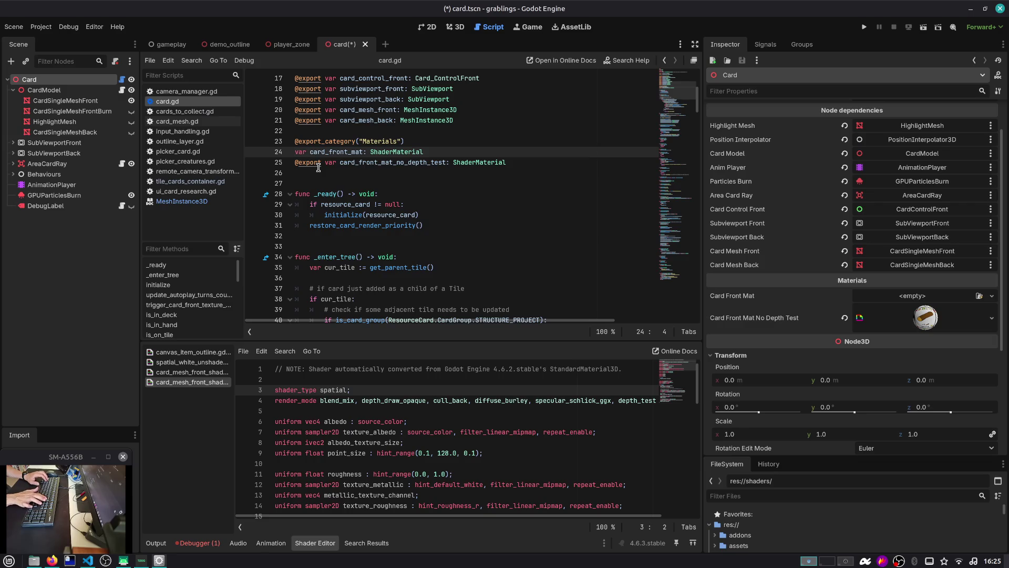
key(Down)
key(Down)
key(Down)
key(Up)
key(Up)
key(Up)
key(End)
key(ctrl+shift+Left)
text(S)
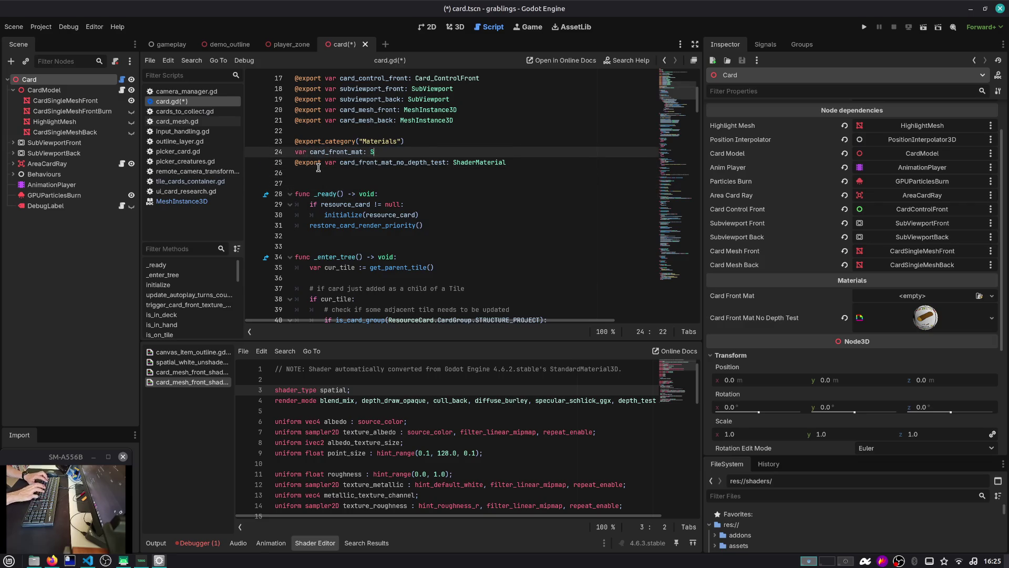
key(BackSpace)
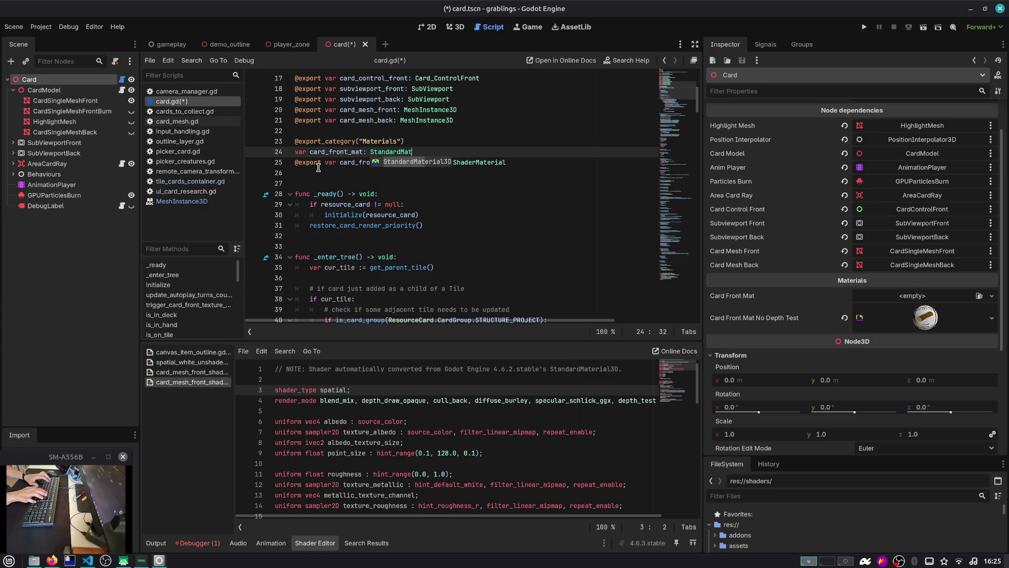
Step: In _ready, add card_front_mat = card_mesh_front.get_surface_override_material(0)
key(Return)
key(Down)
key(Down)
key(Down)
key(Return)
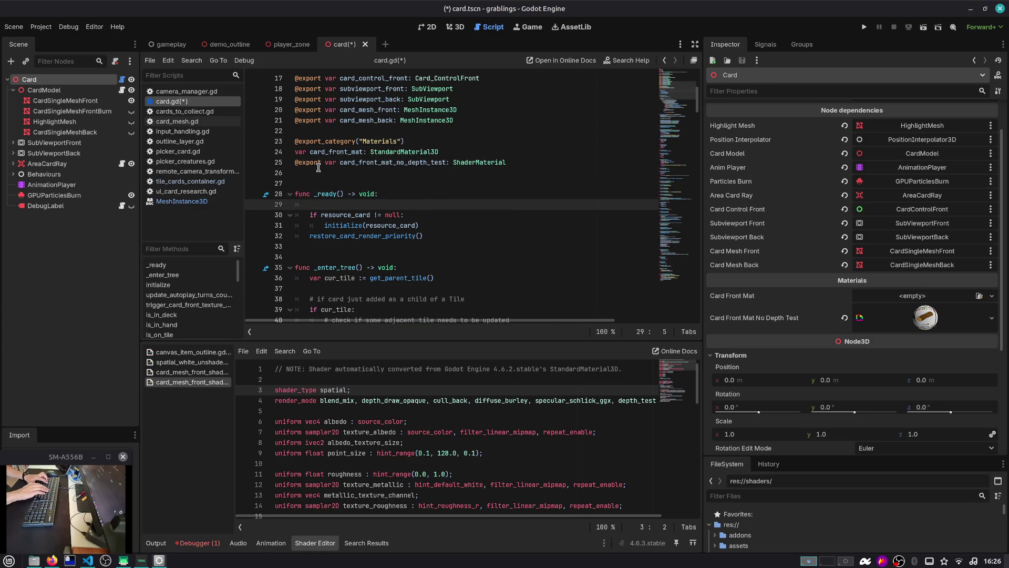
text(card_front_mat)
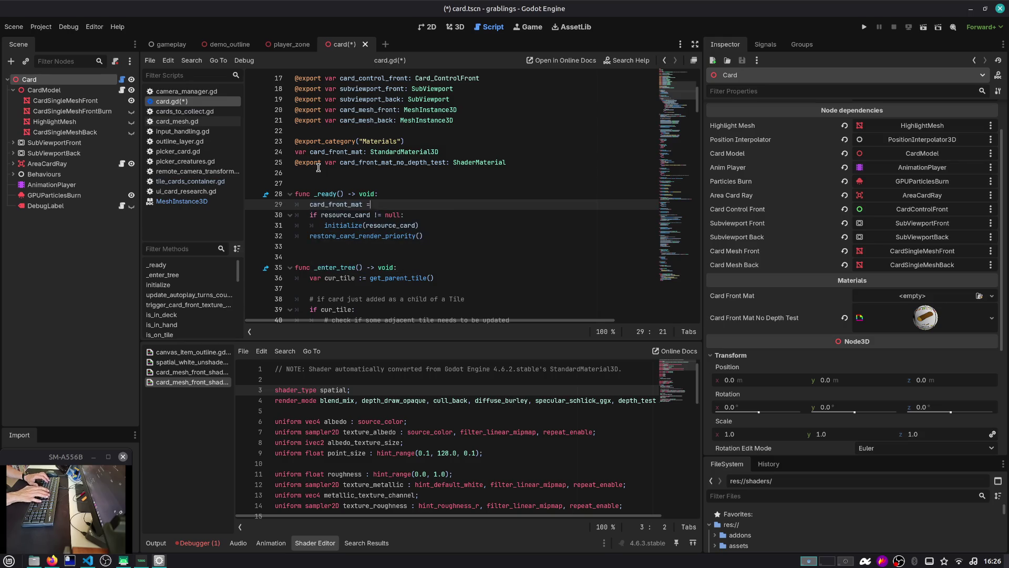
text( = )
text(card_f)
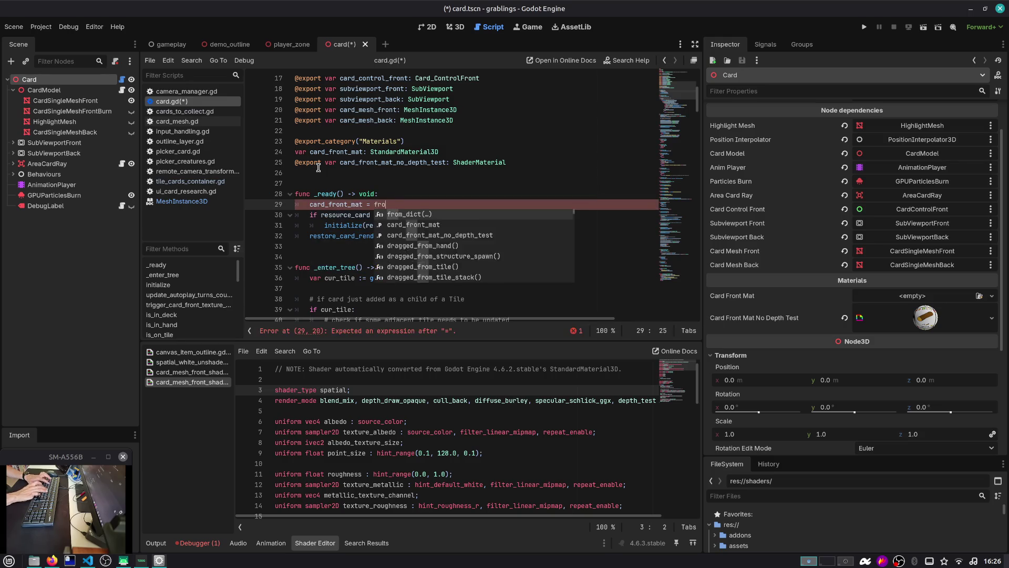
key(Return)
key(ctrl+shift+Left)
text(card-)
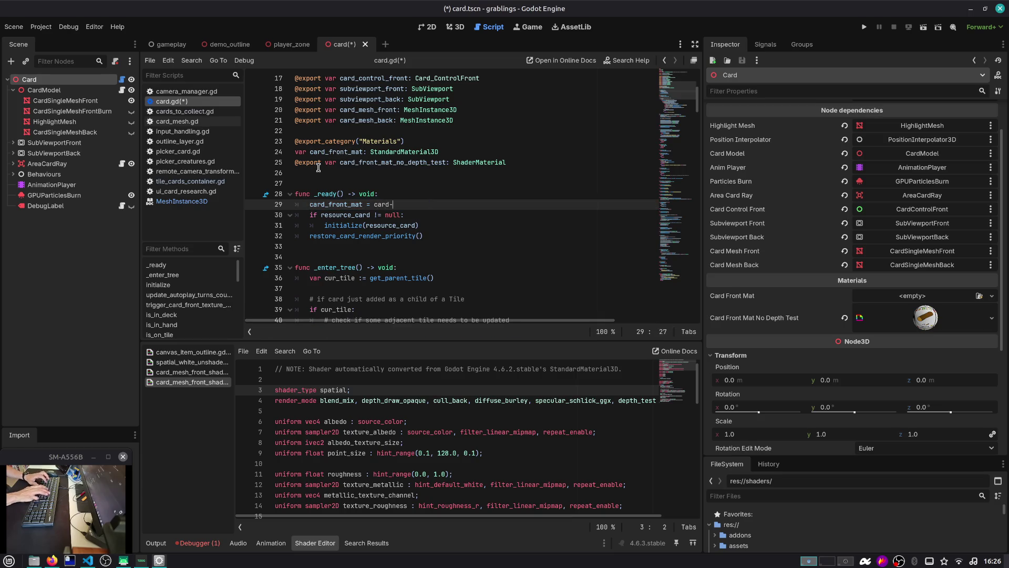
text(o)
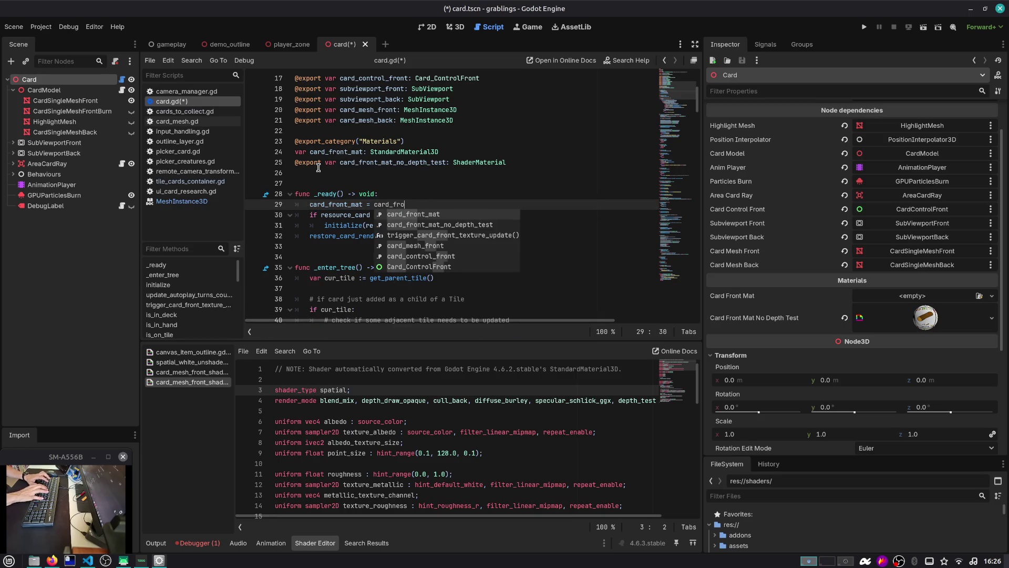
key(Down)
key(Down)
key(Down)
key(Return)
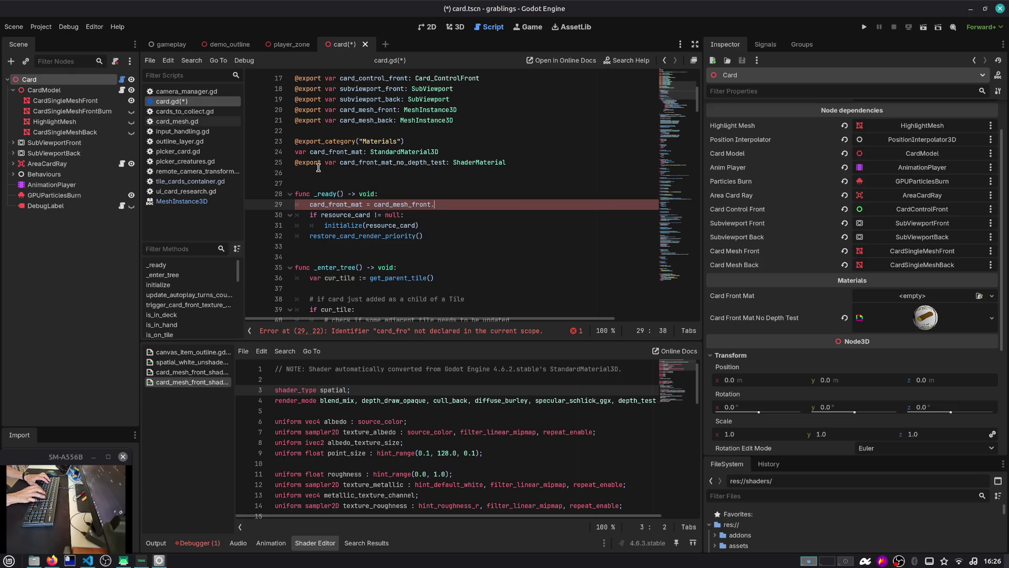
text(.get_surfa)
key(Return)
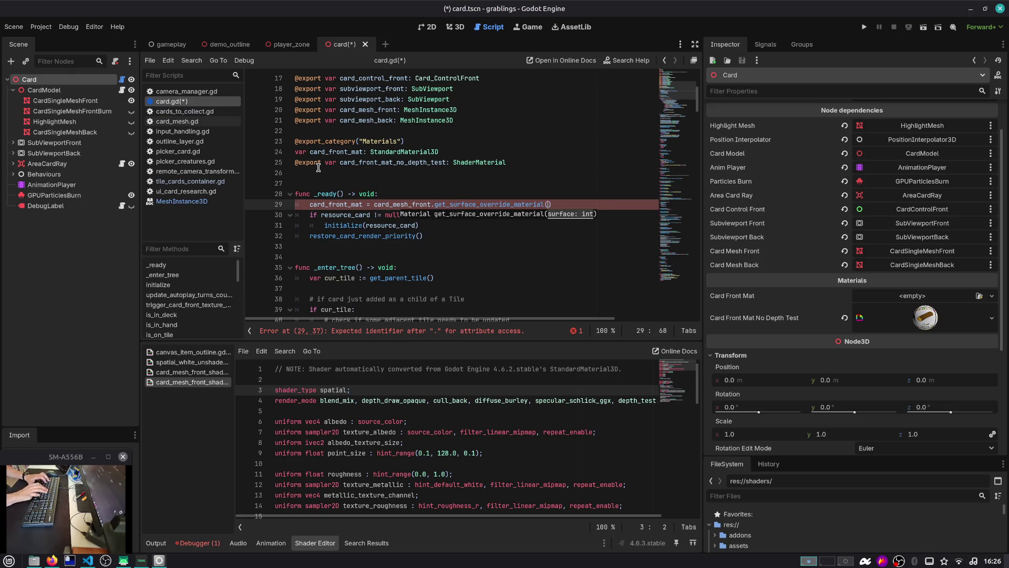
text(0)
Step: Save card.gd and open a blank comment line above the assignment
key(Return)
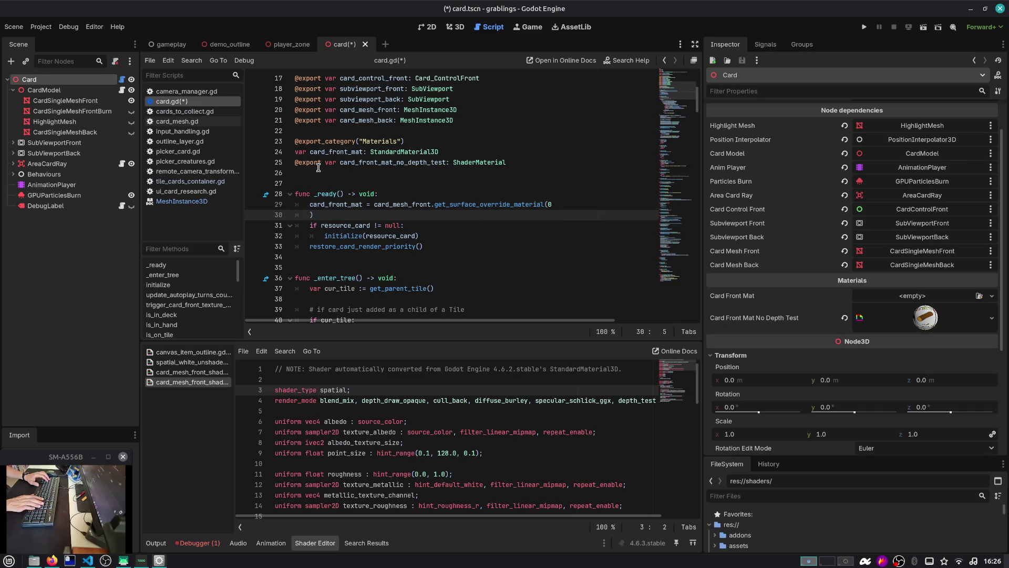
key(ctrl+s)
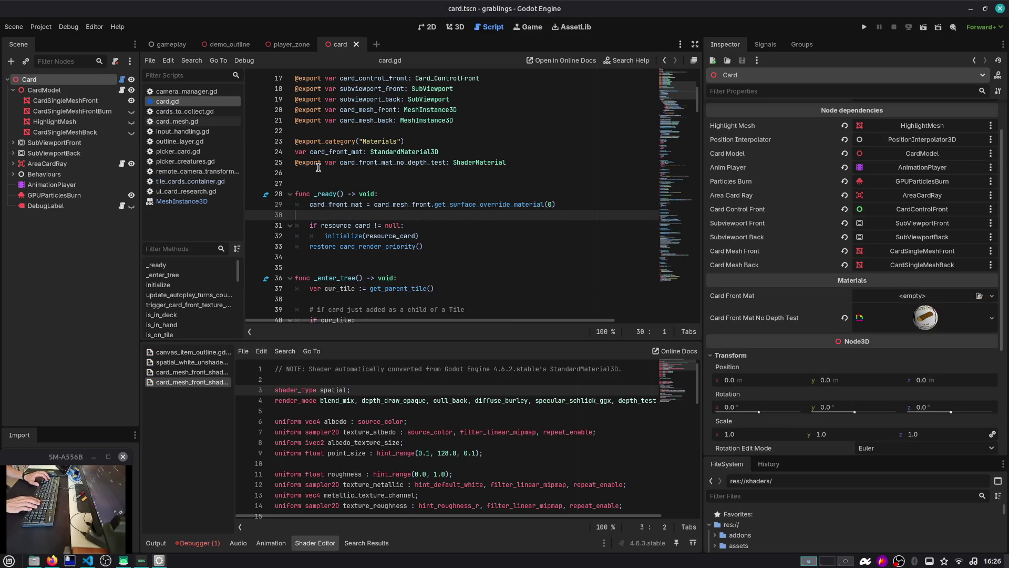
key(Up)
key(ctrl+shift+Return)
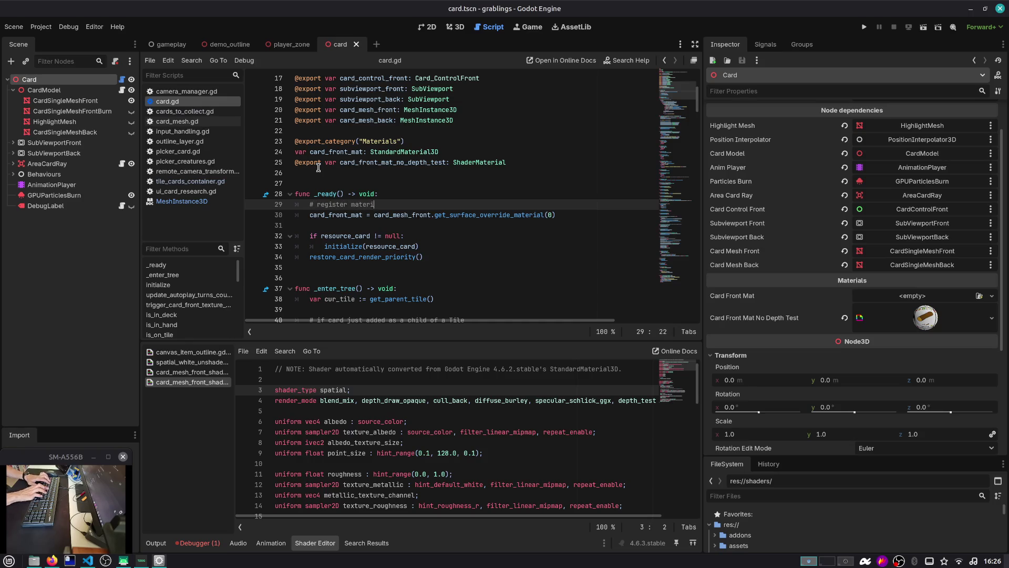
Step: Search card.gd for uses of card_front_mat_no_depth_test
key(Down)
key(Home)
key(ctrl+shift+Right)
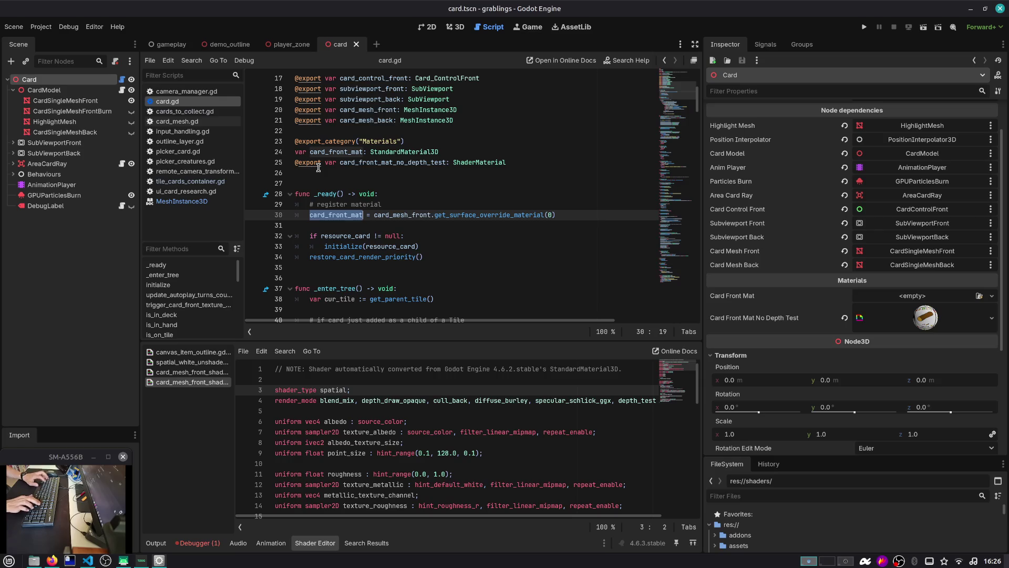
double_click(359, 162)
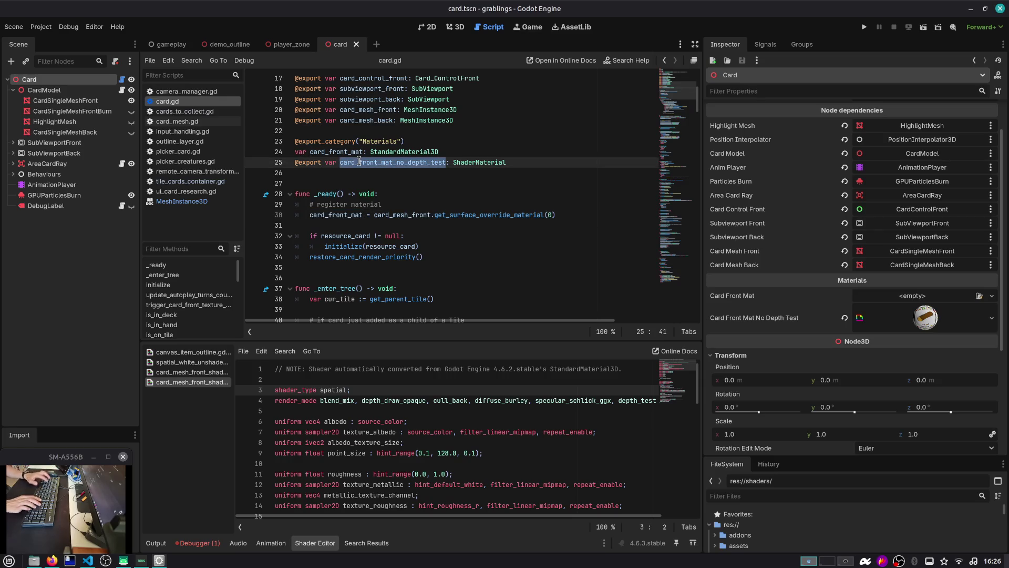
key(ctrl+f)
key(Return)
key(Escape)
key(Right)
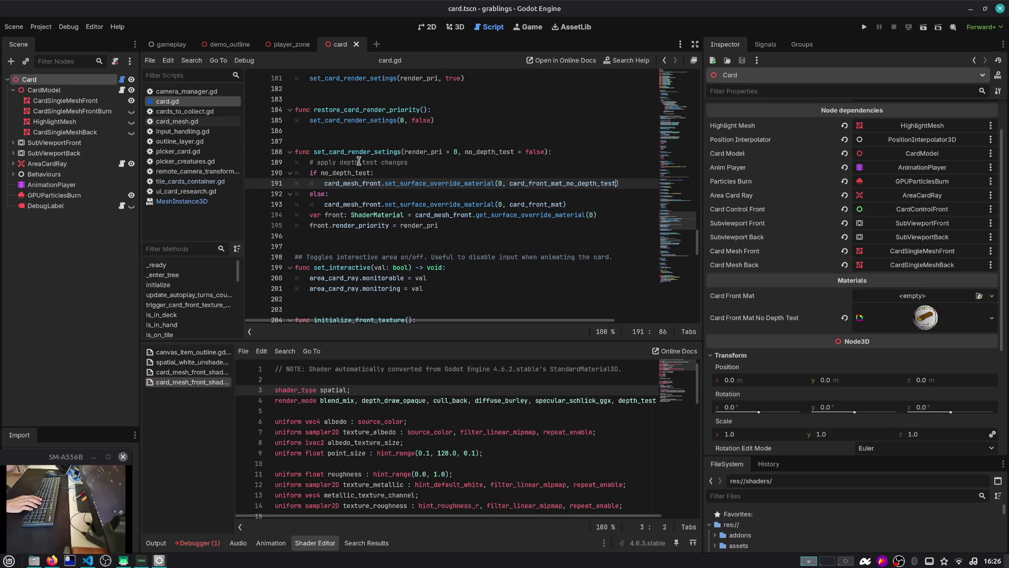
key(Down)
key(Down)
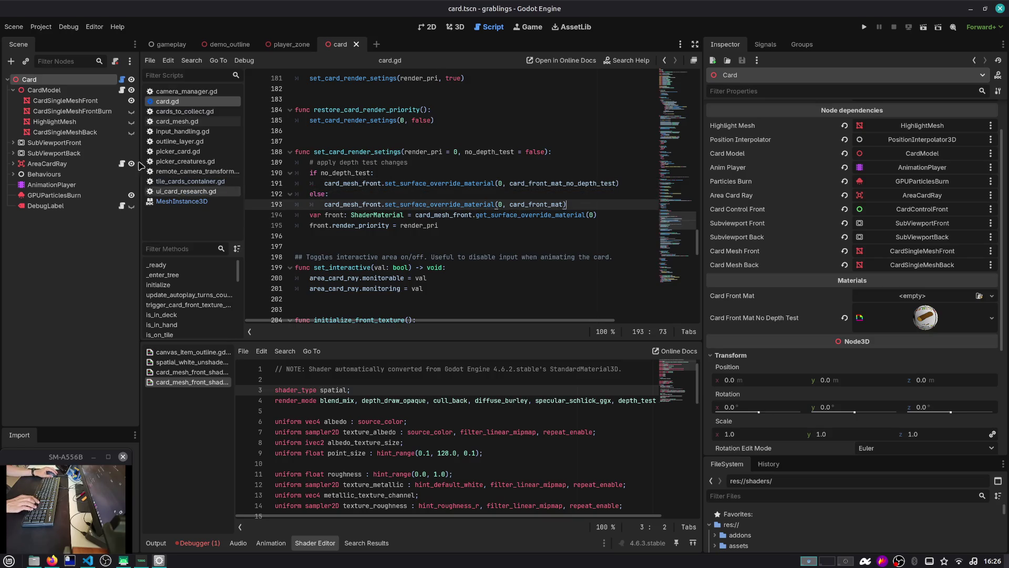
Step: Inspect CardModel and the CardSingleMeshFront, FrontBurn and Back nodes' material overrides
click(93, 91)
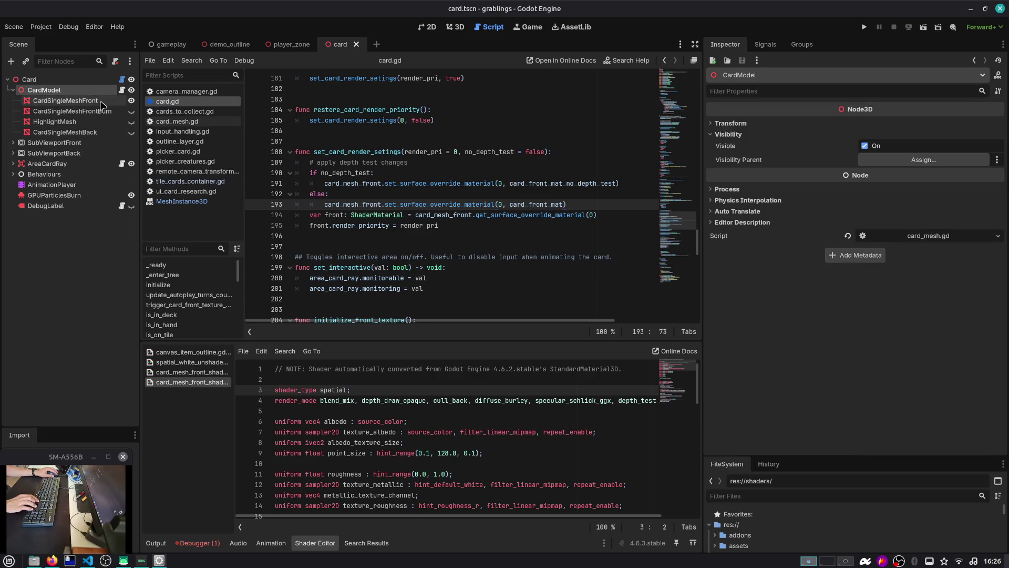
click(101, 101)
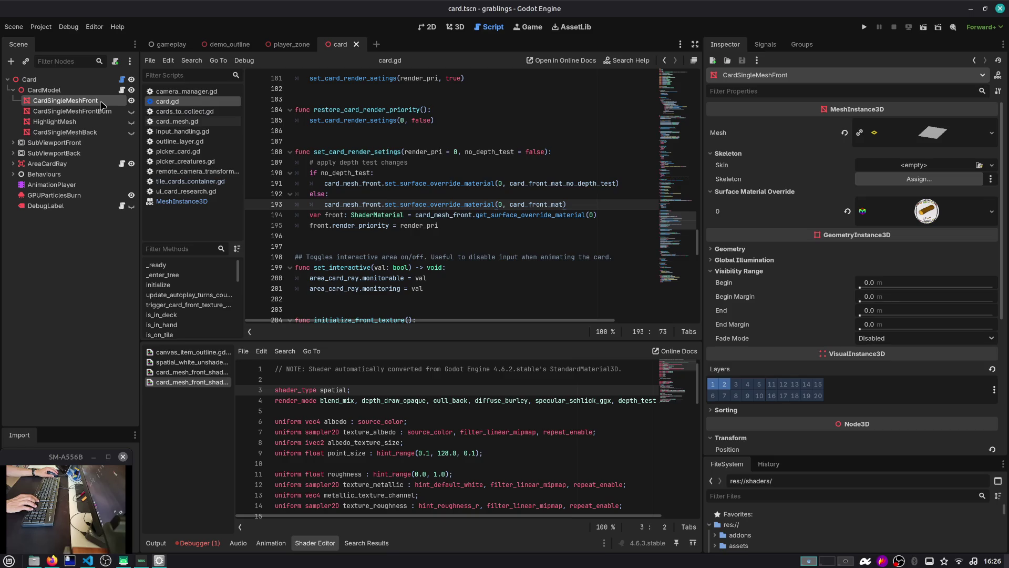
click(119, 111)
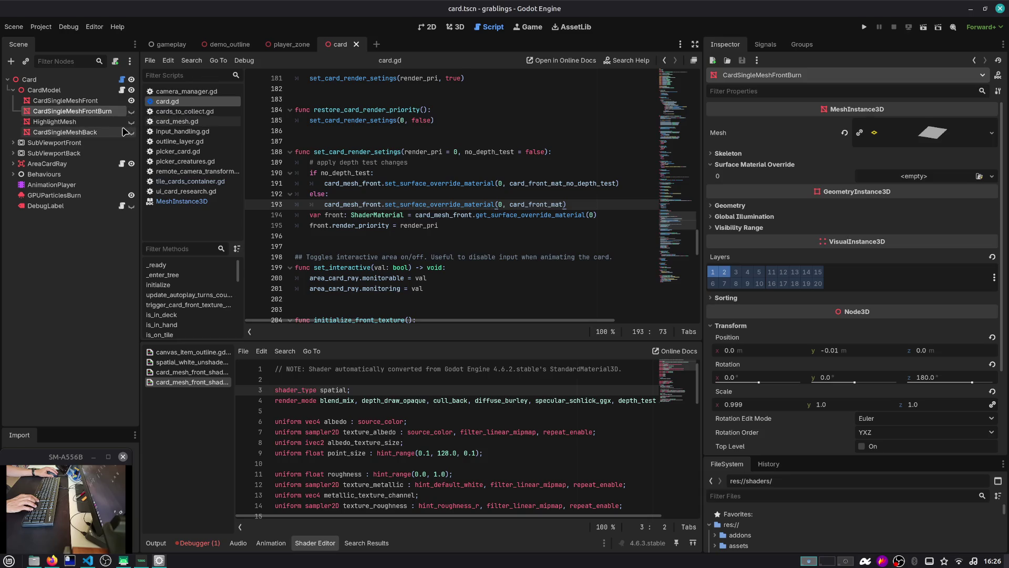
click(116, 134)
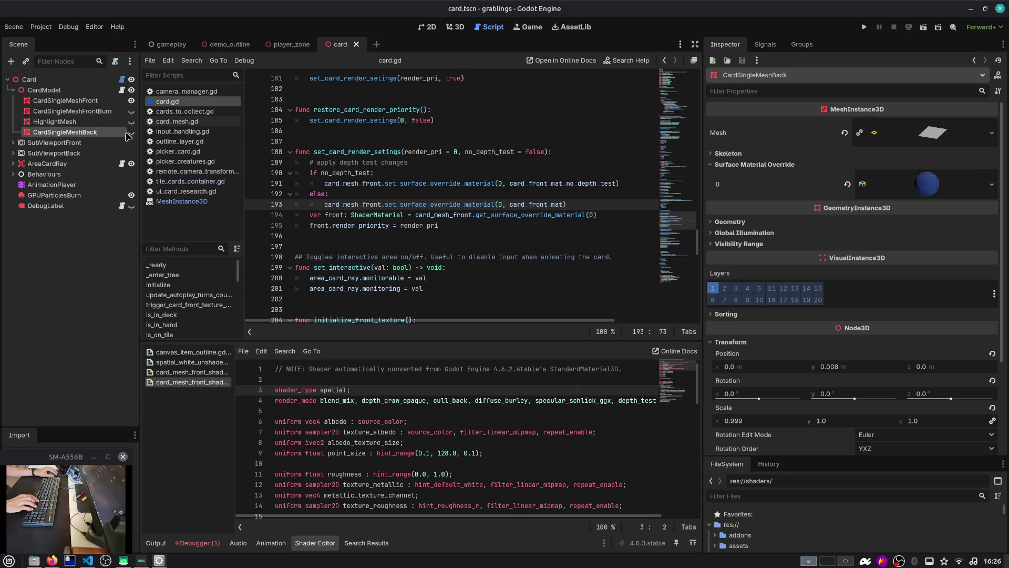
Step: Run the project and load save slot 1, reaching the line 194 error
key(F5)
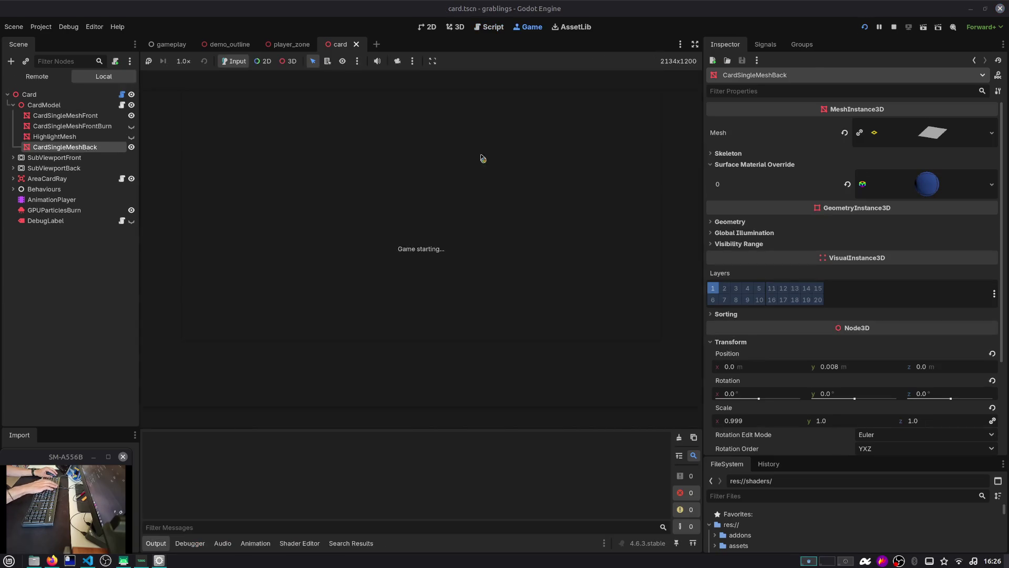
click(440, 233)
click(440, 234)
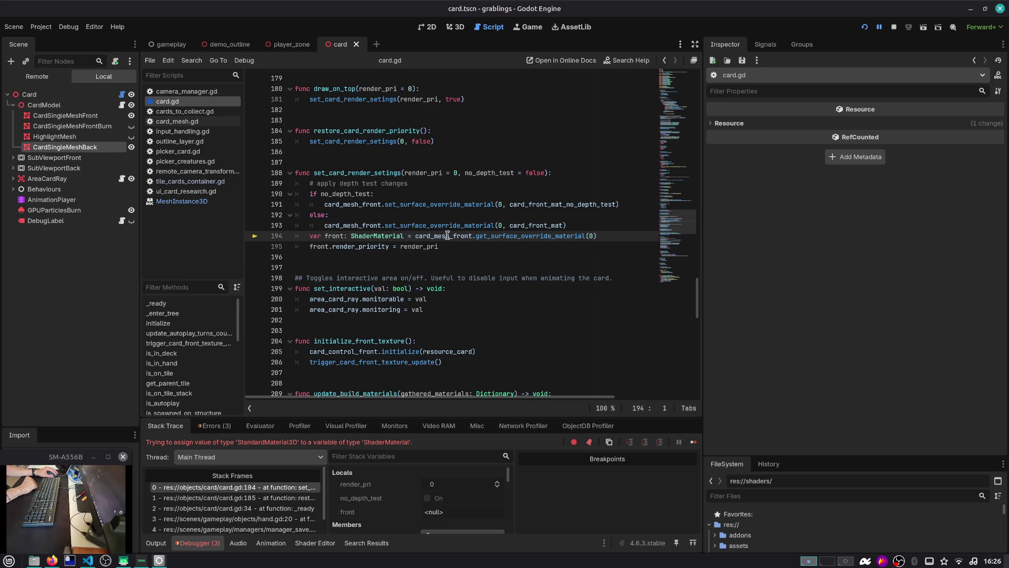
Step: Retype front on line 194 from ShaderMaterial to StandardMaterial3D, then rerun and load slot 1
double_click(528, 240)
double_click(374, 236)
key(BackSpace)
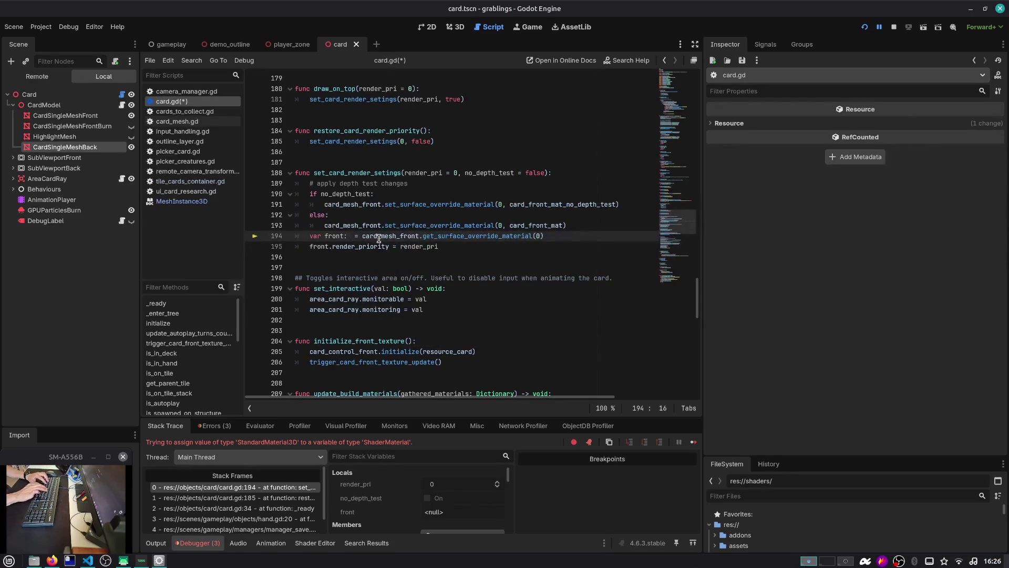
text(StandardMaterial3D)
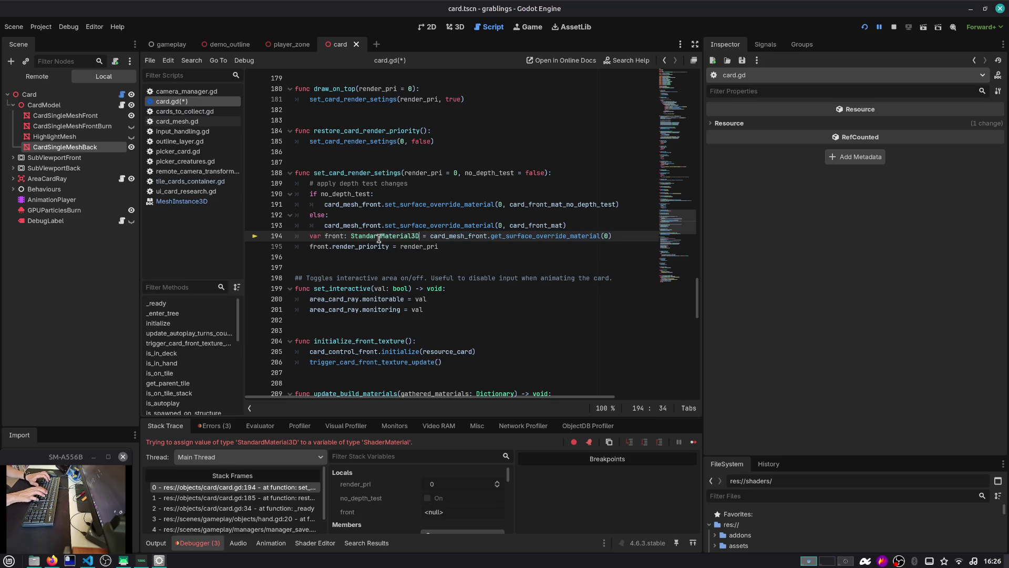
key(F5)
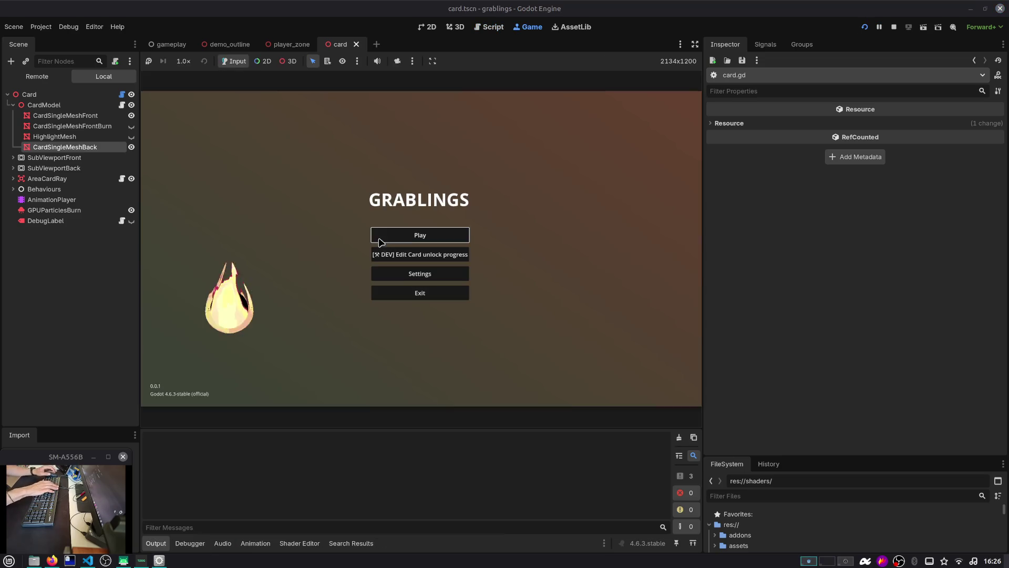
click(383, 240)
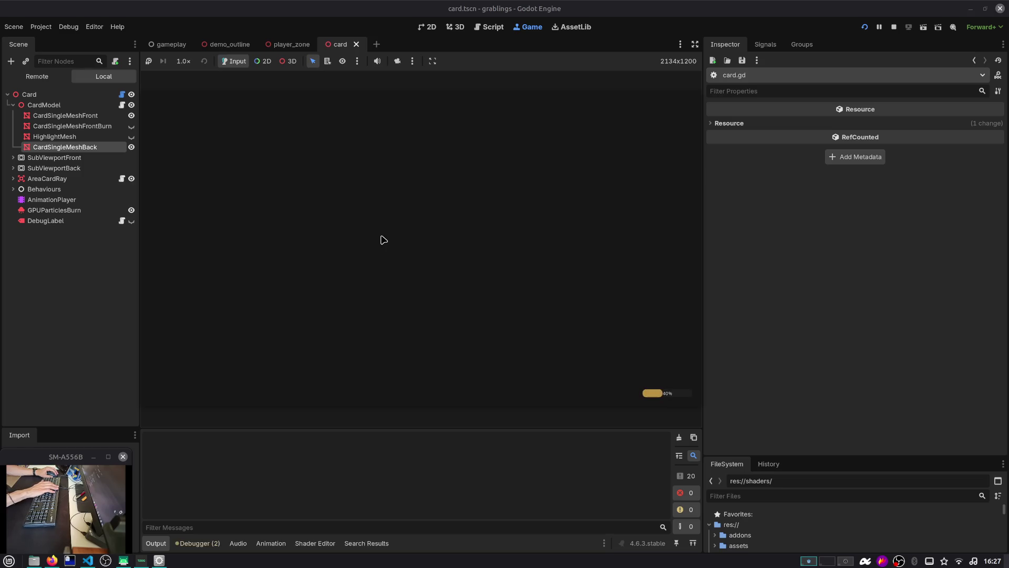
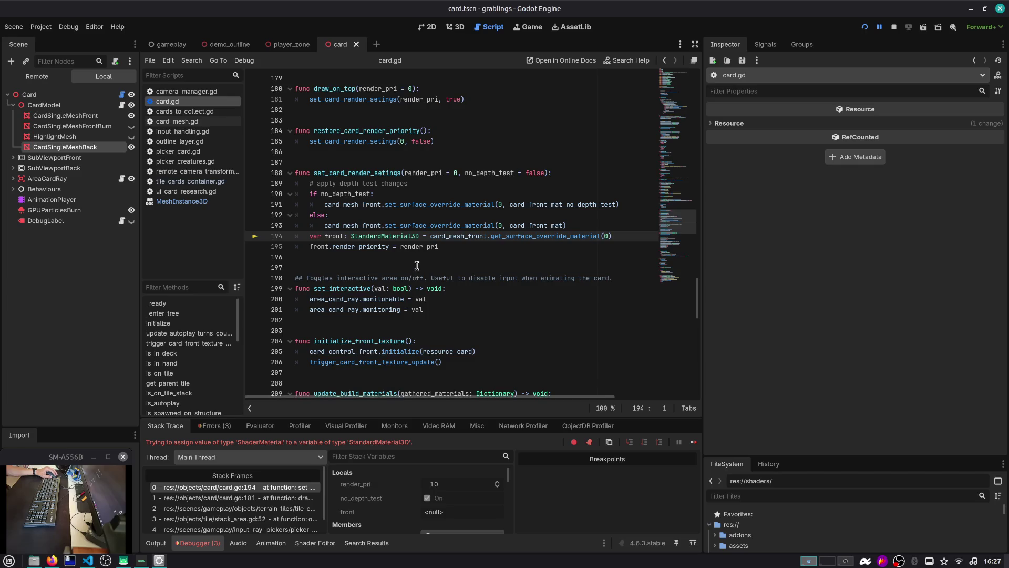
Step: Change line 194's front variable type from StandardMaterial3D to Material, then save and run
double_click(377, 241)
key(BackSpace)
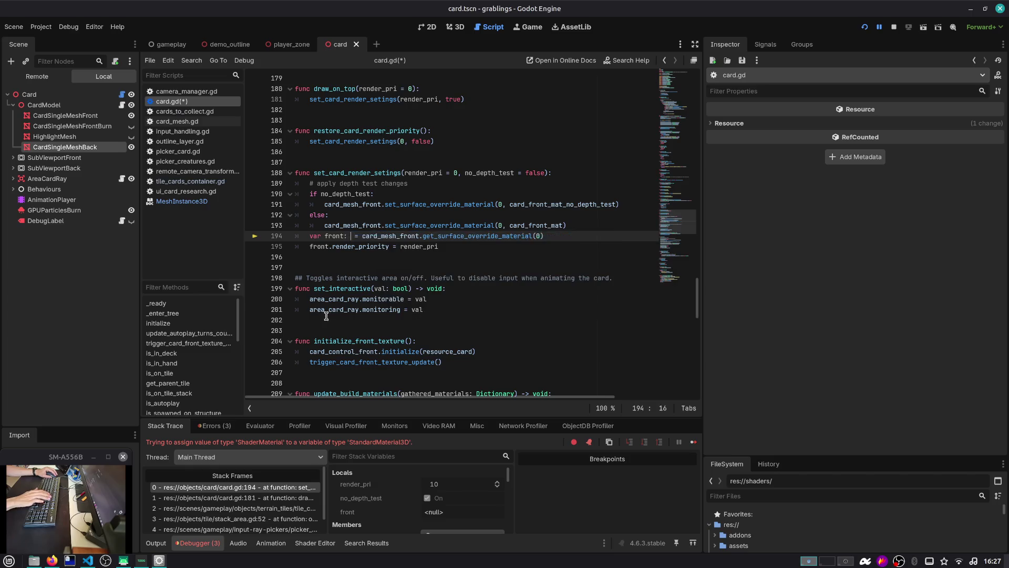
text(Mate)
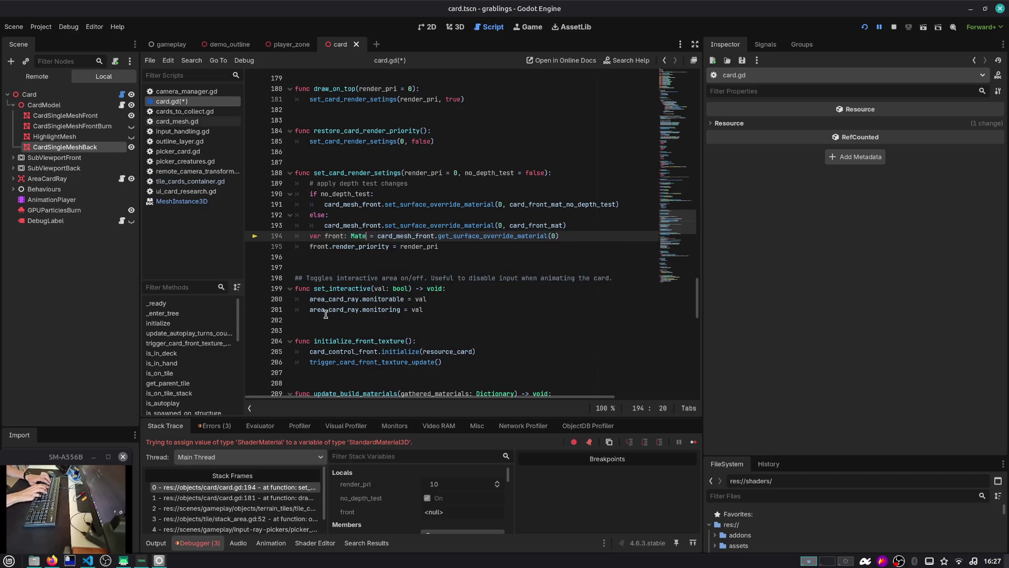
text(rial)
key(F5)
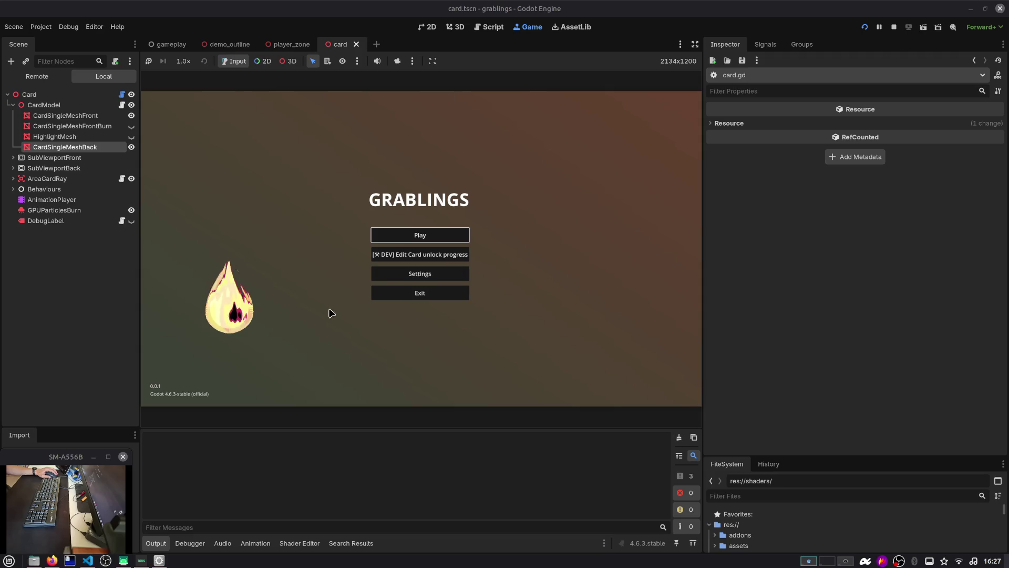
Step: Play from save Slot 1 until the debugger halts in set_highligt
click(389, 236)
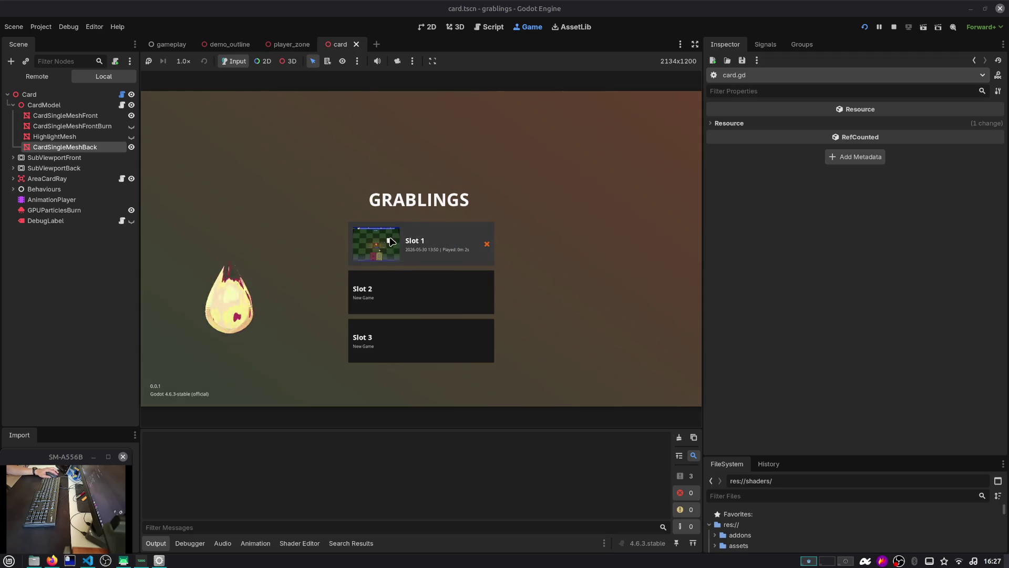
click(390, 241)
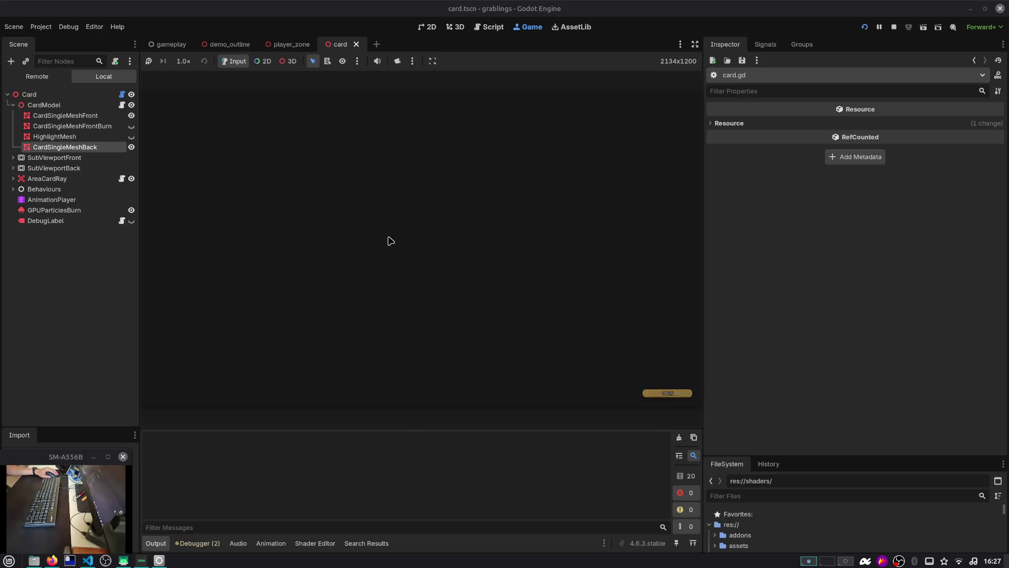
mouse_move(538, 222)
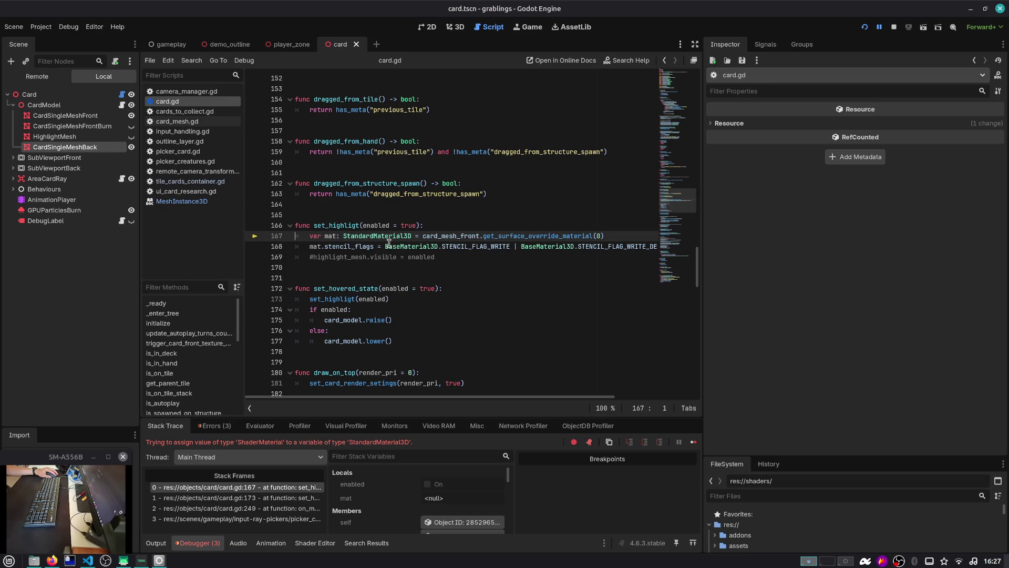
Step: Search for card_mesh_front and jump to its use at line 191
double_click(342, 243)
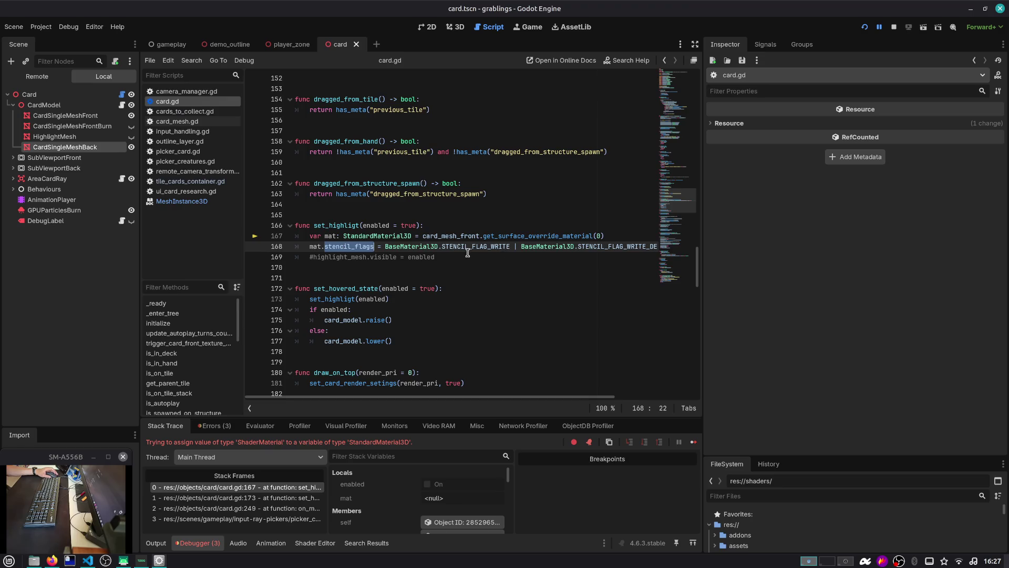
click(384, 236)
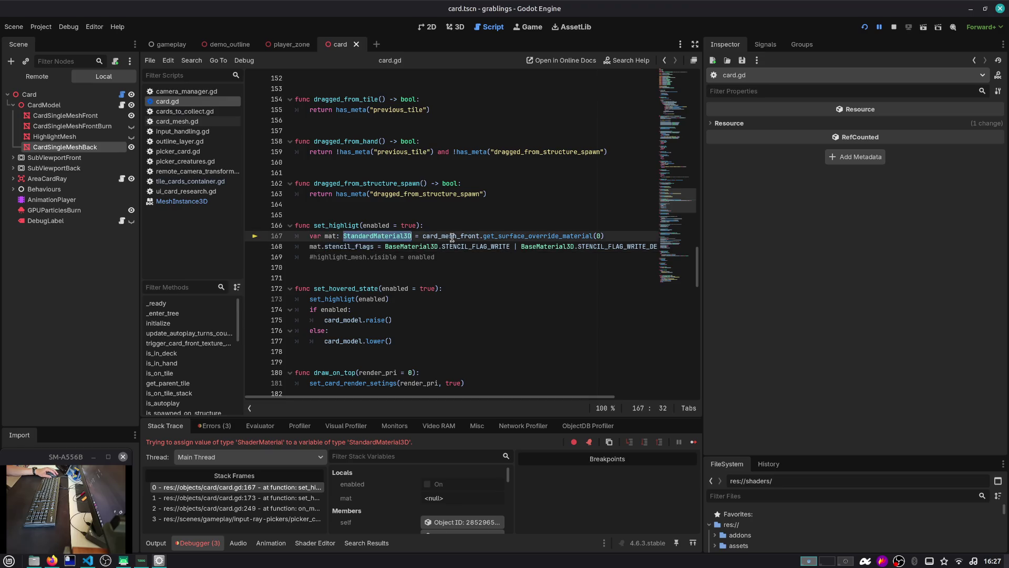
double_click(453, 236)
key(ctrl+f)
key(Return)
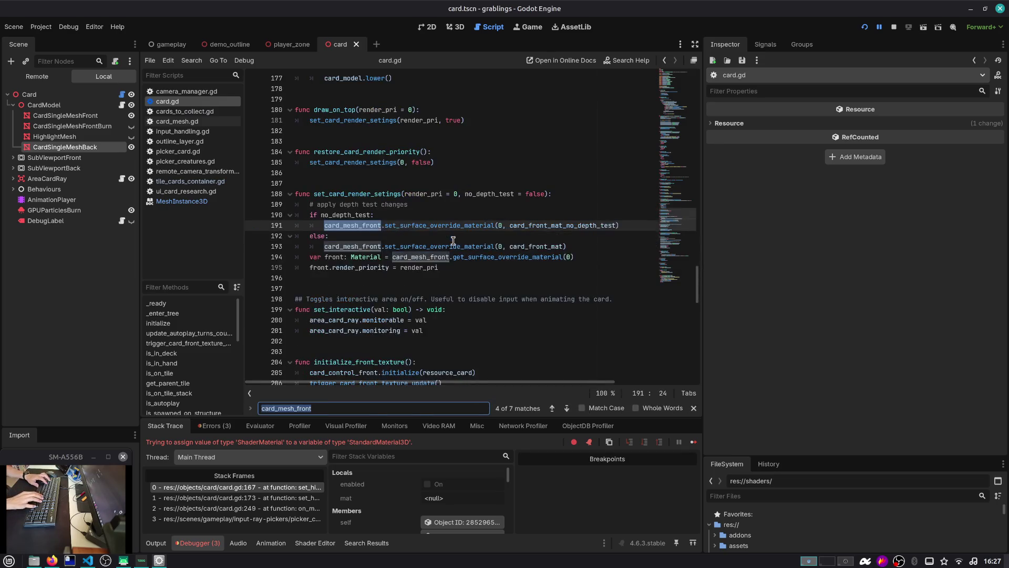
key(Escape)
key(Down)
key(Down)
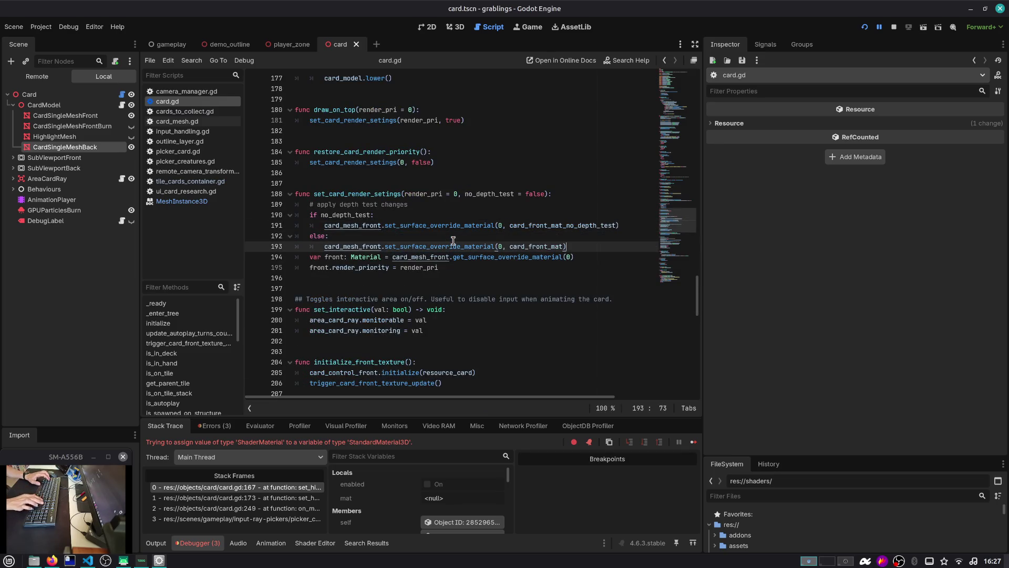
Step: Test-comment the if/else block, undo and save, then comment out line 191's material call
key(shift+Up)
key(shift+Up)
key(shift+Up)
key(ctrl+k)
key(Down)
key(Down)
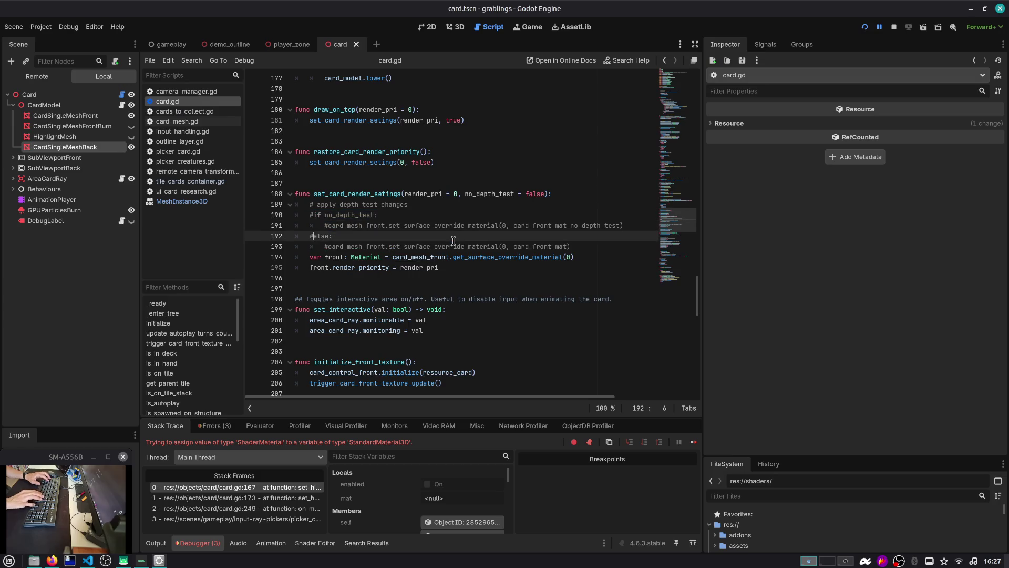
key(ctrl+z)
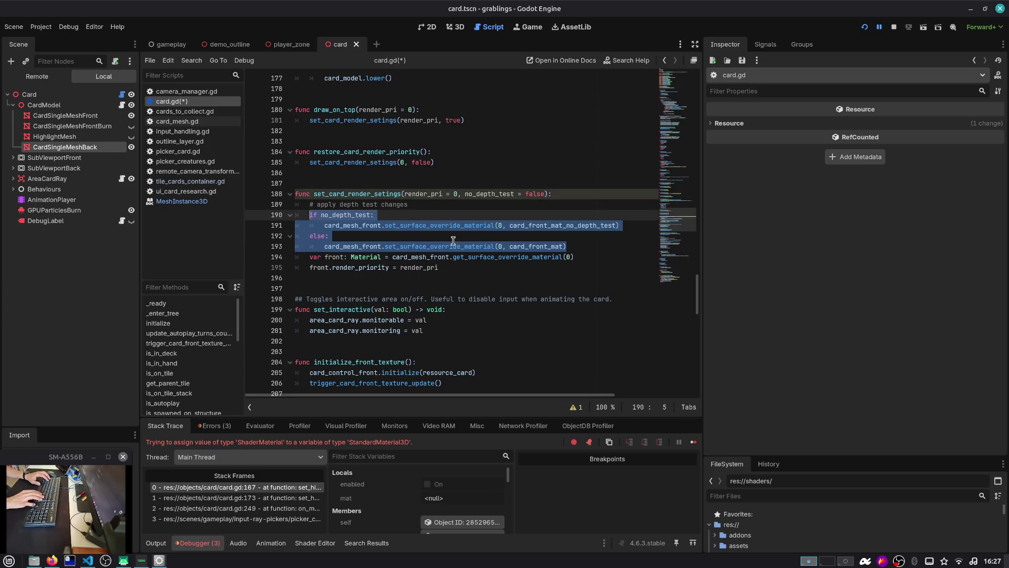
key(ctrl+s)
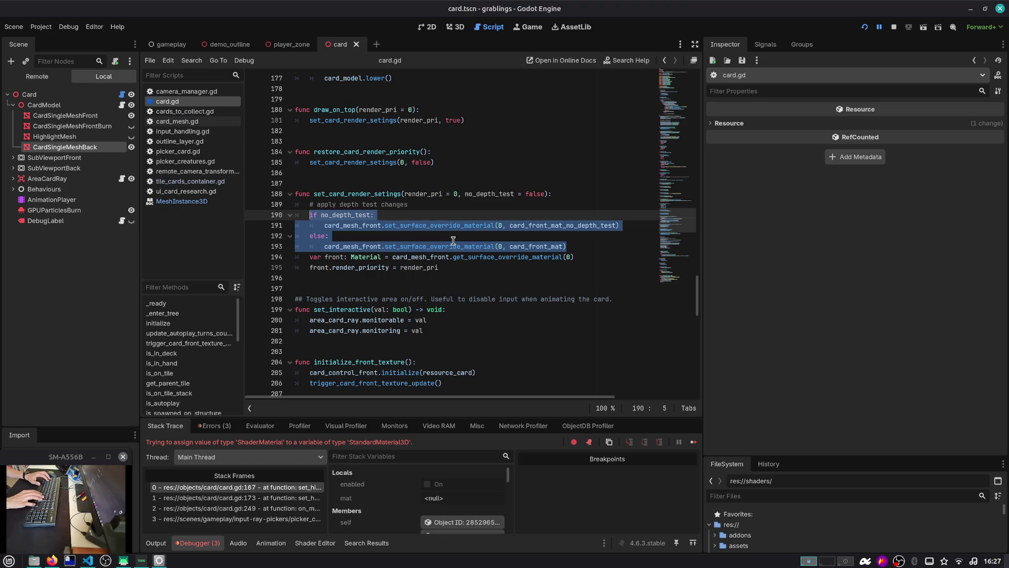
key(Down)
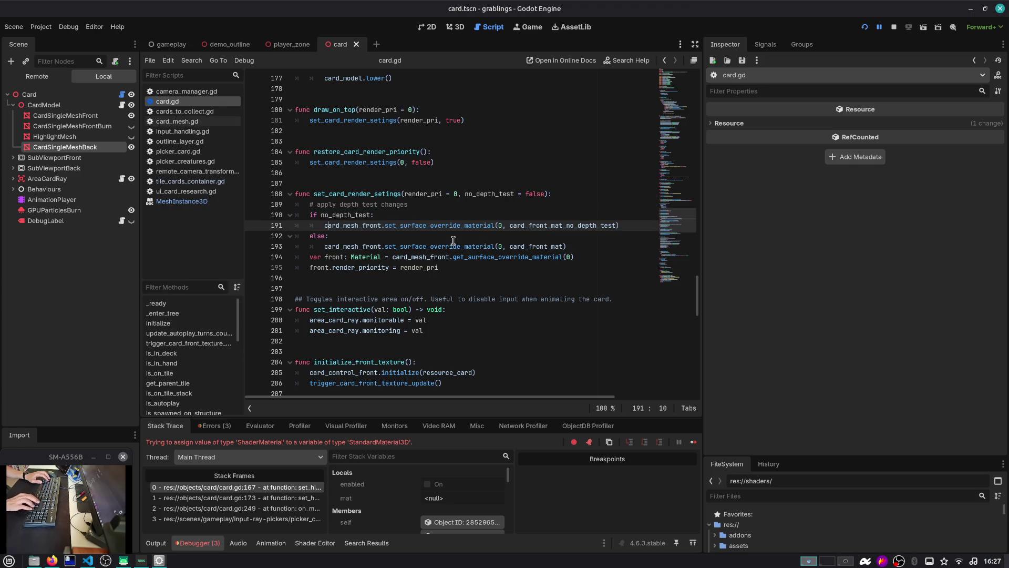
key(ctrl+k)
Step: Add a mat variable holding card_mesh_front's surface override material below the depth test comment
key(Up)
key(Up)
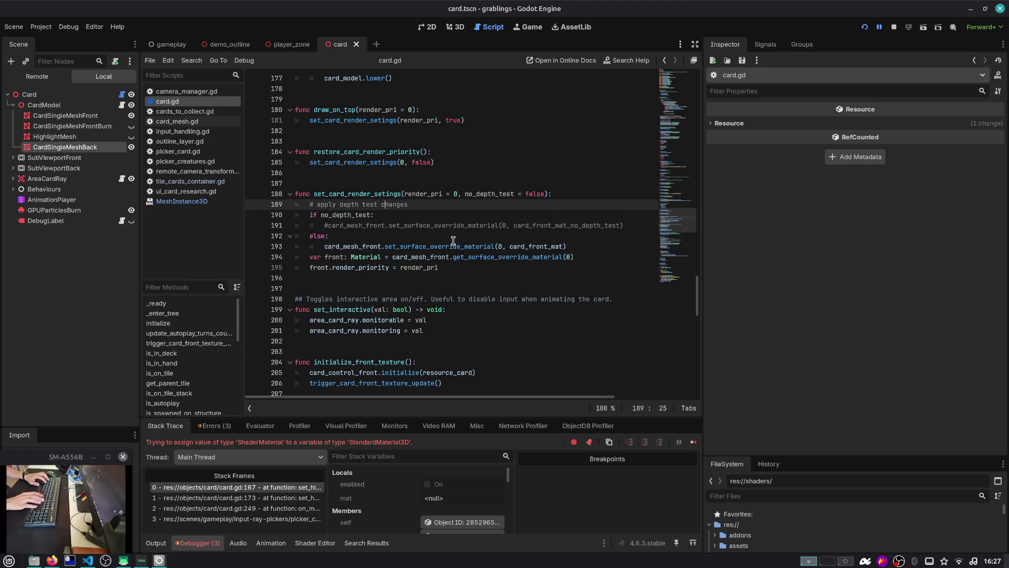
key(End)
key(Return)
text(var card_mesh_front)
key(ctrl+Left)
text(at)
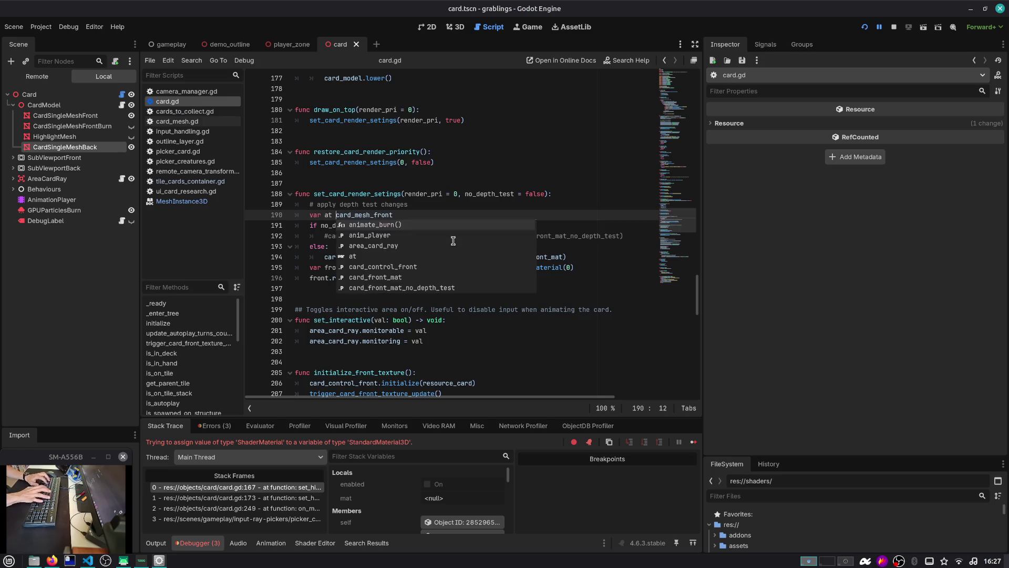
key(BackSpace)
key(BackSpace)
key(BackSpace)
text(mat =)
key(End)
text(.get_)
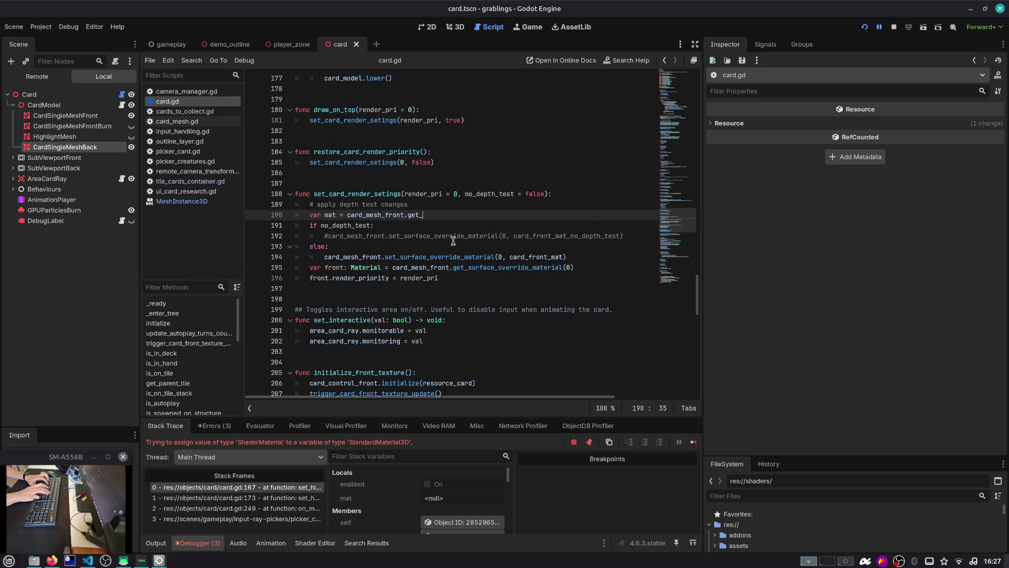
text(surf)
key(Return)
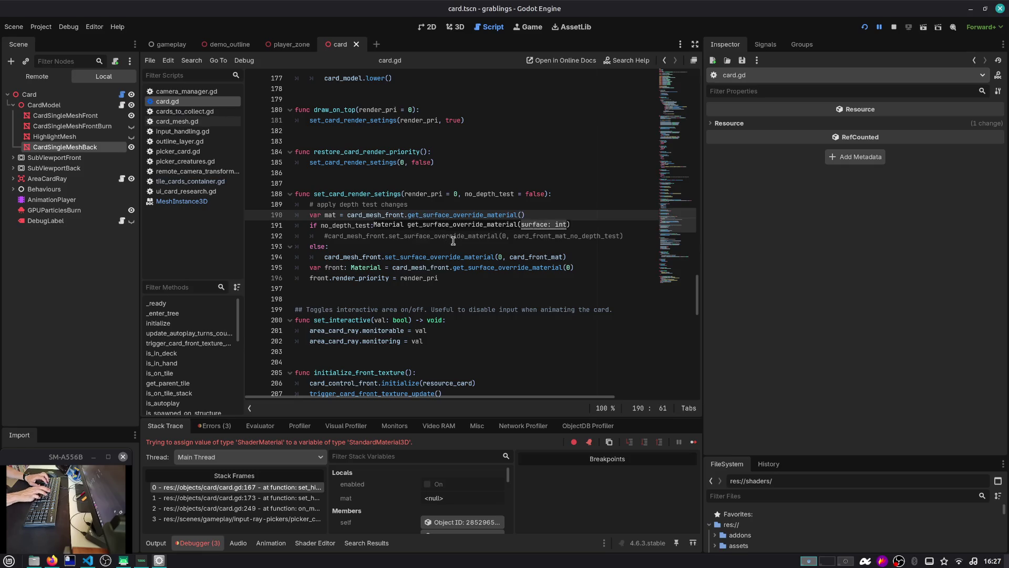
key(Down)
key(Down)
Step: Type mat as StandardMaterial3D and add mat.depth_test = DEPTH_TEST_DEFAULT
key(ctrl+shift+Return)
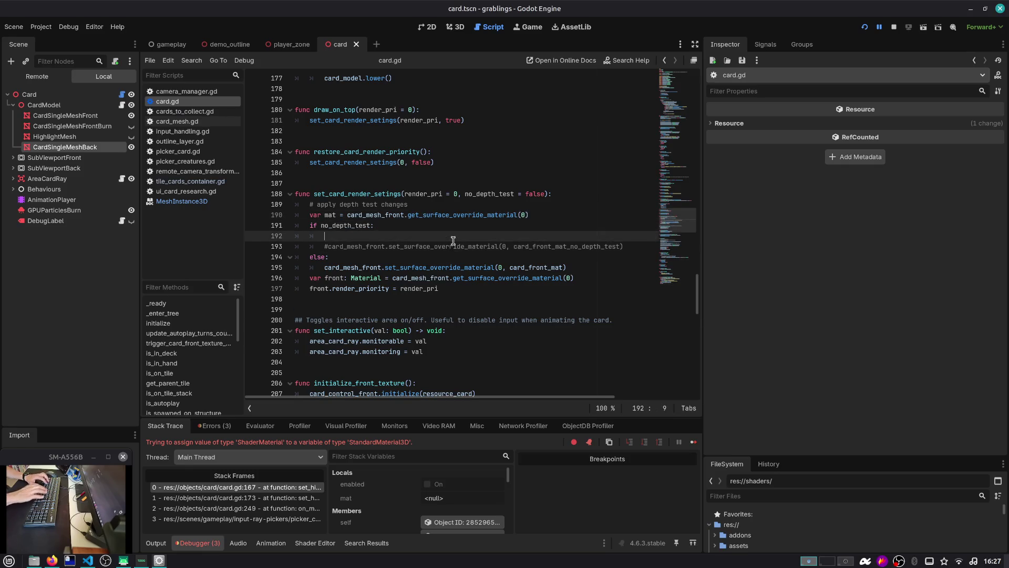
text(mat.depth)
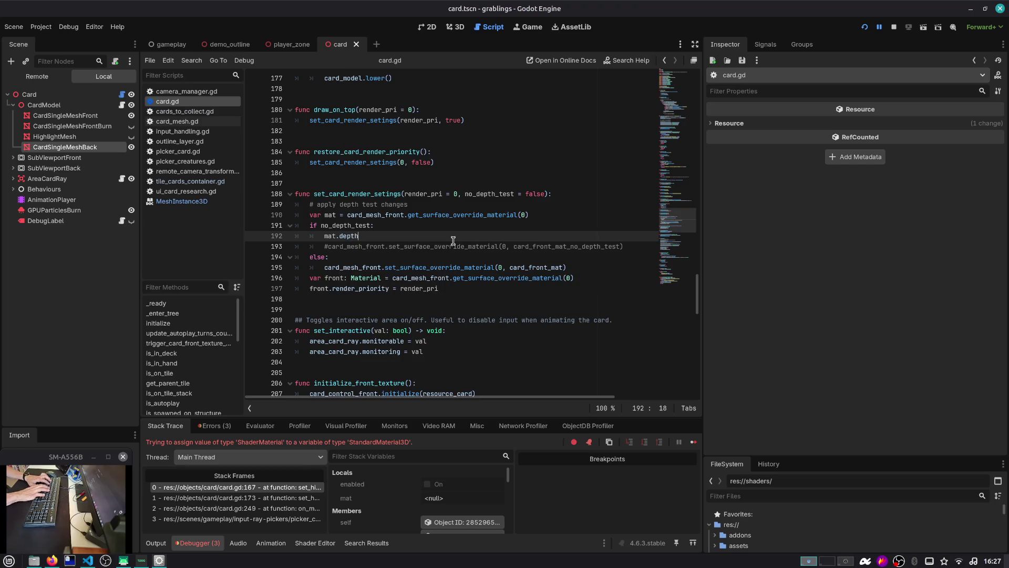
key(Up)
key(Up)
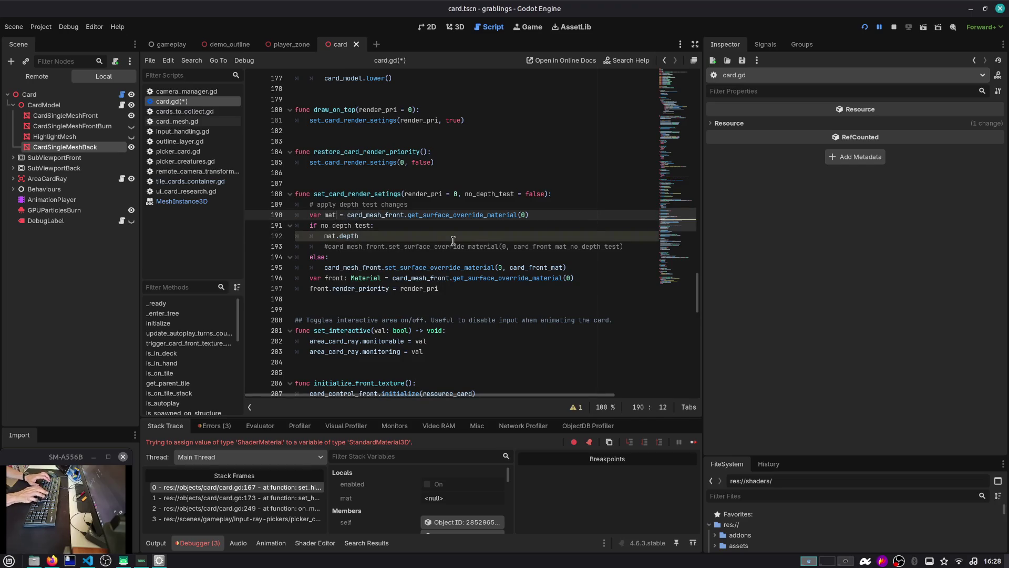
text(: S)
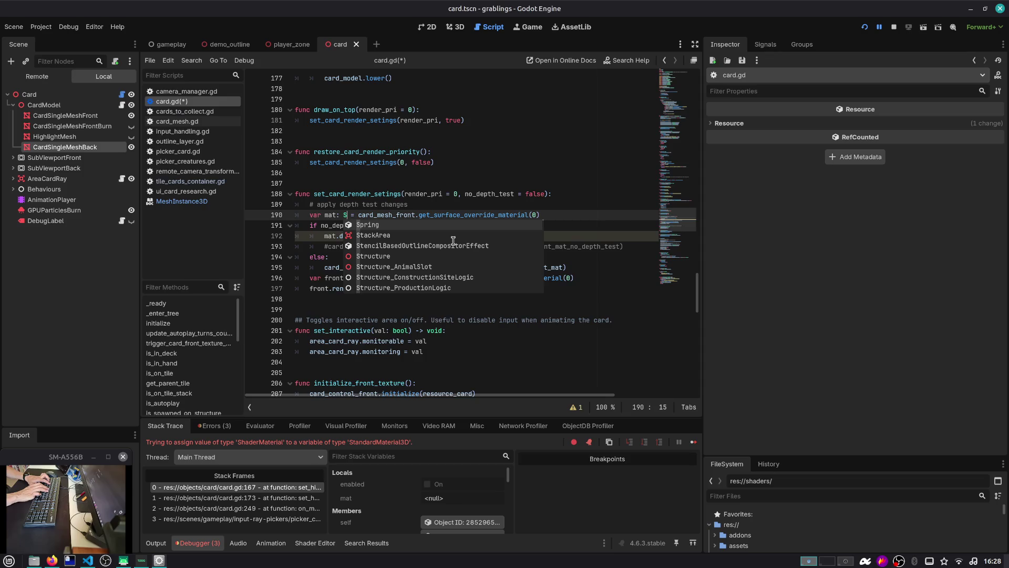
key(BackSpace)
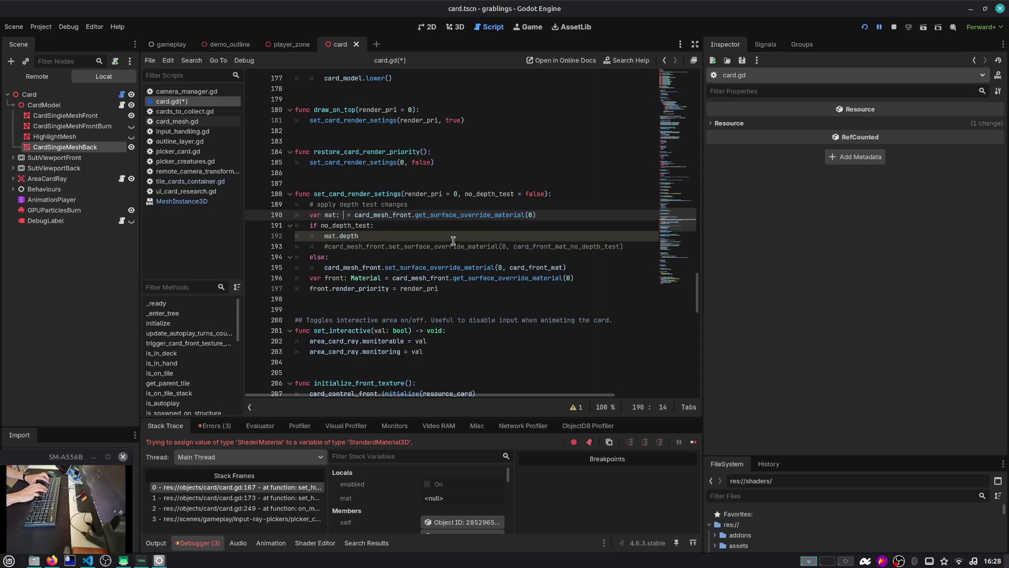
text(Standard)
key(Return)
key(Down)
key(Down)
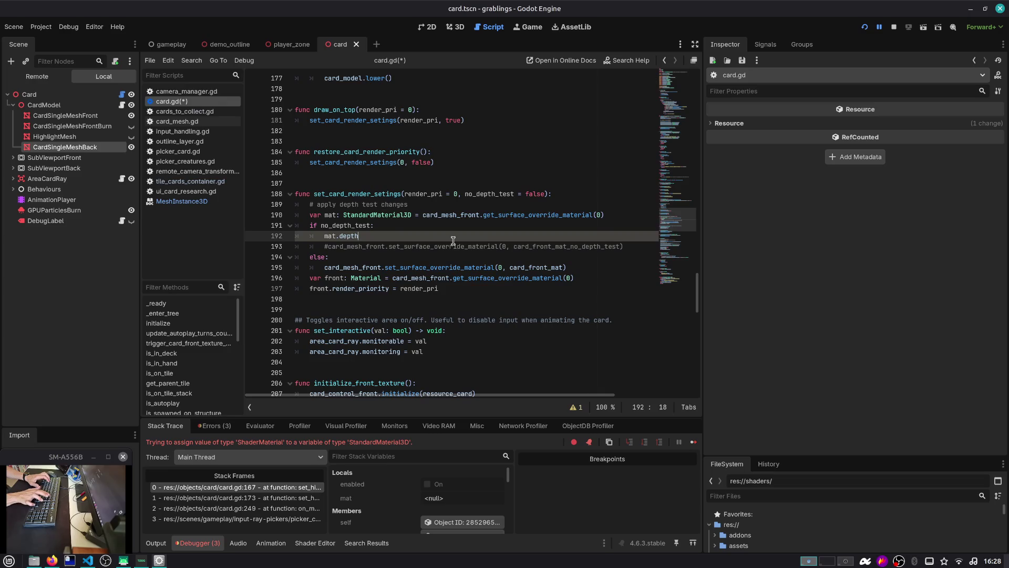
key(ctrl+space)
key(Down)
key(Return)
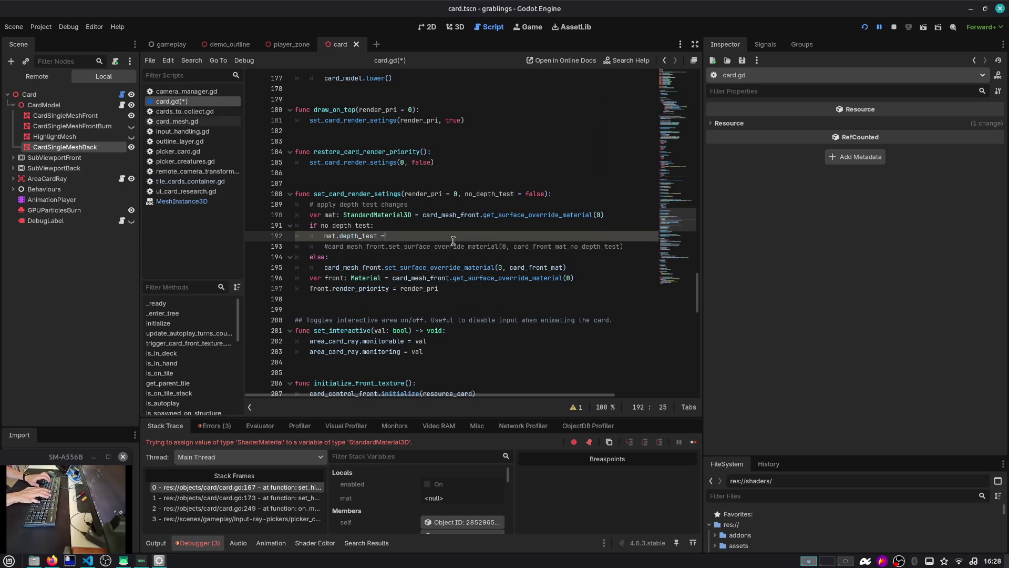
text(BaseMaterial3D.DEPTH_TEST_DEFAULT)
key(Return)
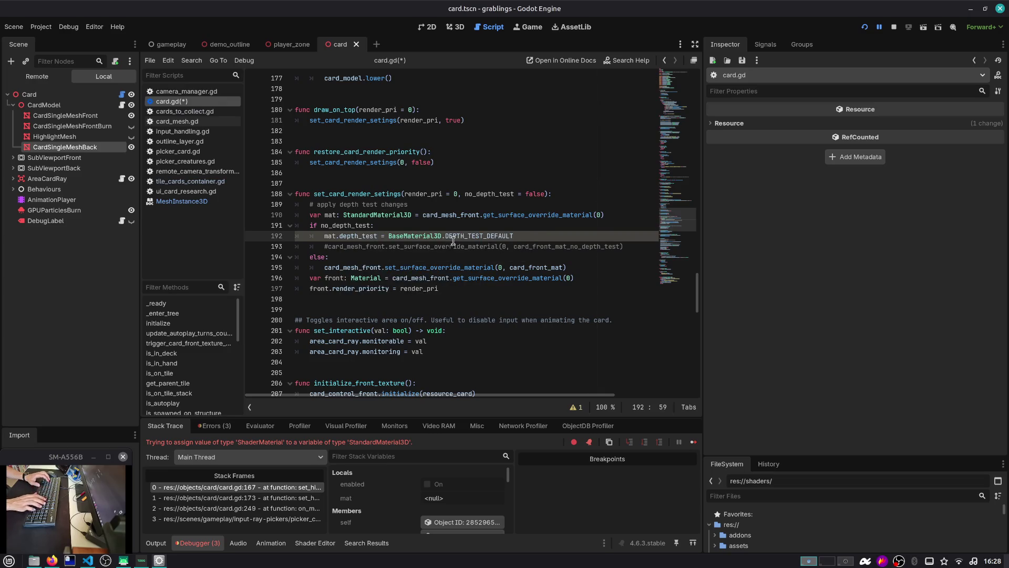
Step: Try deleting the no_depth_test condition and swapping lines, then undo those edits
double_click(454, 240)
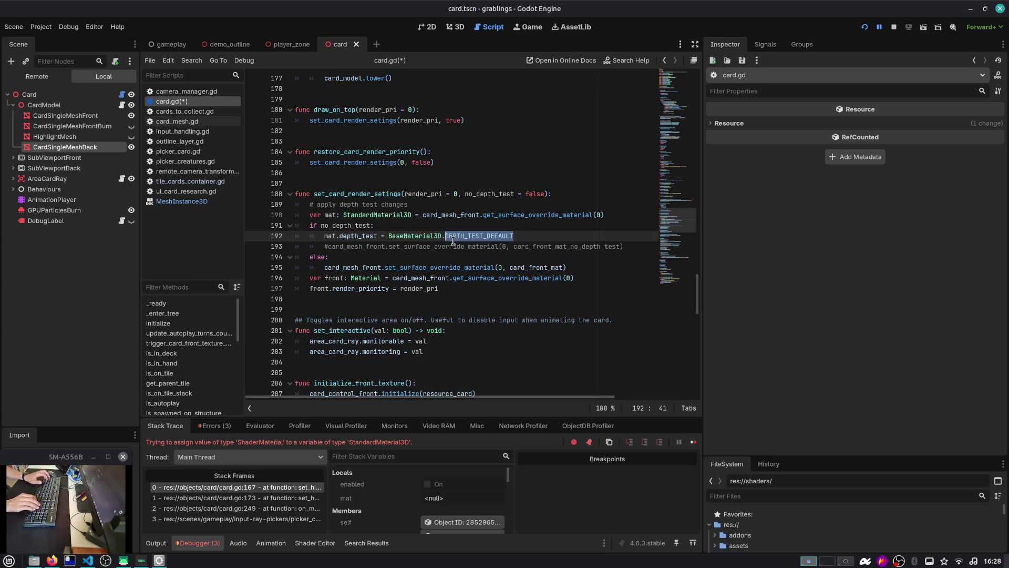
key(Up)
key(Left)
key(ctrl+shift+Left)
key(BackSpace)
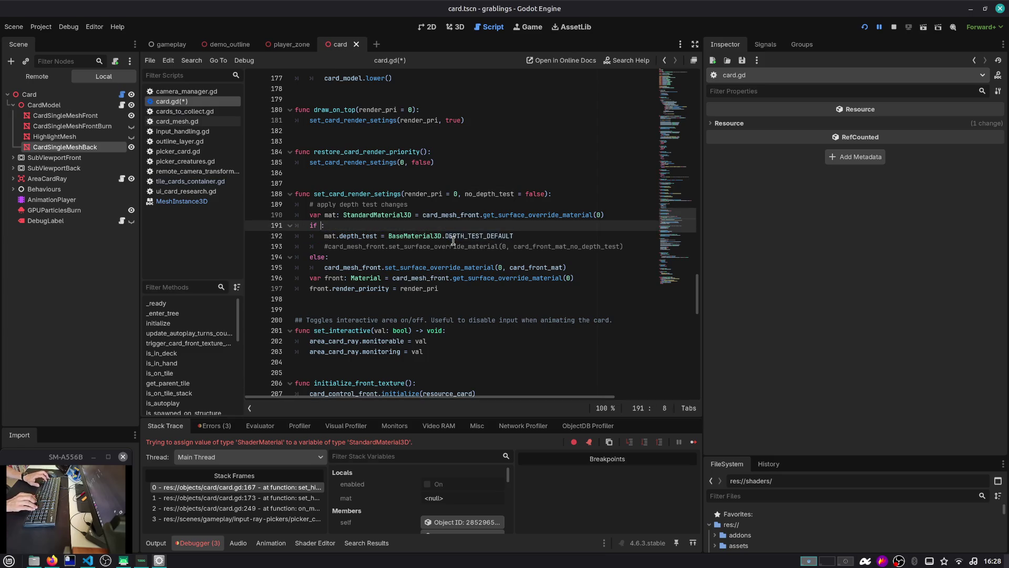
key(alt+Down)
key(alt+Up)
key(alt+Down)
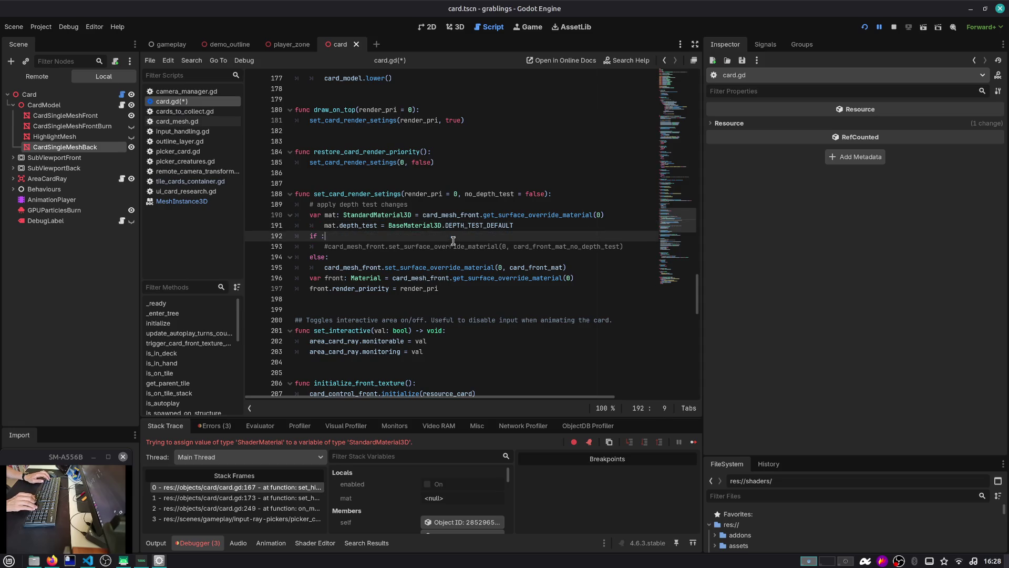
key(ctrl+z)
key(ctrl+z)
key(ctrl+z)
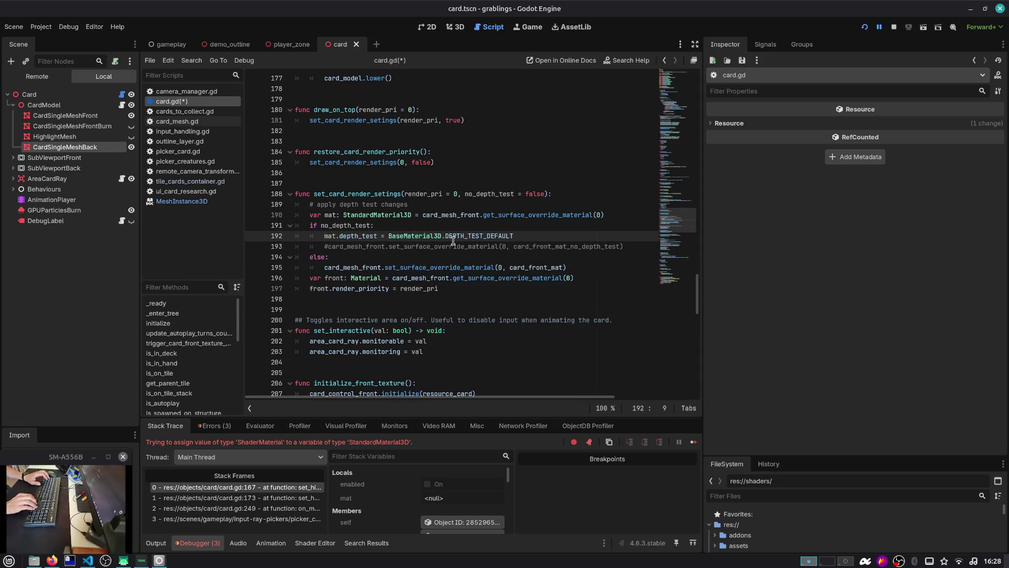
Step: Move the depth_test line above the if block and add a no_depth_test condition with DEPTH_TEST_DEFAULT after else
key(Down)
key(alt+Up)
key(shift+Tab)
key(End)
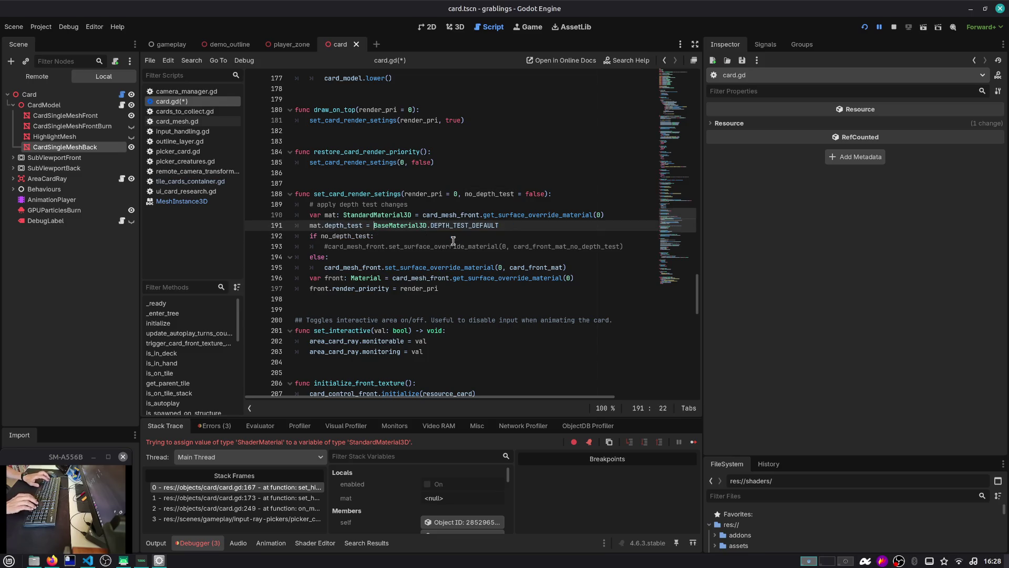
text( if no_depth_test)
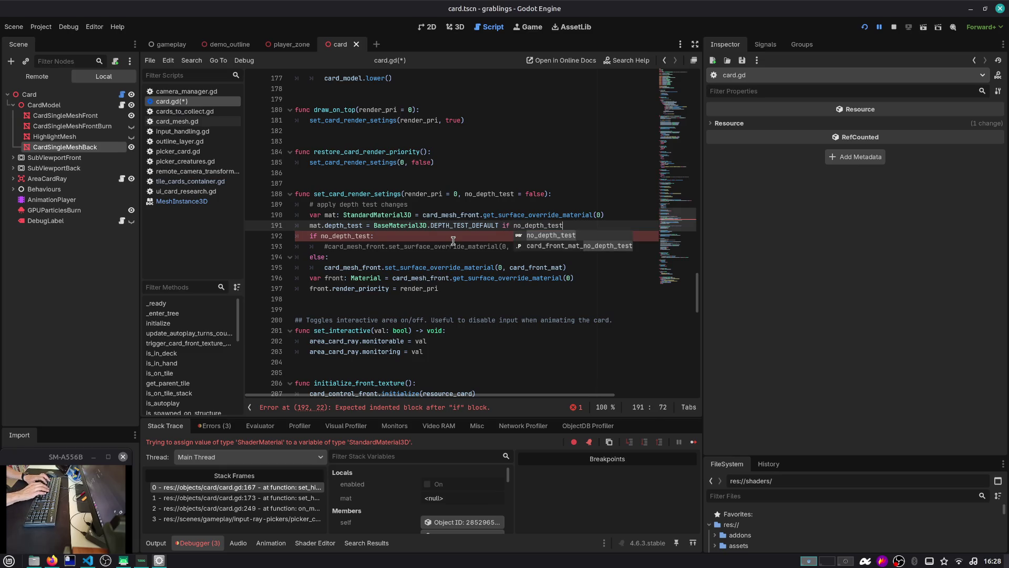
text( else)
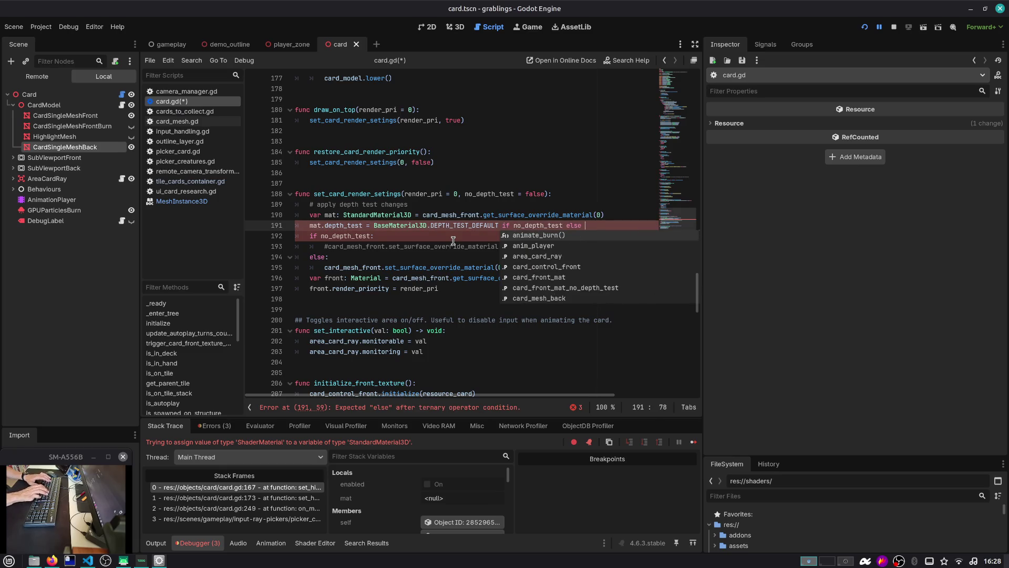
key(ctrl+Left)
key(ctrl+Left)
key(ctrl+Left)
key(Left)
key(Left)
key(ctrl+shift+Left)
key(ctrl+shift+Left)
key(ctrl+shift+Left)
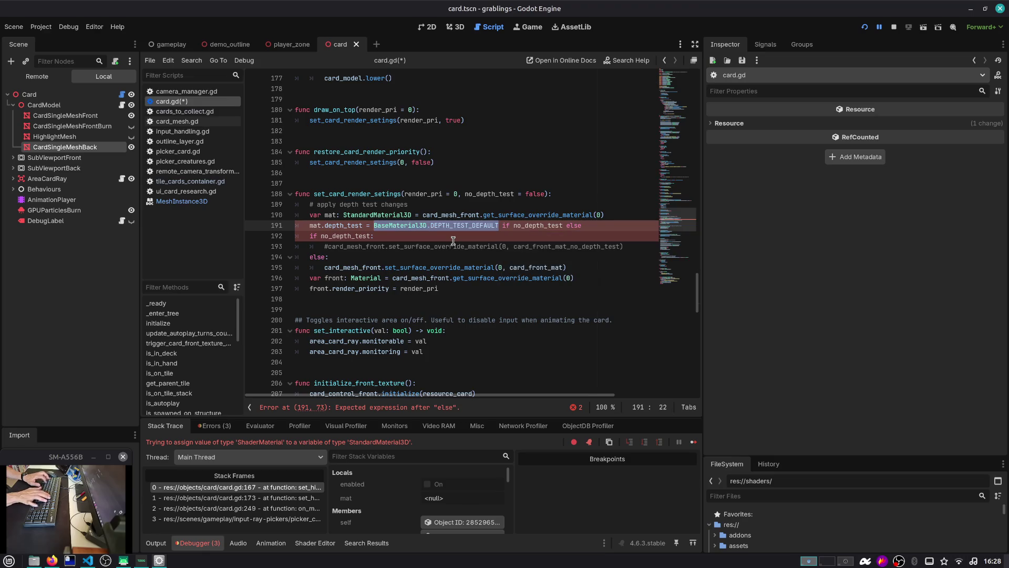
key(ctrl+c)
key(End)
key(ctrl+v)
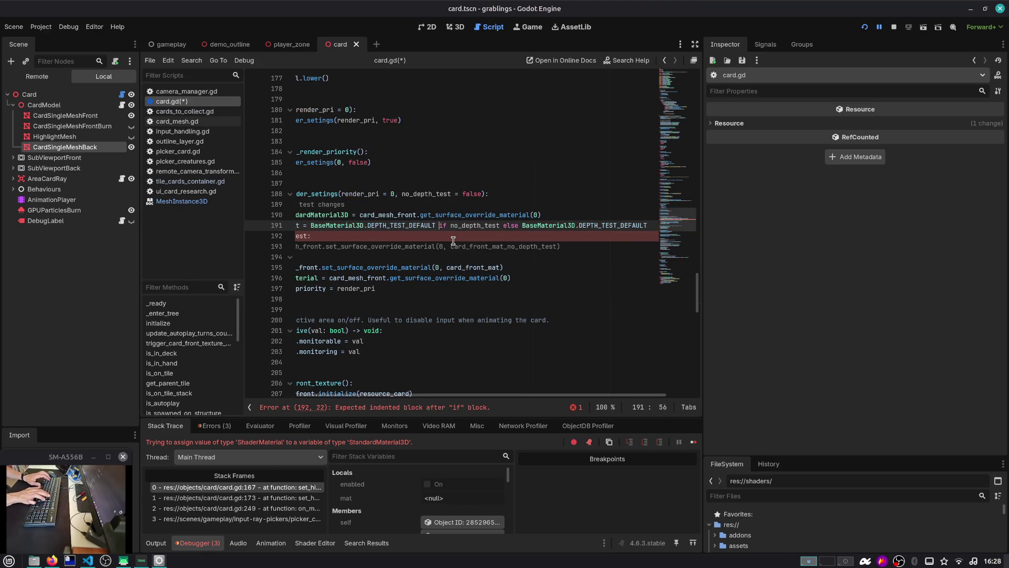
Step: Make FLAG_DISABLE_DEPTH_TEST the ternary's true-branch value
key(ctrl+shift+Left)
text(DEPTH_te)
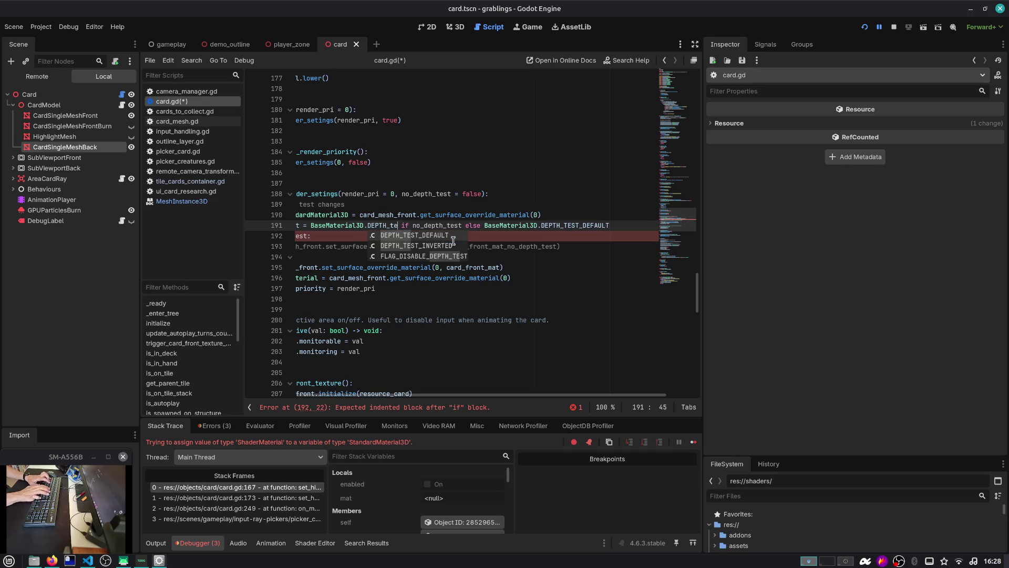
key(Down)
key(Down)
key(Return)
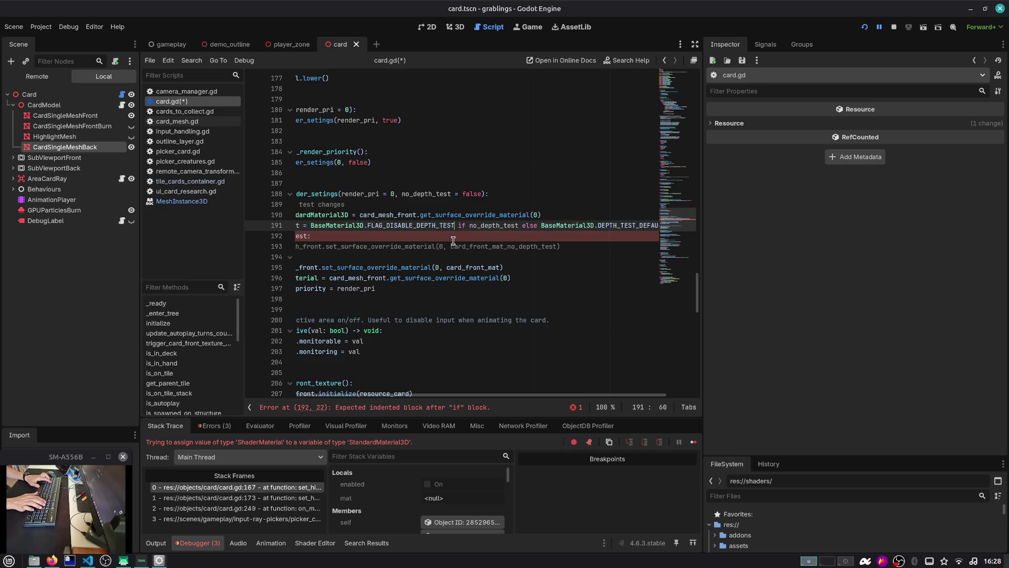
key(End)
key(Return)
Step: Restore the material override line, comment out the old if/else block, and save card.gd
key(Down)
key(Down)
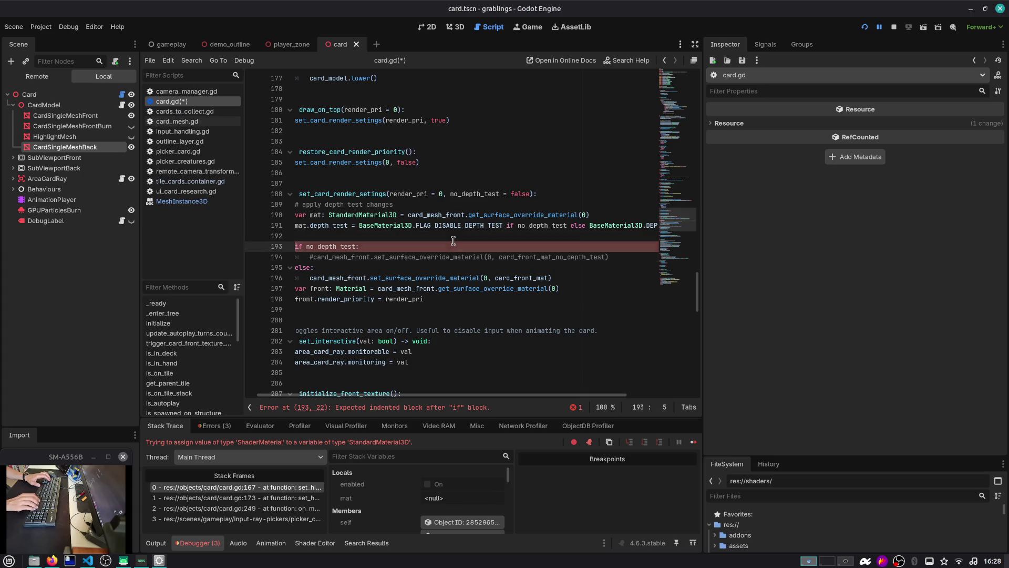
key(Home)
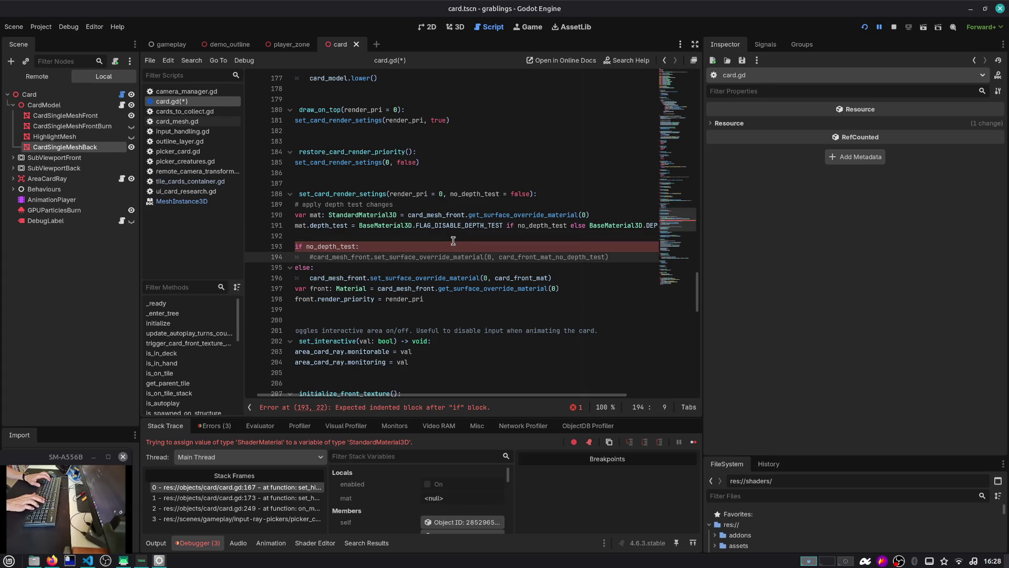
key(Return)
key(Up)
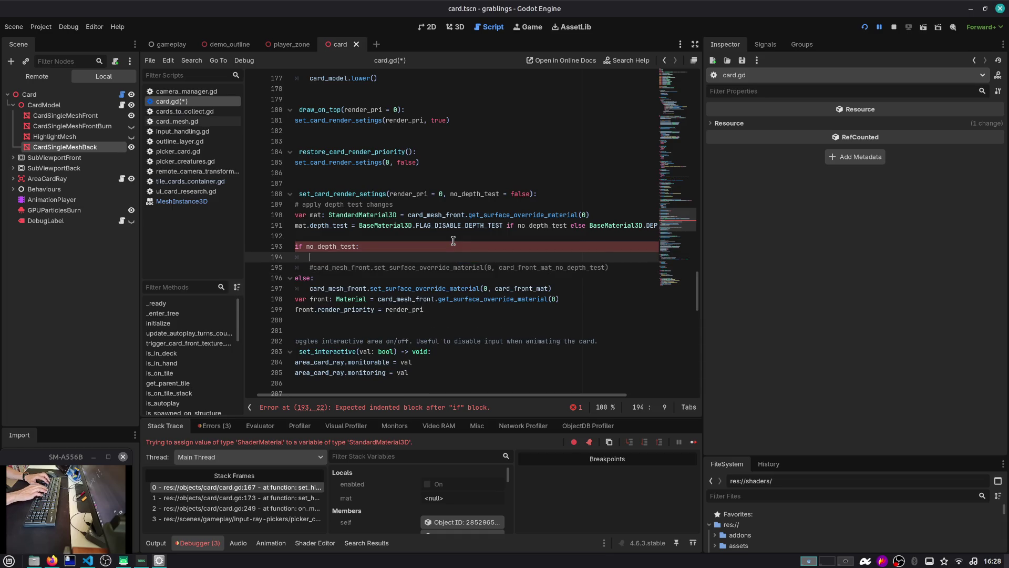
key(ctrl+z)
key(ctrl+k)
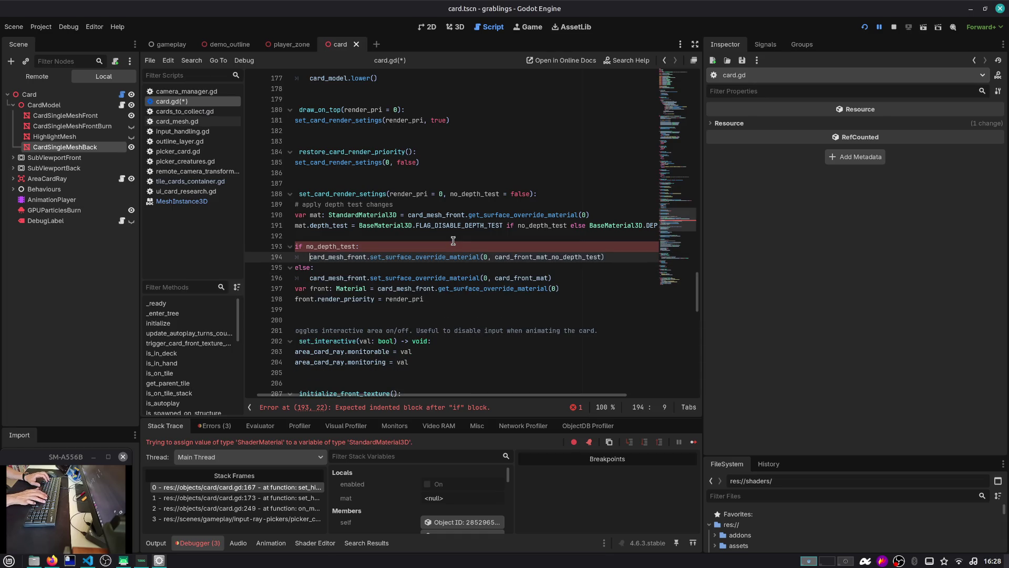
key(Up)
key(shift+Down)
key(shift+Down)
key(shift+Down)
key(ctrl+k)
key(Up)
key(Up)
key(Up)
key(Home)
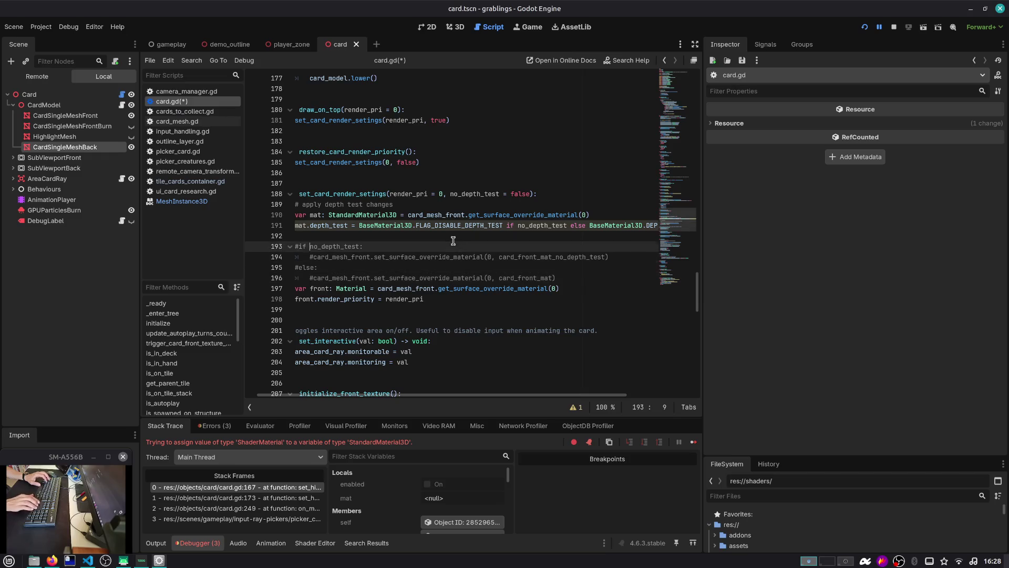
key(BackSpace)
key(ctrl+s)
key(Down)
key(Down)
key(Down)
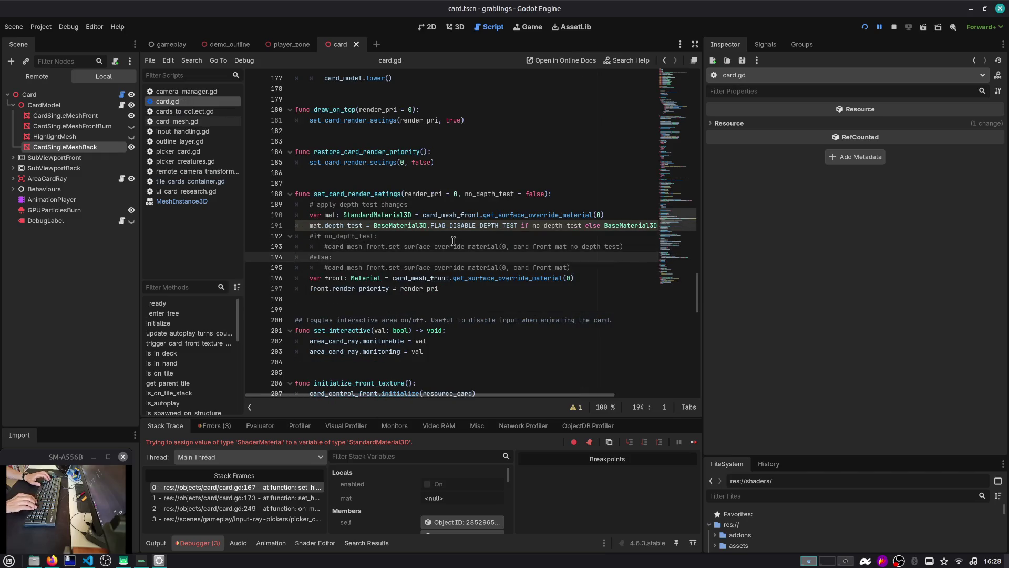
Step: Hide the script list and return to depth_test on line 191
key(Right)
key(ctrl+shift+Right)
key(ctrl+backslash)
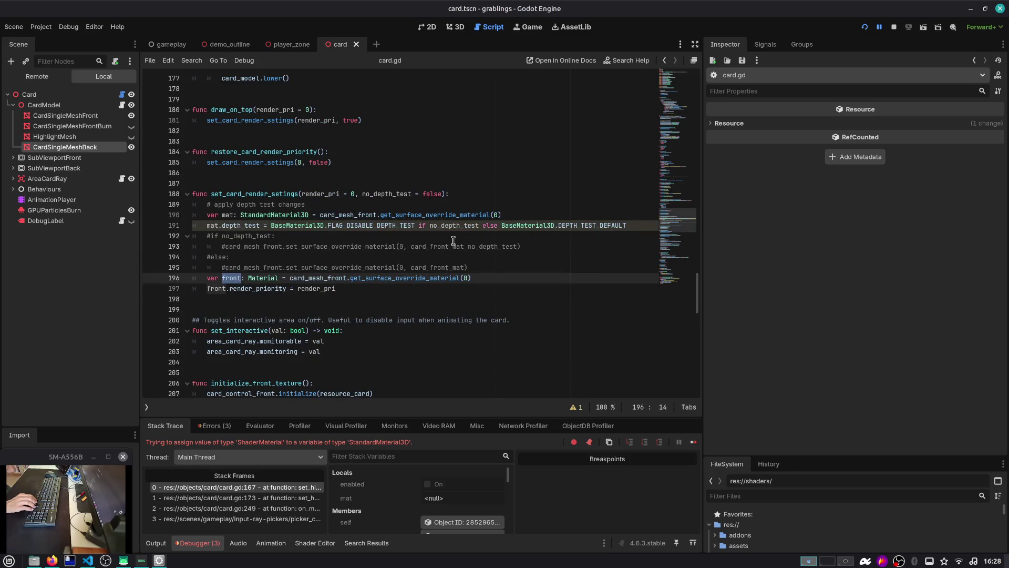
key(Down)
key(Up)
key(Up)
key(Up)
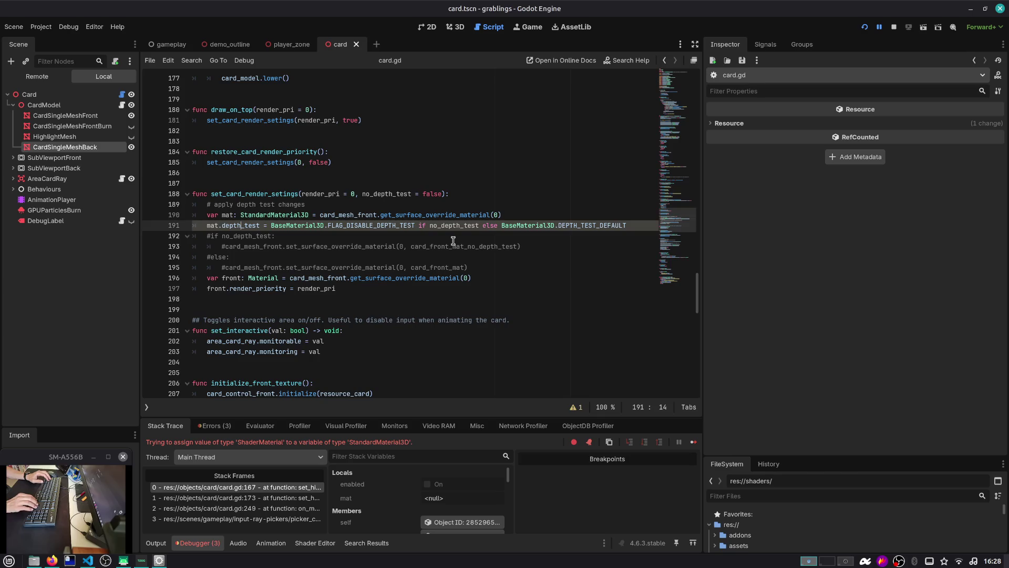
key(ctrl+shift+Right)
key(Right)
Step: Review the INCOMPATIBLE_TERNARY warning reported for line 191
double_click(464, 226)
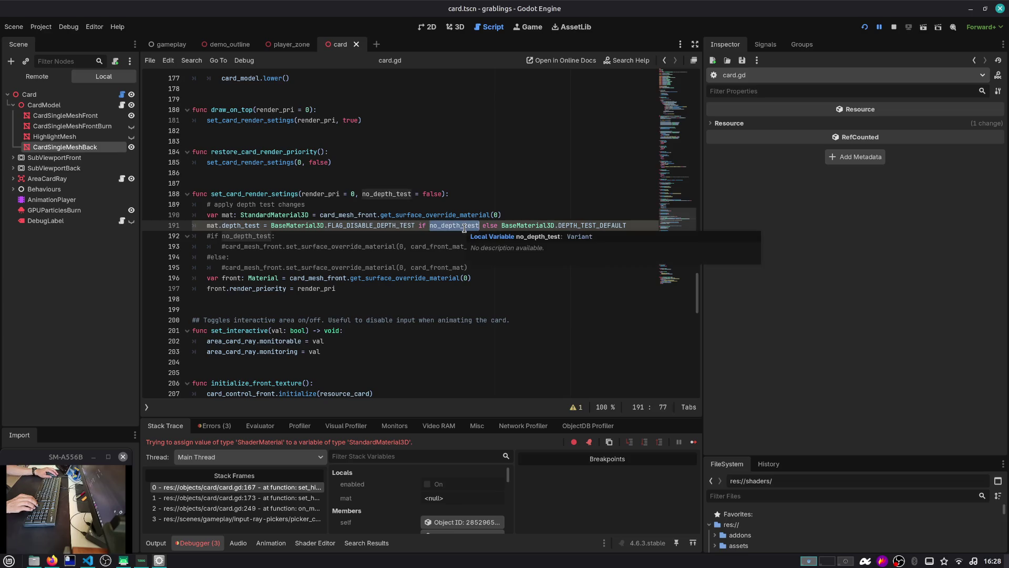
click(575, 407)
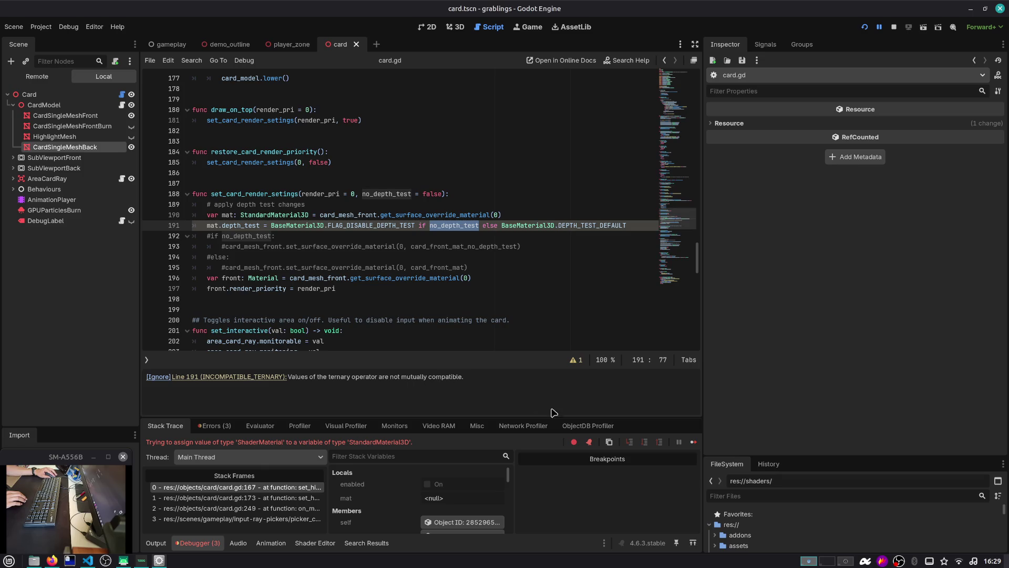
click(576, 362)
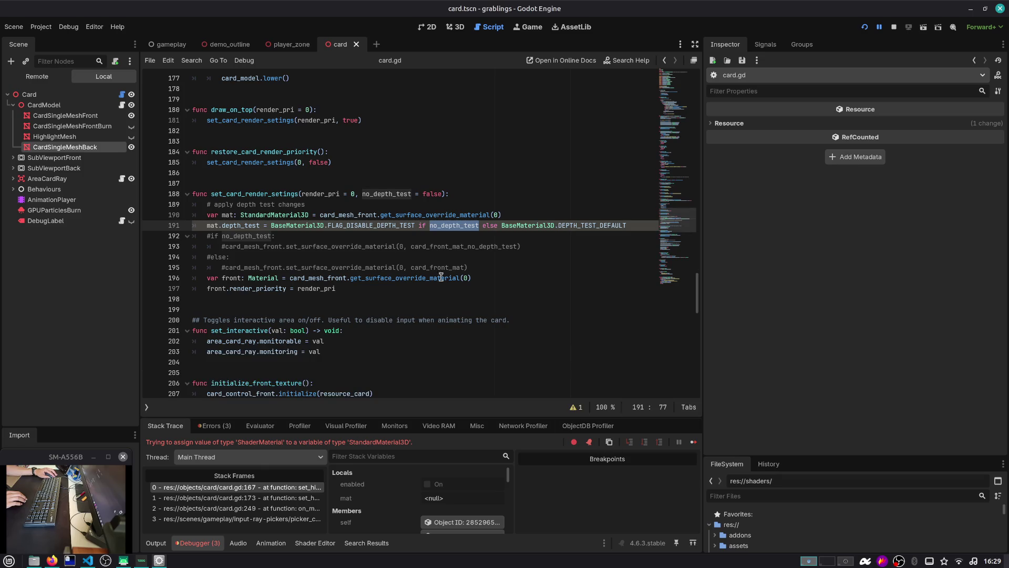
double_click(254, 226)
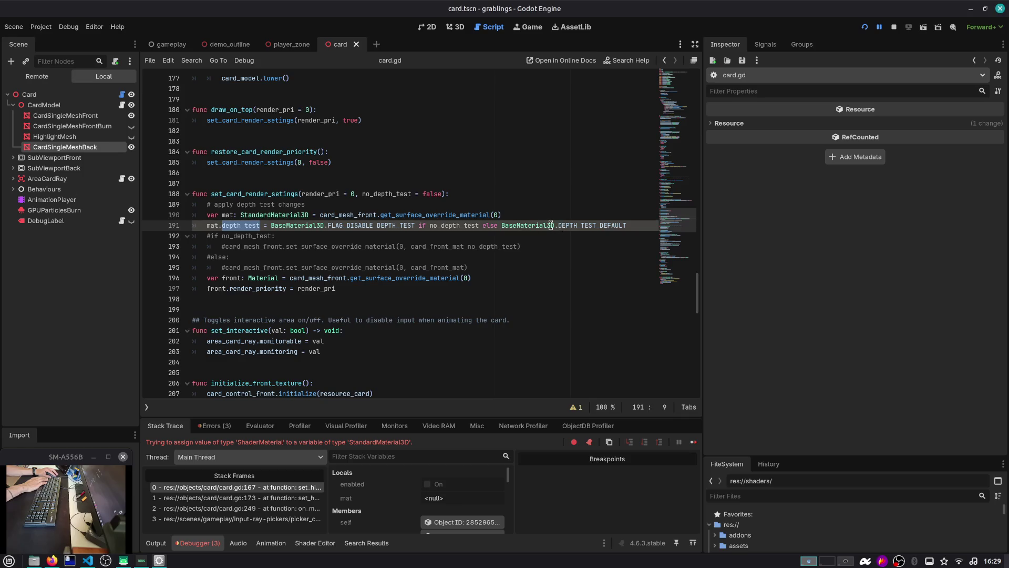
Step: Retype DEPTH_TEST_DEFAULT via autocomplete and save, then open FLAG_DISABLE_DEPTH_TEST's documentation
double_click(568, 225)
text(DEPTH)
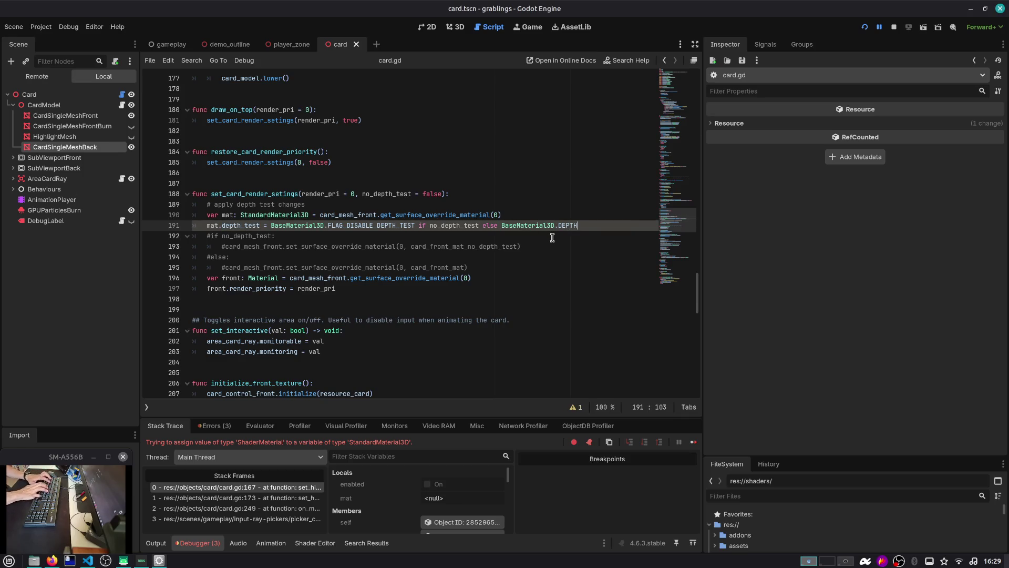
key(Down)
key(Down)
key(Down)
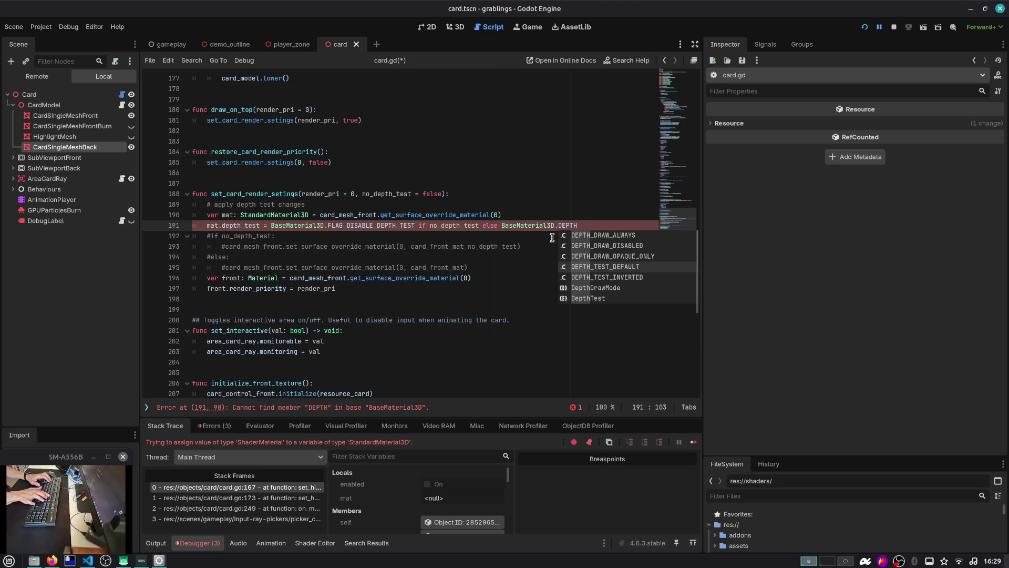
key(Return)
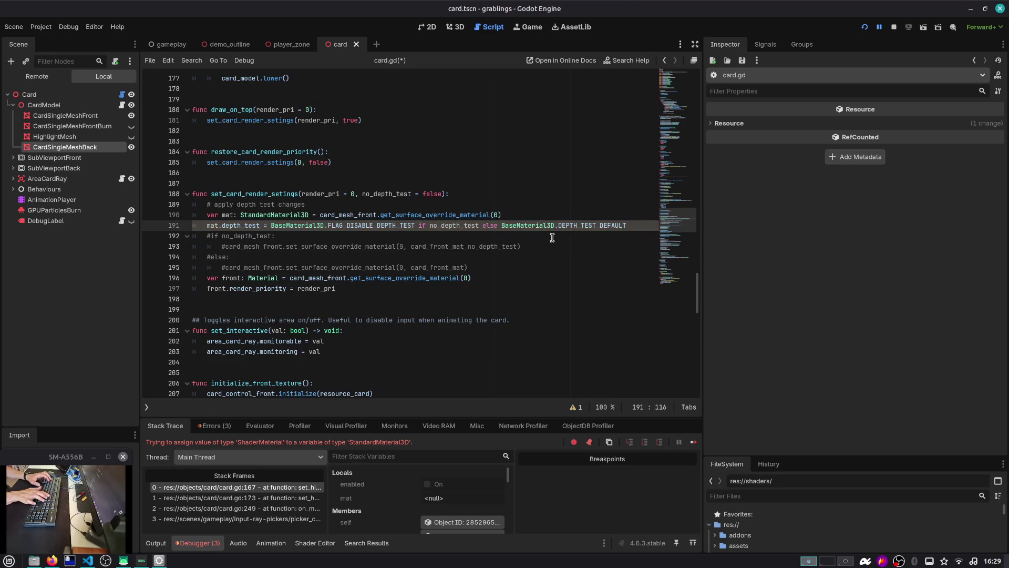
key(ctrl+s)
key(BackSpace)
key(BackSpace)
key(BackSpace)
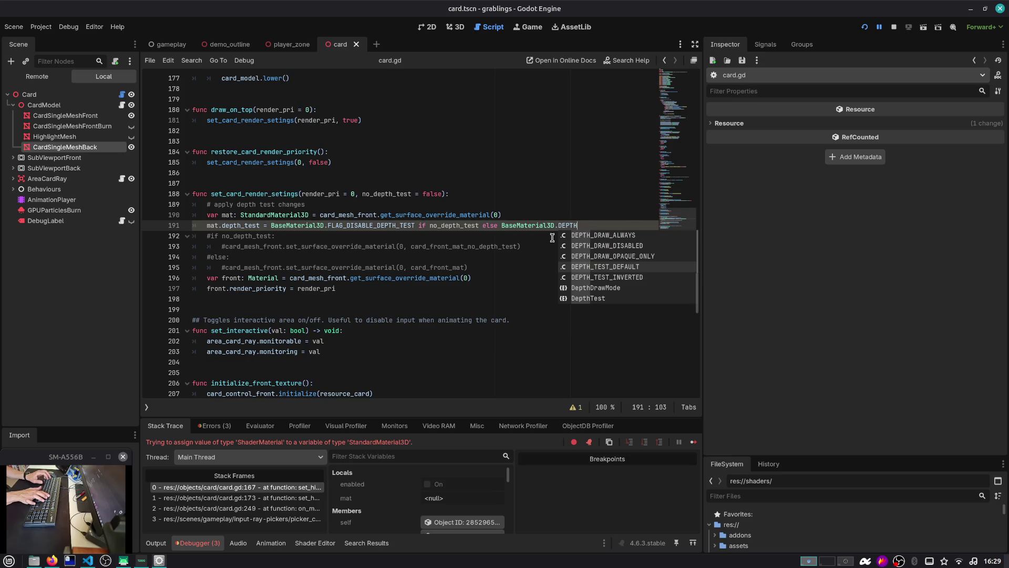
key(Down)
key(Down)
key(Down)
key(Up)
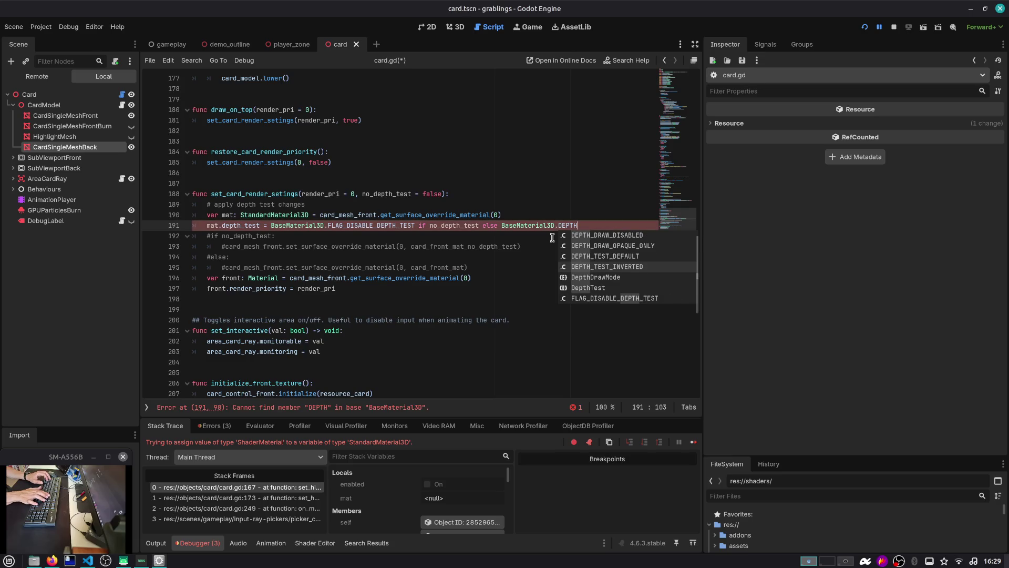
key(Down)
key(Down)
key(Down)
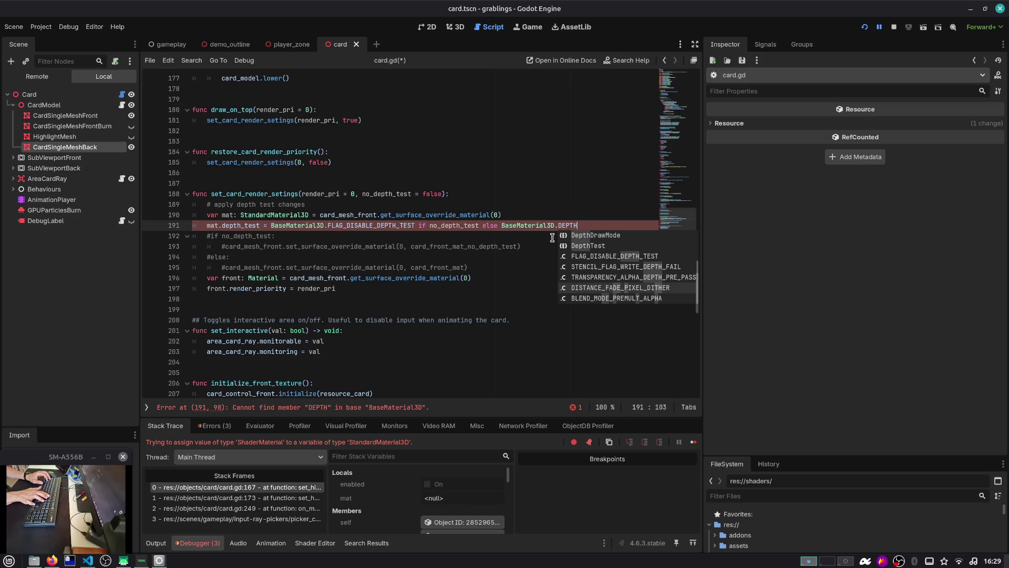
key(ctrl+z)
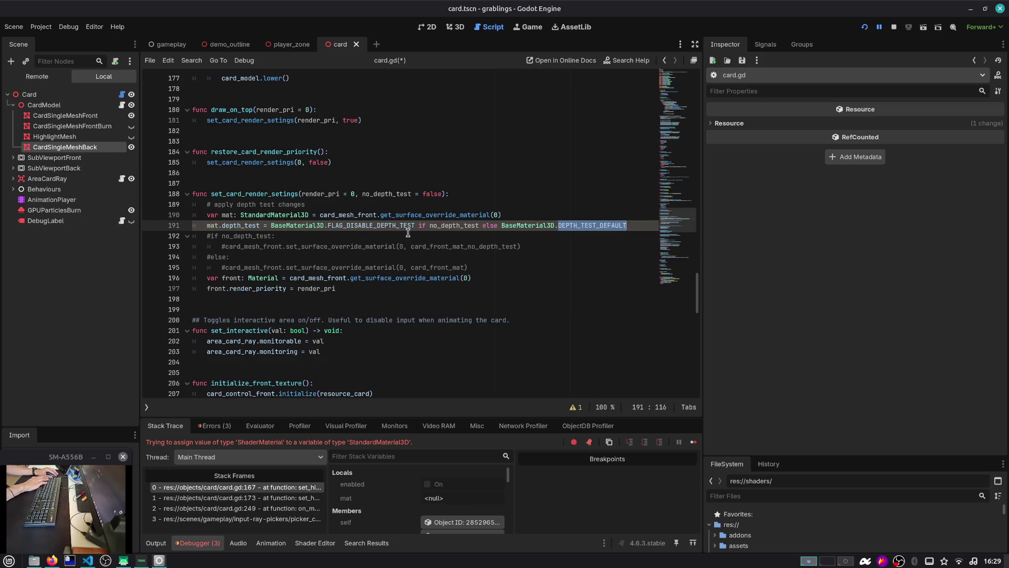
ctrl+click(408, 227)
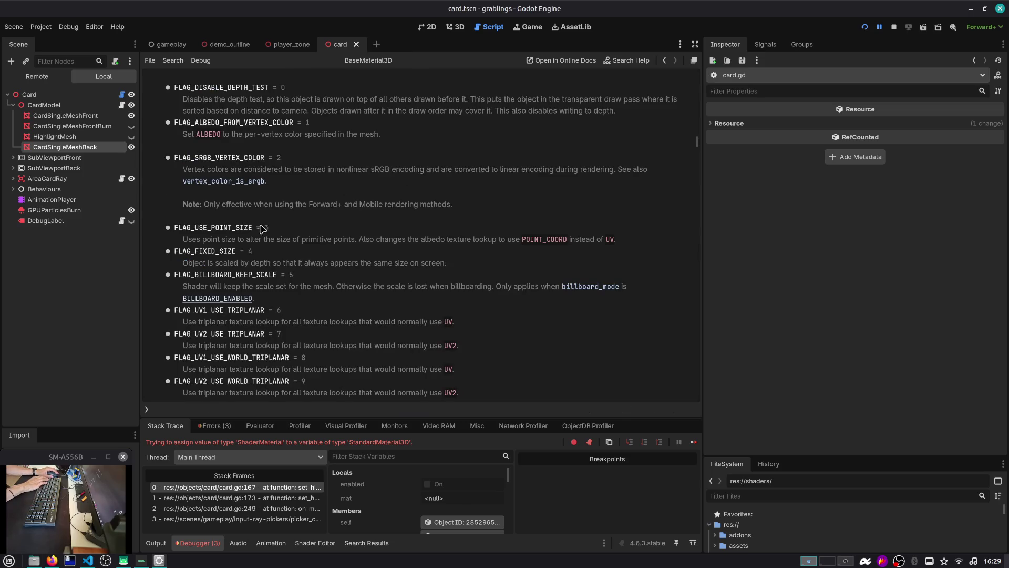
Step: Read the BaseMaterial3D reference, highlighting the explanation of disabling depth test
scroll(250, 196, up, 3)
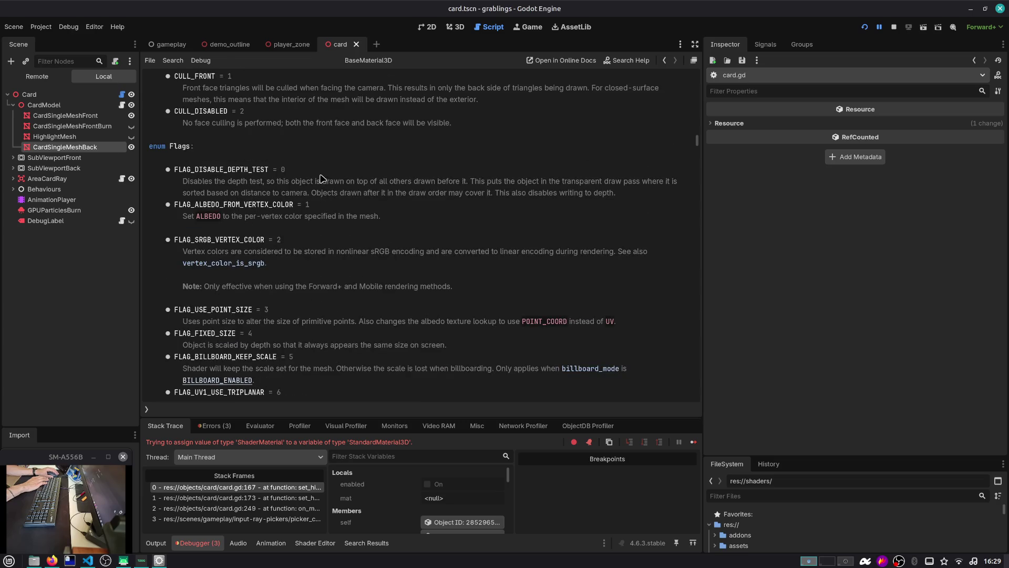
drag(350, 182, 607, 192)
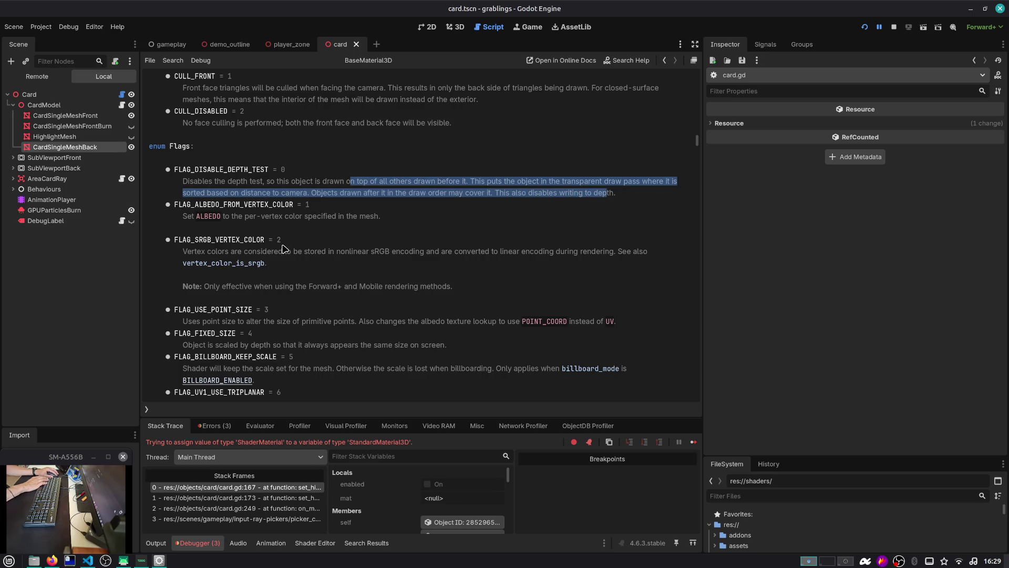
scroll(286, 253, down, 1)
scroll(288, 254, down, 7)
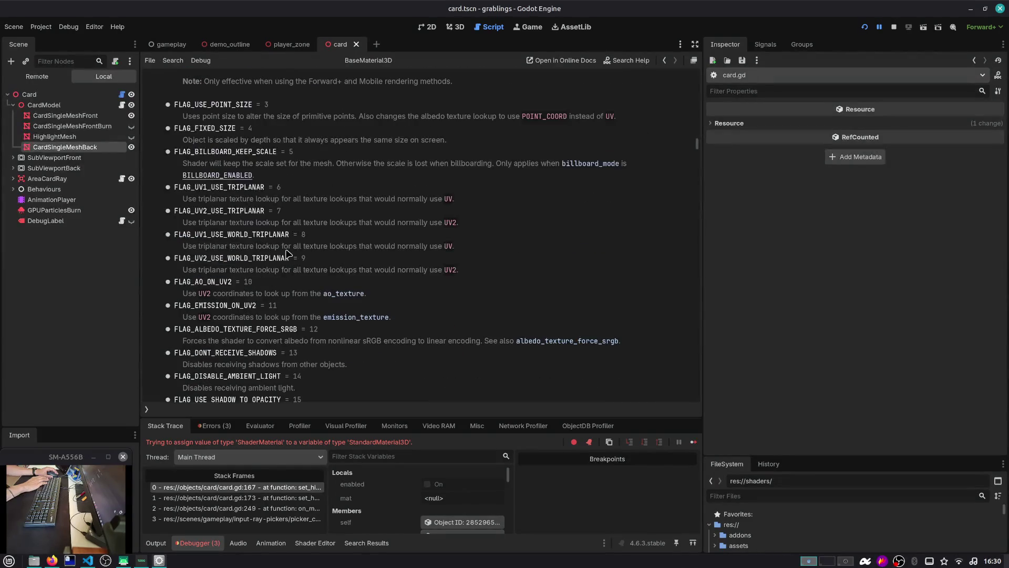
scroll(288, 254, down, 1)
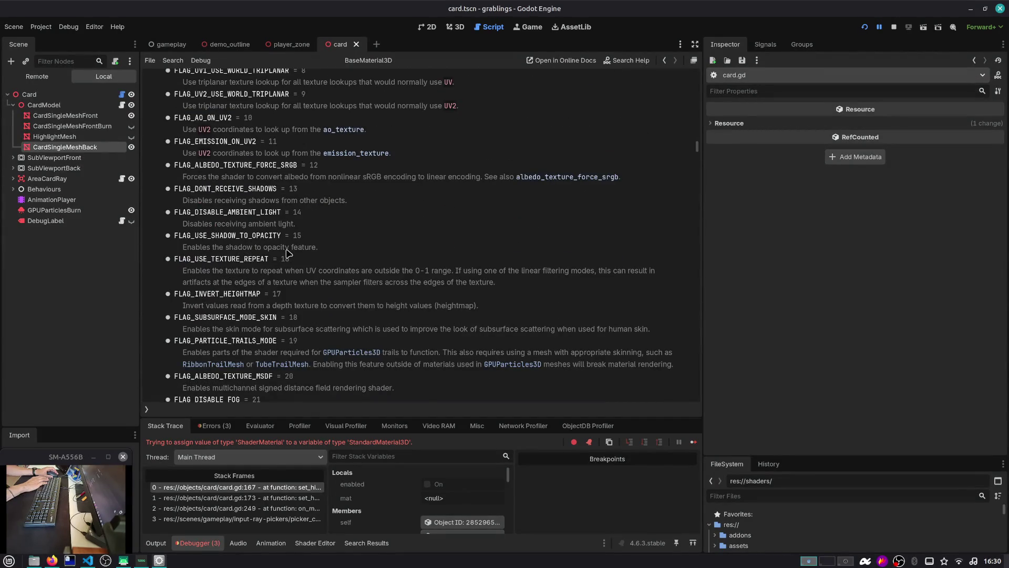
scroll(292, 260, down, 4)
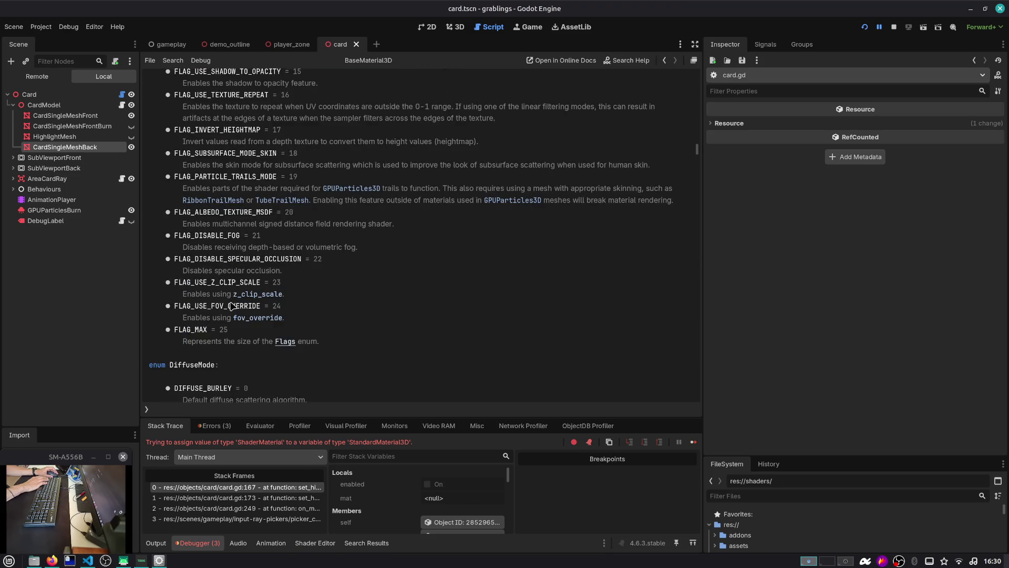
scroll(229, 336, up, 13)
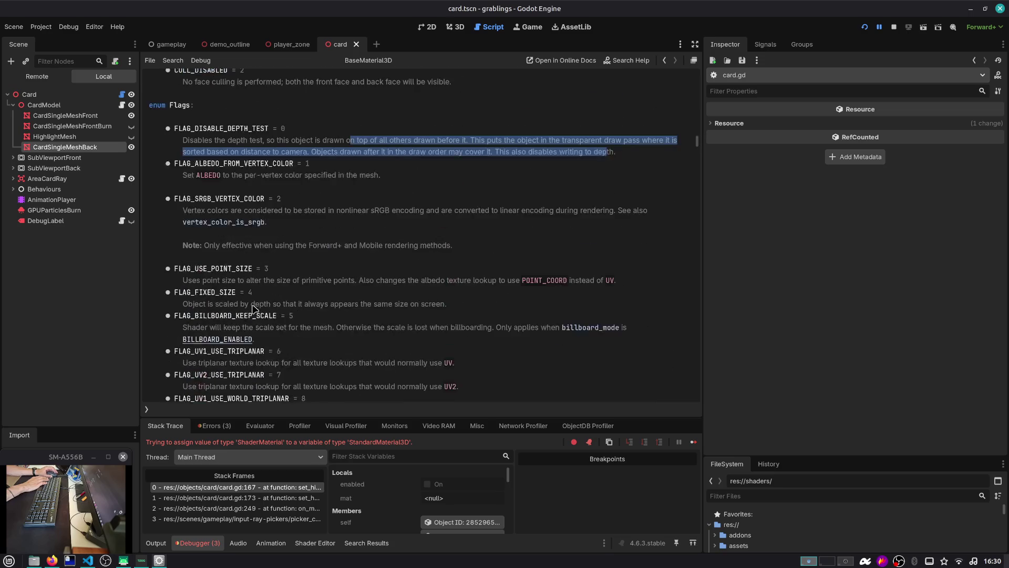
scroll(239, 320, up, 10)
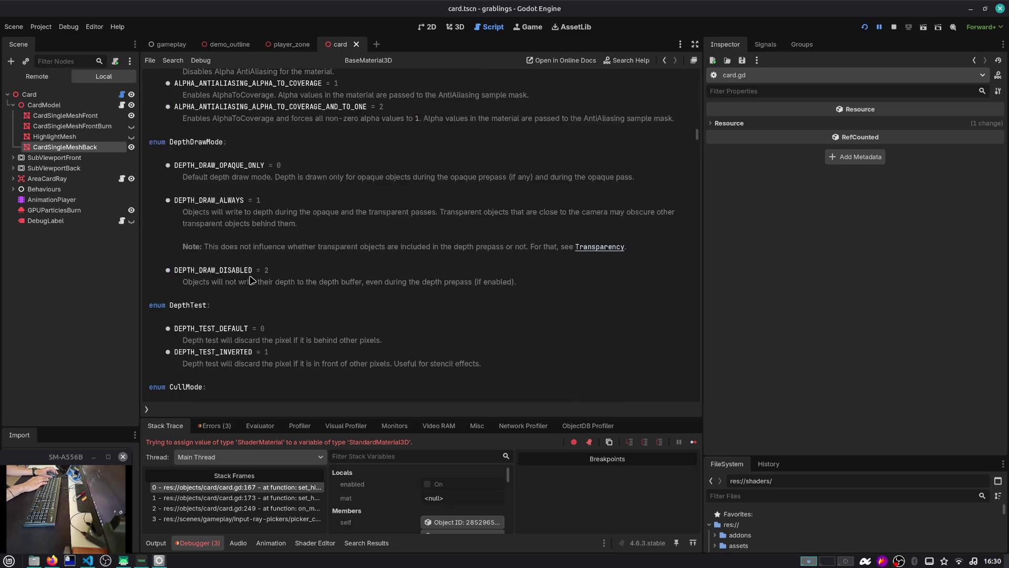
scroll(252, 272, down, 2)
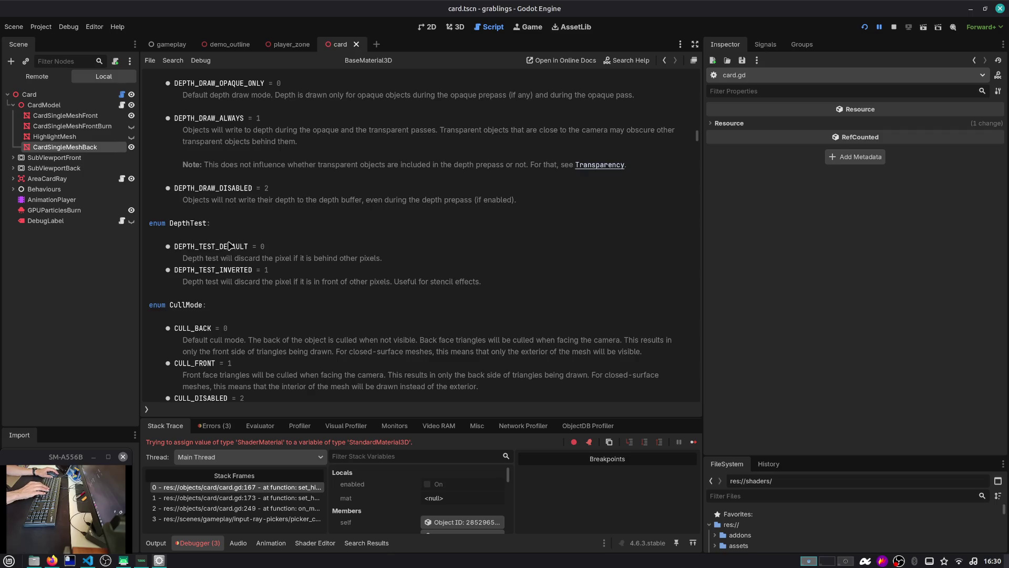
scroll(263, 281, up, 2)
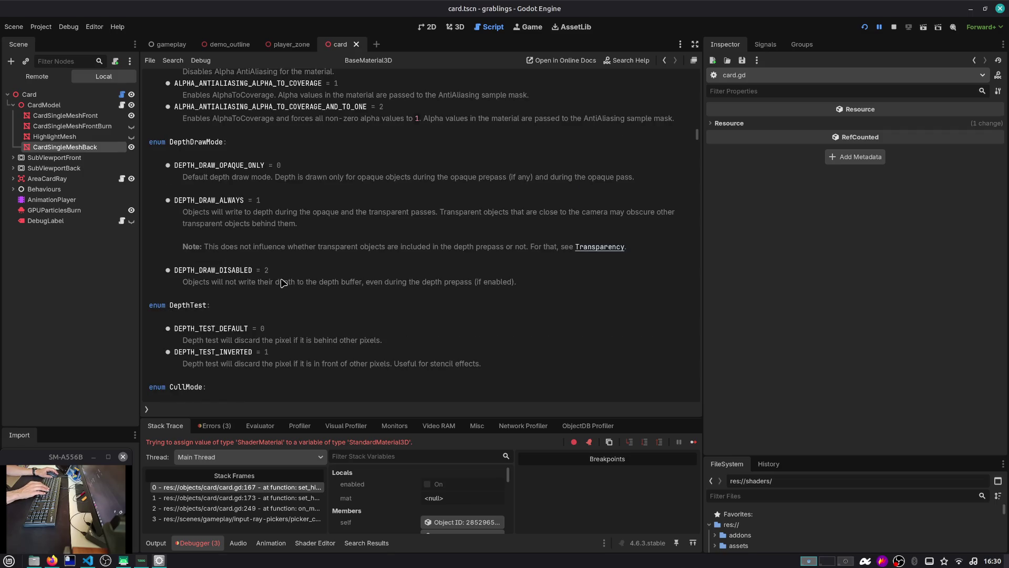
scroll(282, 283, up, 5)
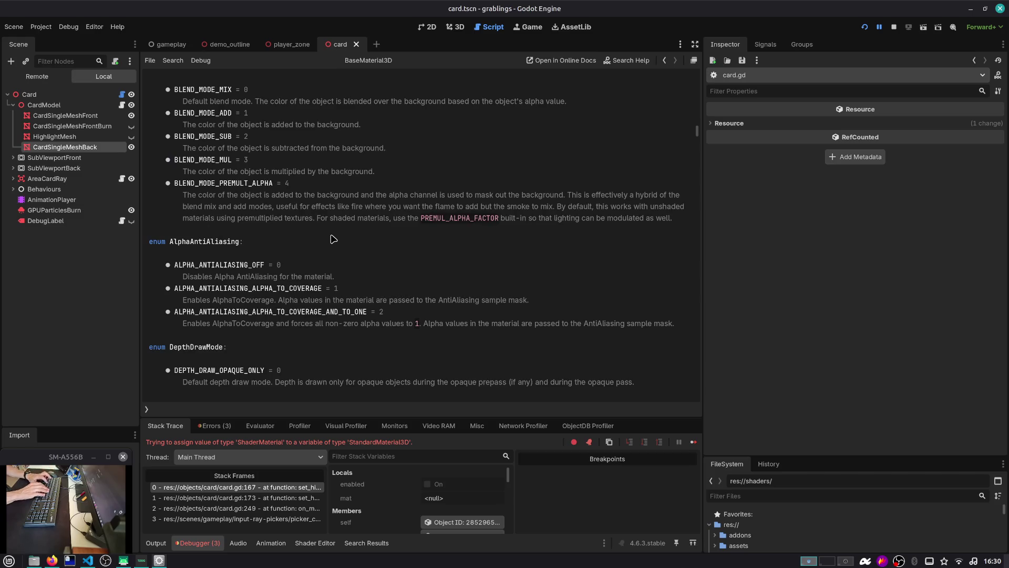
Step: Search the help page for depth_test, step through matches, and return to card.gd
key(ctrl+f)
text(depth_test)
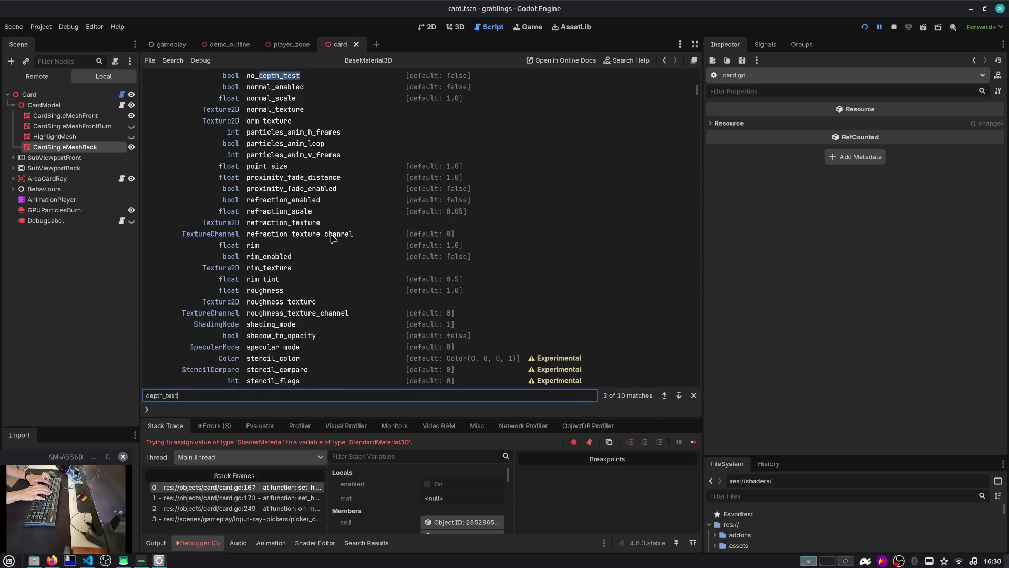
key(Return)
key(shift+Return)
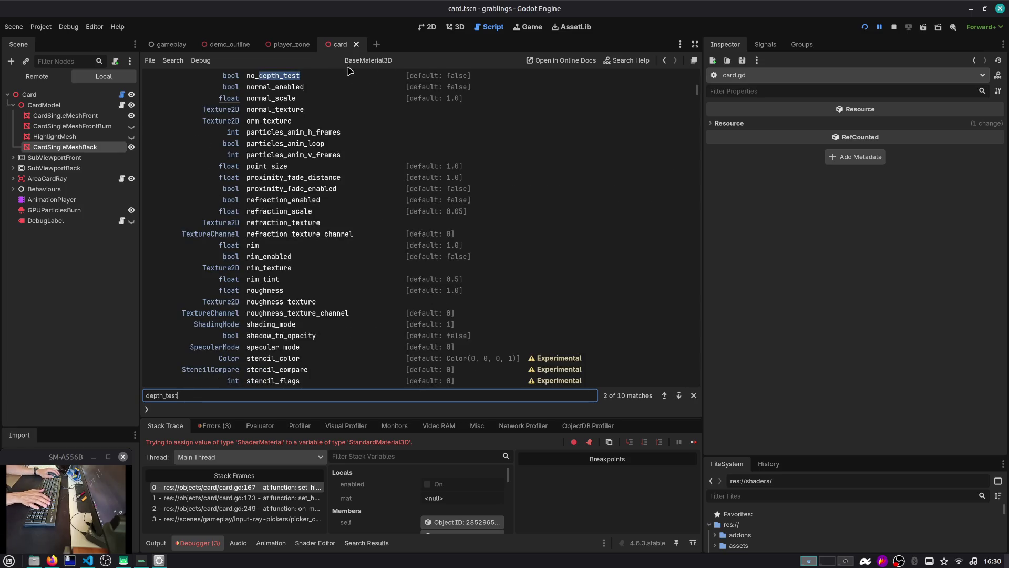
click(666, 62)
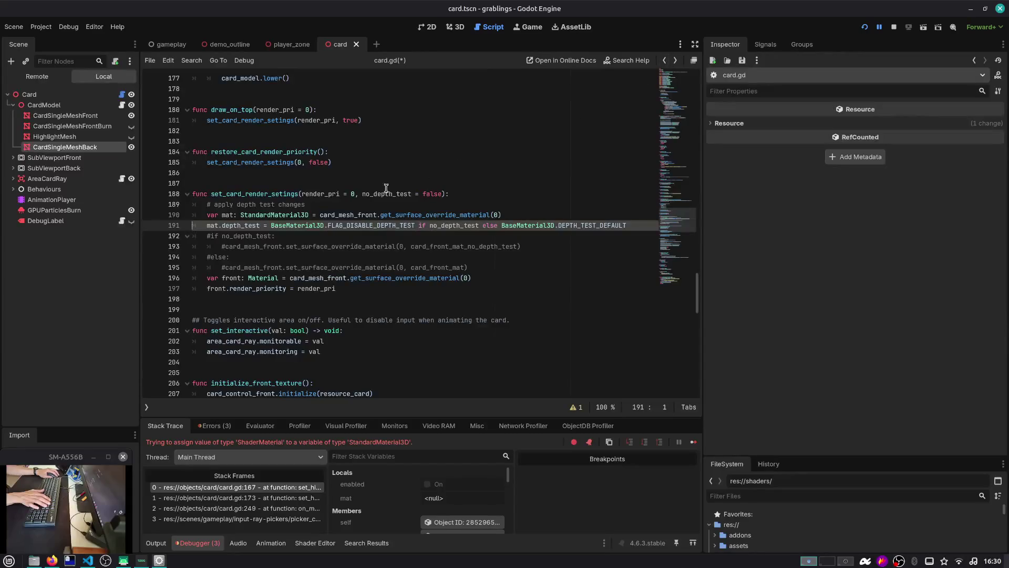
Step: Rewrite line 191 as mat.no_depth_test = no_depth_test, save, and run the project
key(ctrl+Left)
key(ctrl+Left)
key(ctrl+Left)
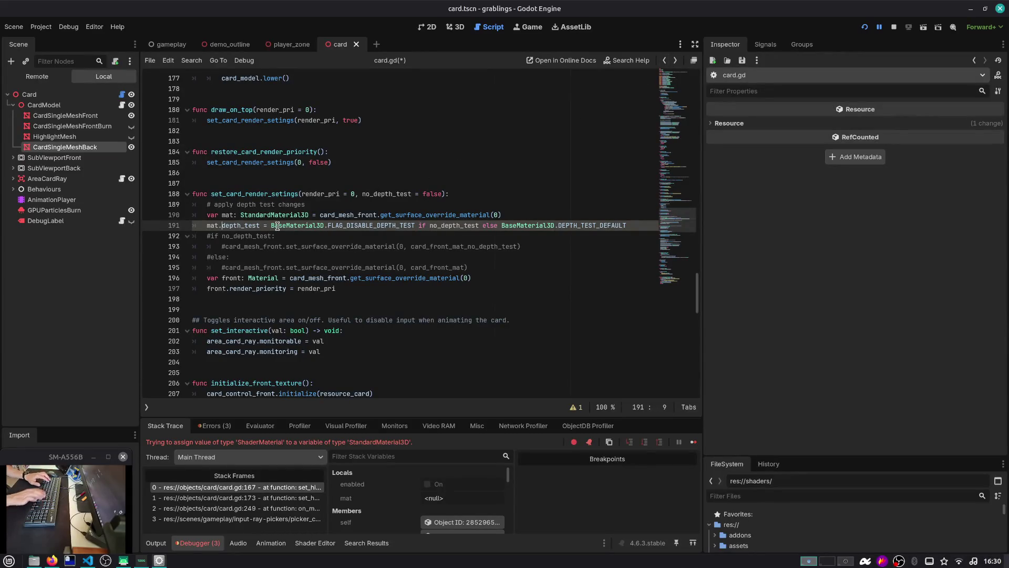
text(no_)
key(ctrl+Right)
key(ctrl+Right)
key(Right)
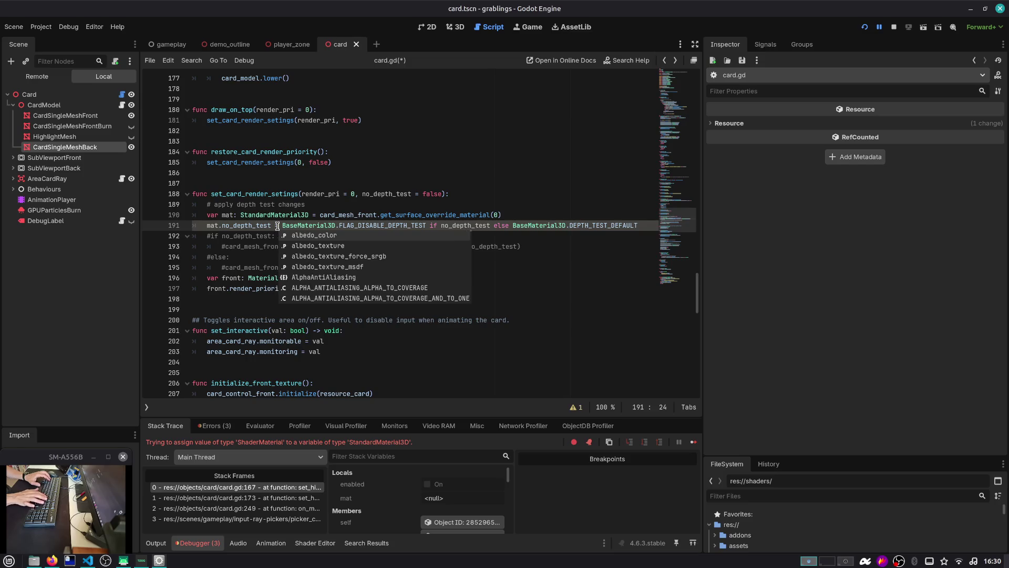
key(shift+End)
text(no_depth_test)
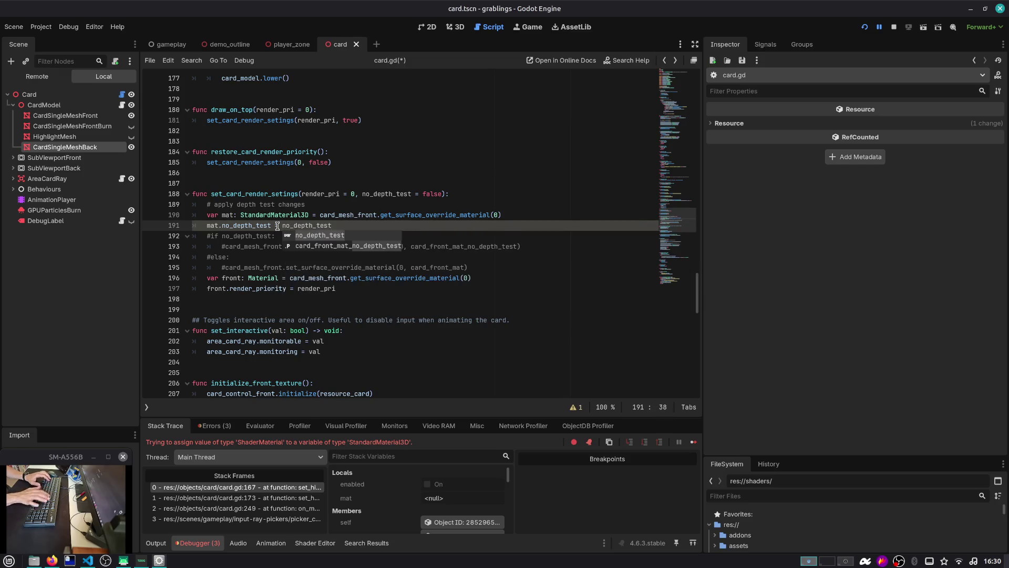
key(ctrl+s)
key(F5)
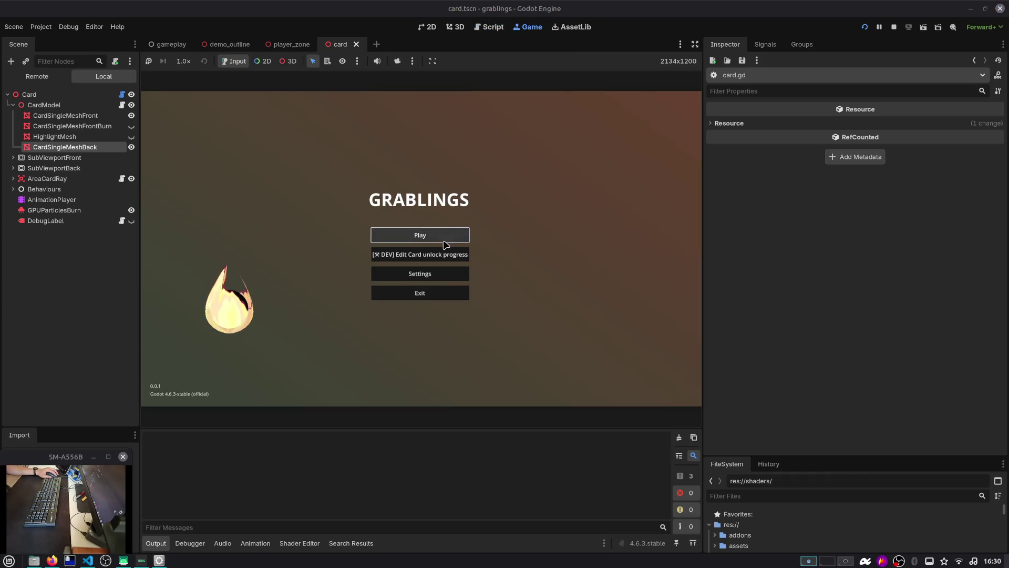
Step: Start the game from the main menu using save Slot 1
click(444, 241)
click(446, 242)
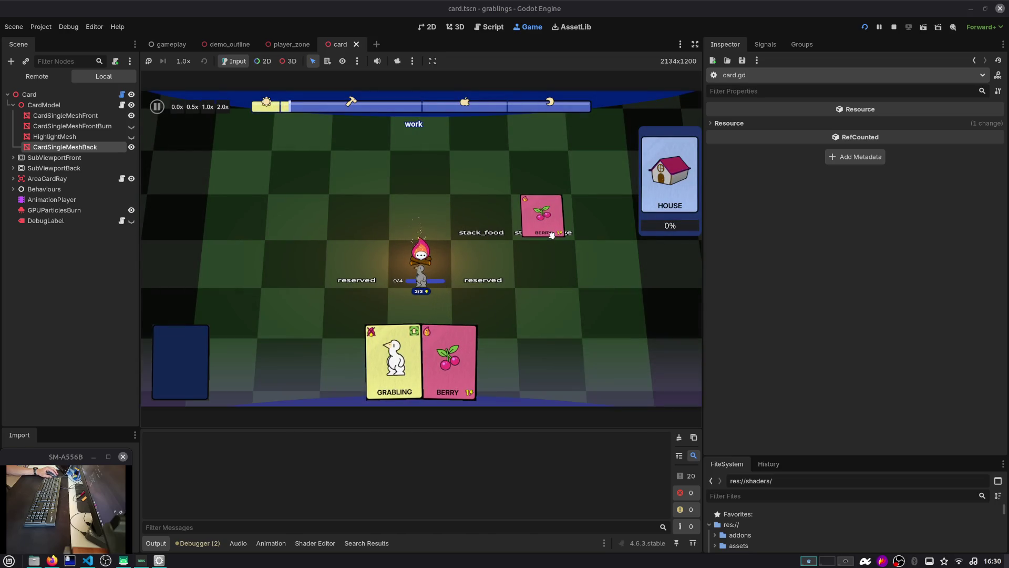
Step: Comment out the mat.no_depth_test line 191 in card.gd
key(ctrl+F3)
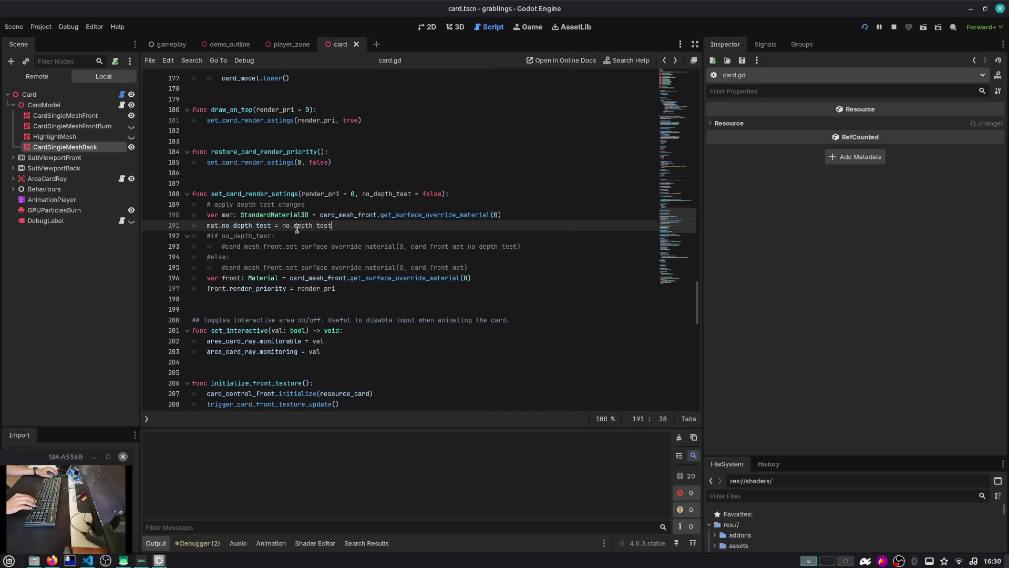
key(End)
key(shift+Home)
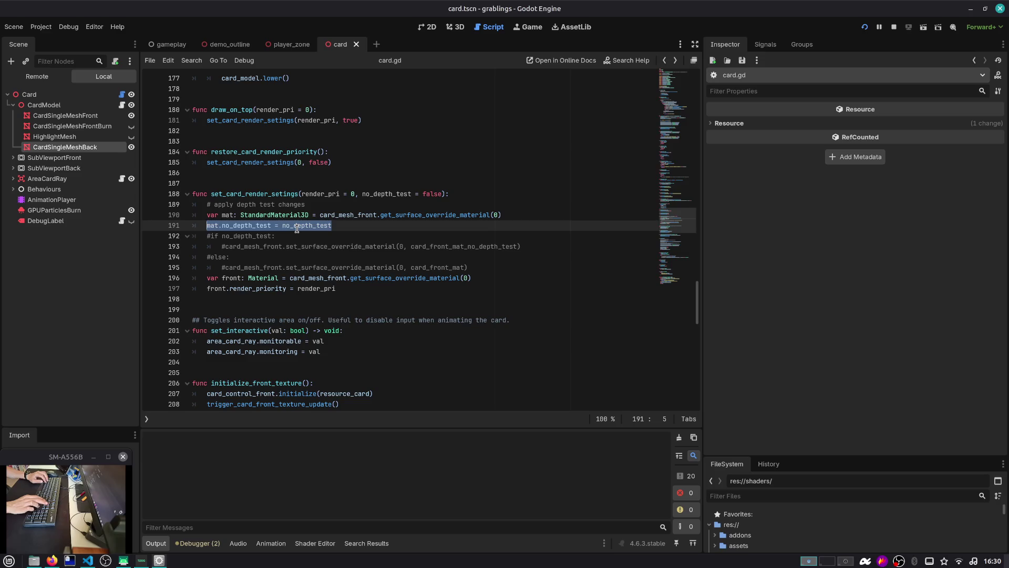
key(ctrl+k)
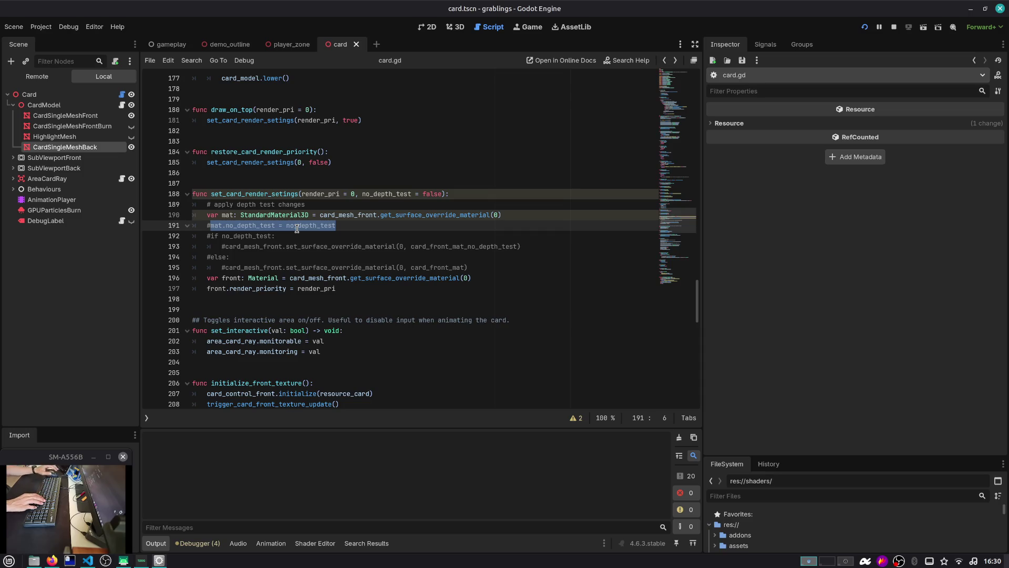
Step: Jump to the set_highligt function's stencil_flags line 168, then switch to Firefox
scroll(440, 157, up, 5)
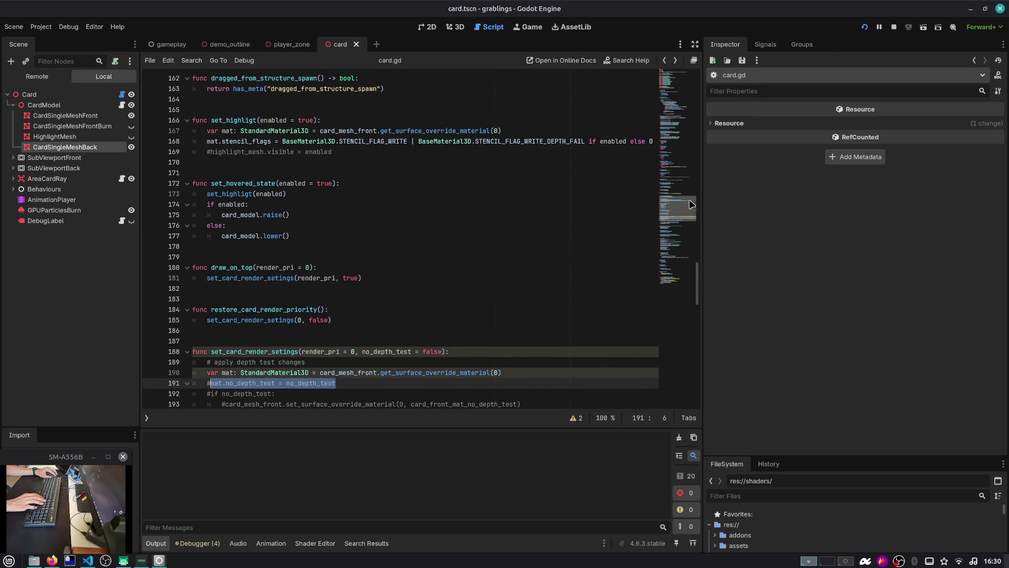
drag(689, 200, 686, 78)
scroll(540, 203, down, 6)
scroll(534, 205, down, 4)
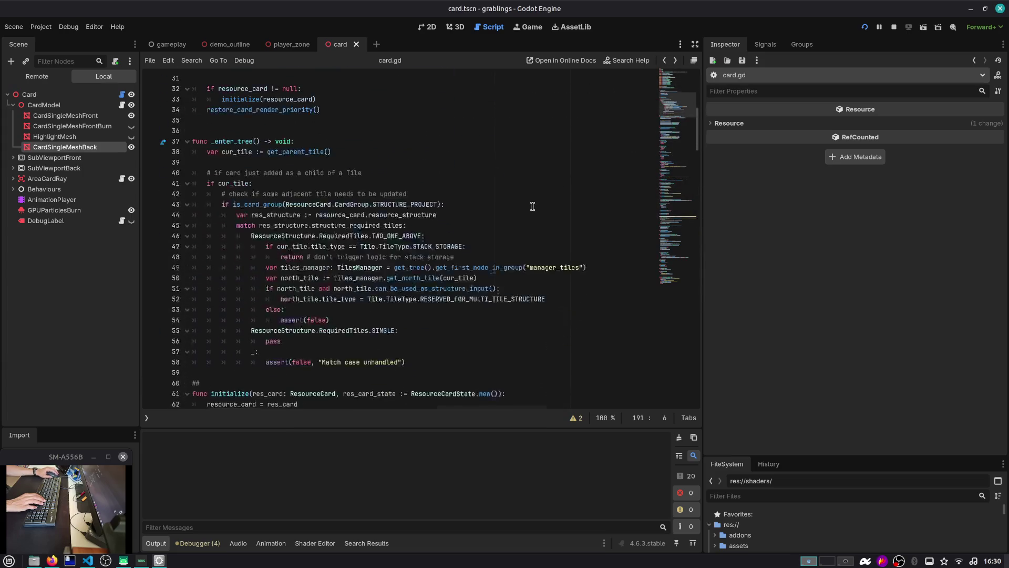
scroll(277, 183, down, 4)
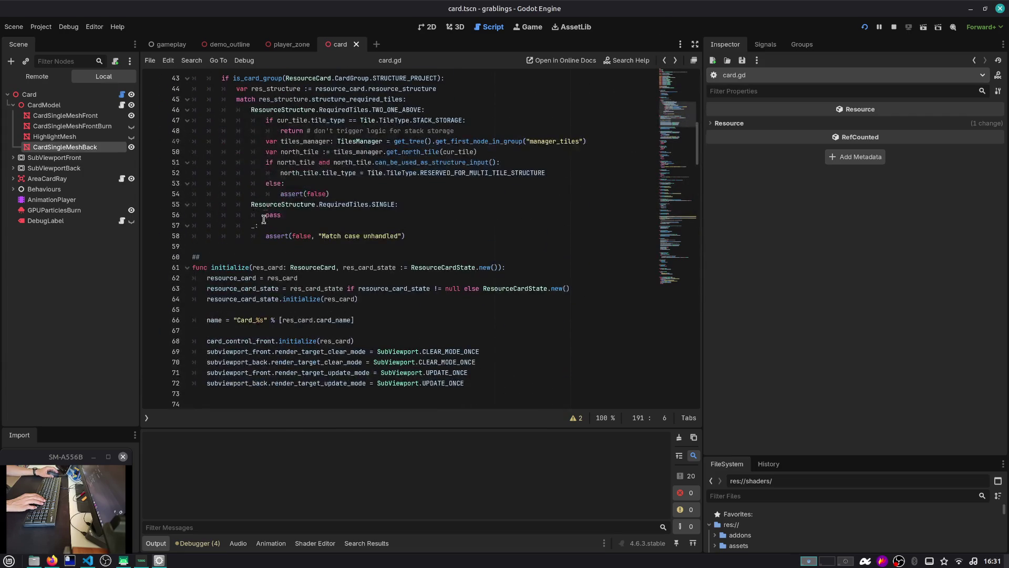
scroll(253, 254, down, 6)
scroll(253, 253, down, 8)
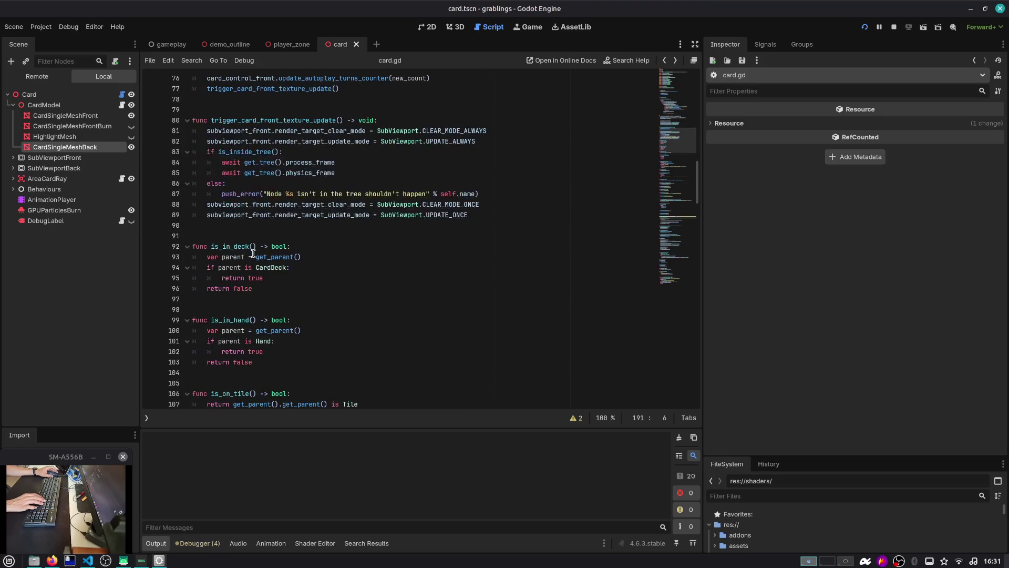
key(ctrl+alt+f)
text(high)
key(Return)
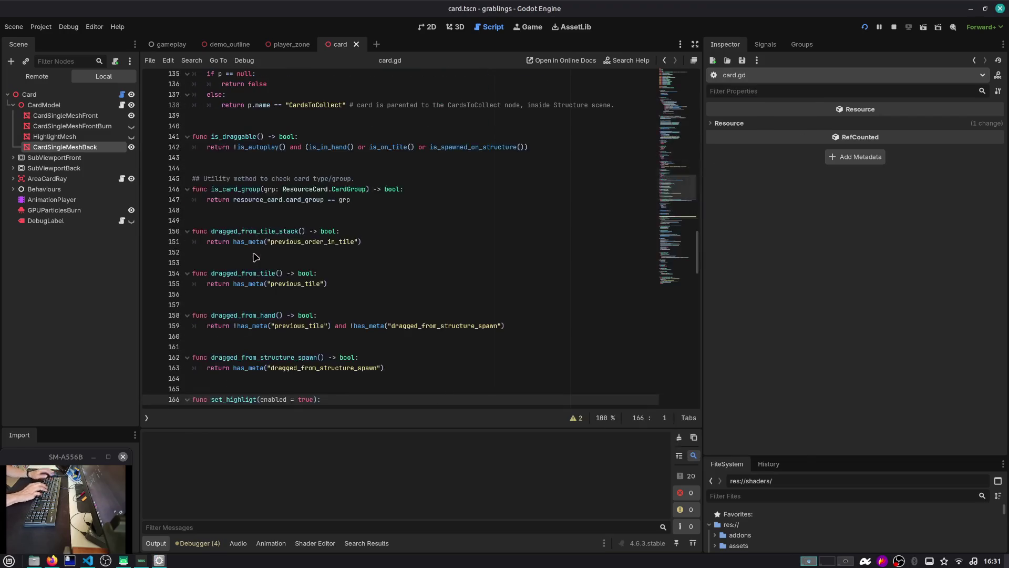
scroll(256, 257, down, 6)
click(263, 232)
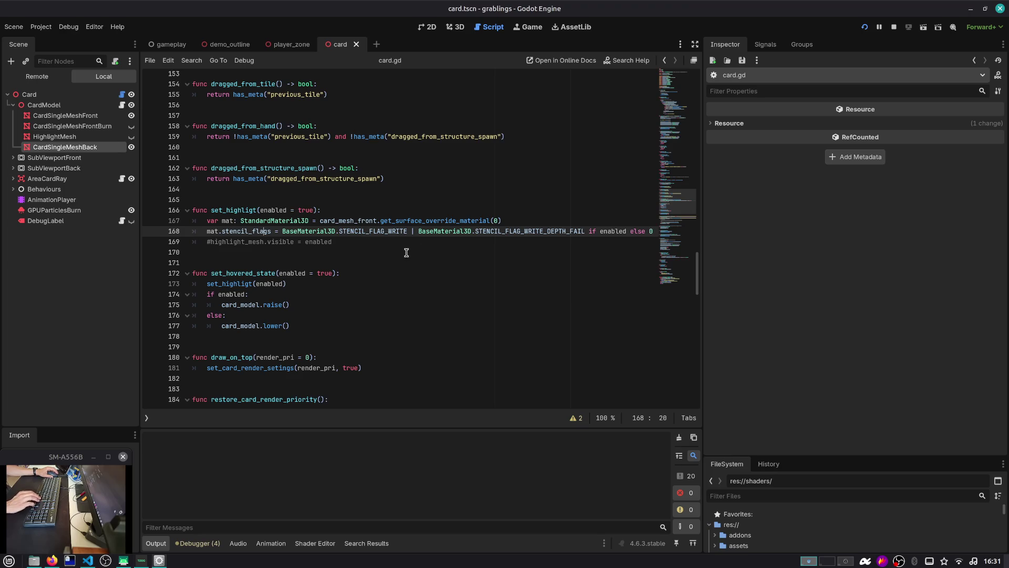
key(alt+Tab)
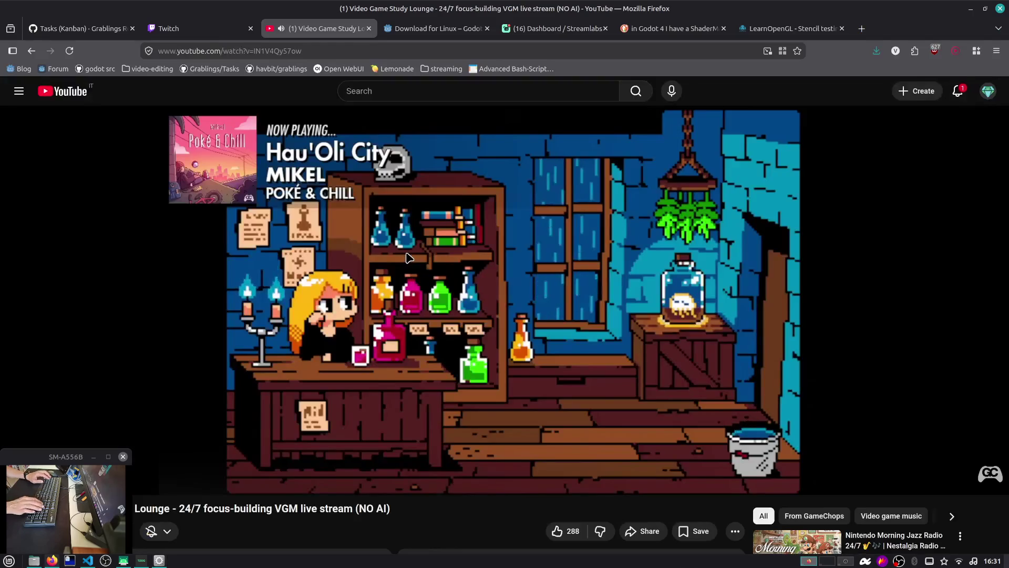
Step: Read GitHub issue #3's Write Depth Fail suggestion from notifications, then return to Godot
key(ctrl+1)
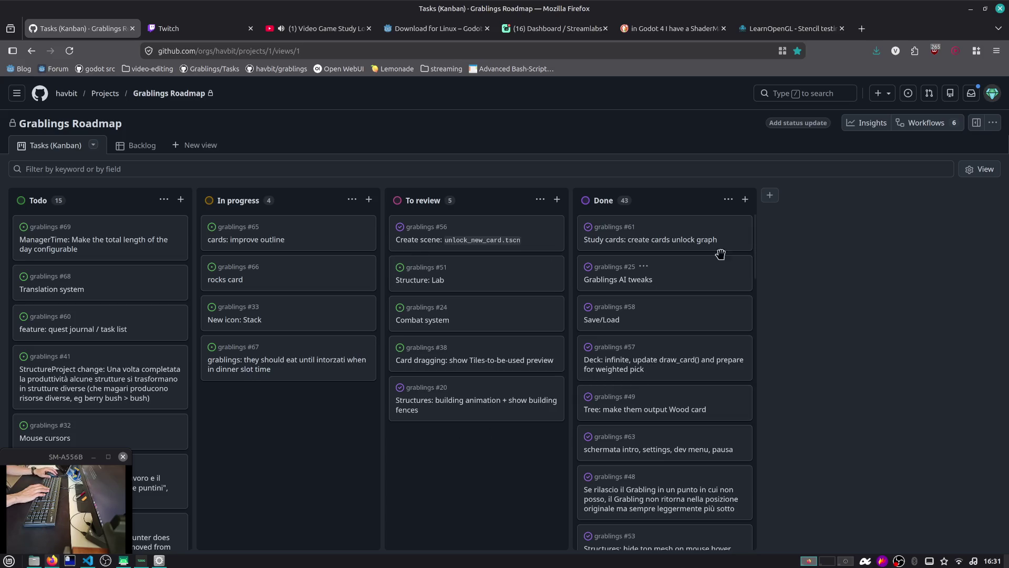
click(971, 93)
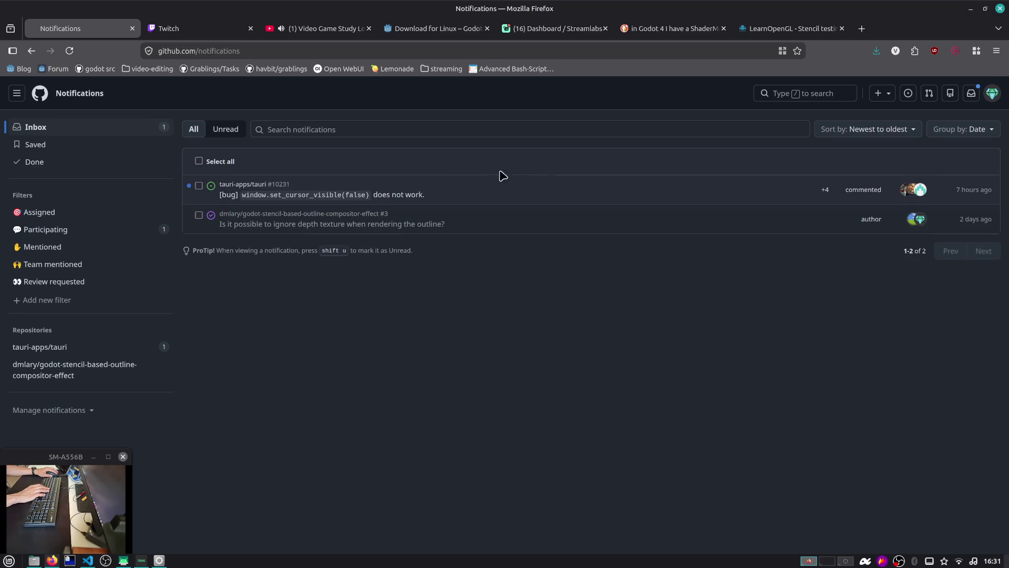
click(266, 225)
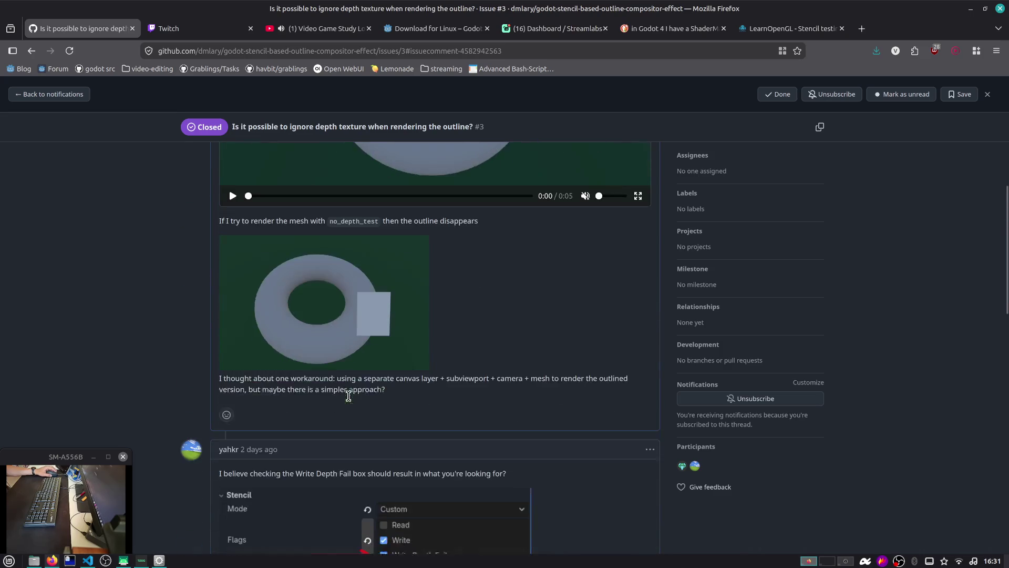
scroll(383, 372, down, 3)
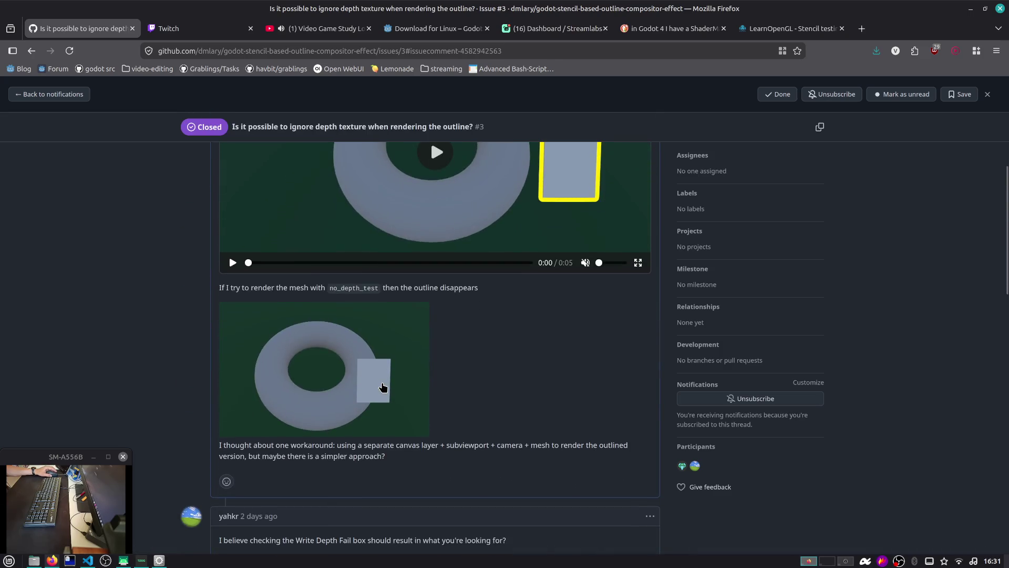
key(alt+Tab)
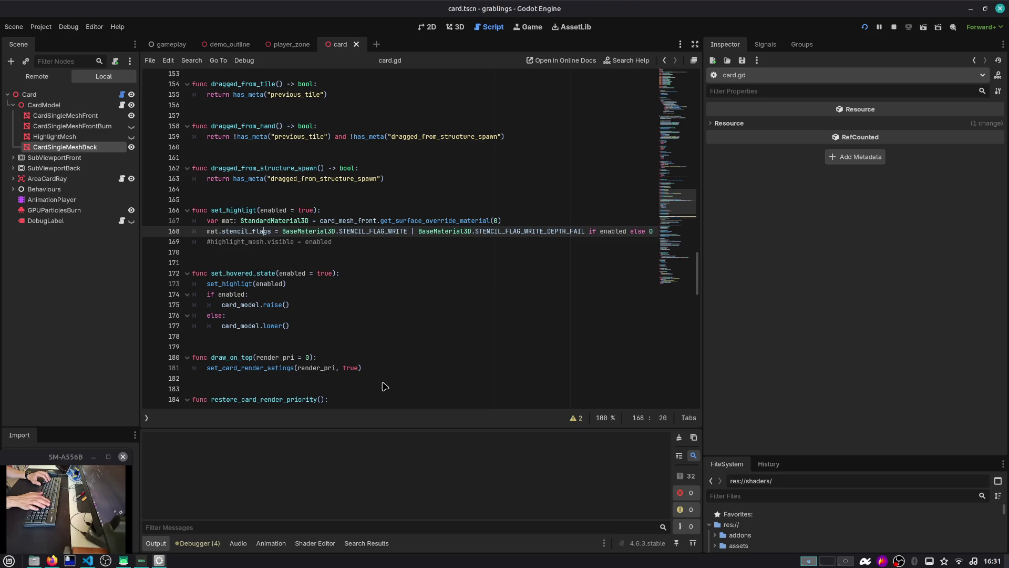
Step: Run the project again and load the Slot 1 save
key(shift+Home)
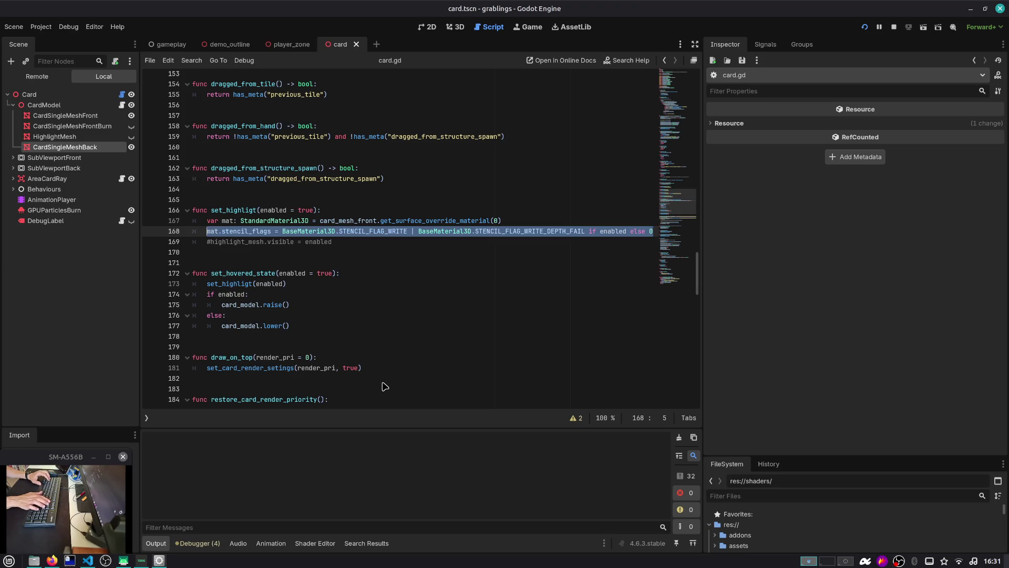
key(F5)
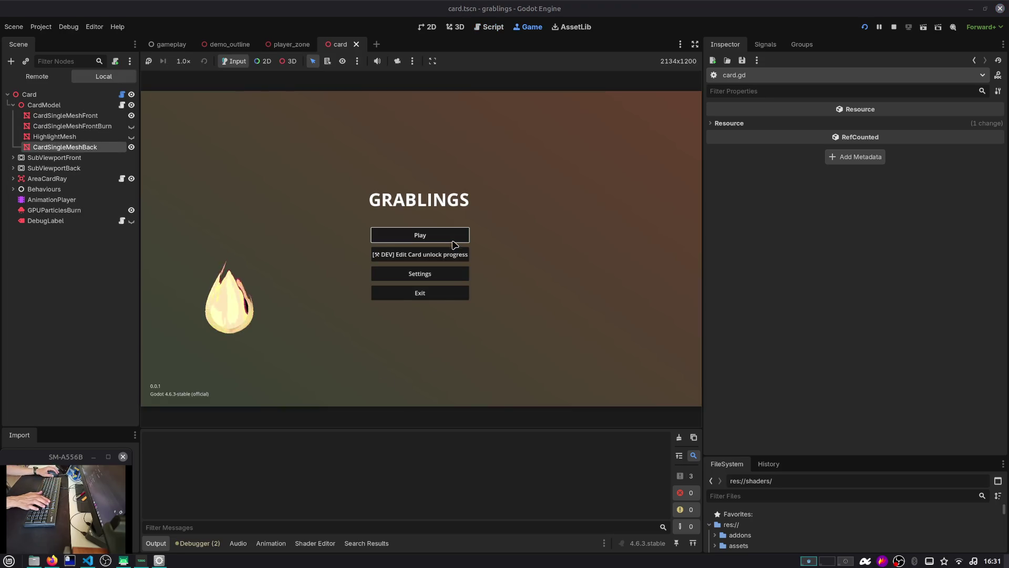
click(454, 240)
click(462, 261)
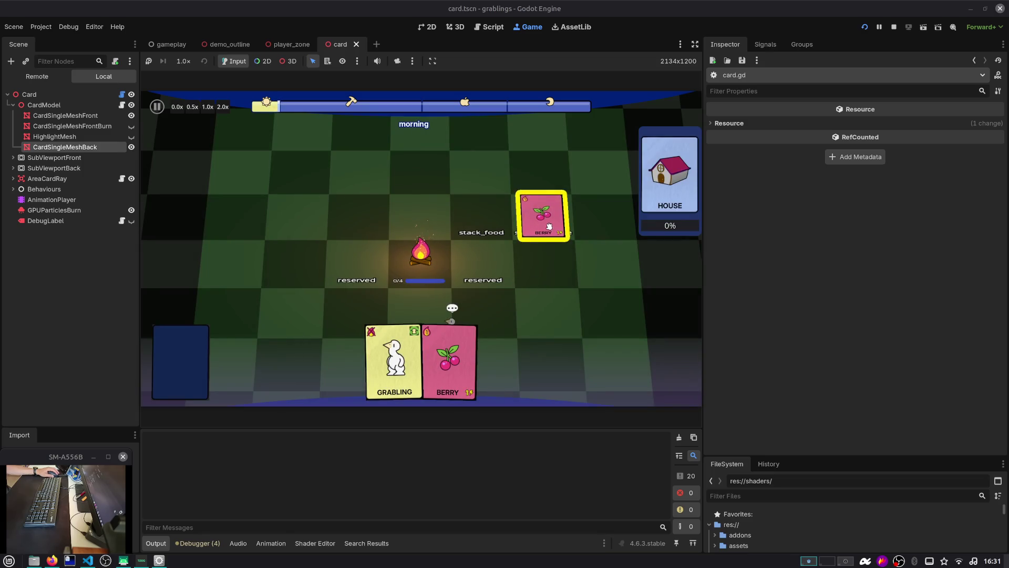
Step: Move berry cards between the hand and the board berry stack, watching its yellow outline
mouse_move(542, 215)
mouse_down()
mouse_move(512, 338)
mouse_move(487, 382)
mouse_move(548, 191)
mouse_move(544, 210)
mouse_up()
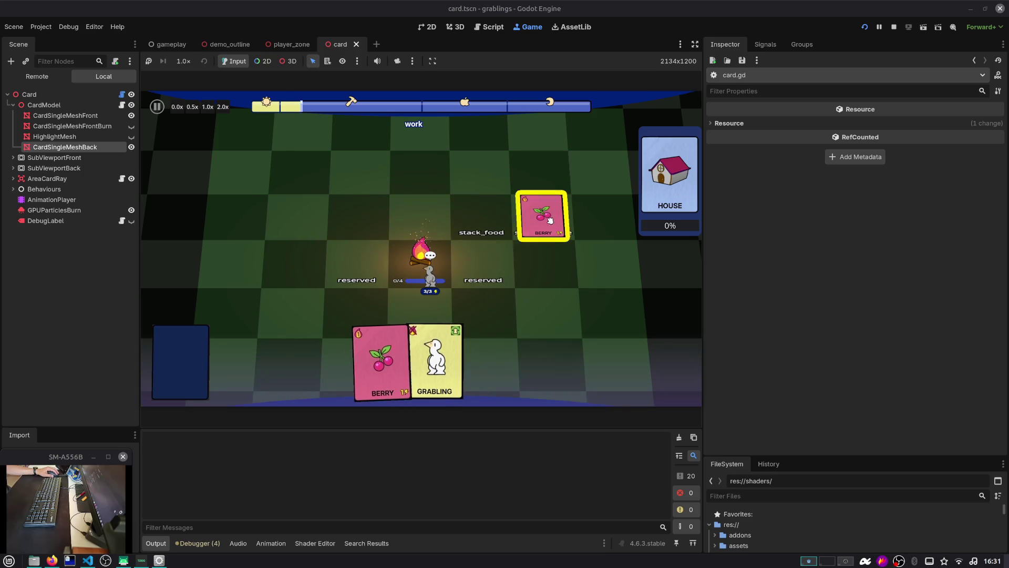
mouse_move(403, 353)
mouse_down()
mouse_move(526, 221)
mouse_move(542, 218)
mouse_up()
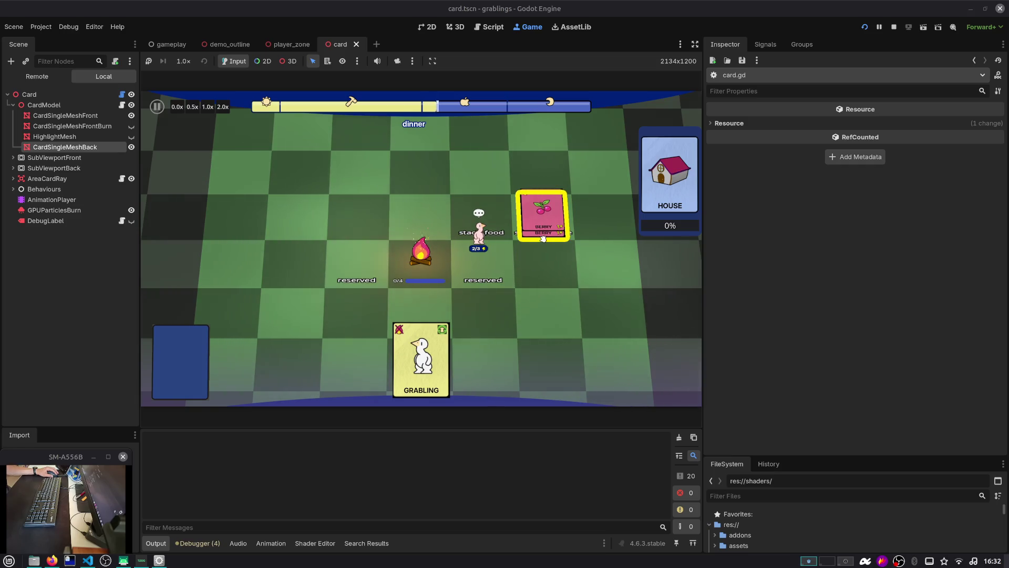
mouse_move(547, 227)
mouse_down()
mouse_move(524, 289)
mouse_move(431, 310)
mouse_move(474, 257)
mouse_move(543, 227)
mouse_up()
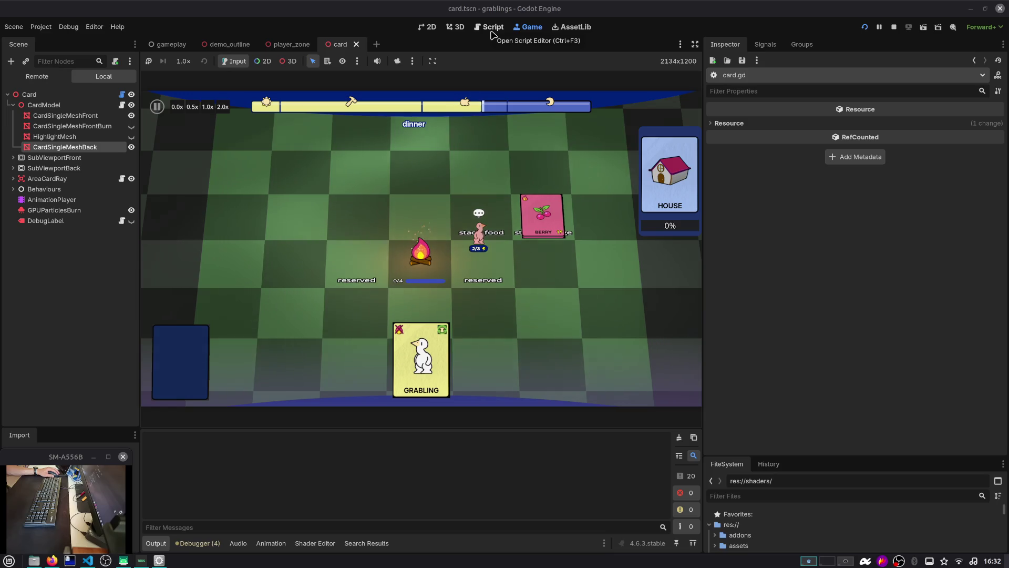
Step: Highlight the stencil_flags property in the card script
click(492, 33)
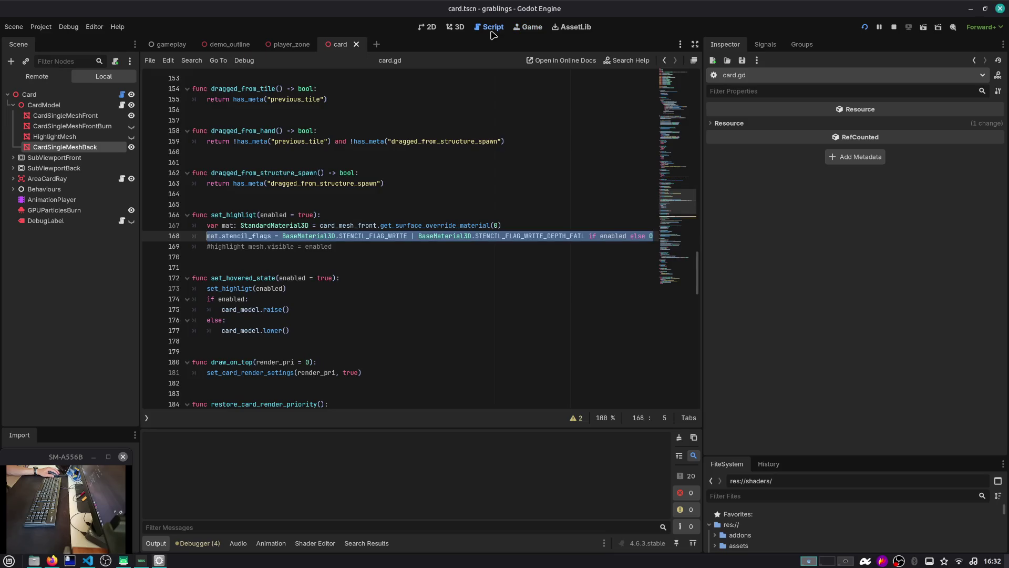
double_click(258, 236)
scroll(460, 229, down, 2)
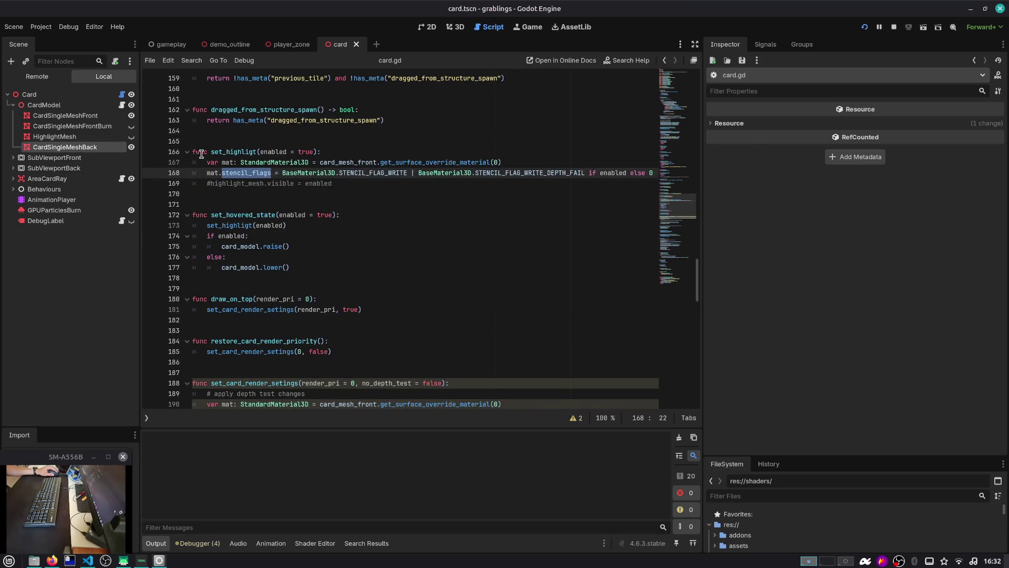
Step: Inspect the gameplay scene's OutlineLayer and CameraMainOutline nodes, then return to the card scene
click(171, 44)
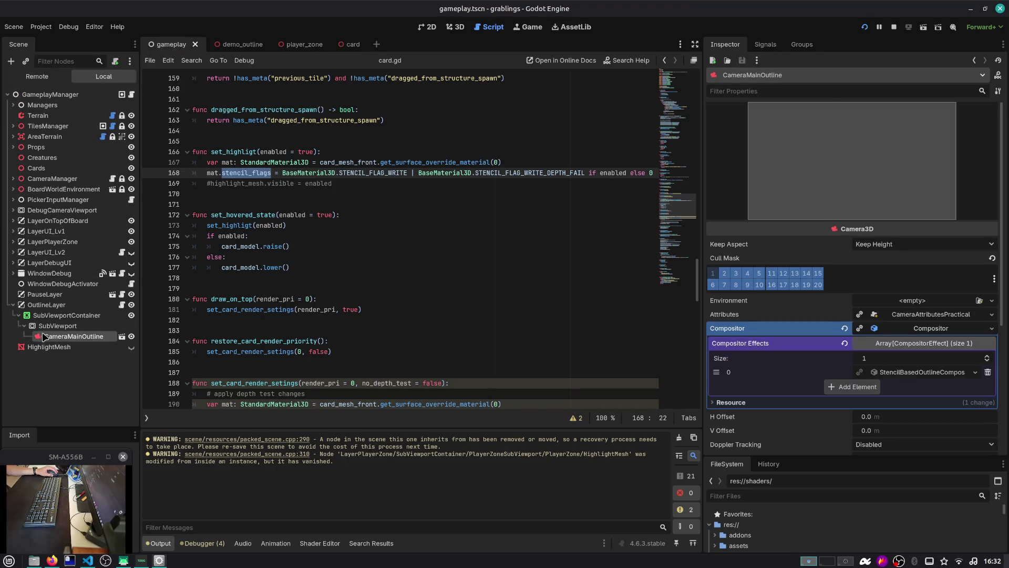
click(45, 305)
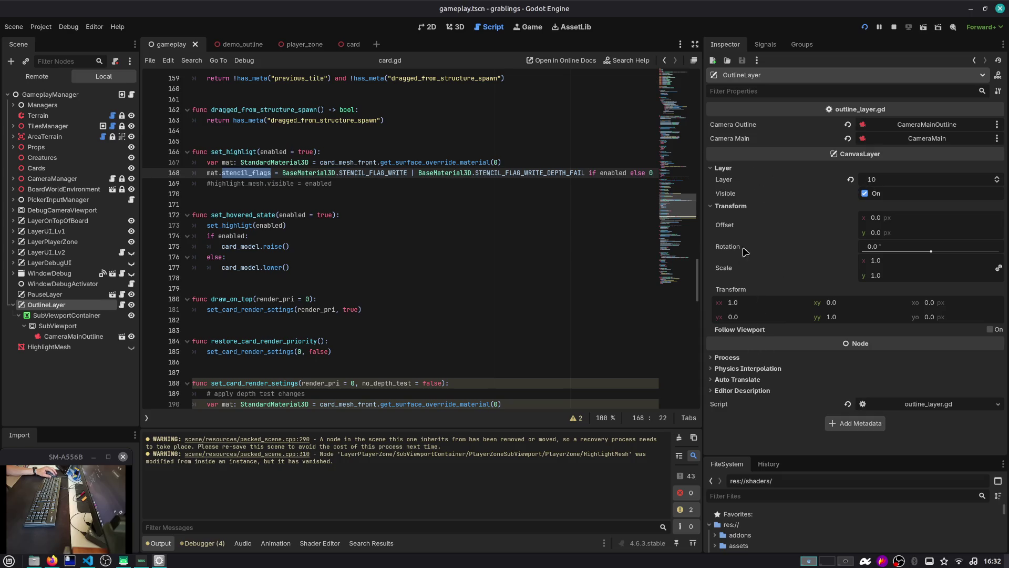
click(74, 335)
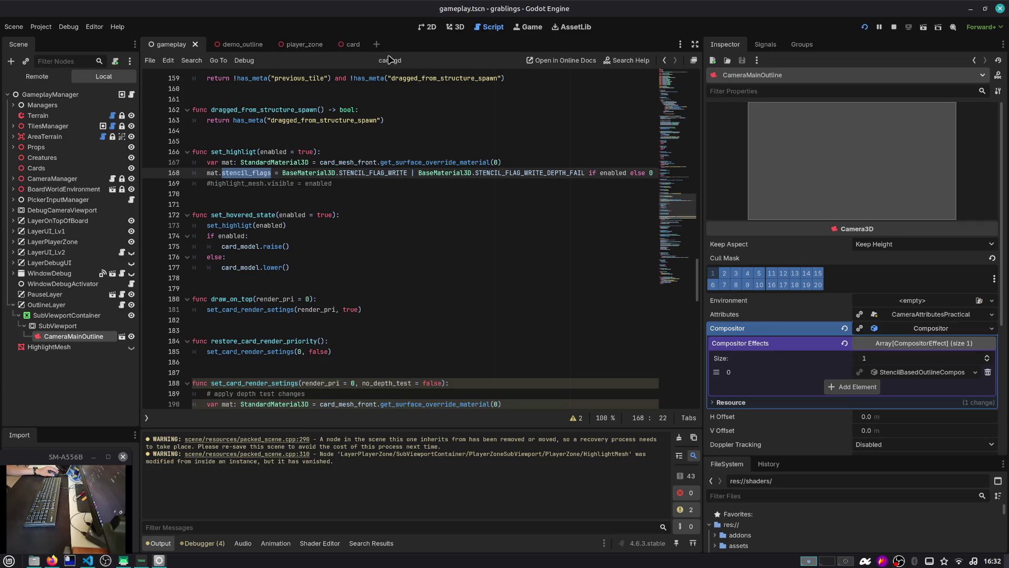
click(355, 45)
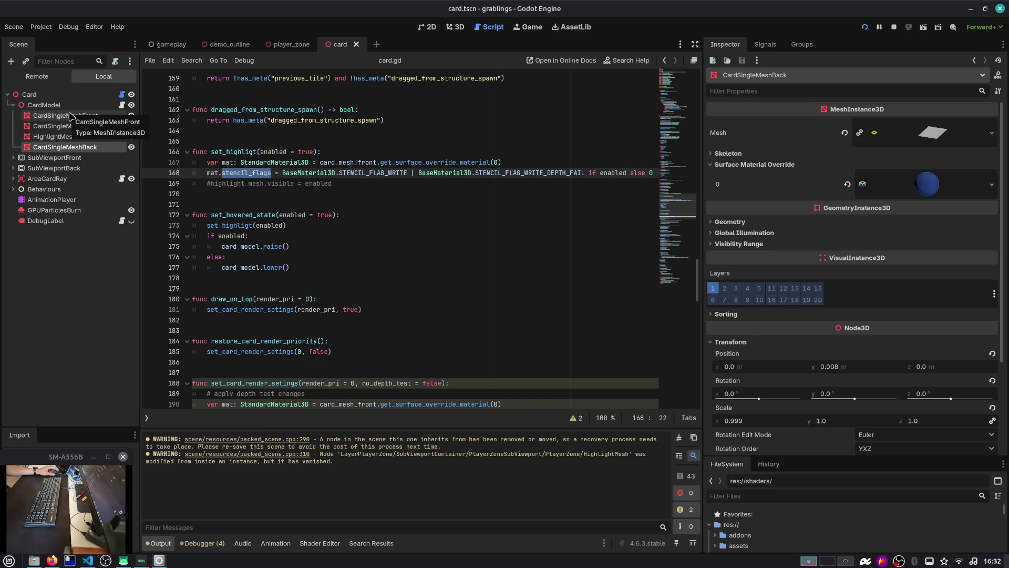
Step: Open a new line 169 below stencil_flags and start typing a layer property
click(266, 173)
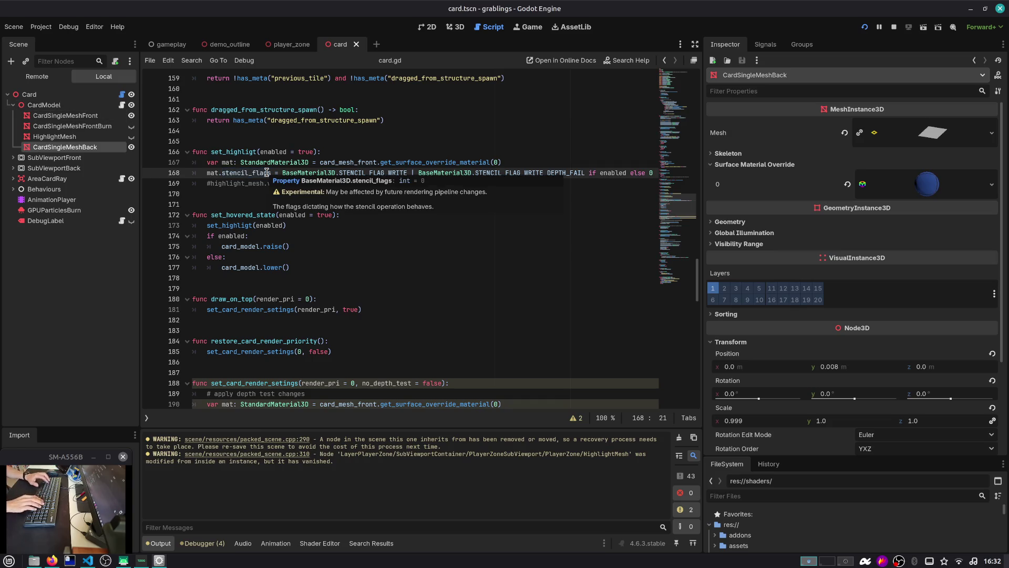
key(End)
key(Return)
text(mat.)
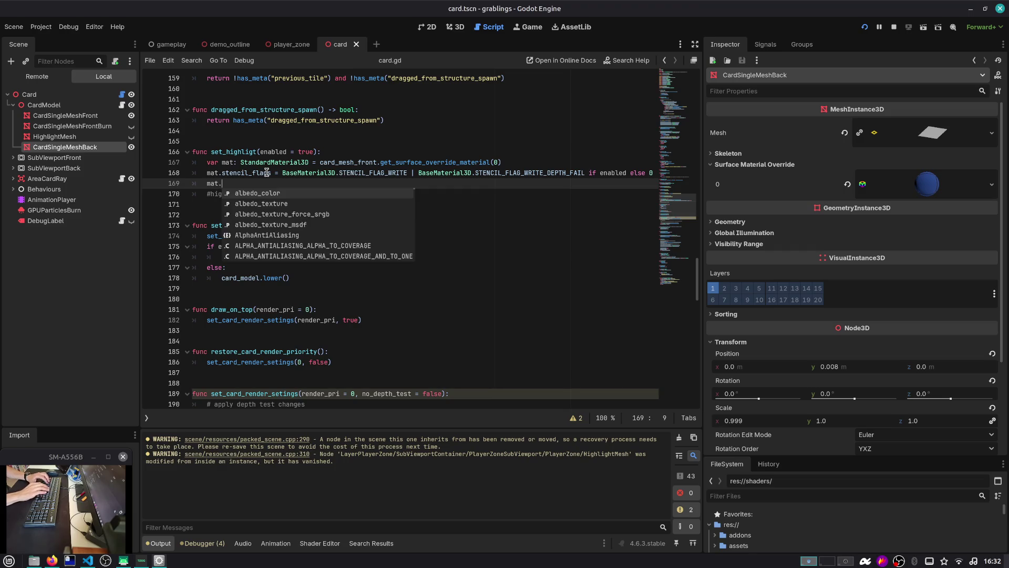
text(cull)
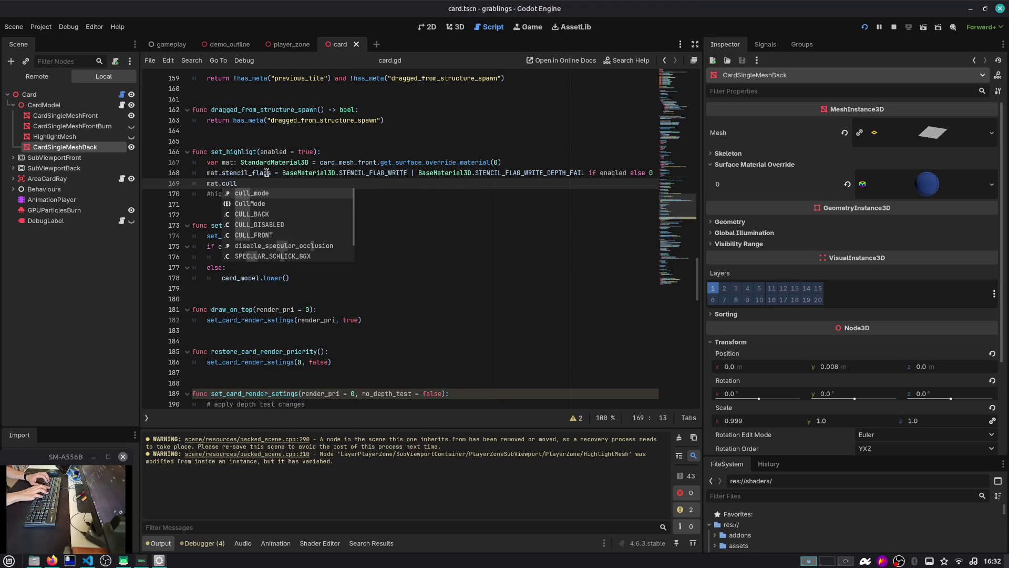
key(BackSpace)
key(BackSpace)
key(BackSpace)
key(BackSpace)
text(l;a)
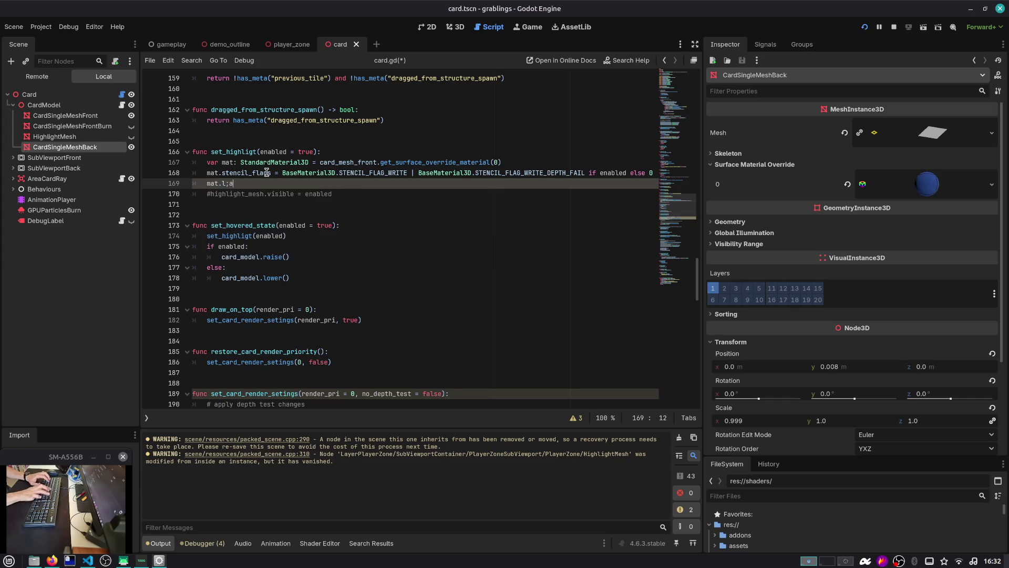
key(BackSpace)
key(BackSpace)
text(aye)
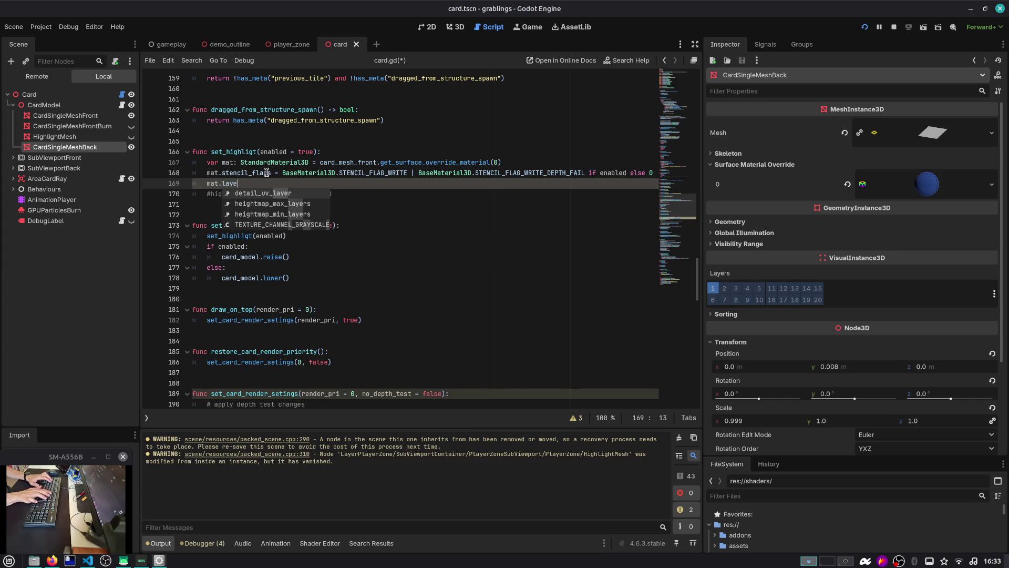
key(ctrl+shift+Left)
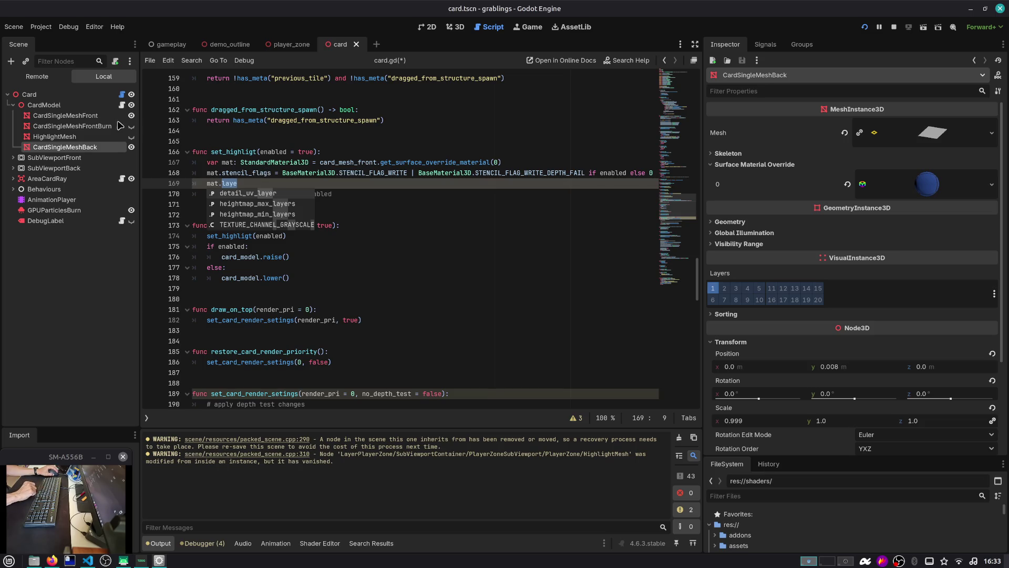
Step: Check the CardSingleMeshFront override material's Stencil settings
click(94, 116)
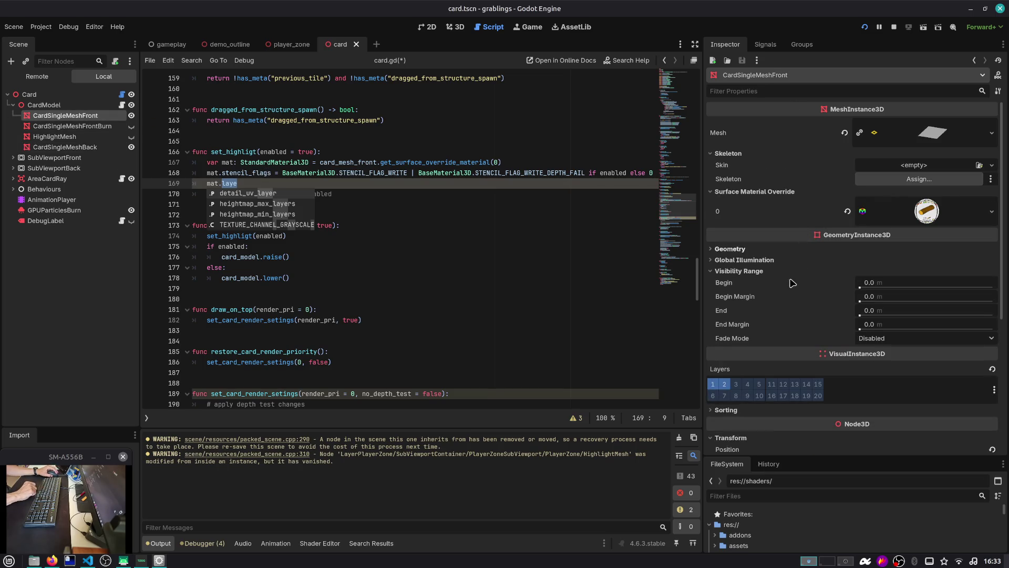
click(915, 216)
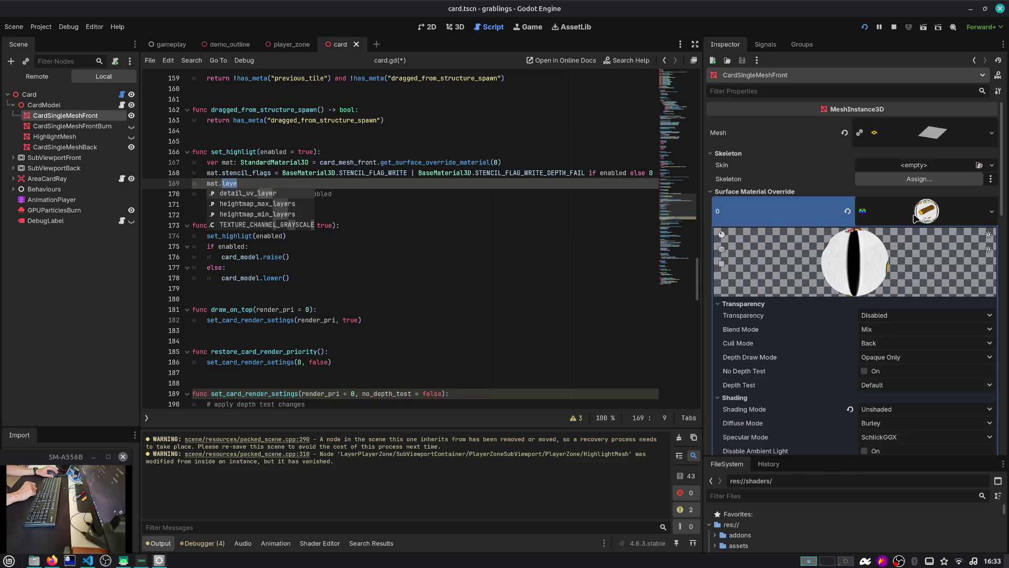
scroll(915, 217, down, 15)
scroll(915, 217, down, 2)
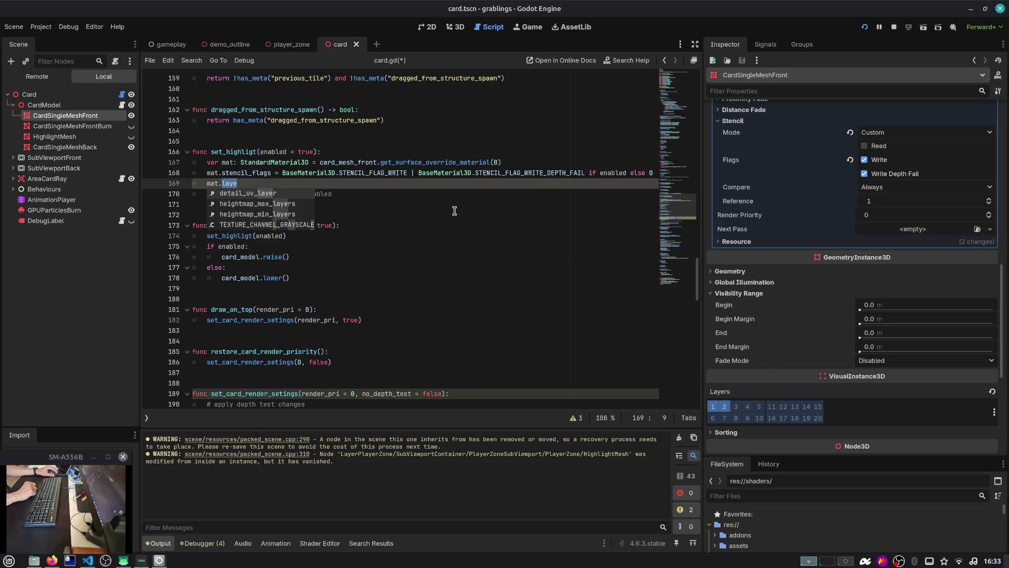
Step: Type card_mesh_front.layers = on line 169, leaving the value unfinished
key(End)
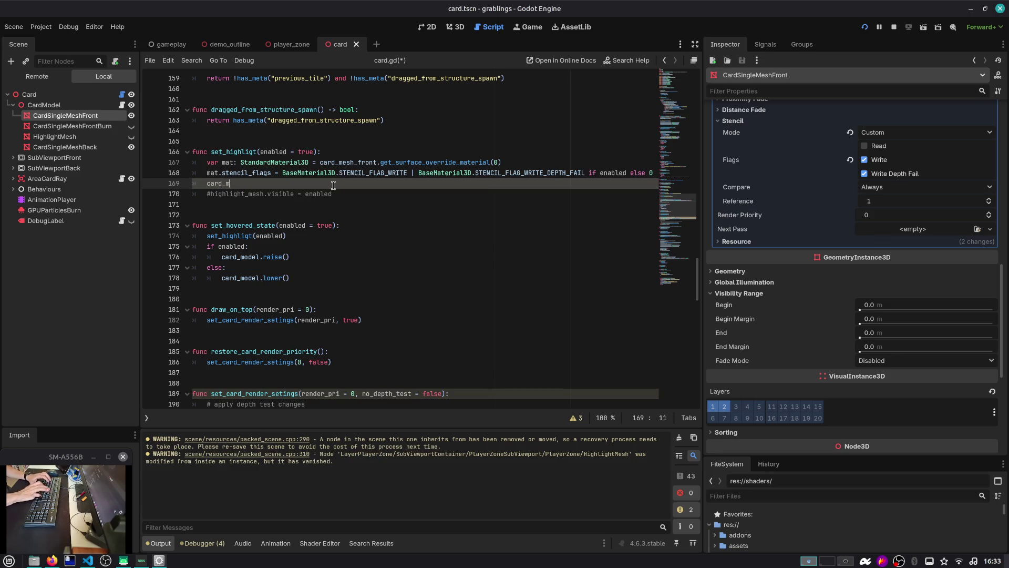
text(esh_back)
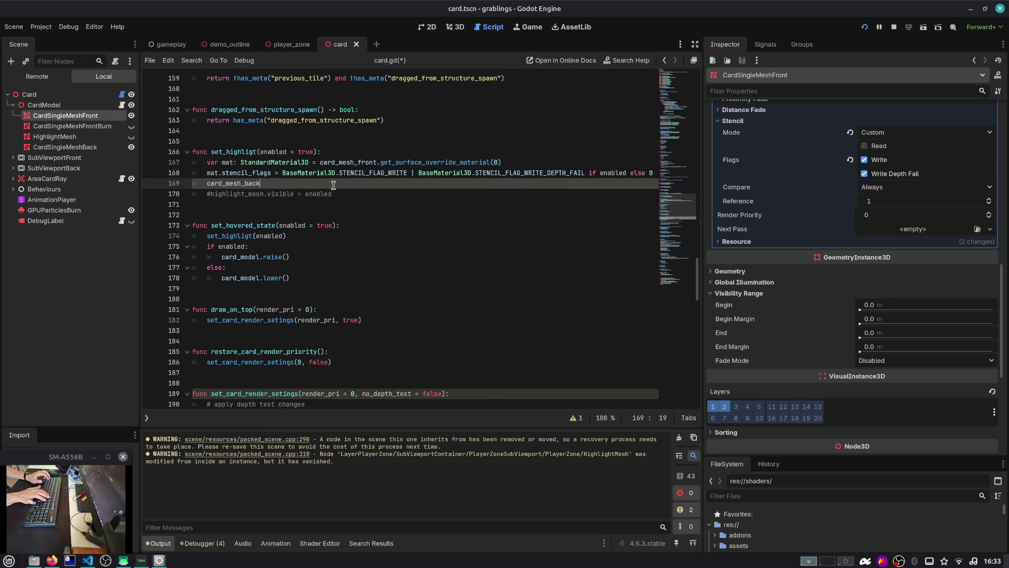
key(BackSpace)
key(BackSpace)
key(BackSpace)
key(BackSpace)
text(front.)
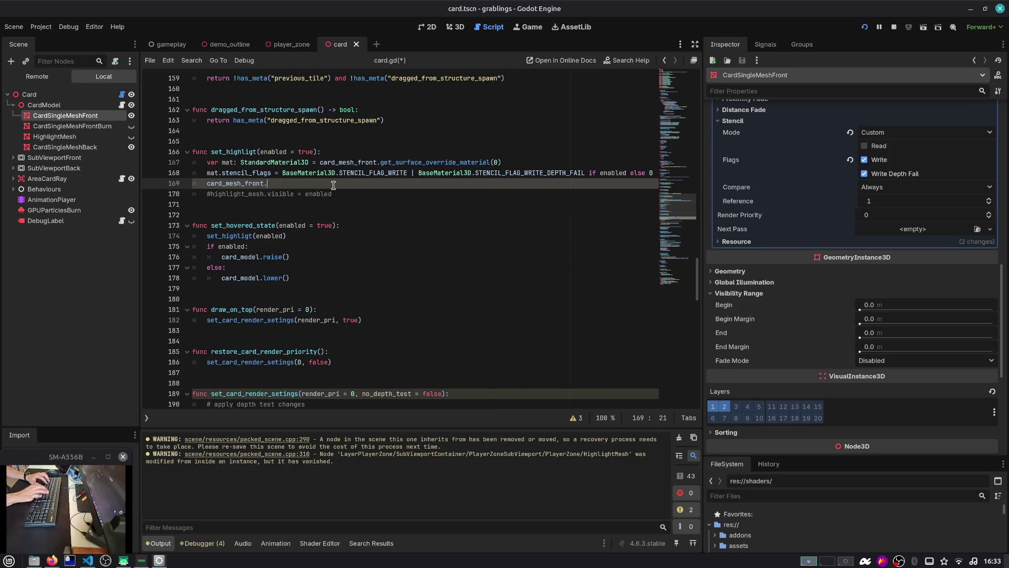
text(la)
key(Return)
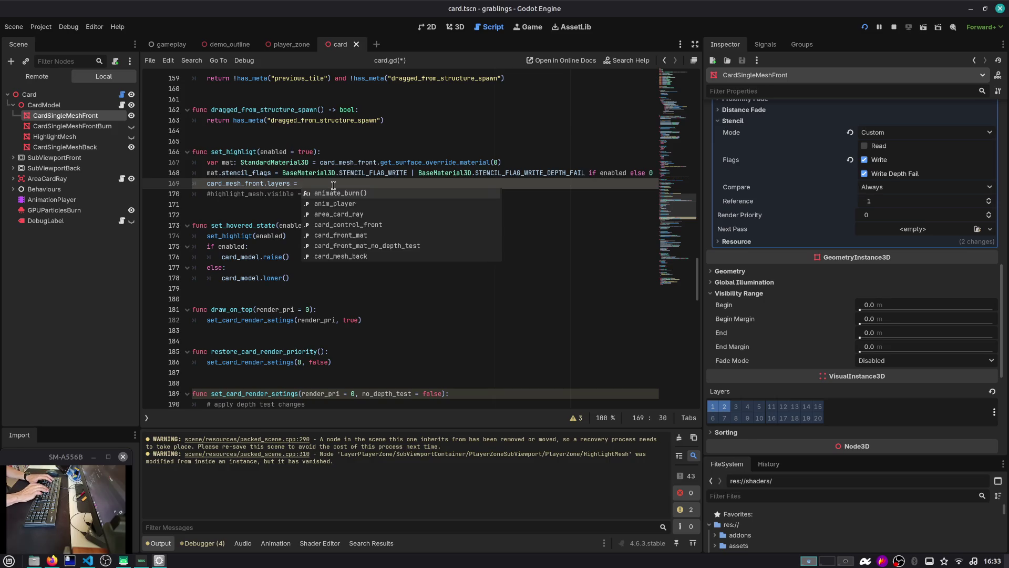
Step: Review grablings_layers.gd's layer-name numbers via Quick Open, then go back to card.gd
key(ctrl+alt+o)
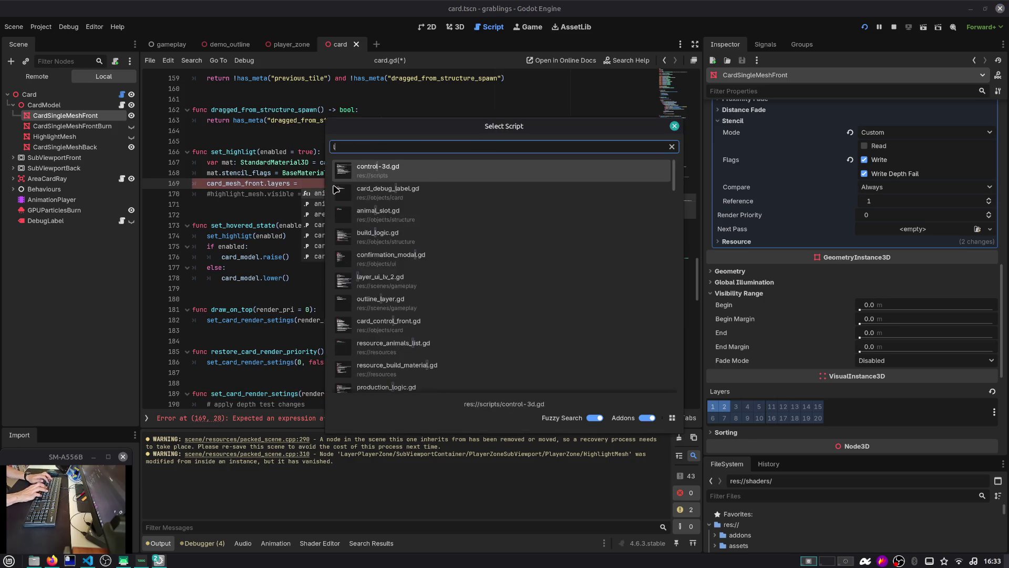
text(layer)
key(Down)
key(Down)
key(Down)
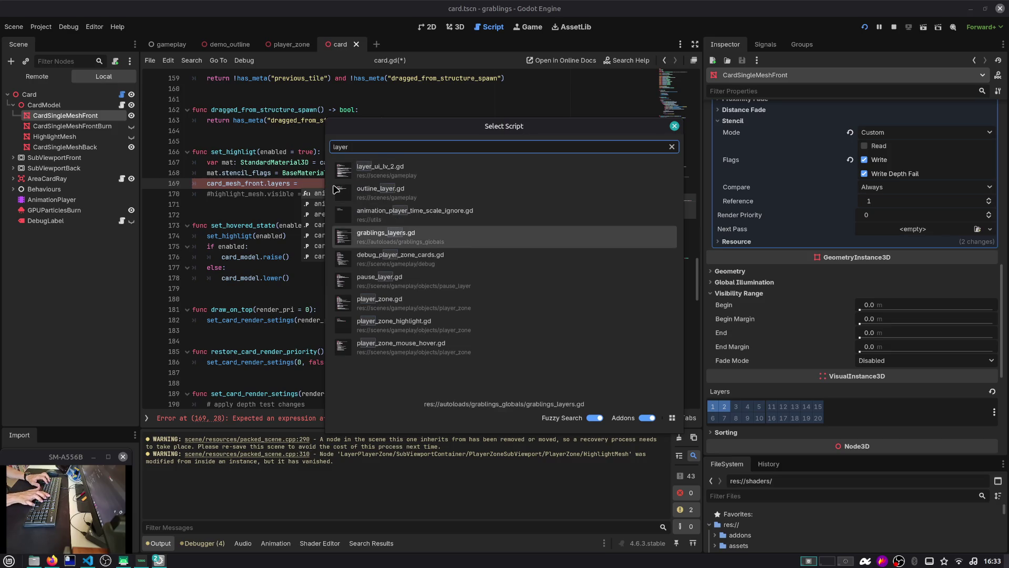
key(Down)
key(Up)
key(Up)
key(Up)
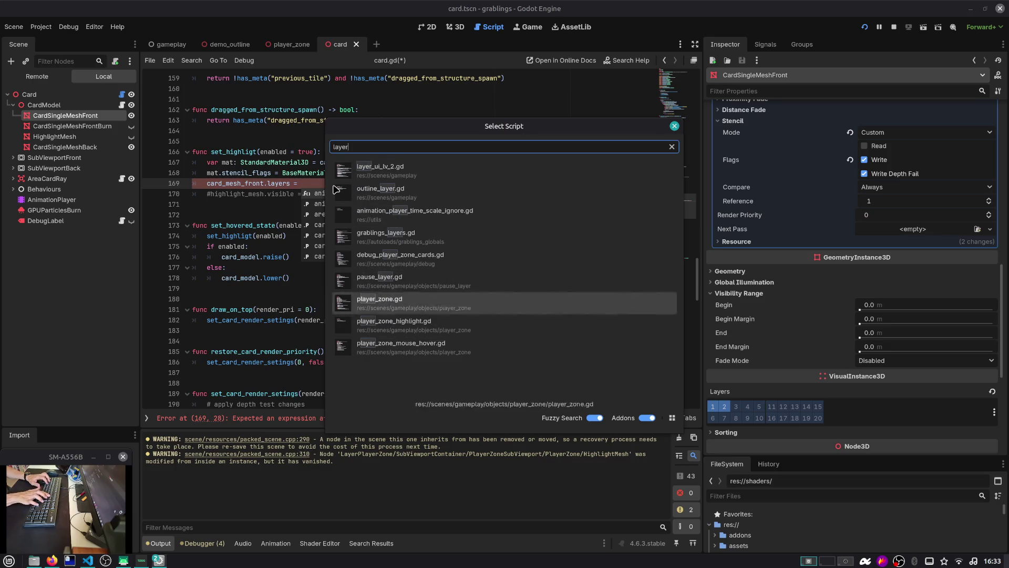
key(Down)
key(Down)
key(Down)
key(Return)
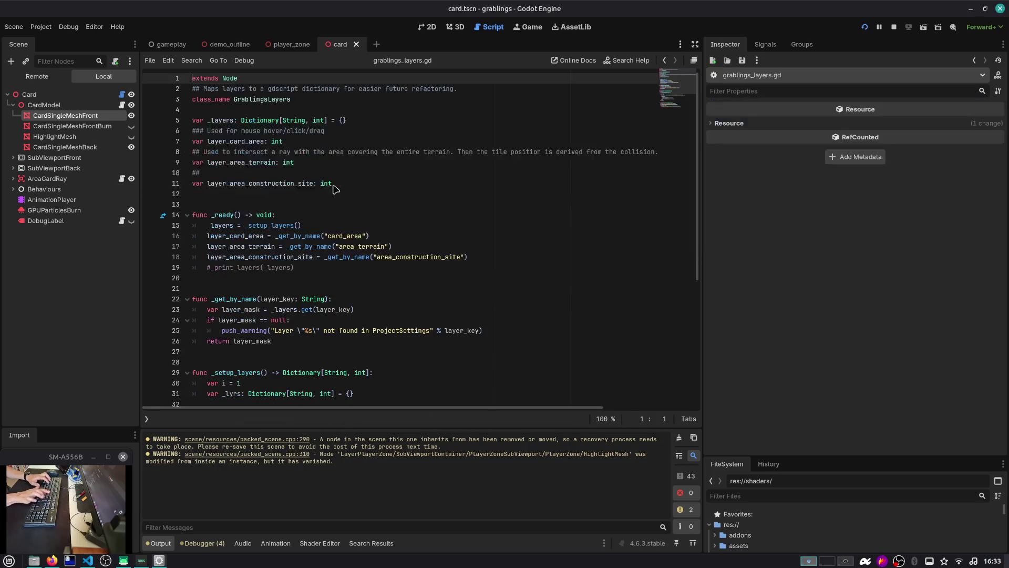
scroll(335, 188, down, 3)
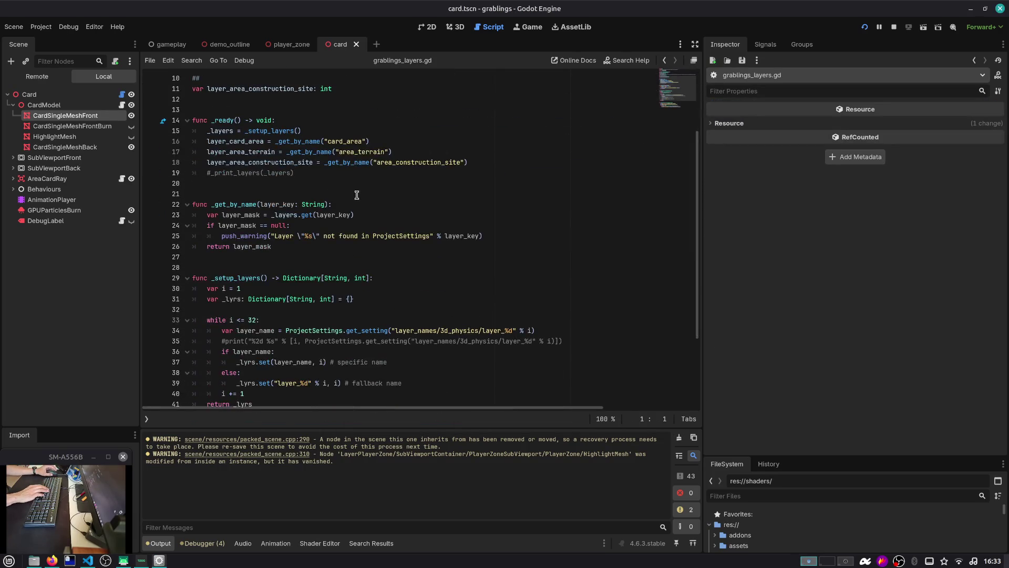
scroll(357, 195, down, 3)
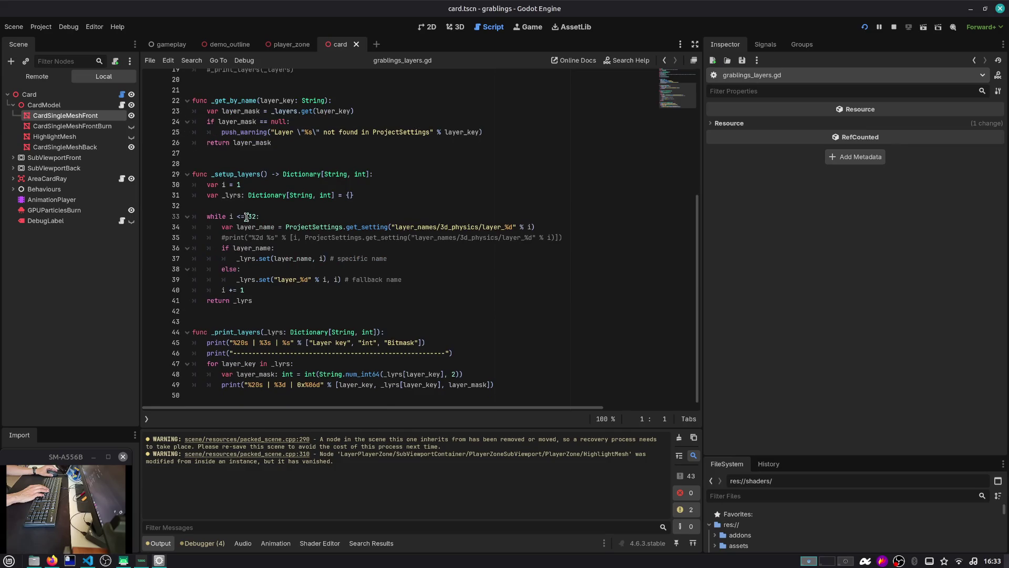
scroll(274, 356, up, 6)
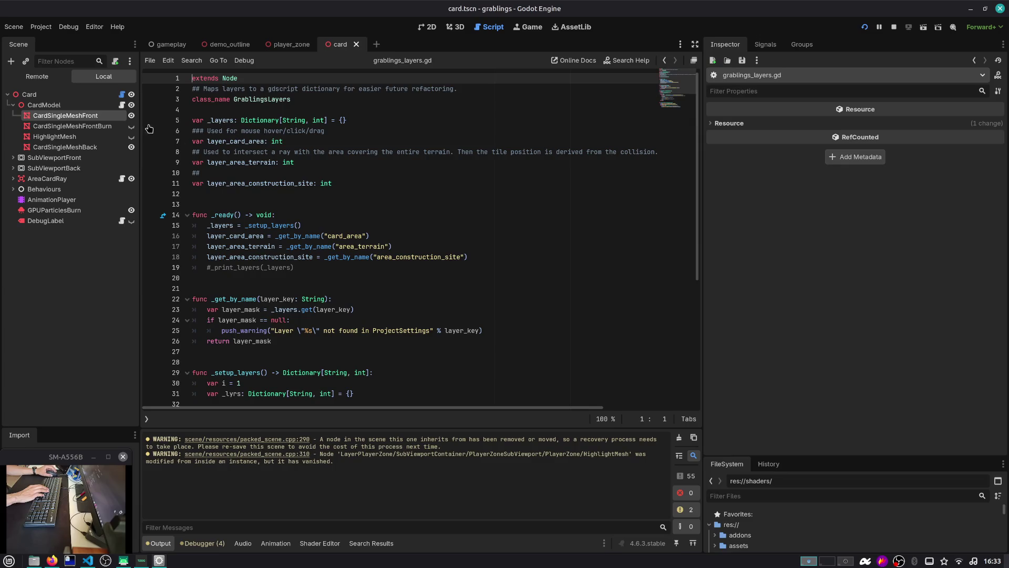
click(664, 61)
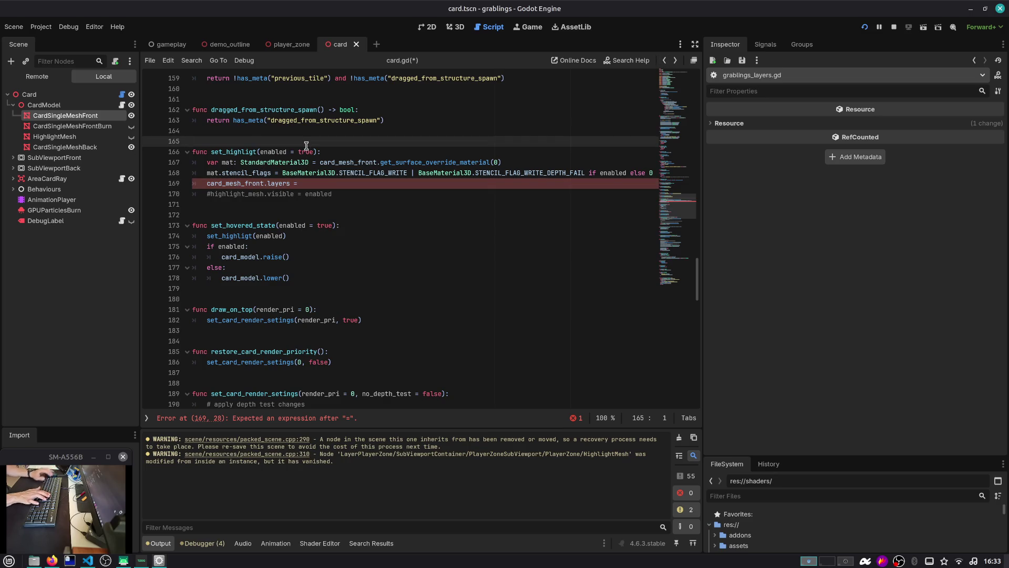
Step: Declare const LAYER_DEFAULT = 0x1 and const LAYER_OUTLINE = 0x1 << 2 above set_highligt
key(Return)
text(const LAYER_DEFAULT)
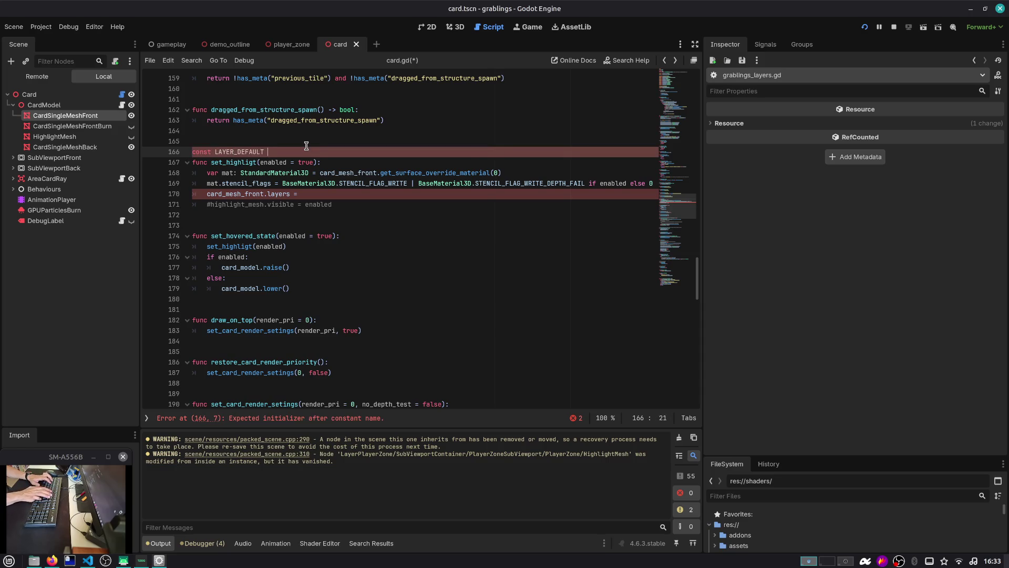
text(=)
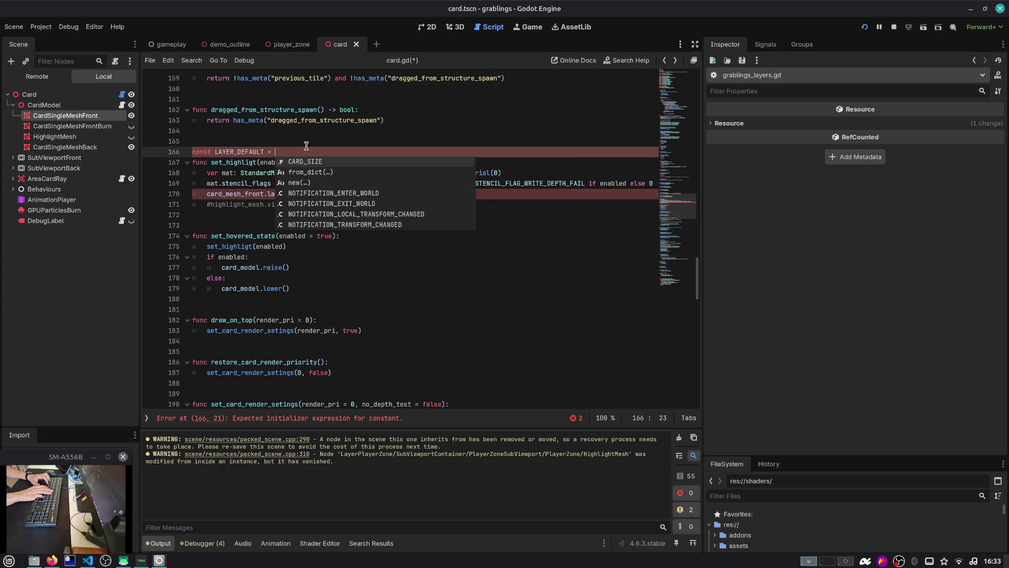
text( 0x1)
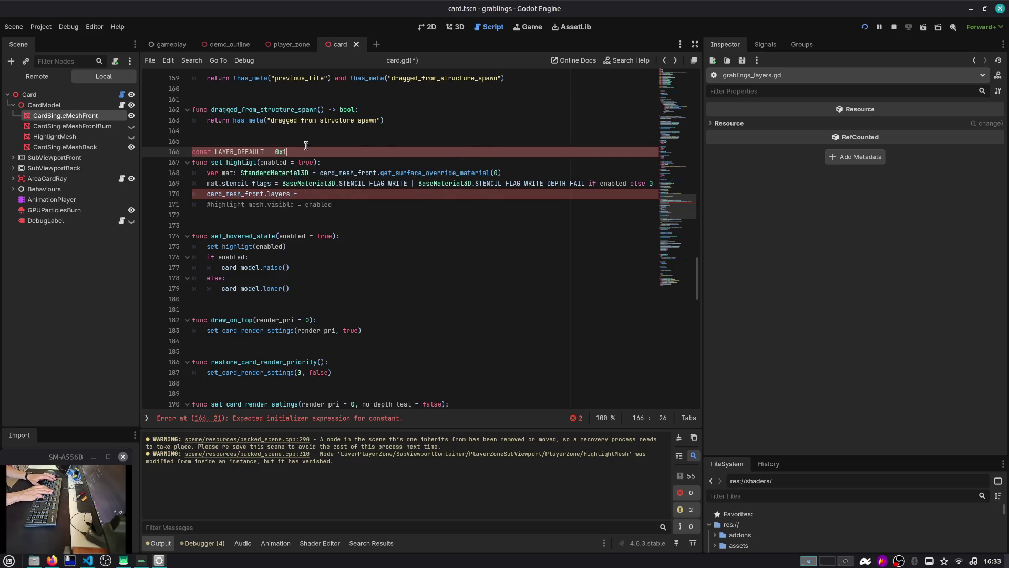
key(Return)
text(nst LAYER_)
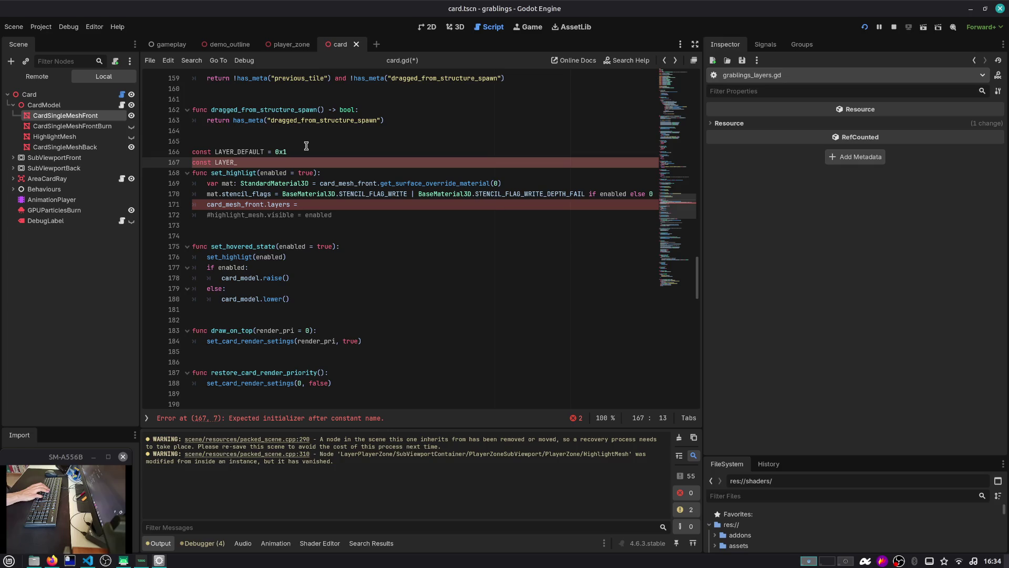
text(OUTLINE = 0x)
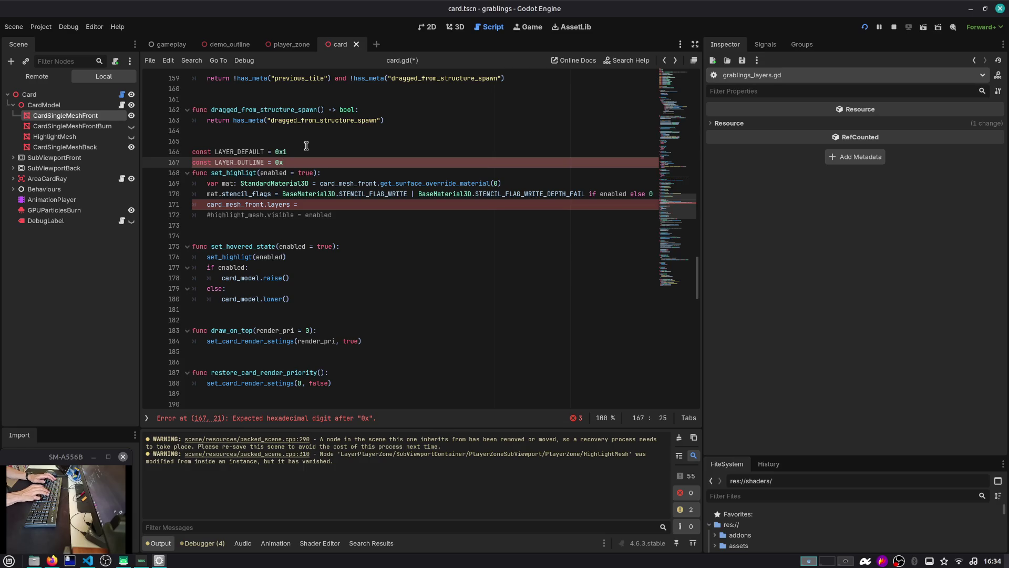
text(1 << 2)
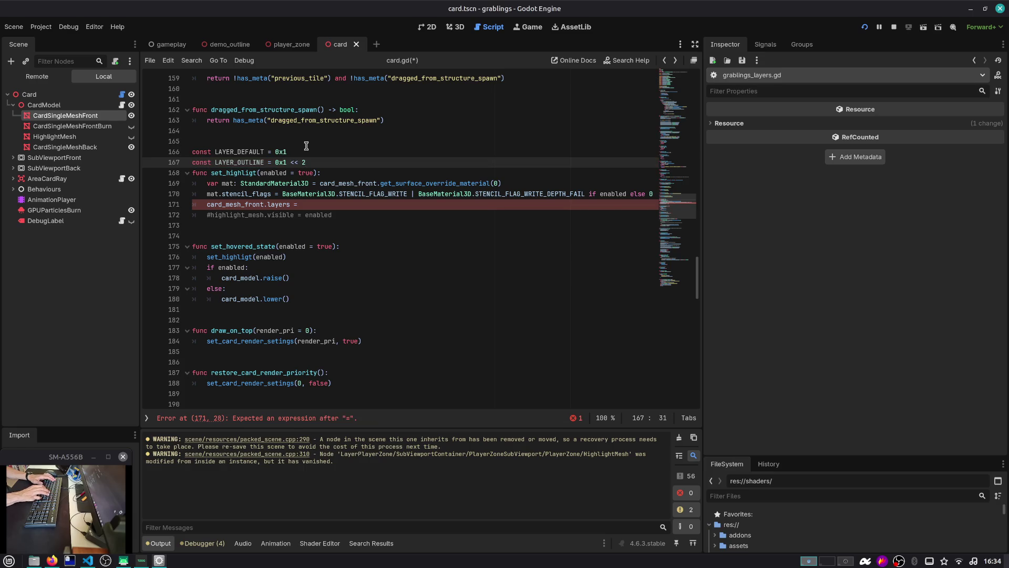
key(Return)
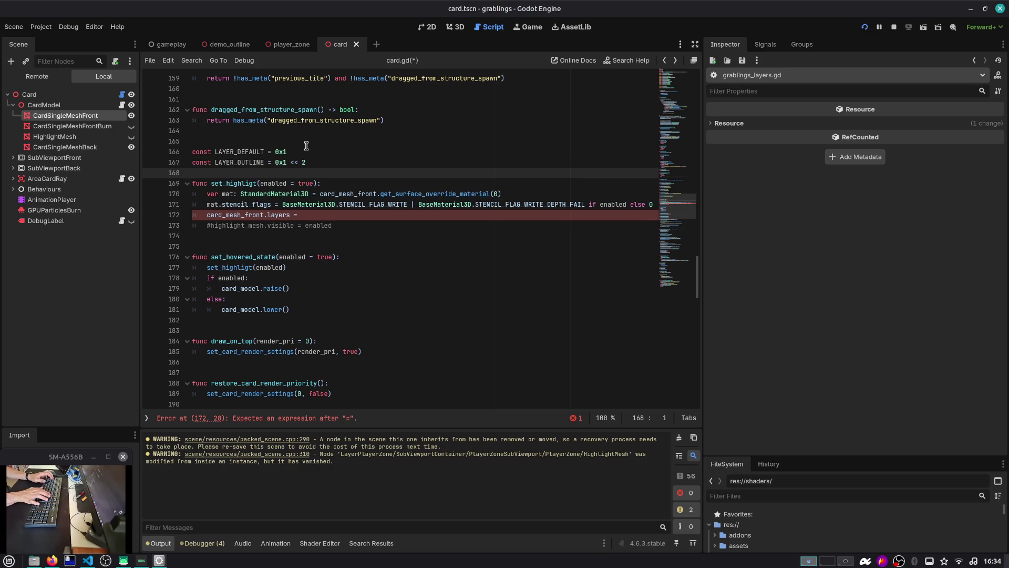
Step: Take CardSingleMeshFront off render layer 2, change LAYER_OUTLINE to 0x1 << 1, and save
click(126, 119)
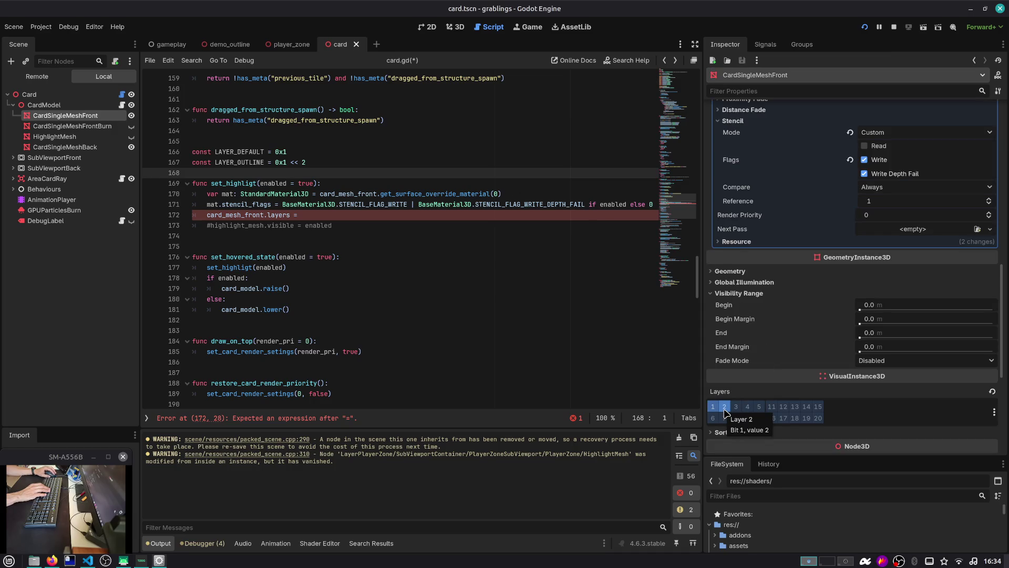
click(725, 410)
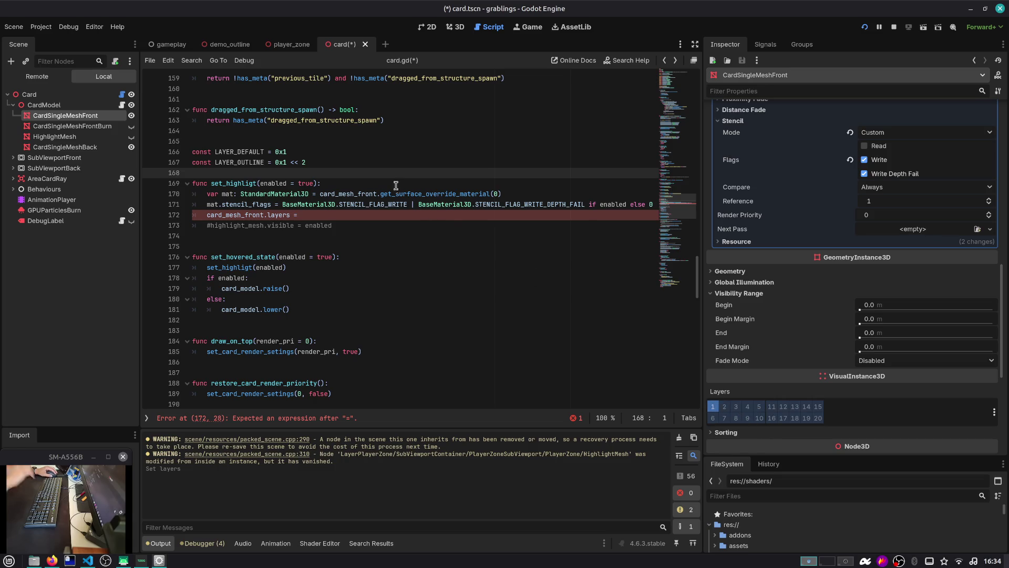
click(373, 162)
key(BackSpace)
key(BackSpace)
key(BackSpace)
text(1)
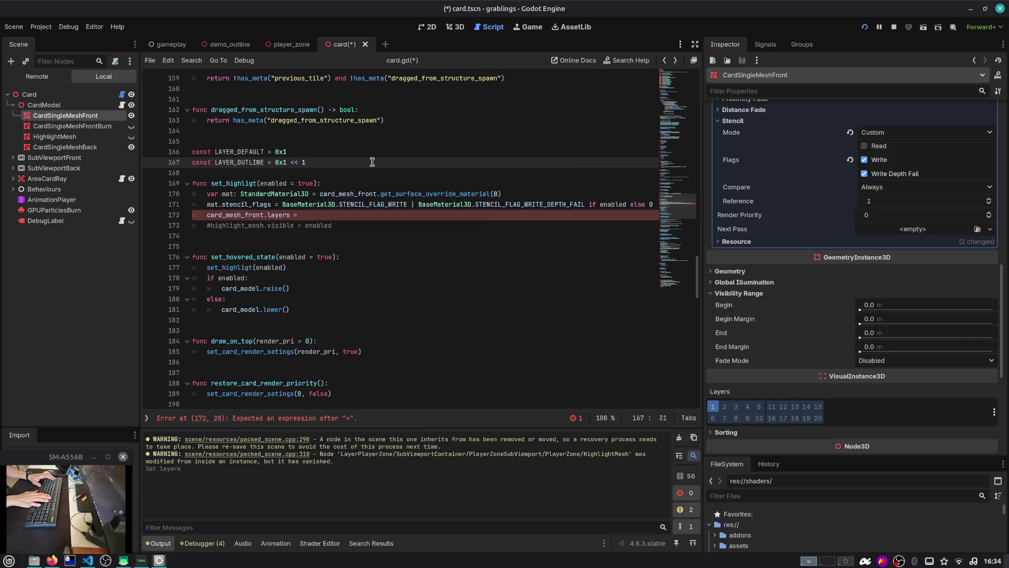
key(ctrl+s)
key(Down)
key(Down)
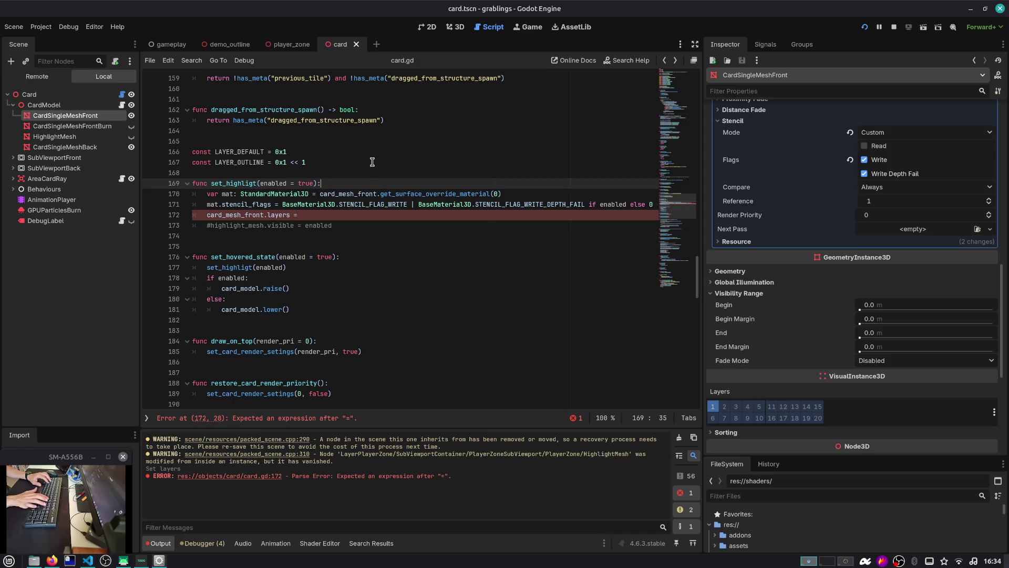
Step: Add print(LAYER_DEFAULT, " ", LAYER_OUTLINE) inside set_highligt and save
key(Return)
text(print(LAYER))
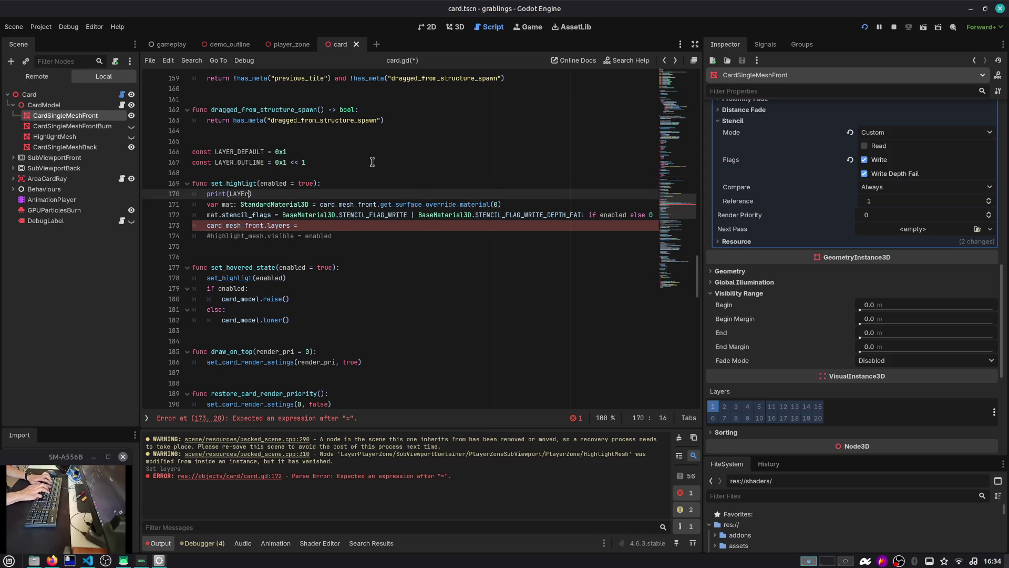
key(Return)
text(, )
text(_O)
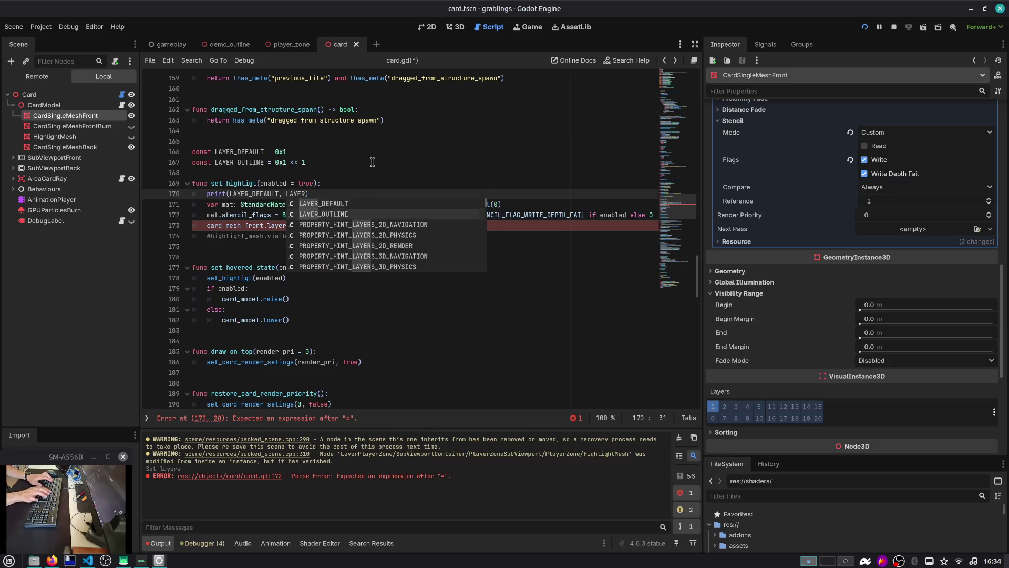
key(Return)
key(ctrl+s)
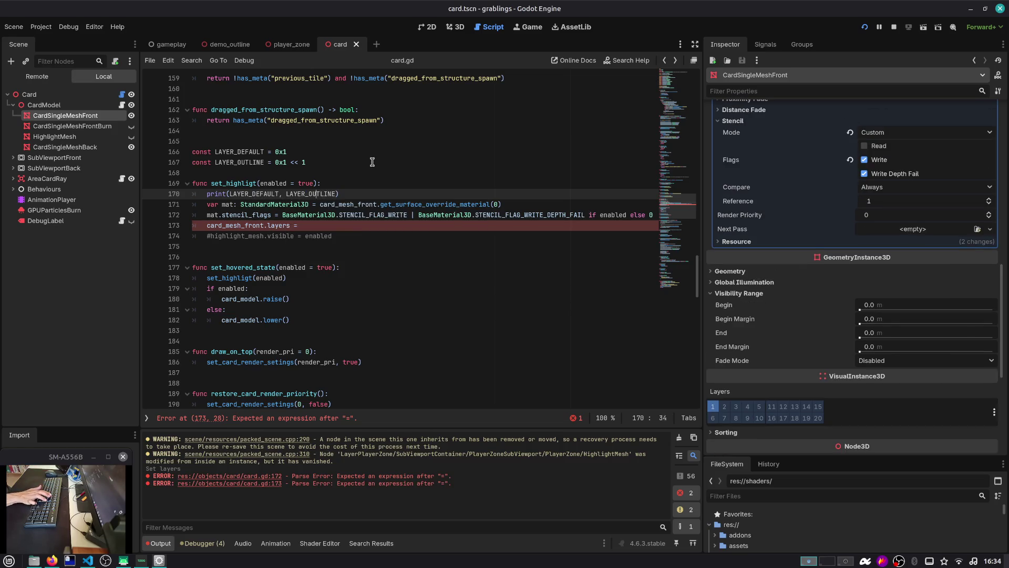
key(ctrl+Left)
text(" ",)
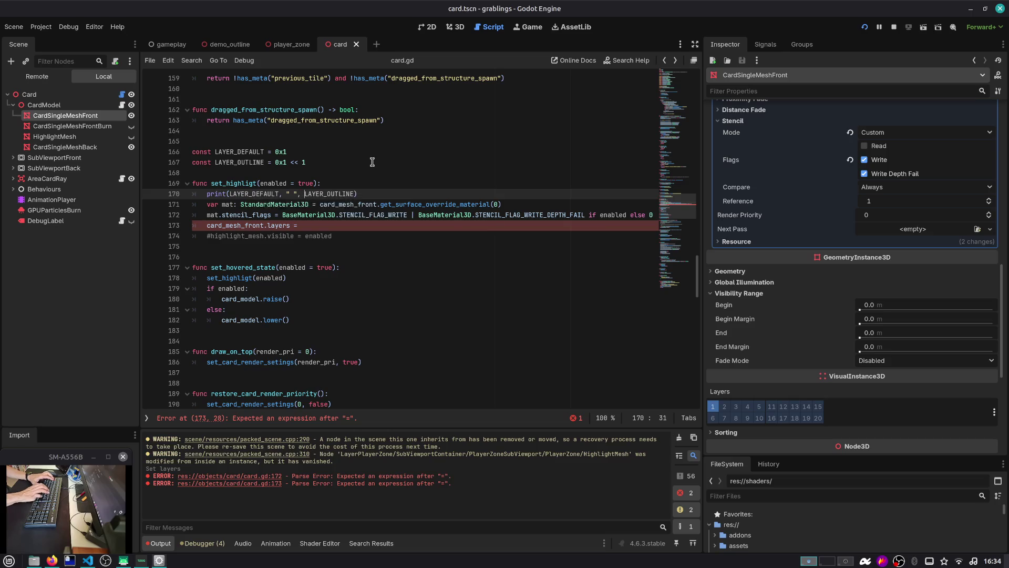
key(ctrl+s)
Step: Set card_mesh_front.layers = LAYER_OUTLINE if enabled else LAYER_DEFAULT, save, and run the game
key(Down)
key(Down)
key(Down)
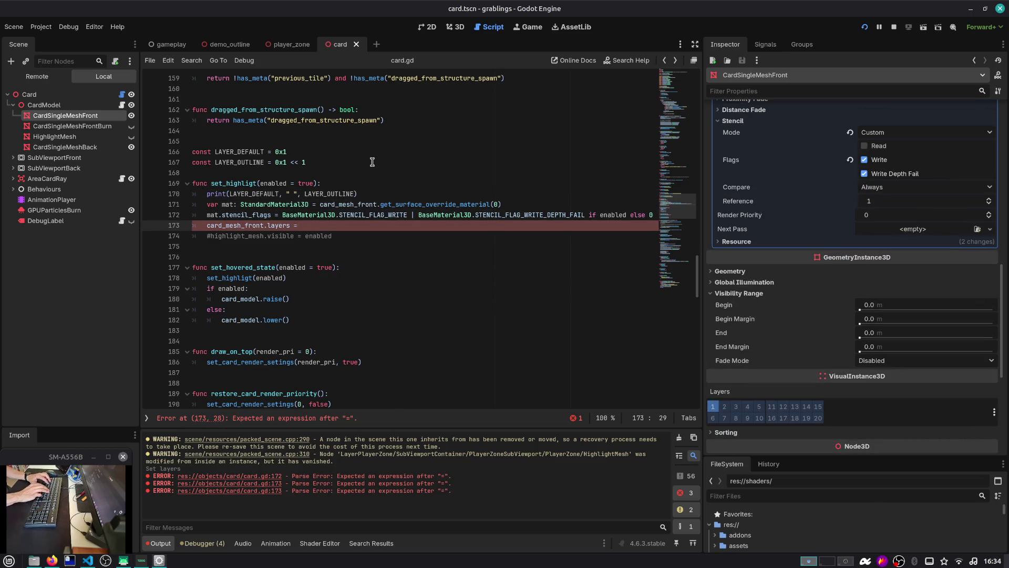
key(ctrl+space)
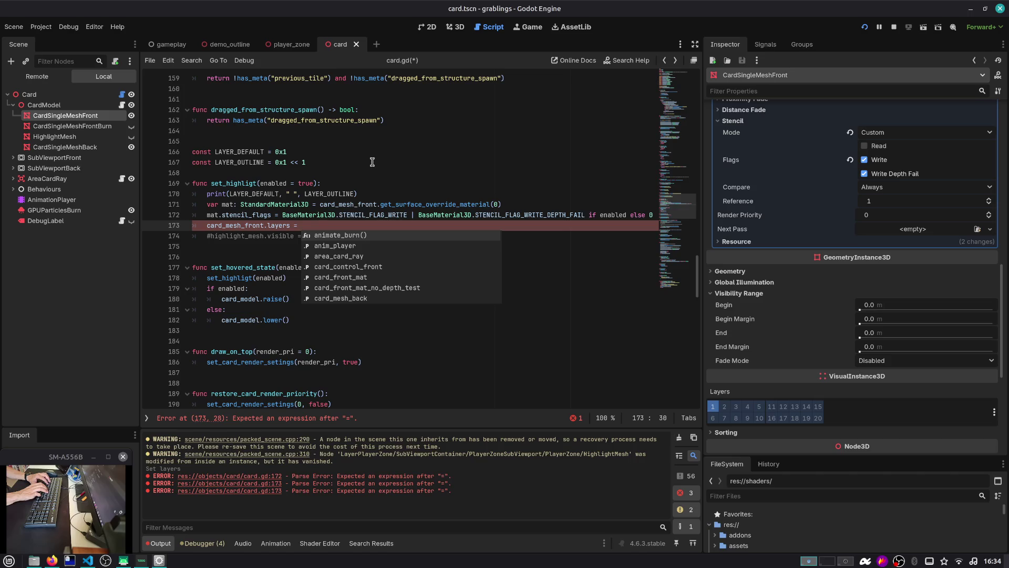
text(enabled)
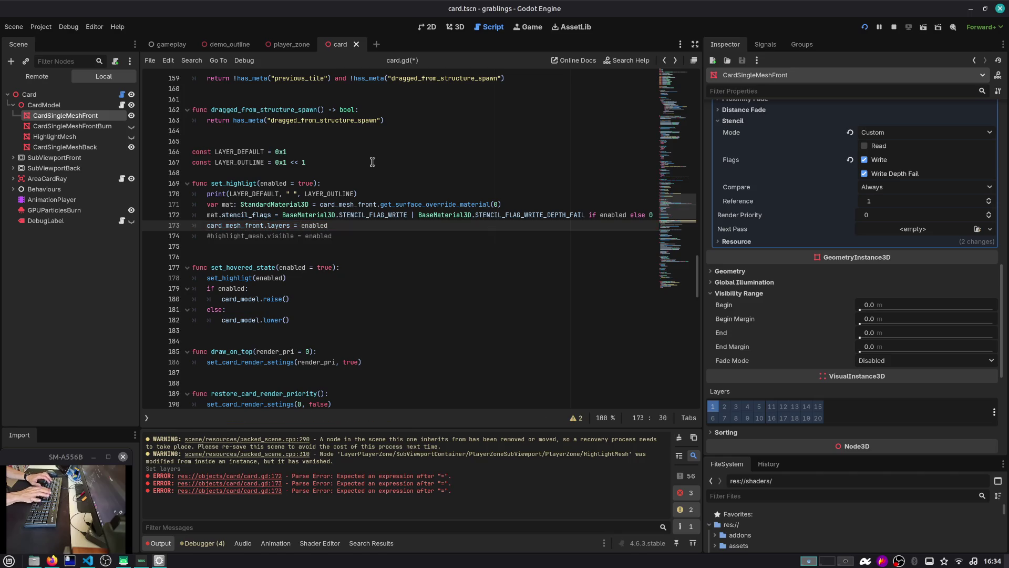
text(LAYER_OUTLINE if)
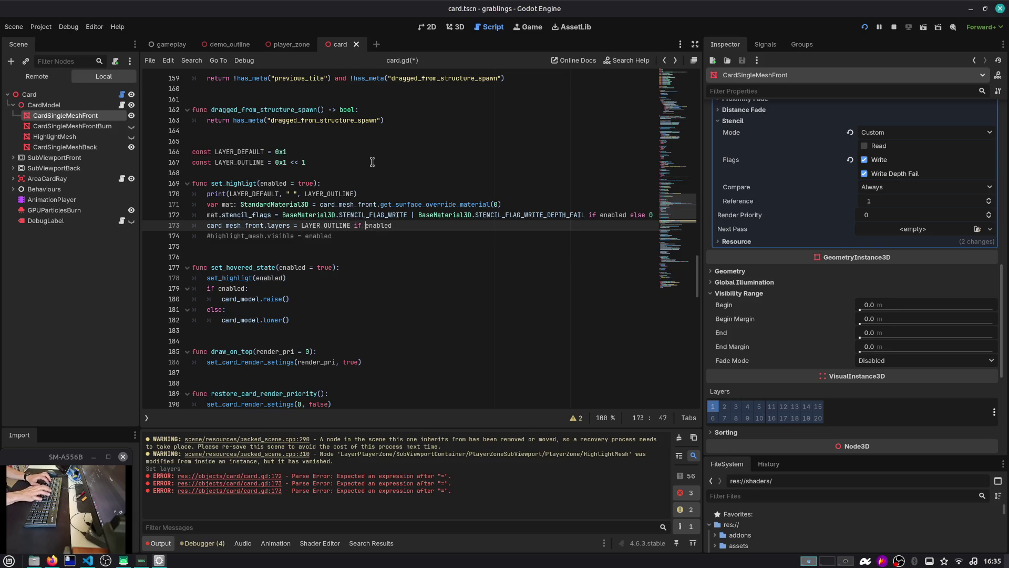
key(End)
text(else )
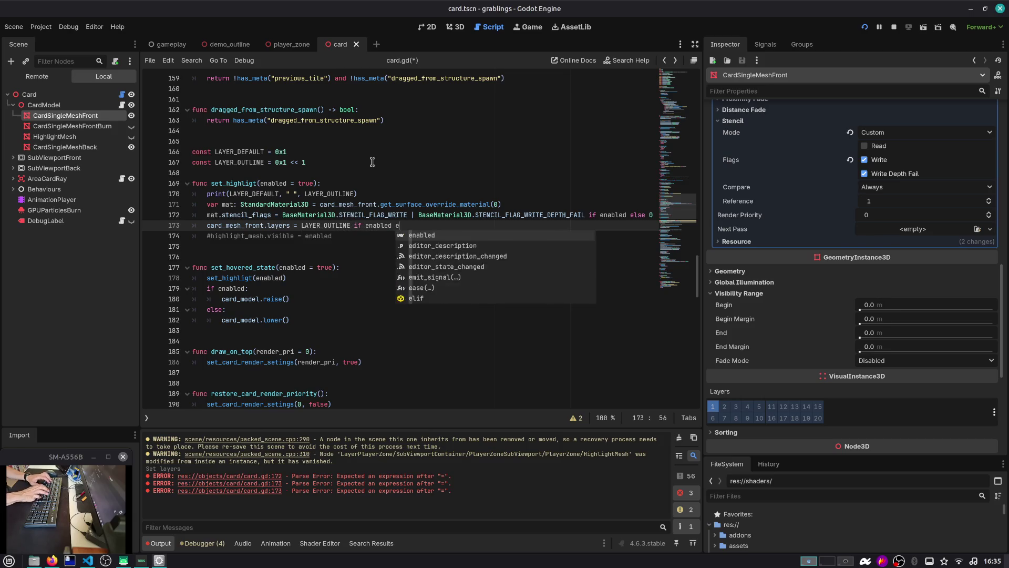
text(LAYER_DEFAULT)
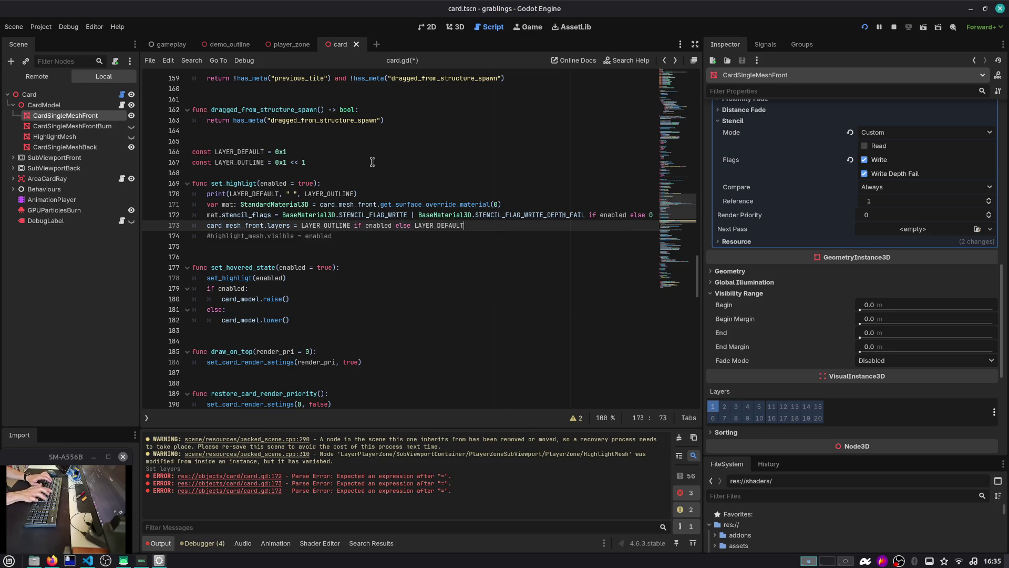
key(ctrl+s)
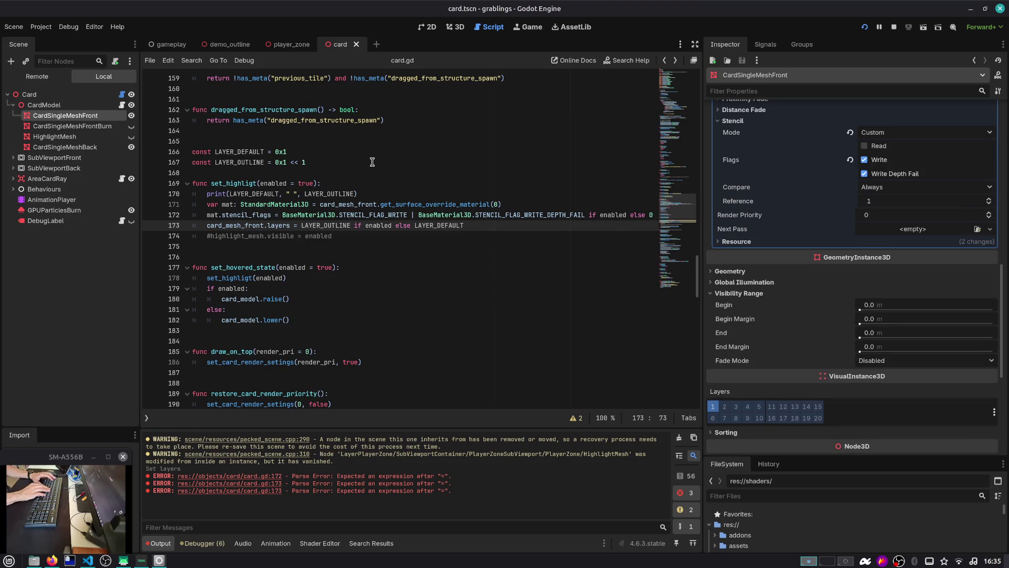
key(F5)
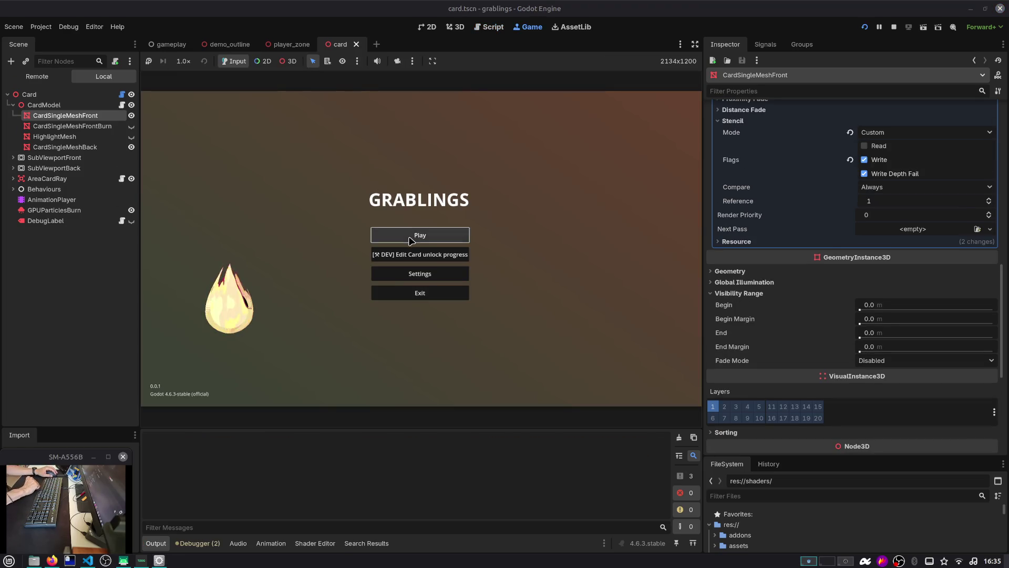
Step: Load Slot 1, pull two Berry cards into the hand to see the yellow outline, then stop
click(411, 240)
click(411, 241)
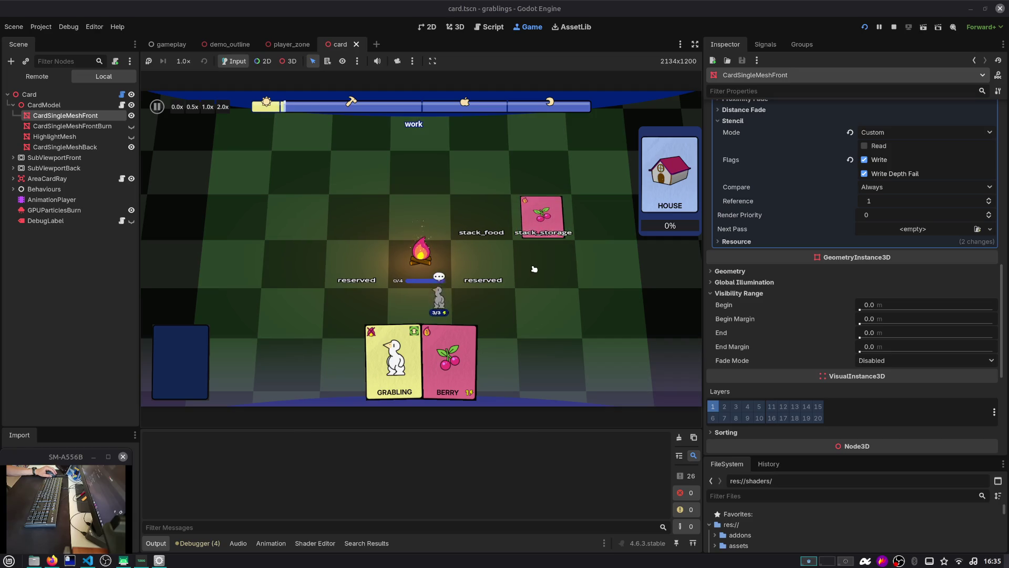
mouse_move(533, 249)
mouse_down()
mouse_move(502, 366)
mouse_move(524, 270)
mouse_up()
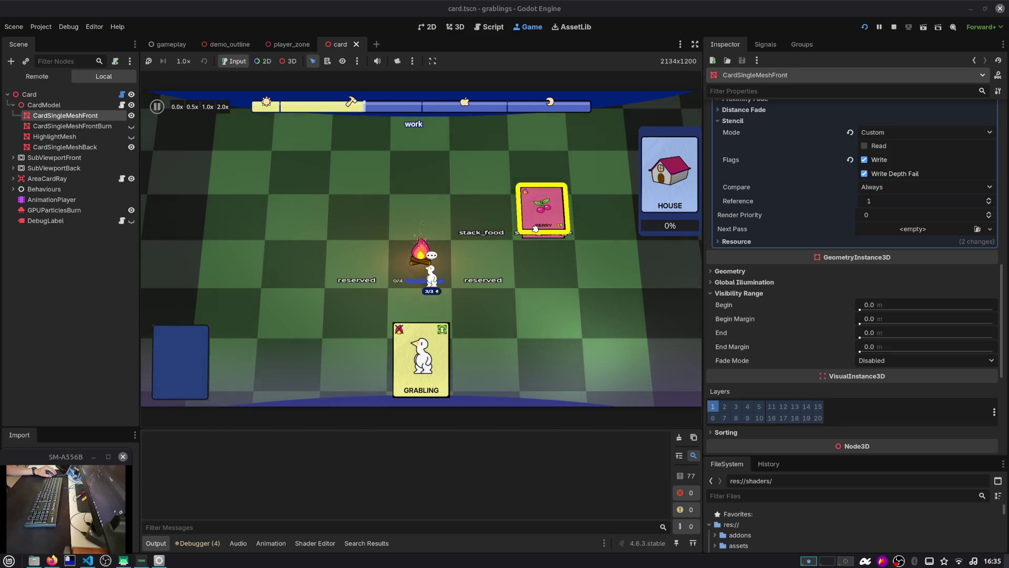
mouse_move(540, 236)
mouse_down()
mouse_move(527, 301)
mouse_move(430, 307)
mouse_move(438, 344)
mouse_up()
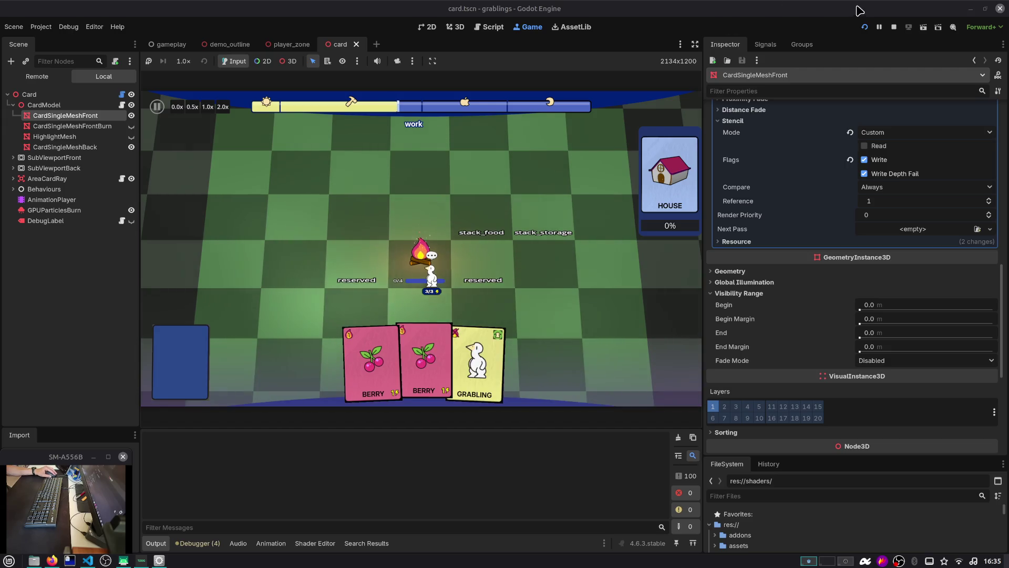
click(893, 28)
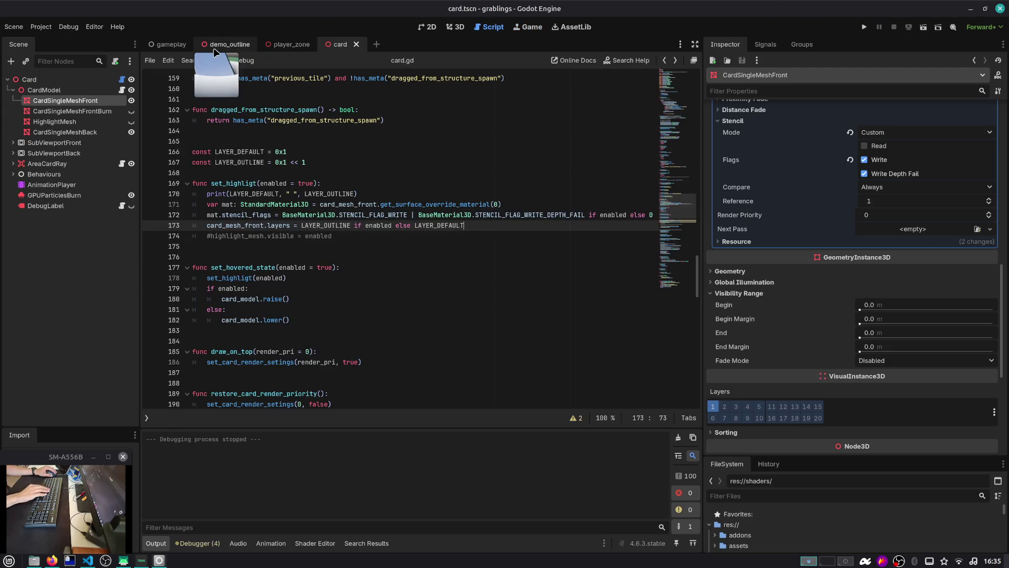
Step: In the gameplay scene, select the SubViewport under OutlineLayer, then bring up VS Code's pending changes
click(165, 44)
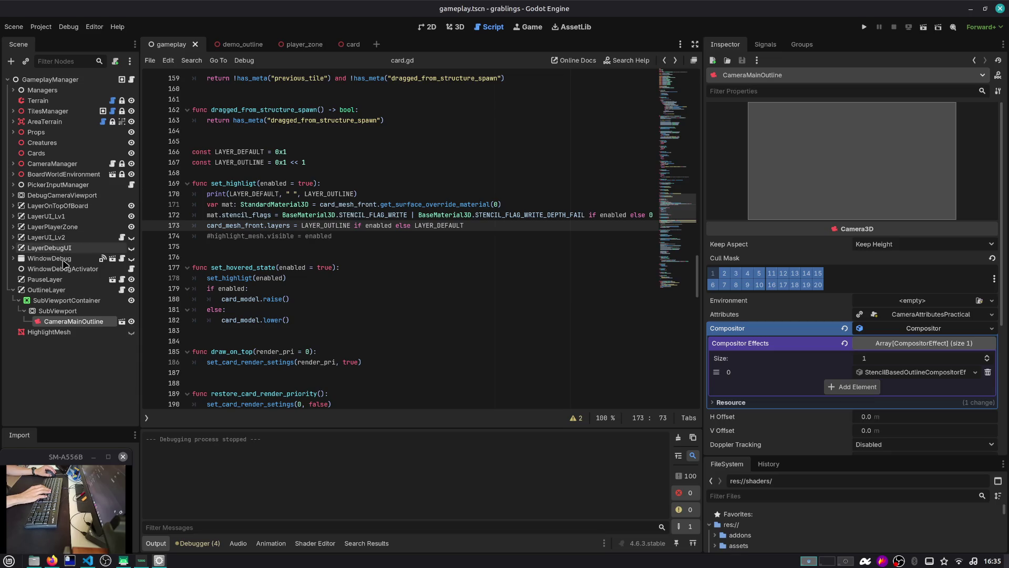
click(55, 292)
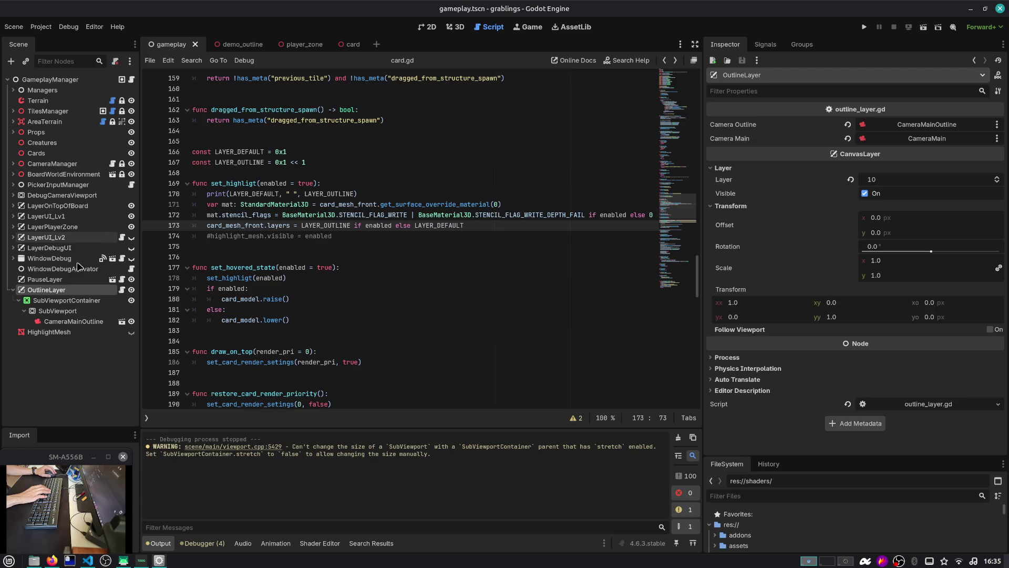
click(10, 227)
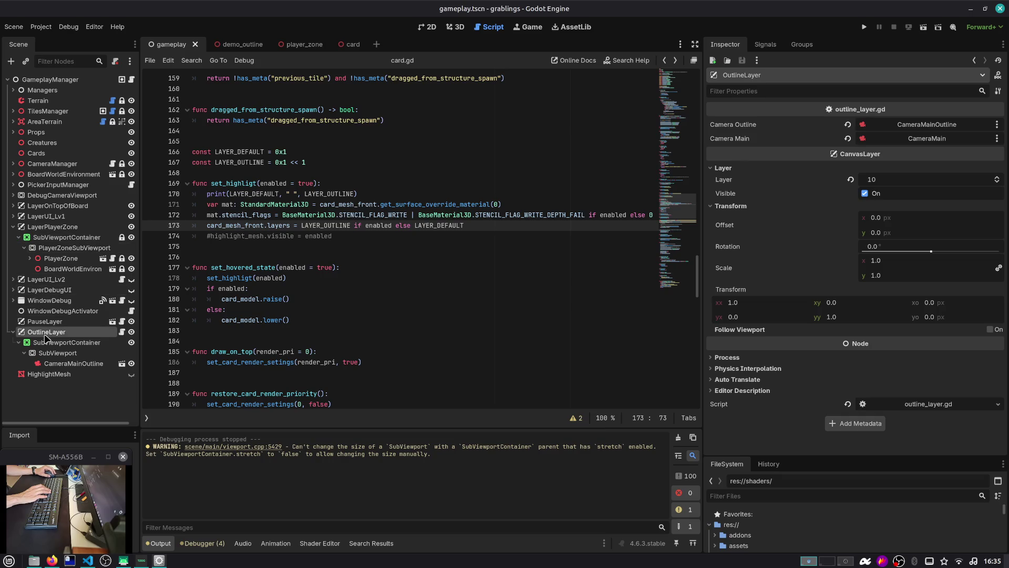
click(52, 353)
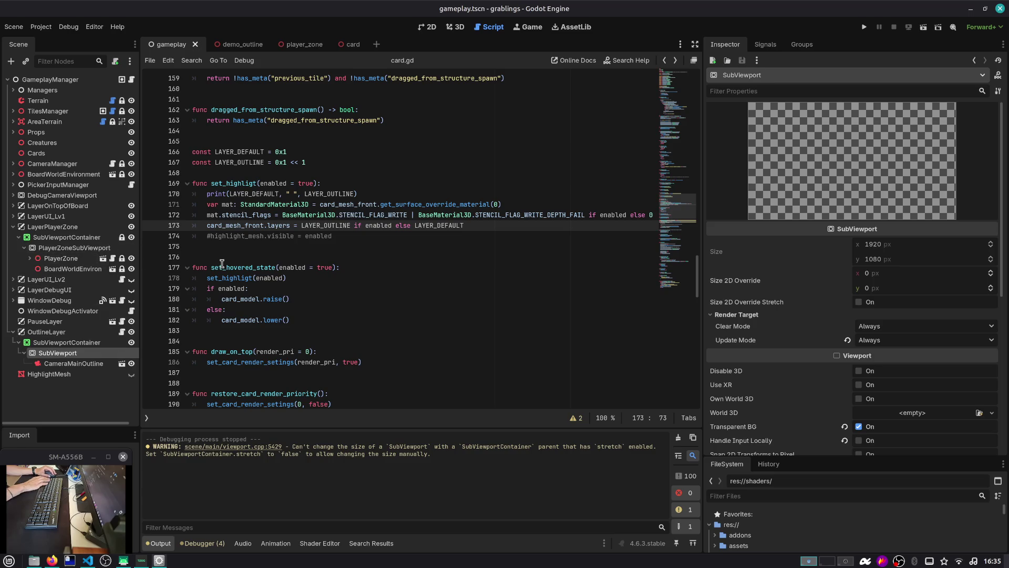
click(87, 561)
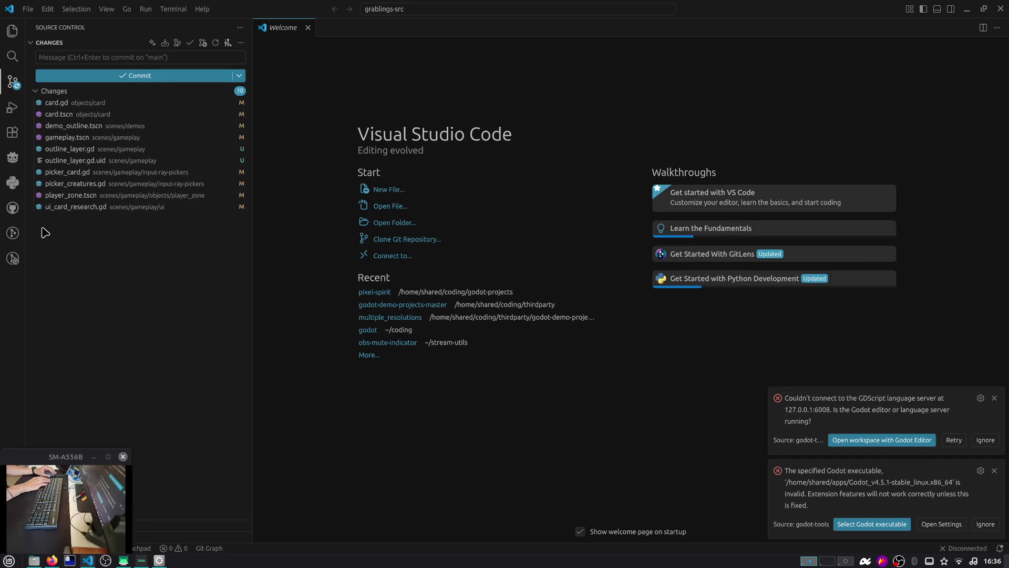
Step: Stage all 10 changed files in VS Code Source Control and return to Godot
click(227, 91)
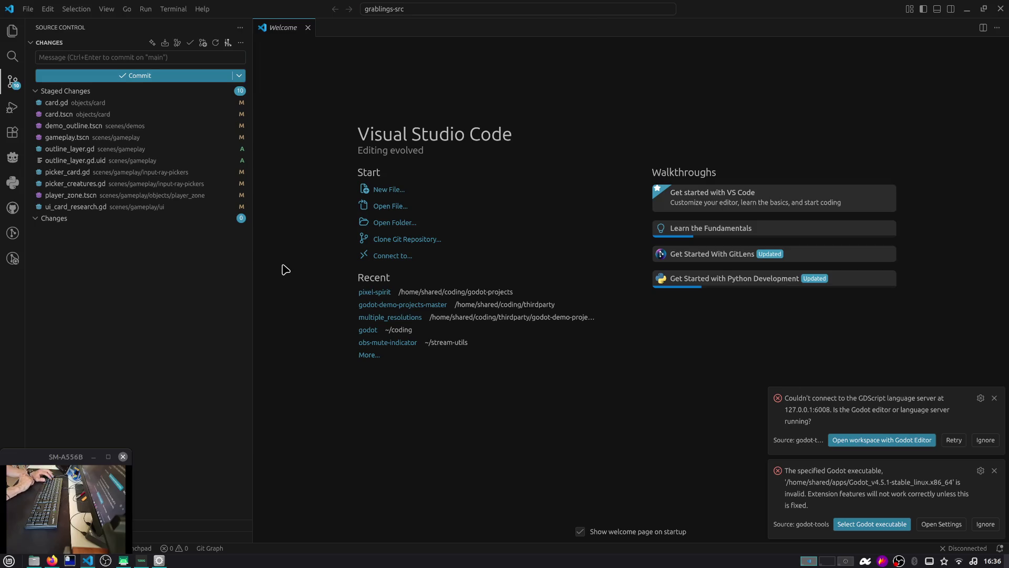
key(alt+Tab)
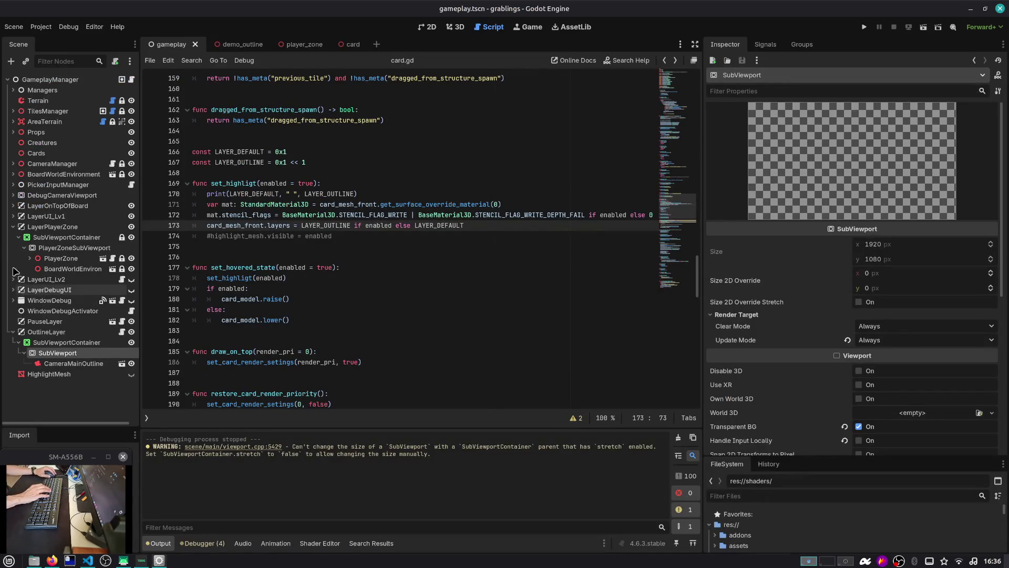
Step: Expand the OutlineLayer and LayerPlayerZone branches and inspect CameraMainOutline and PlayerZoneSubViewport
click(12, 227)
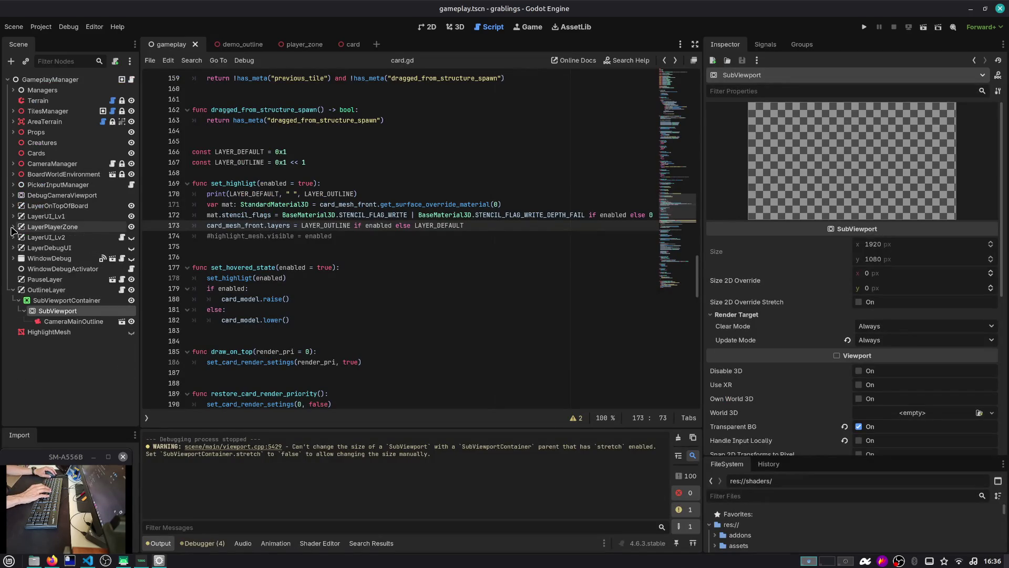
click(13, 290)
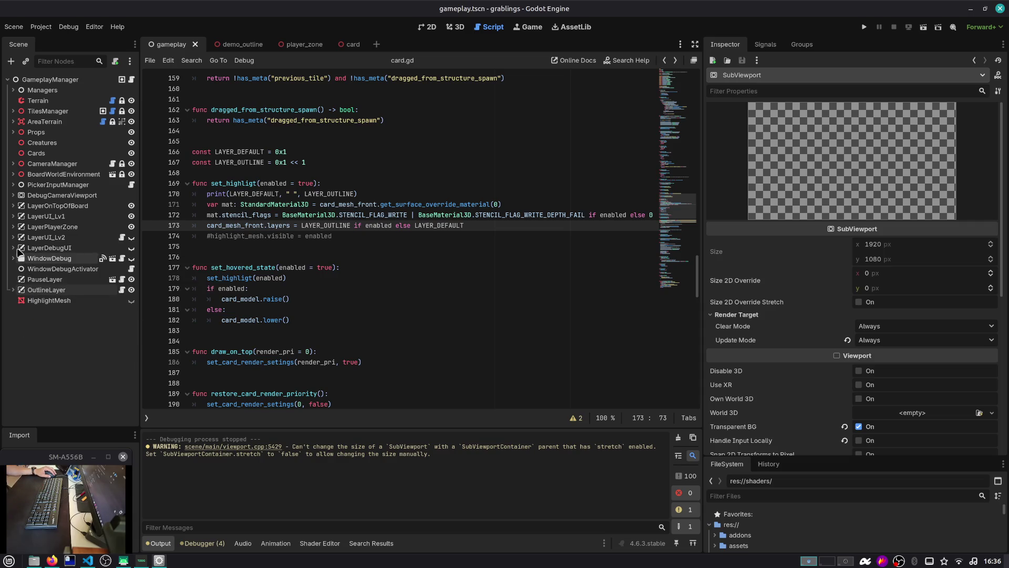
click(12, 227)
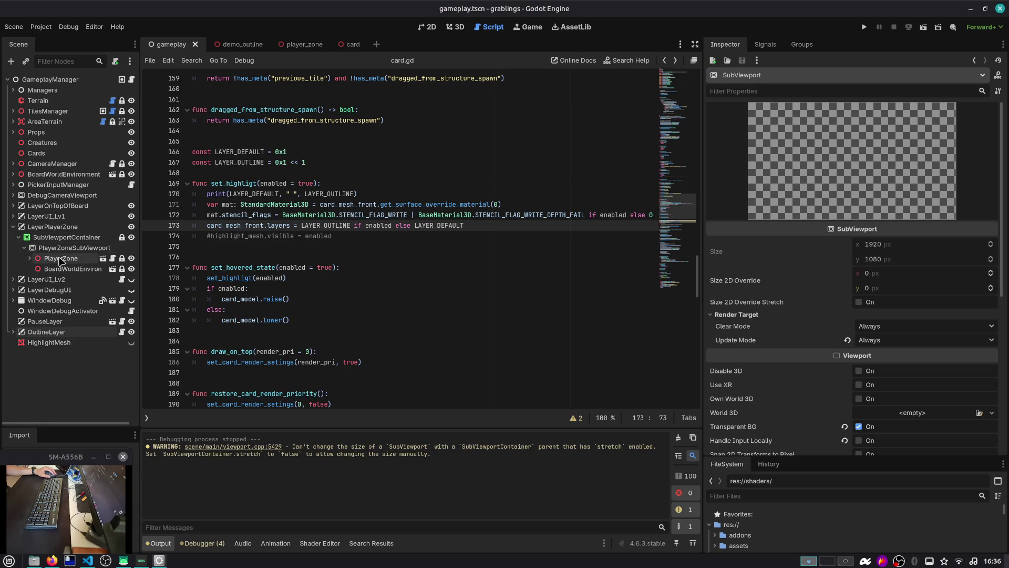
click(24, 249)
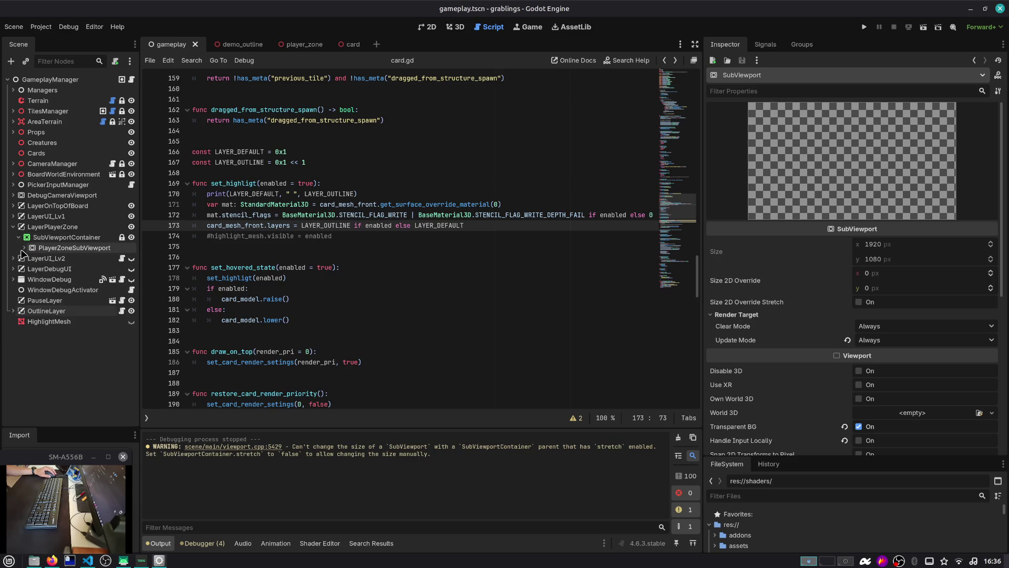
click(14, 311)
click(72, 342)
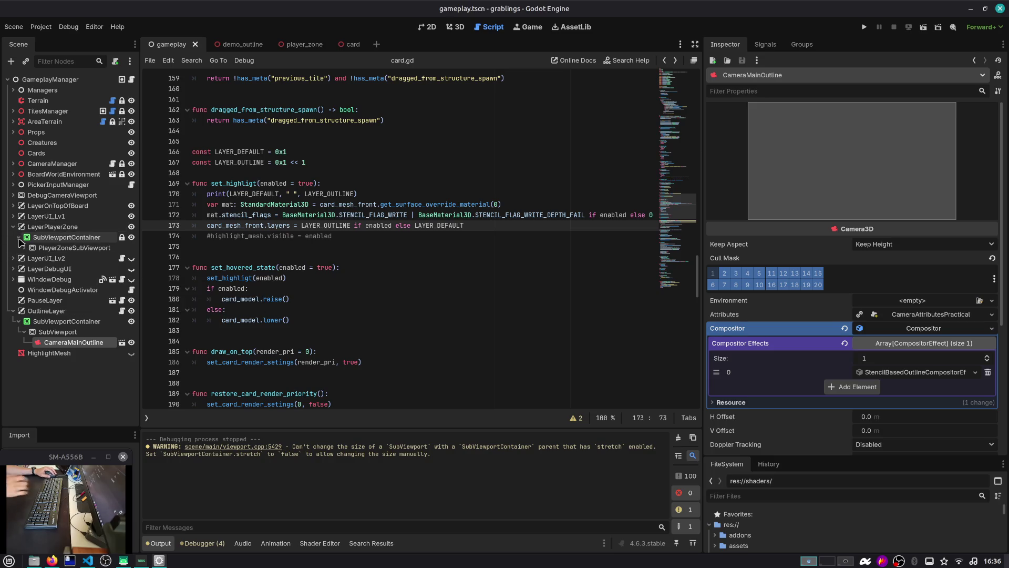
click(31, 250)
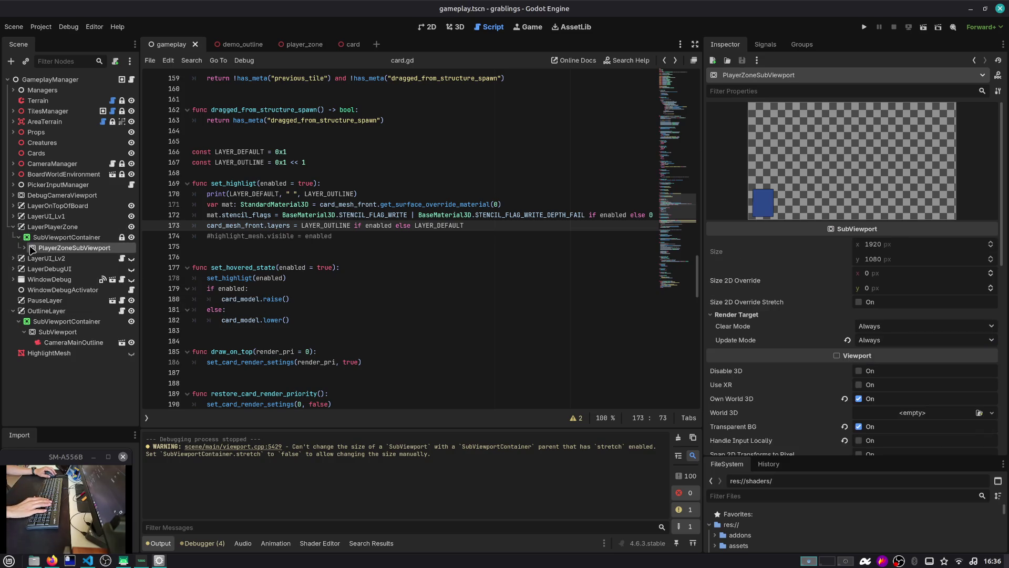
Step: Paste OutlineLayer's SubViewport under the player-zone SubViewportContainer and delete its CameraMainOutline copy
click(45, 332)
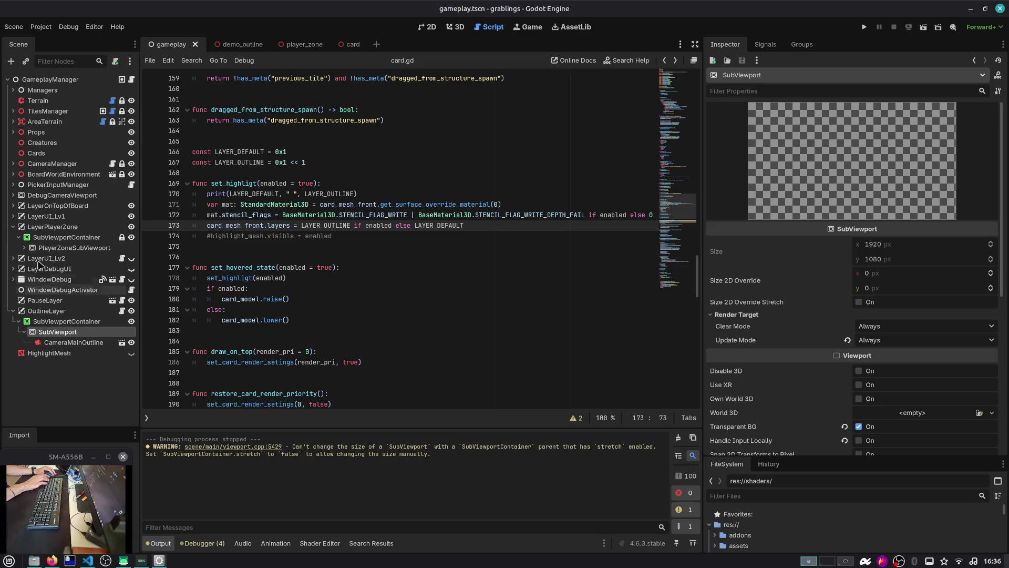
click(34, 238)
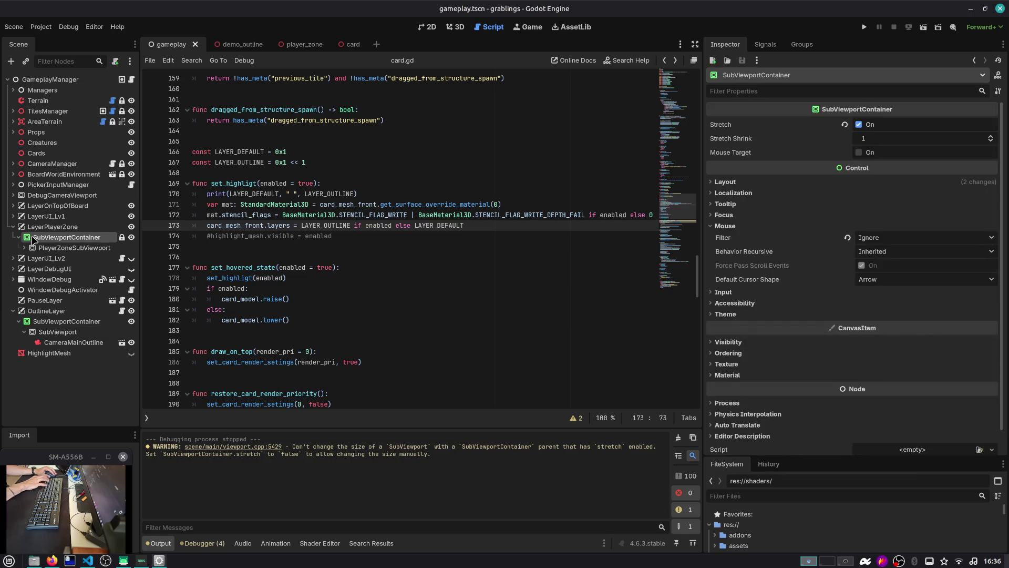
key(ctrl+v)
click(62, 270)
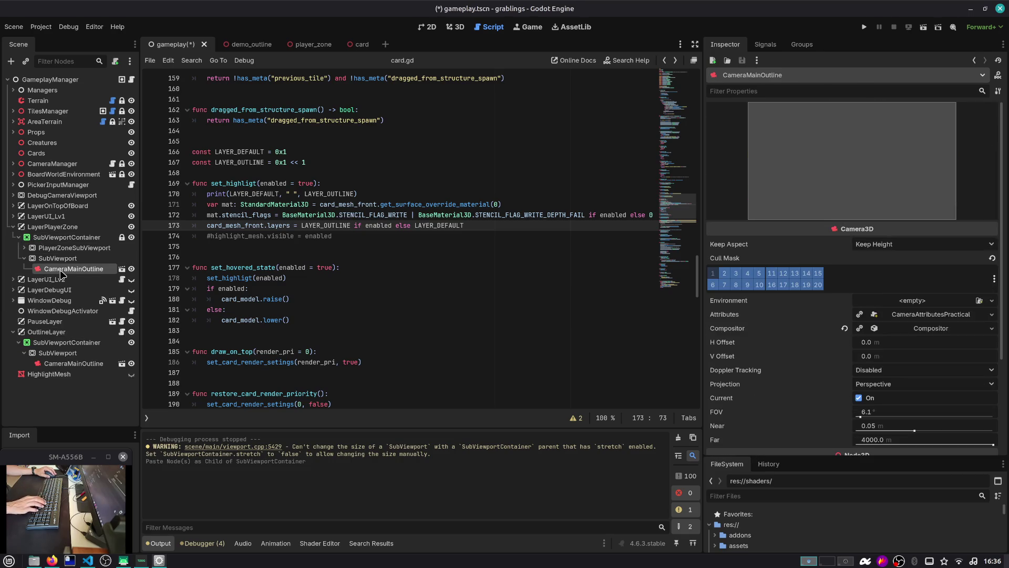
key(Delete)
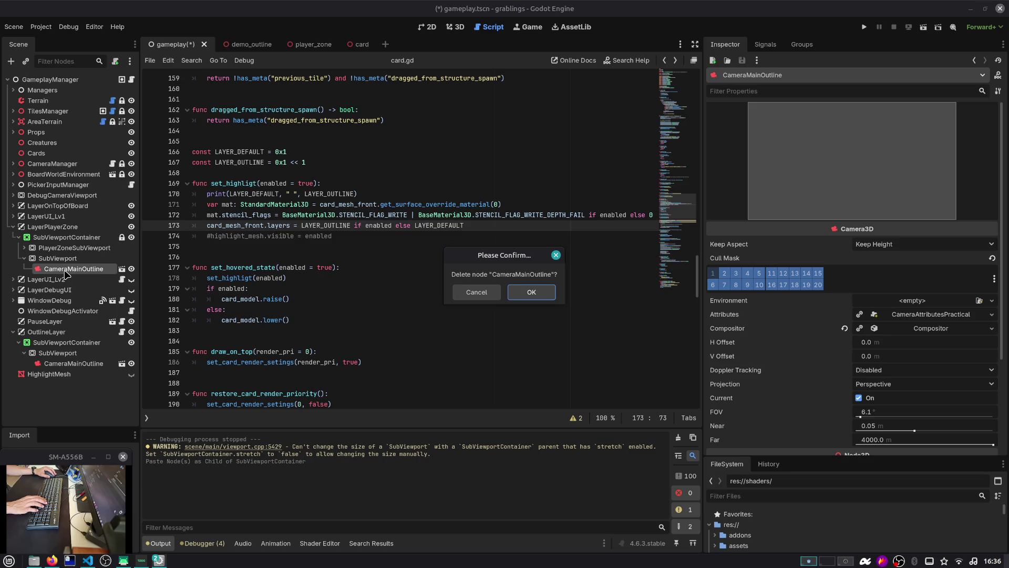
key(Return)
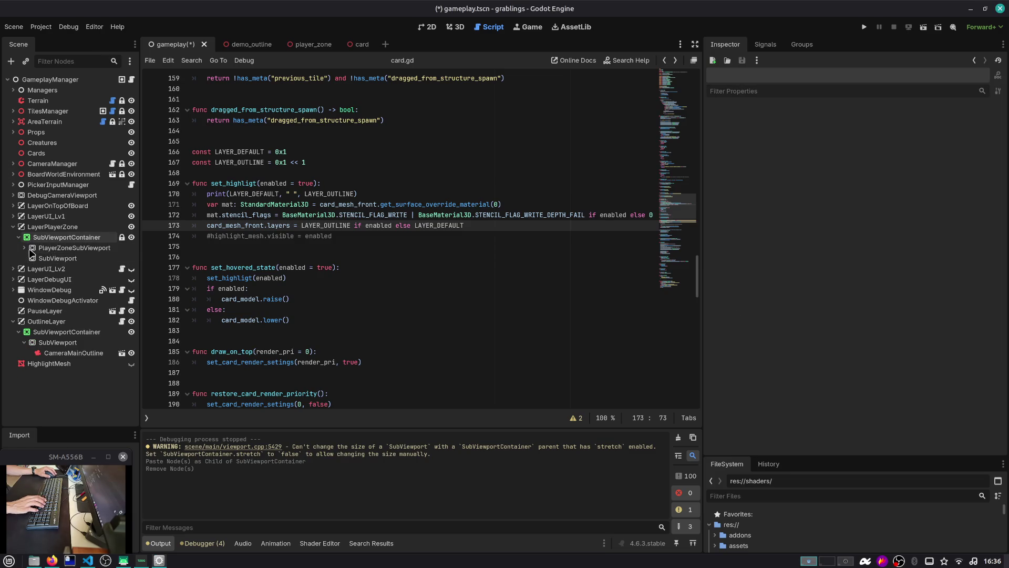
Step: Paste a copy of the CameraMainPlayerZone camera into the new SubViewport
click(24, 248)
click(30, 258)
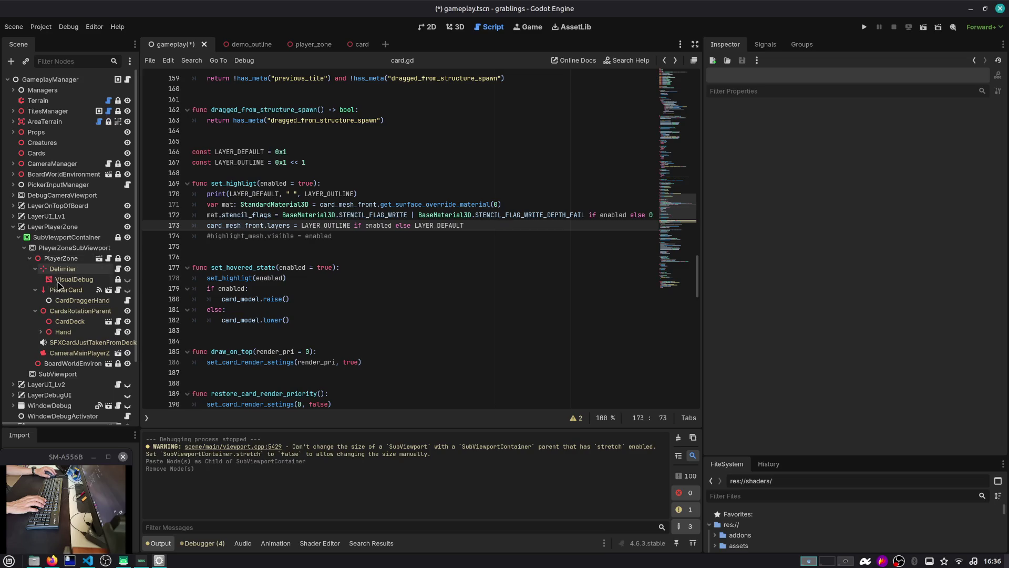
click(73, 354)
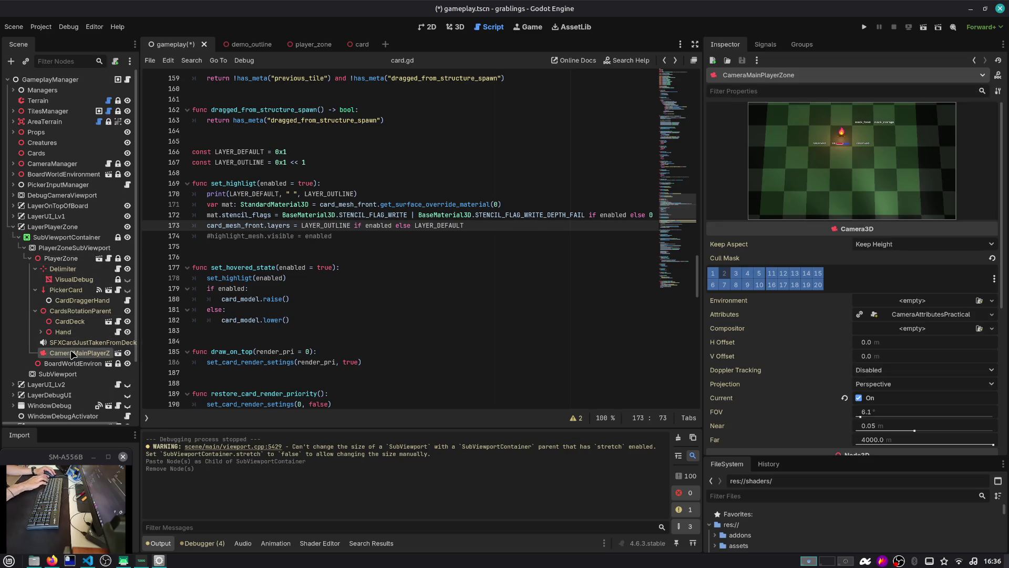
click(62, 374)
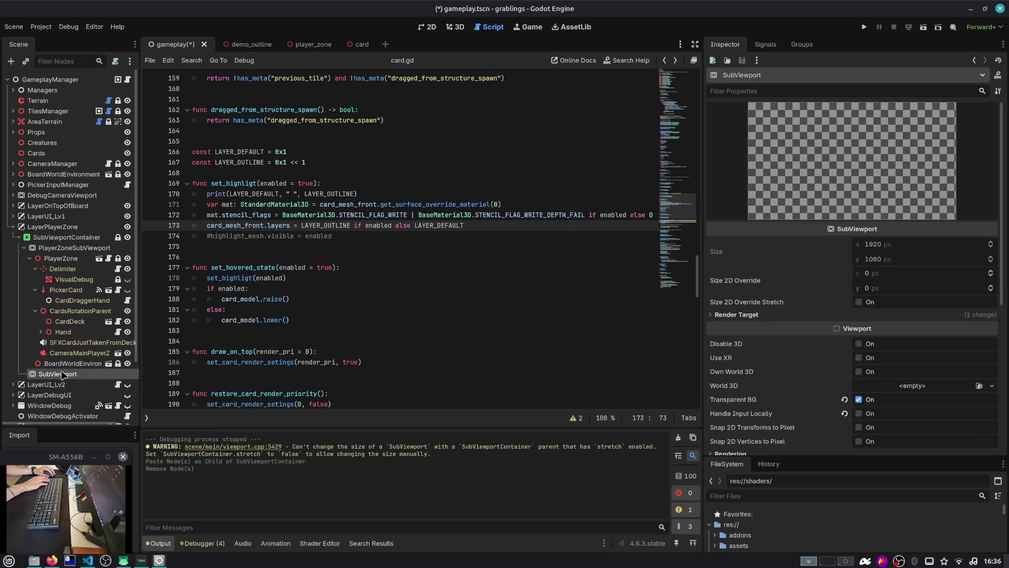
key(ctrl+v)
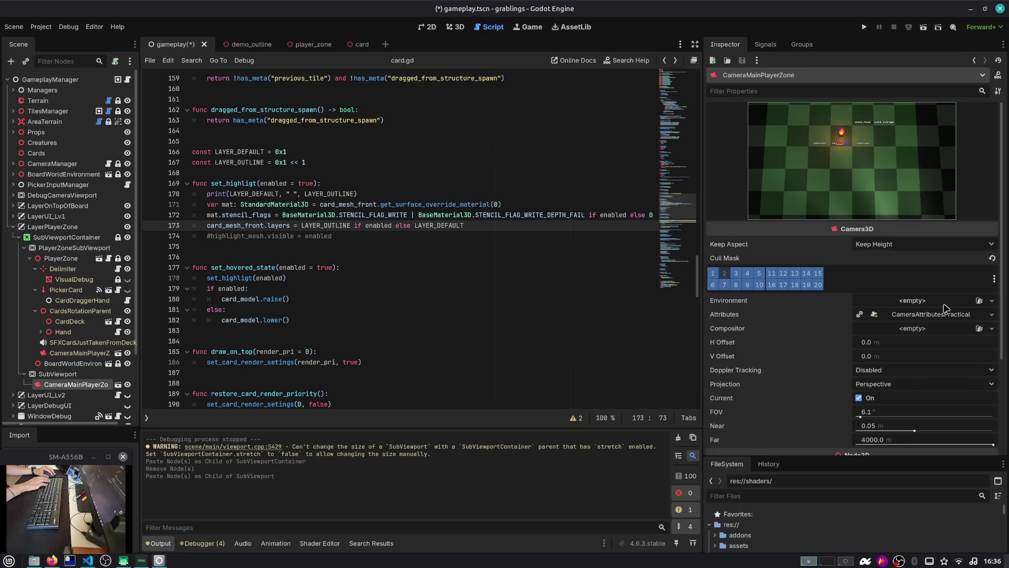
scroll(21, 261, down, 3)
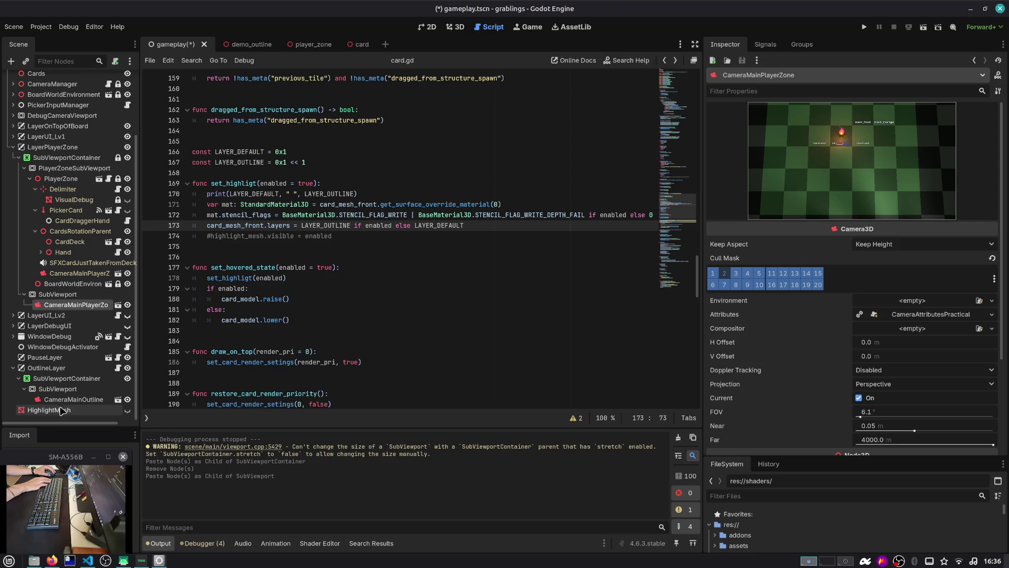
click(73, 400)
Step: Save CameraMainOutline's compositor as compositor_effect_outline.tres
click(921, 328)
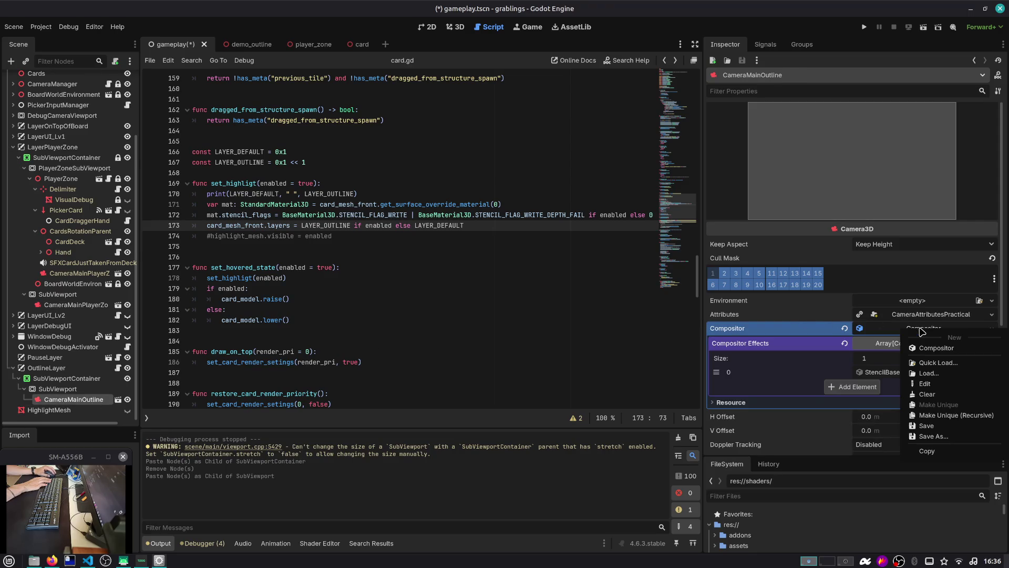
click(935, 437)
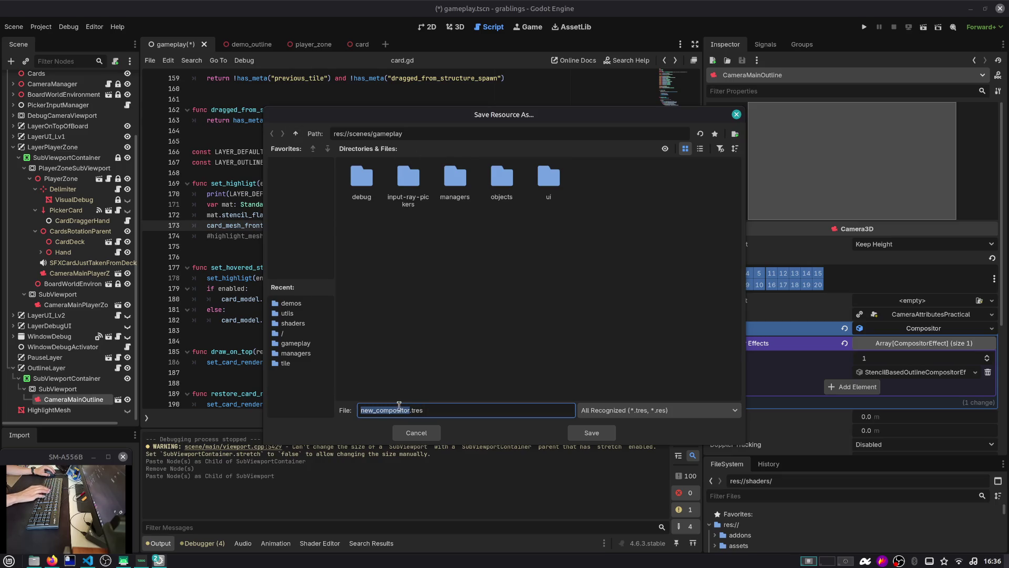
text(outline)
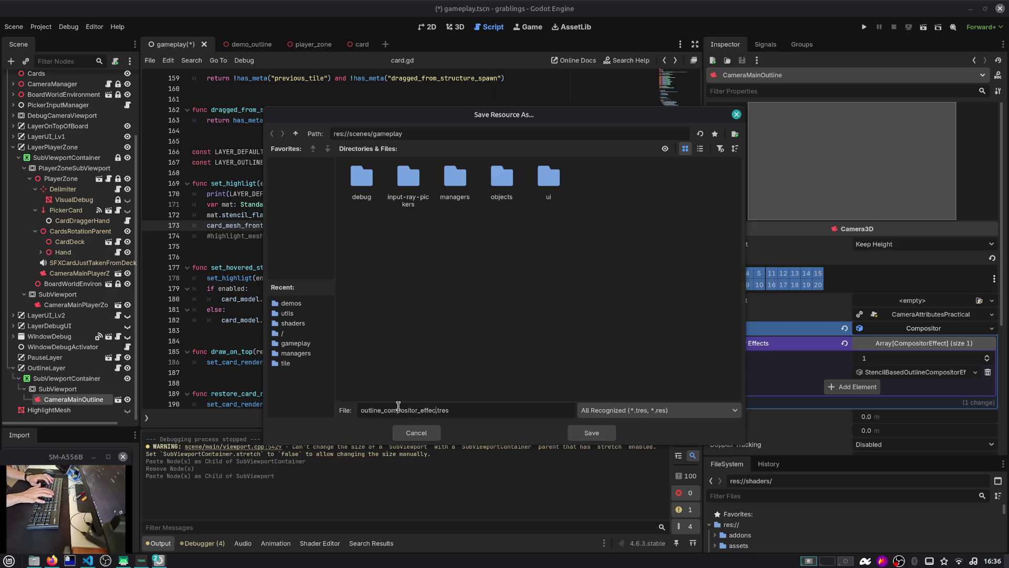
key(Delete)
key(Delete)
key(Delete)
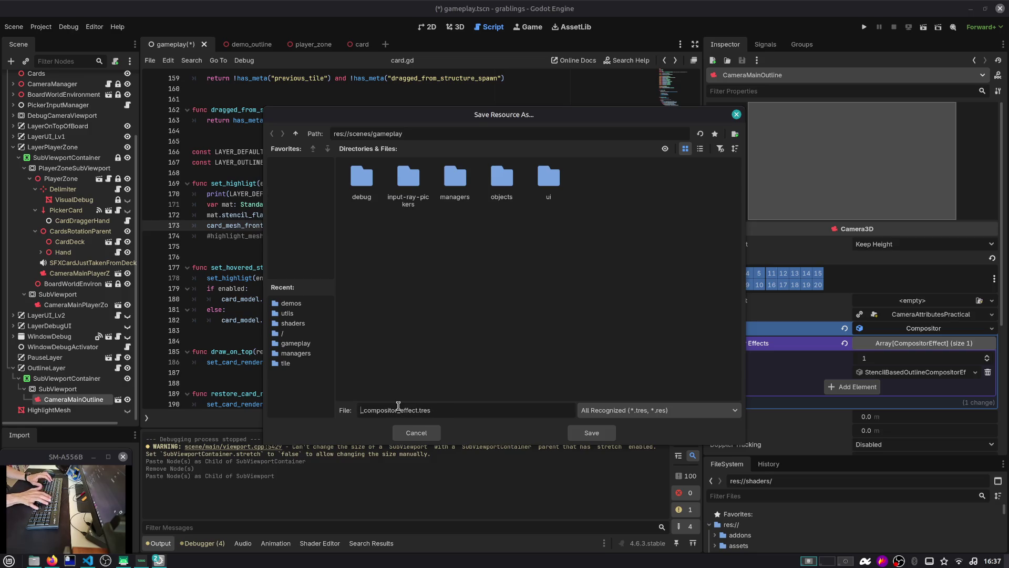
key(ctrl+Right)
text(_)
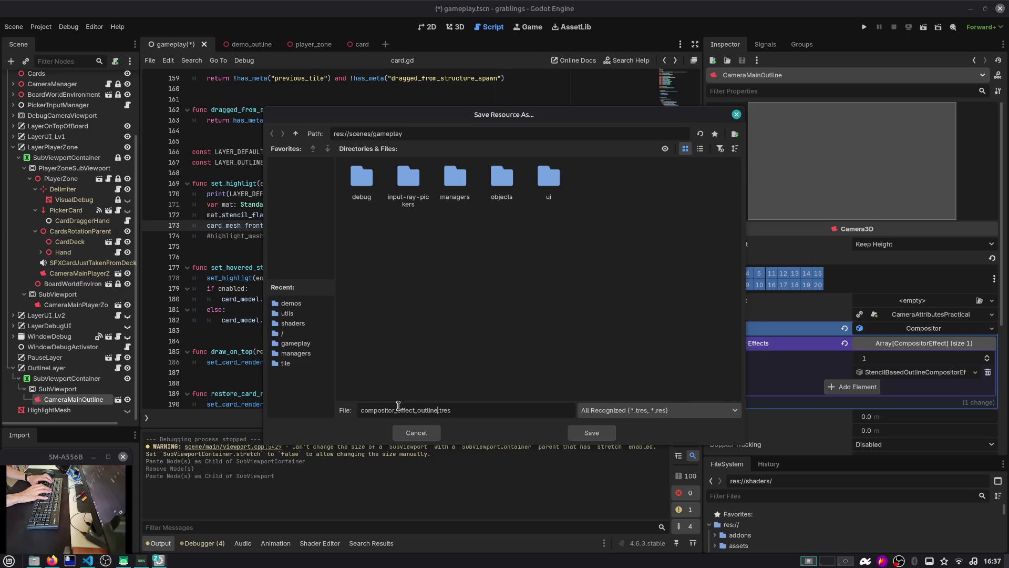
key(Return)
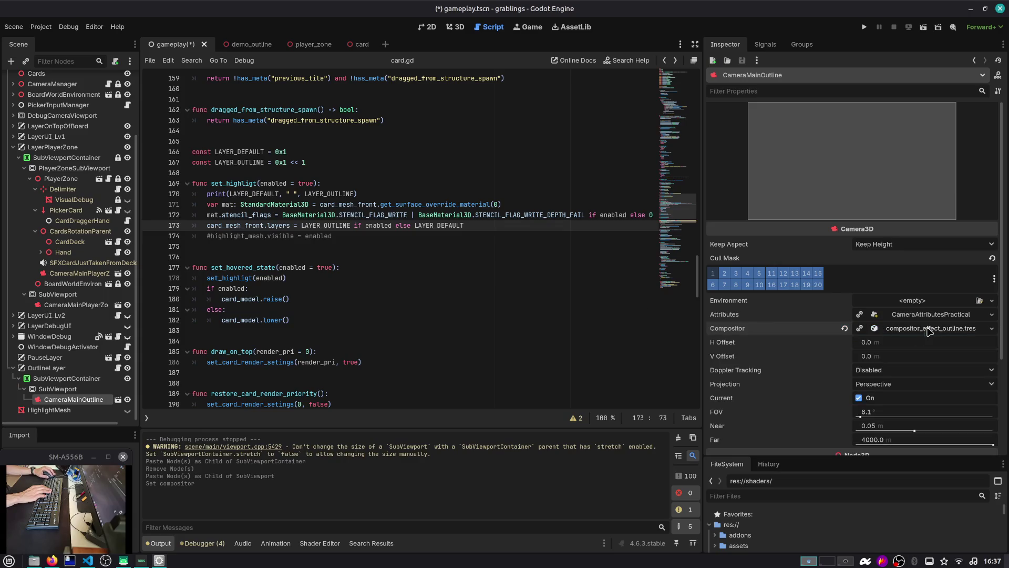
Step: Quick Load compositor_effect_outline.tres into the copied camera's Compositor, then save and run with F5
click(76, 305)
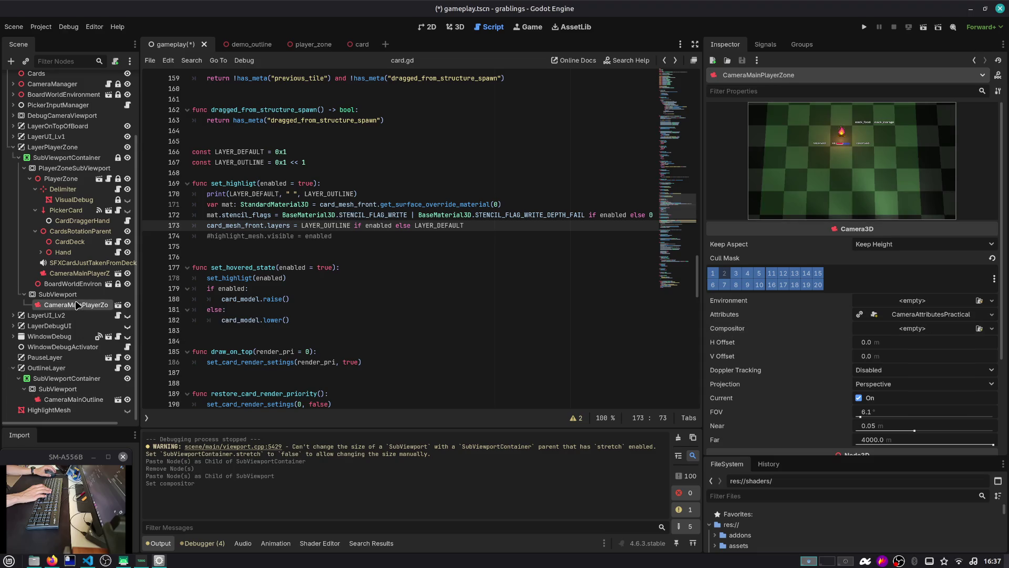
click(940, 327)
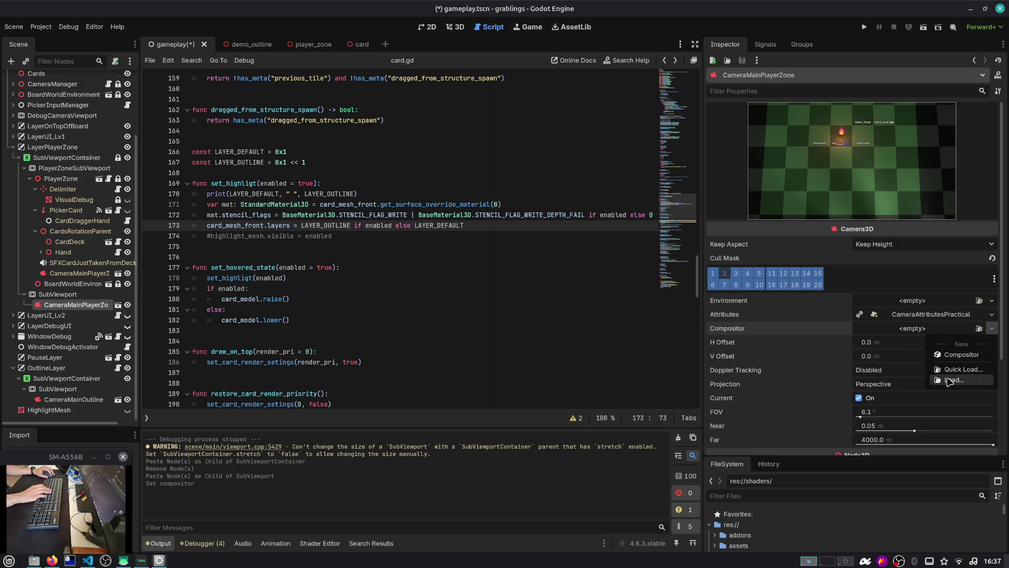
click(950, 370)
double_click(469, 178)
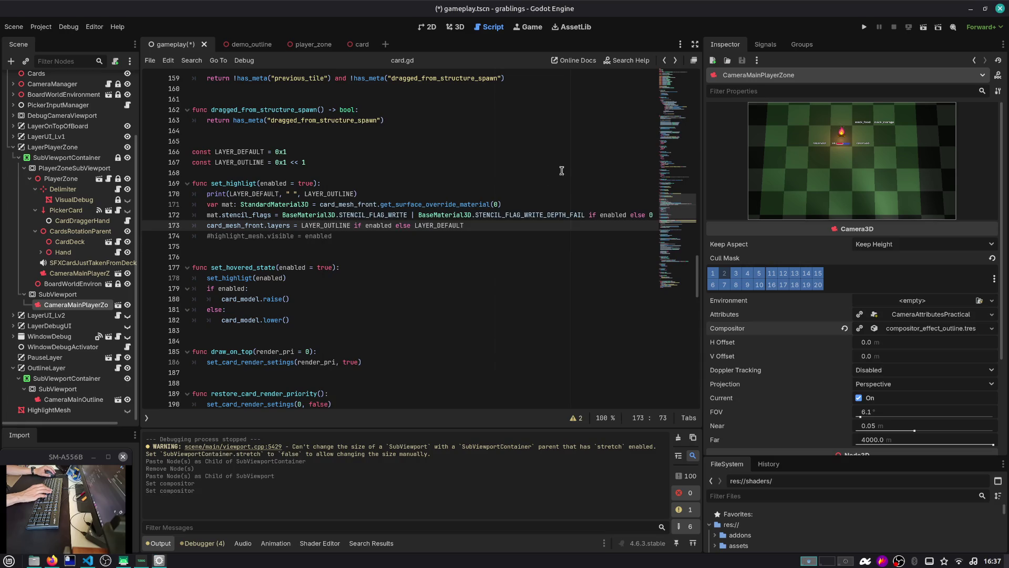
key(F5)
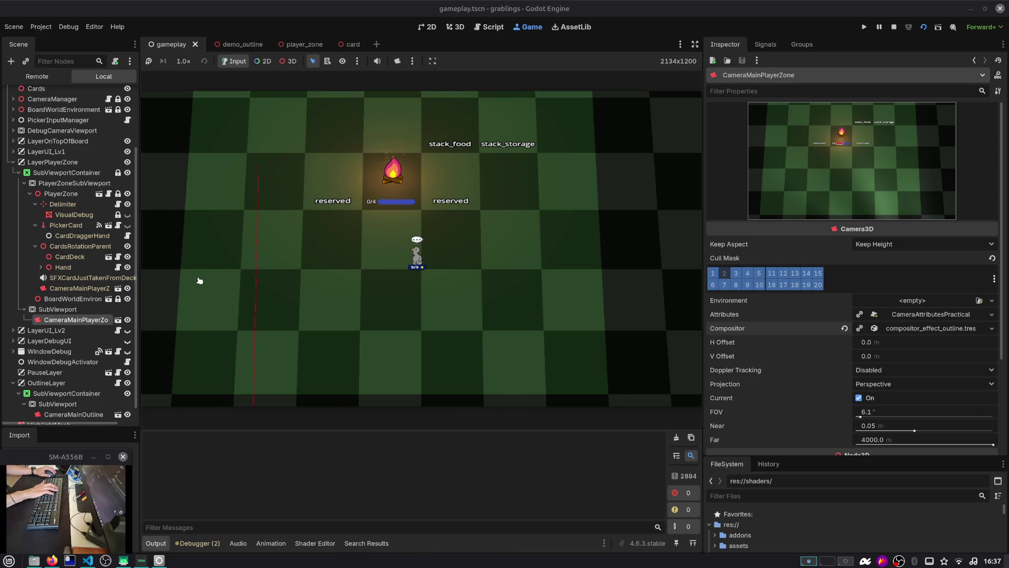
Step: Add render layer 1 to the copied CameraMainPlayerZone's cull mask, check the game, then stop it
click(56, 311)
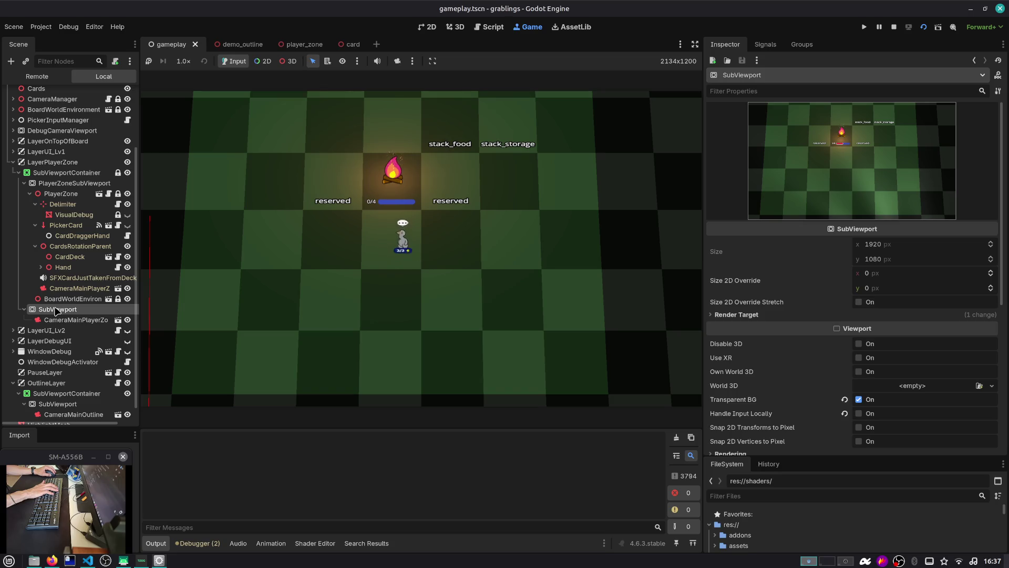
click(67, 184)
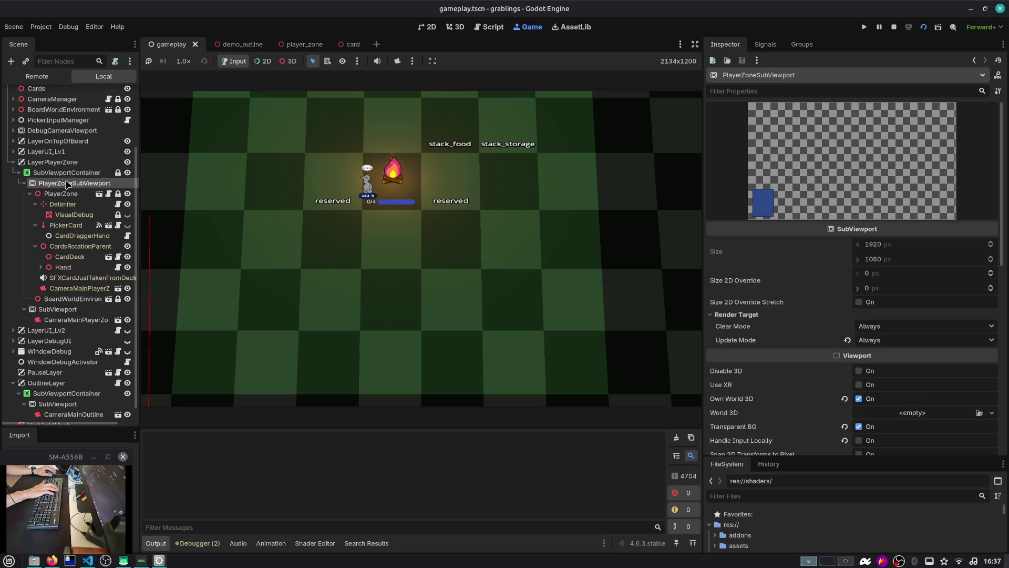
click(68, 319)
scroll(836, 351, down, 5)
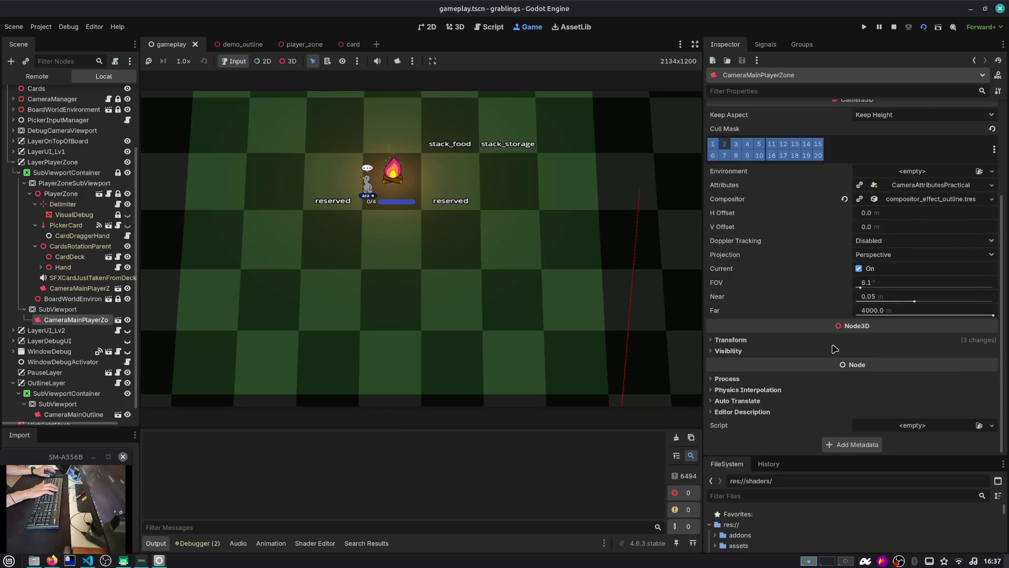
click(712, 144)
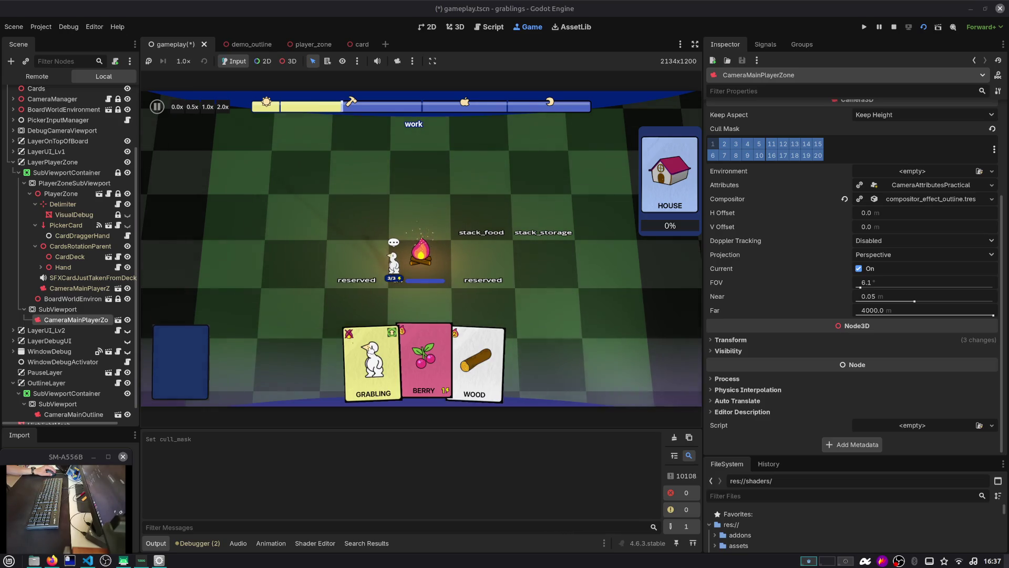
click(75, 311)
click(85, 320)
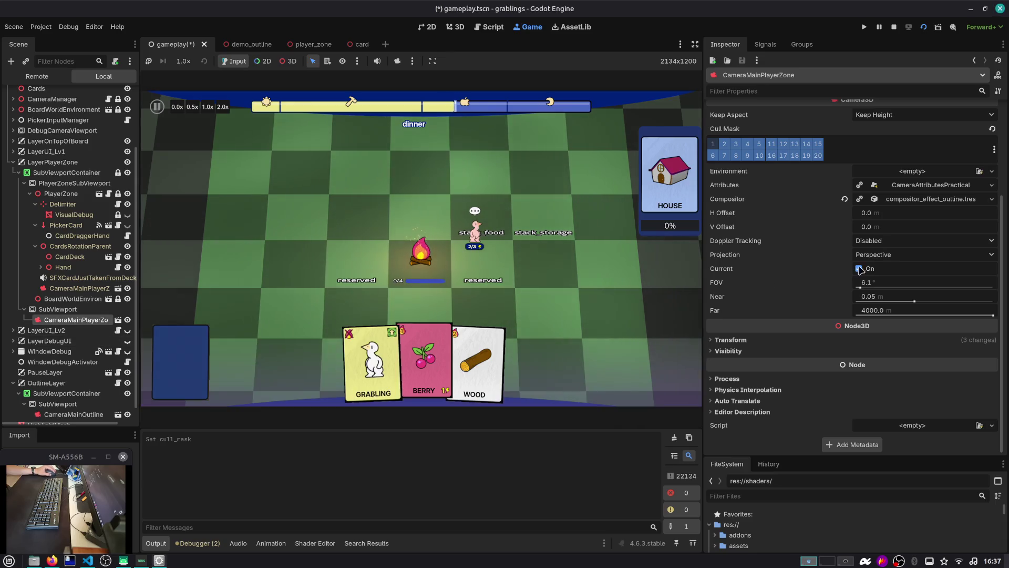
scroll(820, 247, up, 3)
scroll(781, 224, up, 2)
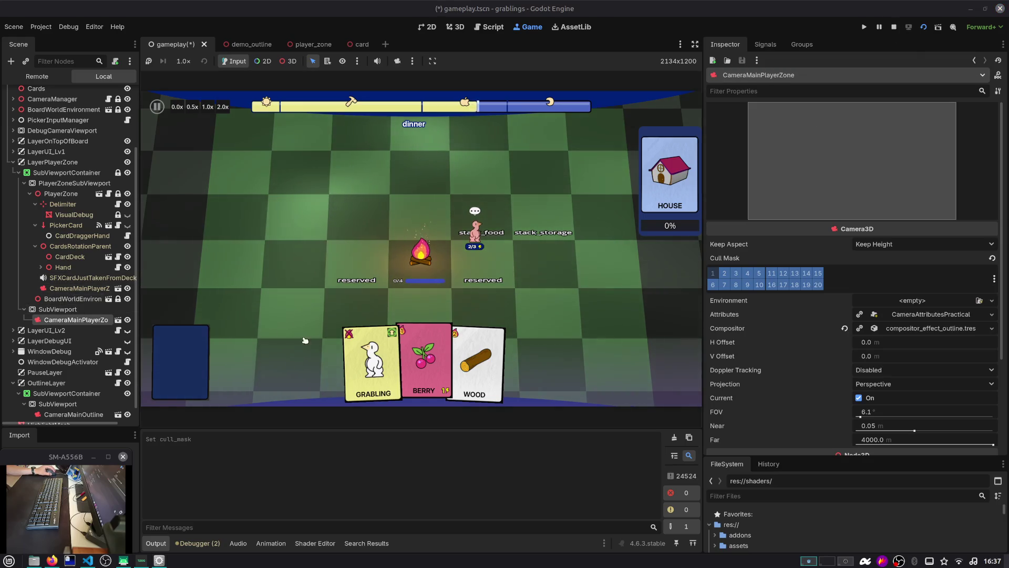
click(893, 27)
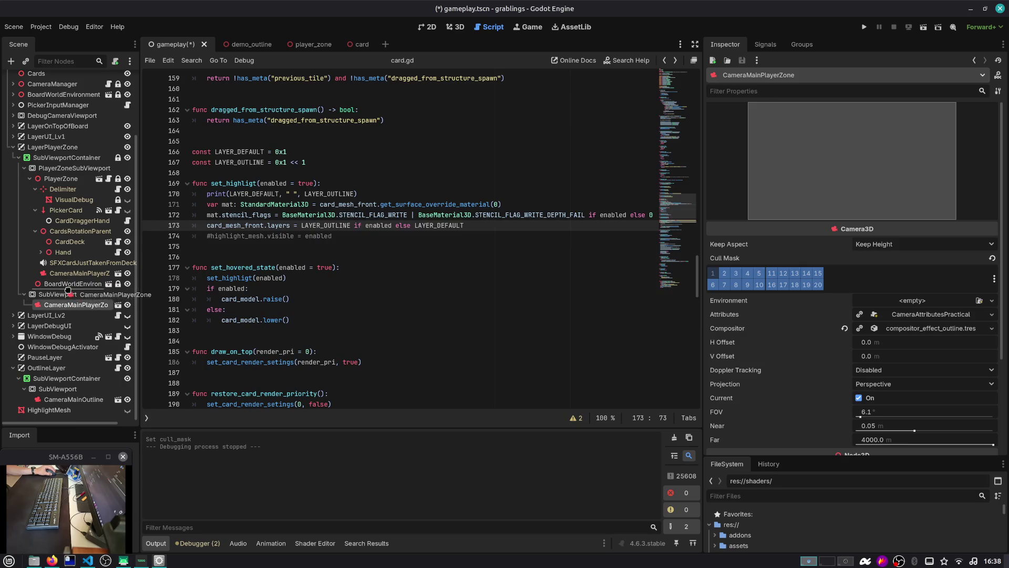
Step: Drag CameraMainPlayerZone out of SubViewport, then save, run and stop the game
drag(68, 290, 68, 290)
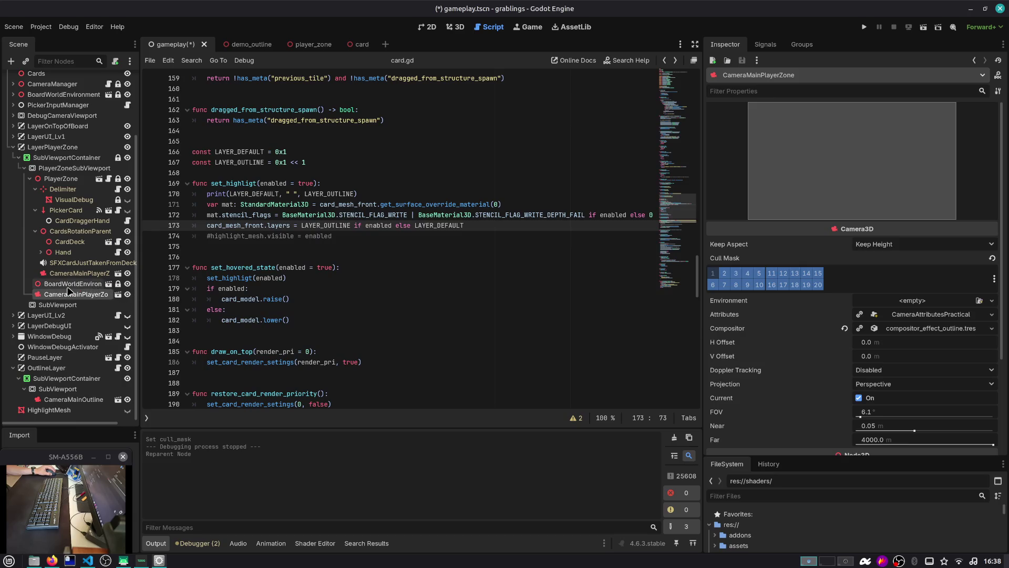
click(922, 28)
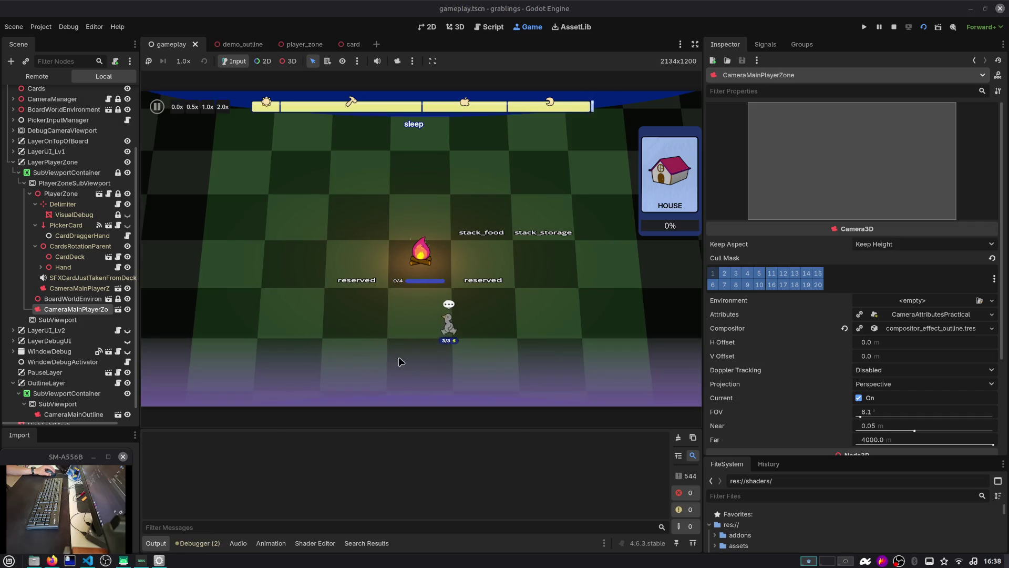
mouse_move(492, 365)
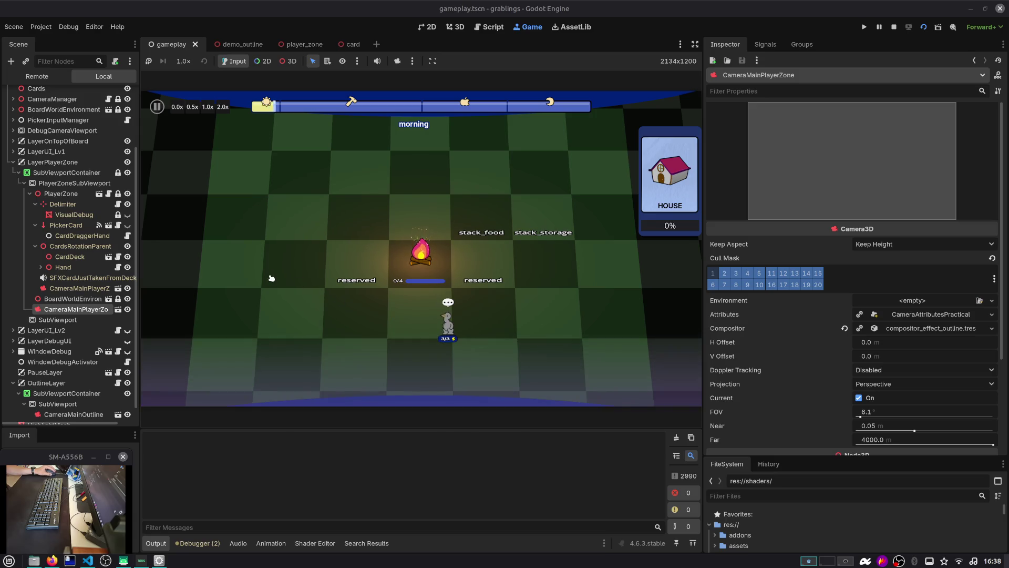
click(893, 27)
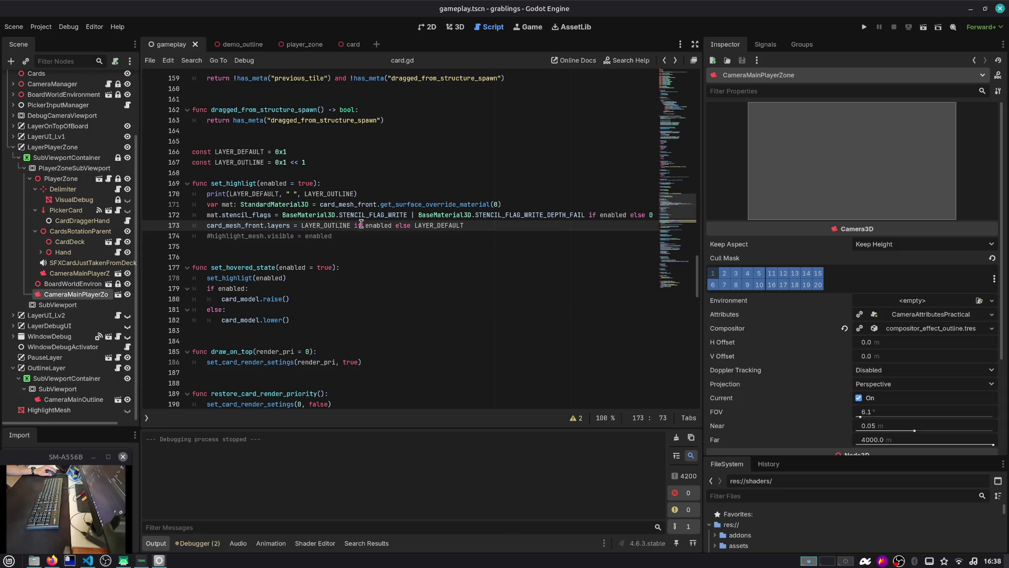
Step: Move CameraMainPlayerZone back under SubViewport and widen the scene tree to read node names
click(25, 168)
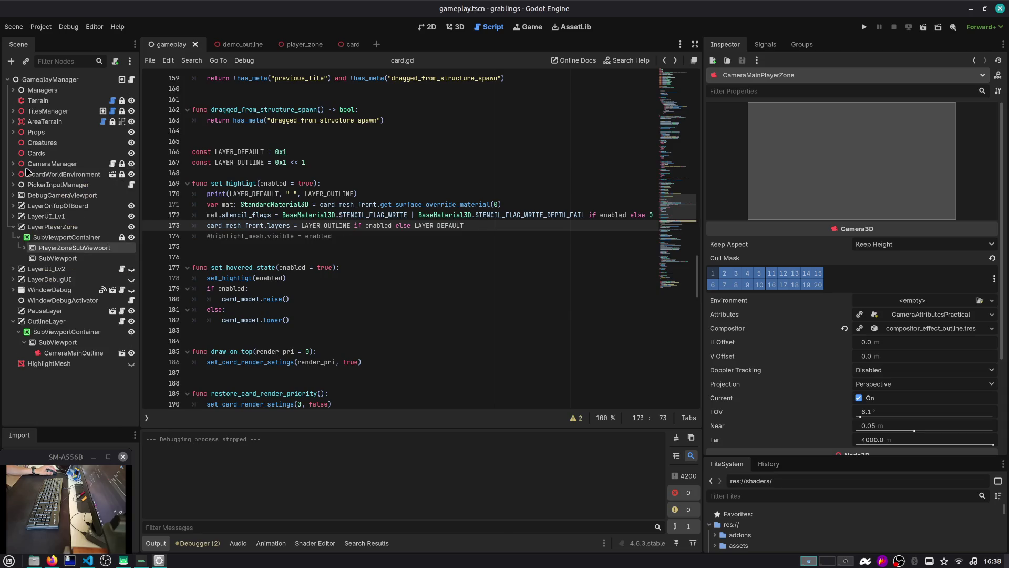
click(44, 238)
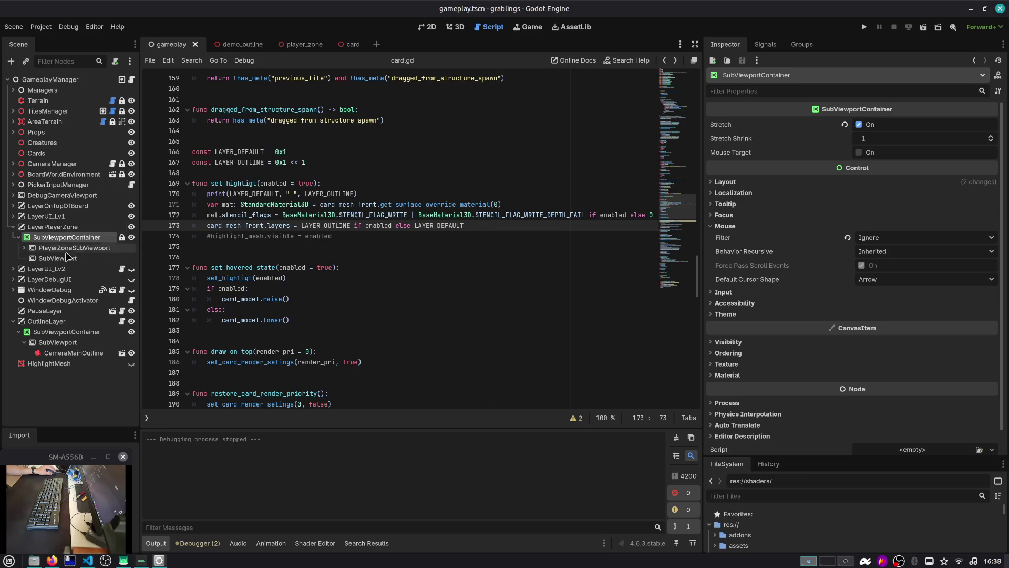
click(32, 250)
click(24, 248)
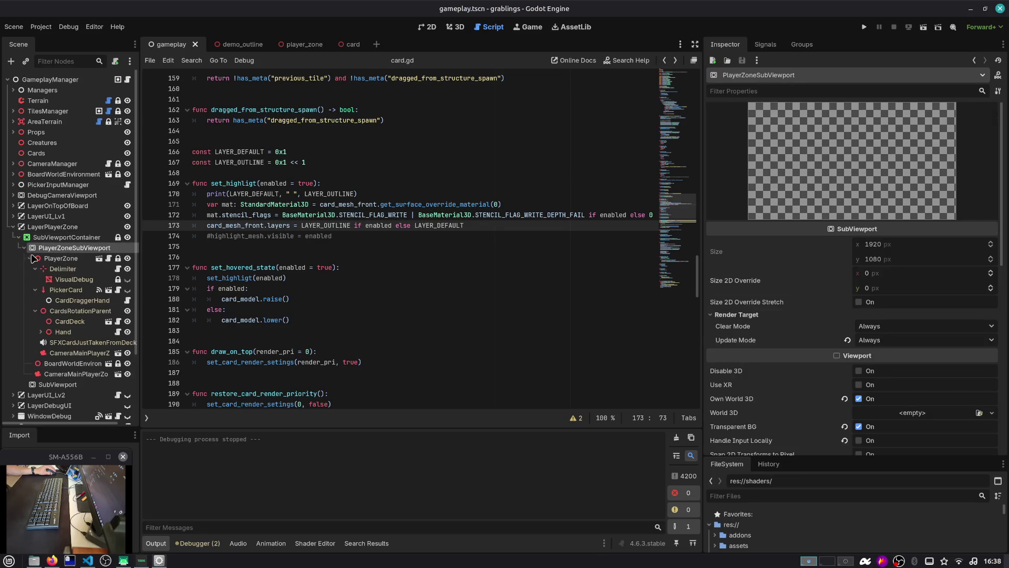
scroll(56, 275, down, 3)
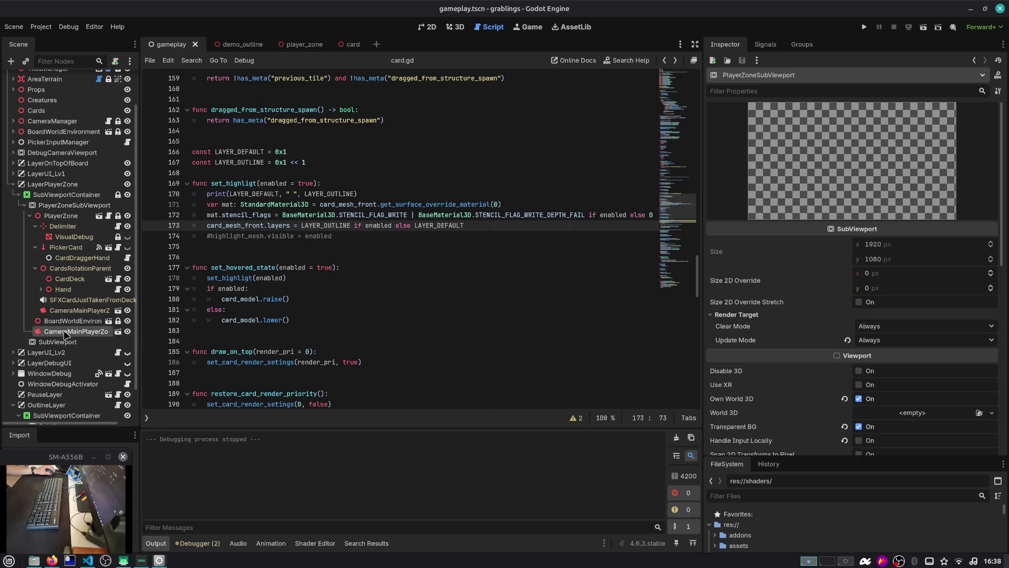
drag(64, 341, 62, 341)
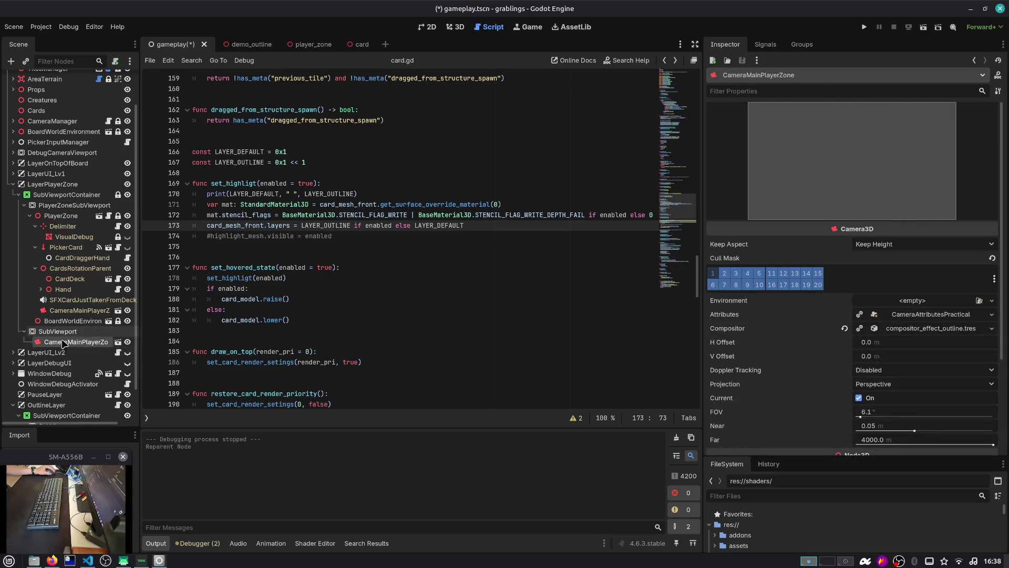
click(80, 310)
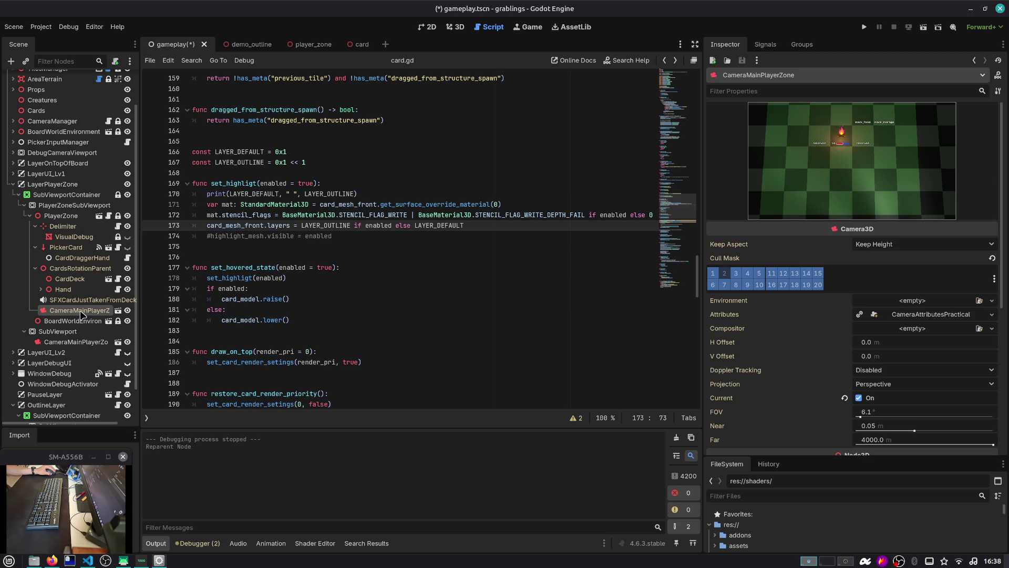
drag(139, 315, 217, 317)
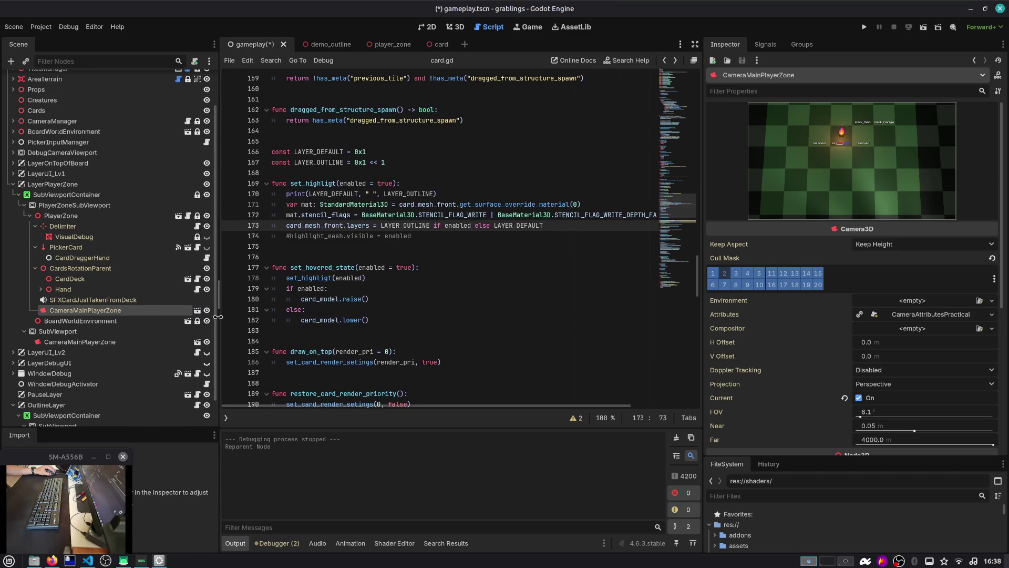
click(114, 343)
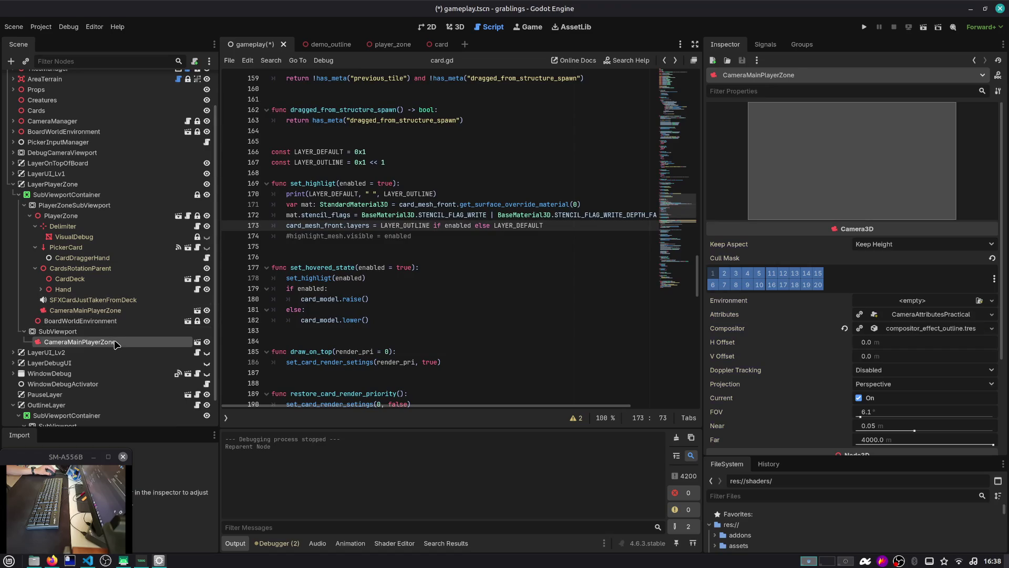
Step: Toggle SubViewport's Own World 3D on and back off, then save and run with F6
click(870, 314)
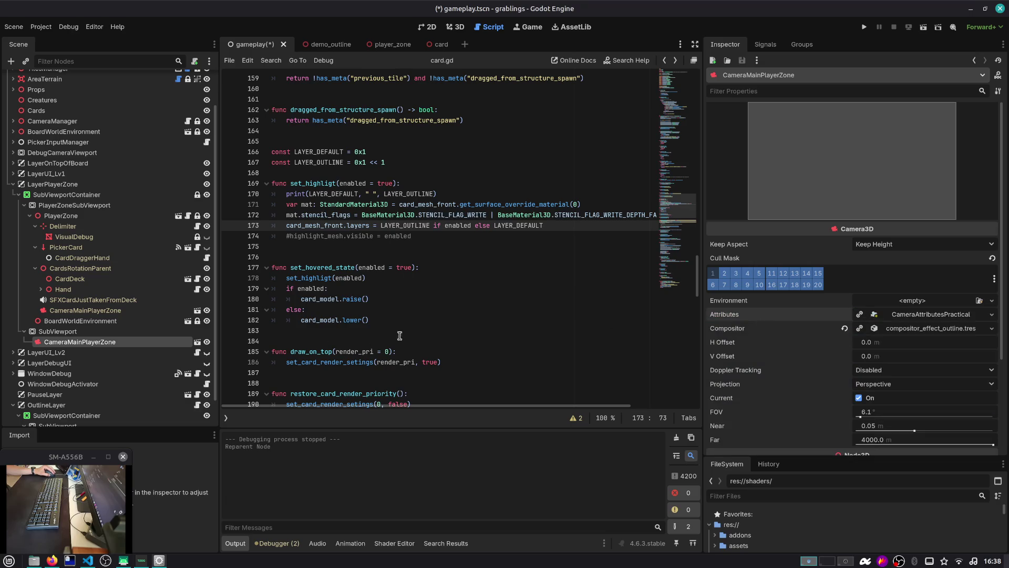
click(79, 331)
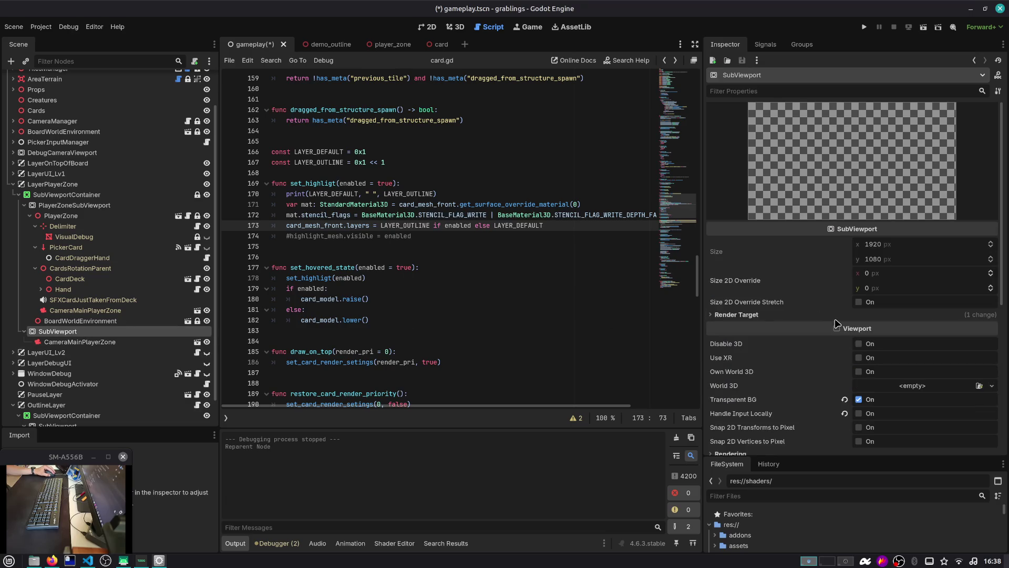
click(858, 371)
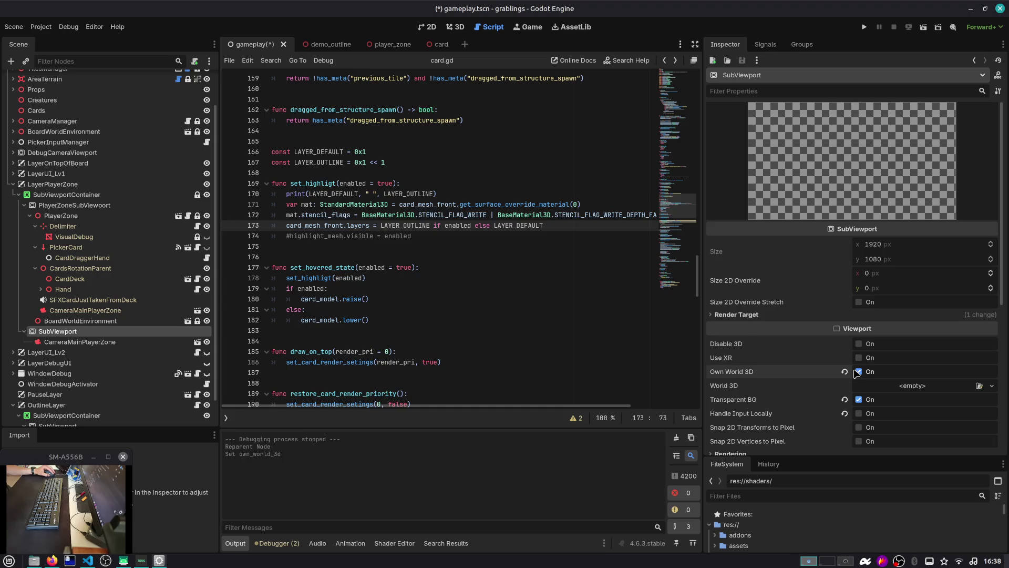
click(858, 372)
key(F6)
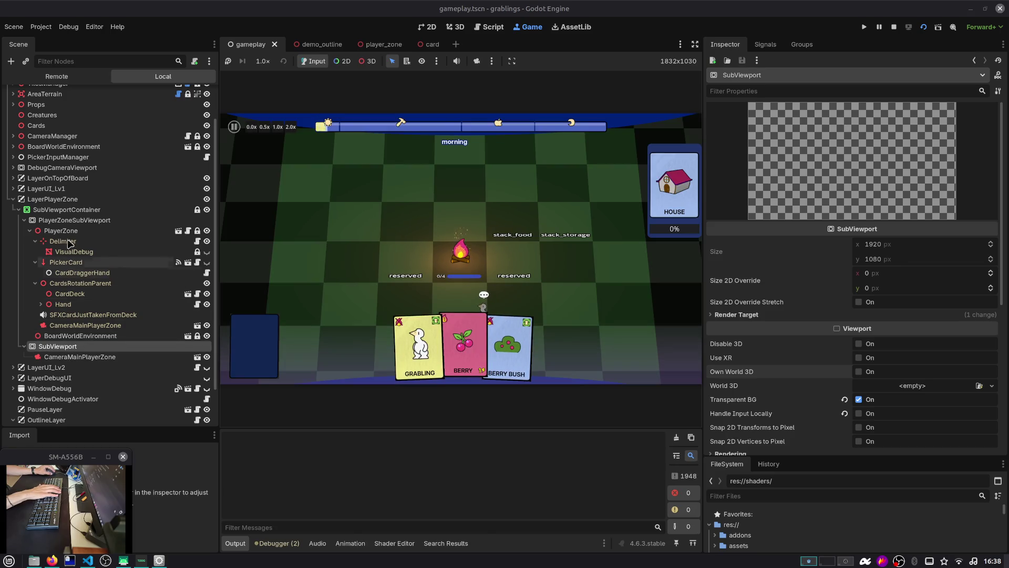
click(50, 199)
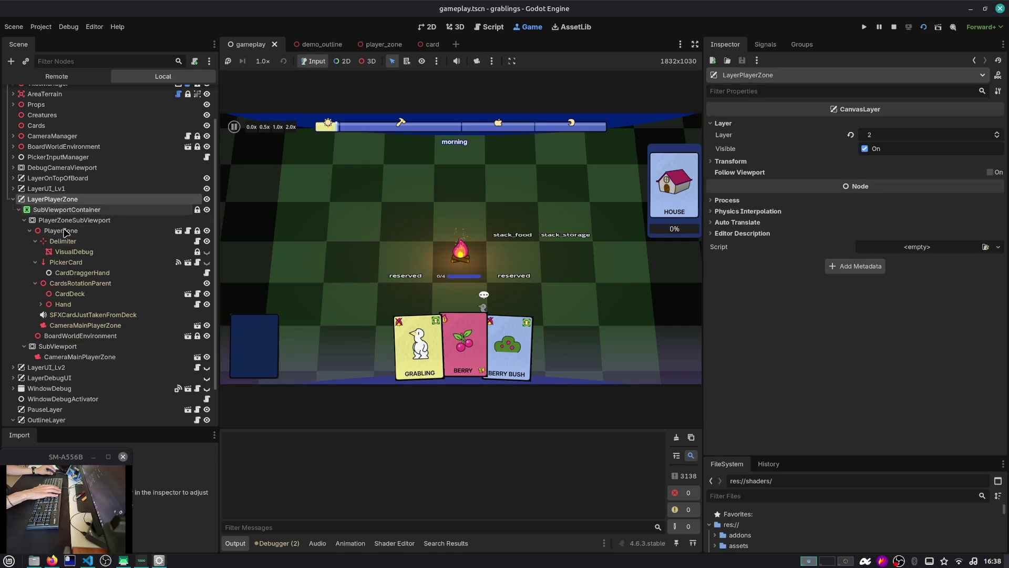
click(52, 209)
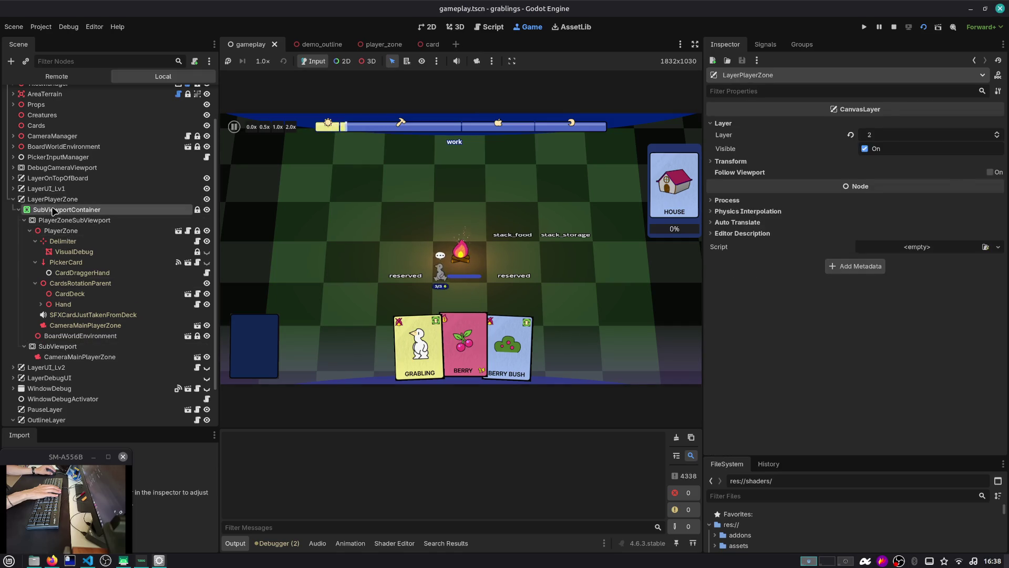
click(72, 202)
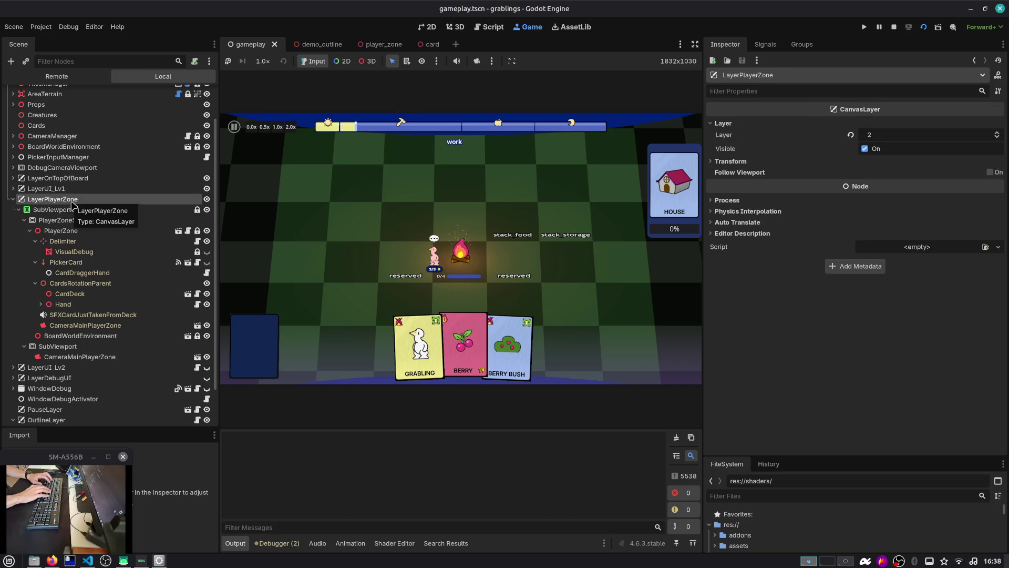
Step: Add a SubViewportContainer2 under LayerPlayerZone and move SubViewport into it
key(ctrl+a)
text(sub)
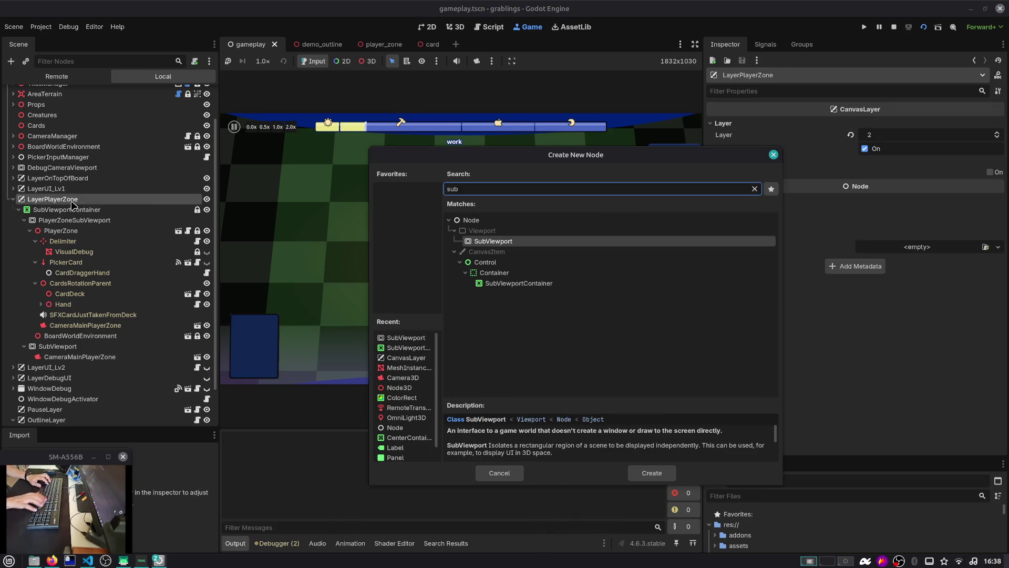
key(Down)
key(Down)
key(Down)
key(Return)
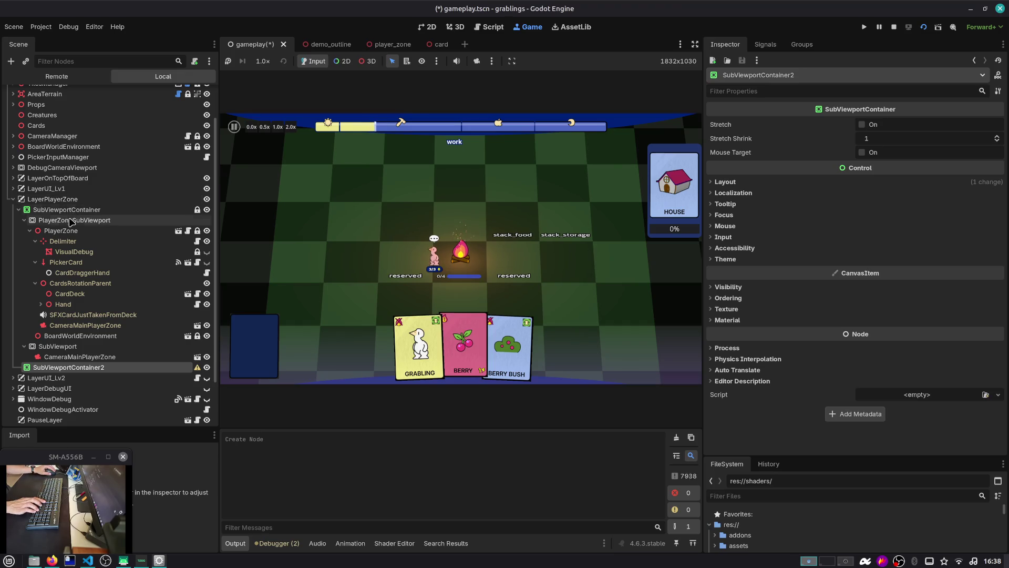
click(72, 220)
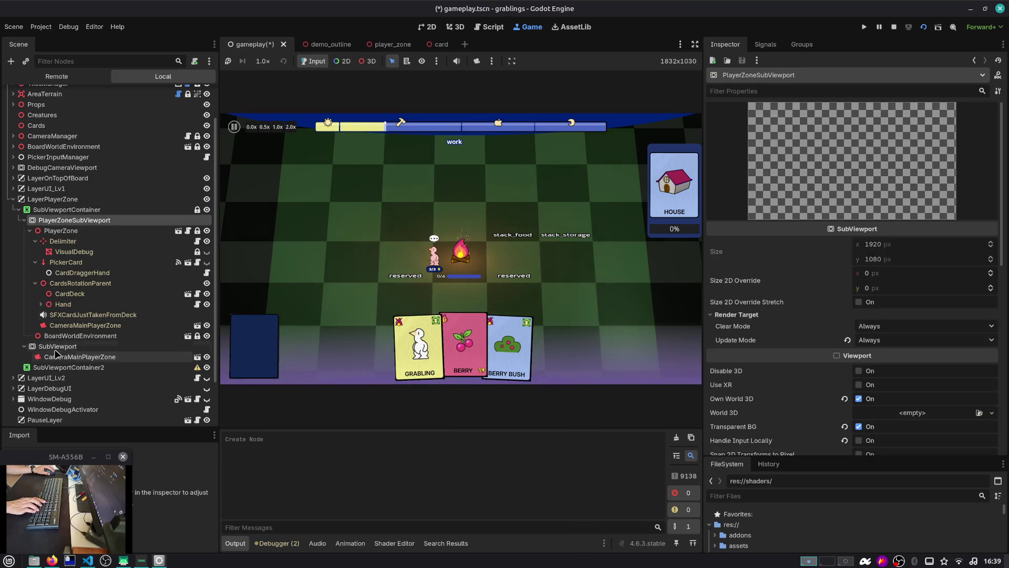
drag(58, 346, 59, 366)
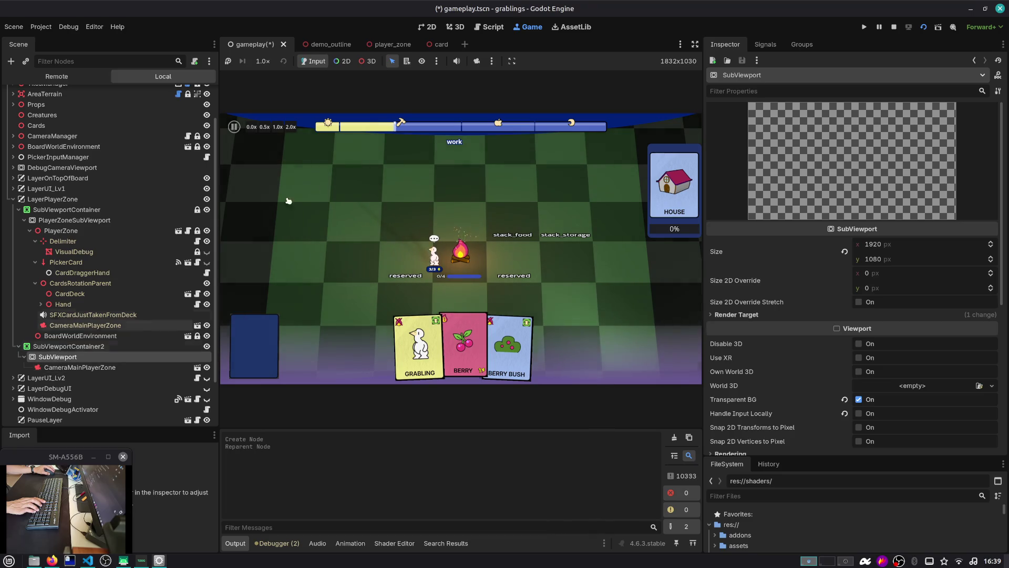
Step: Apply the Full Rect anchor preset to SubViewportContainer2 in the 2D view
click(455, 28)
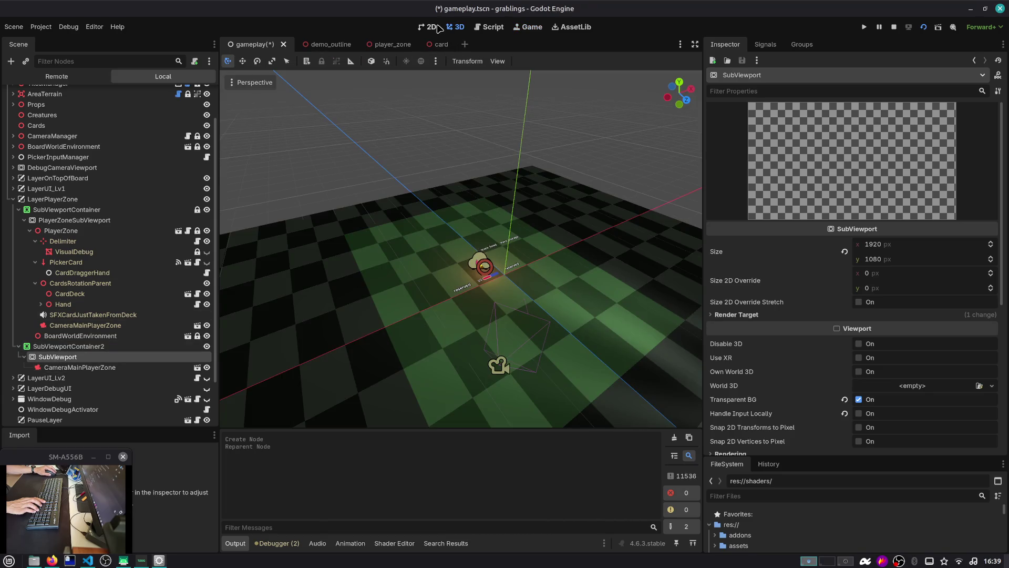
click(436, 28)
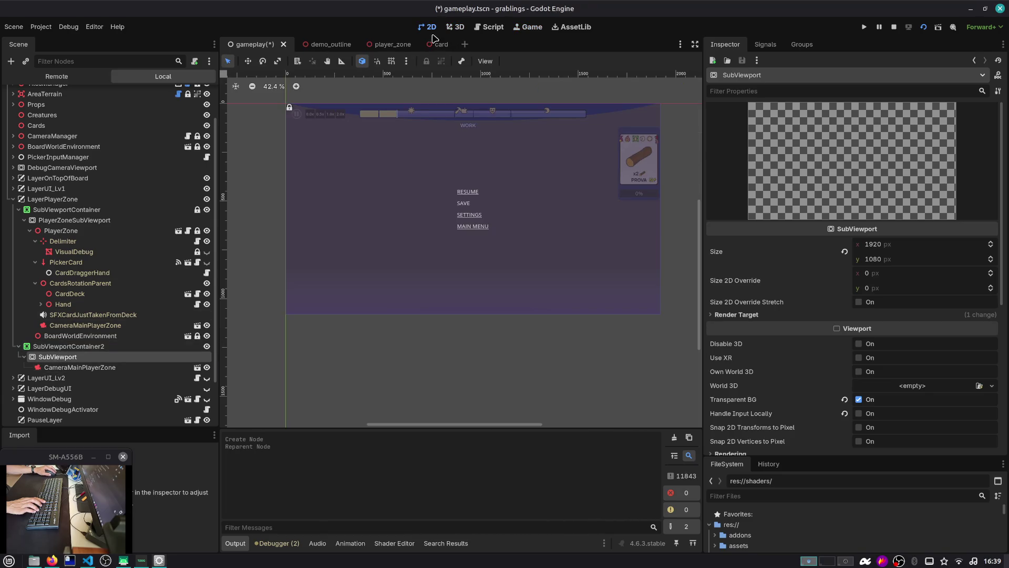
click(68, 346)
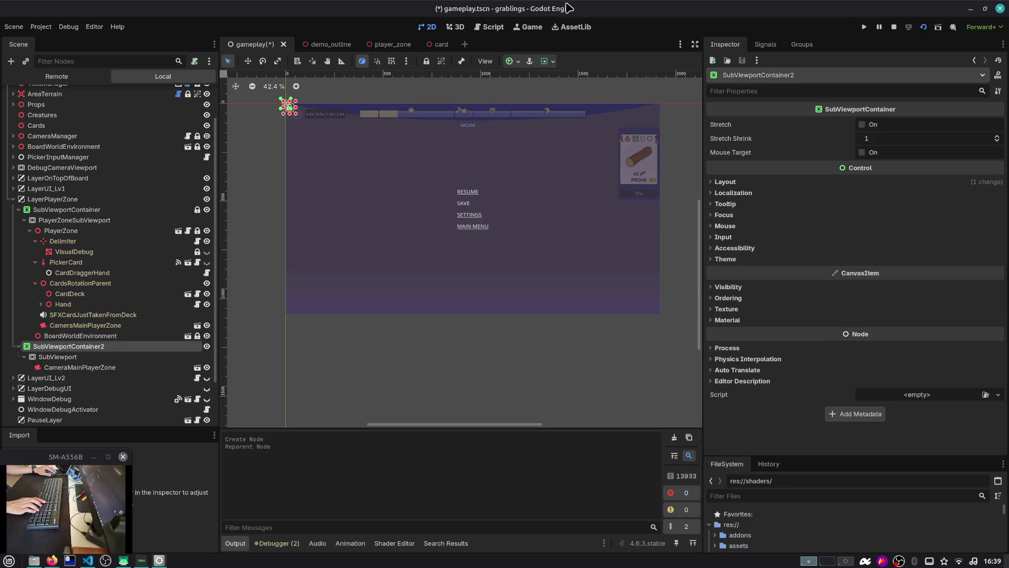
click(547, 61)
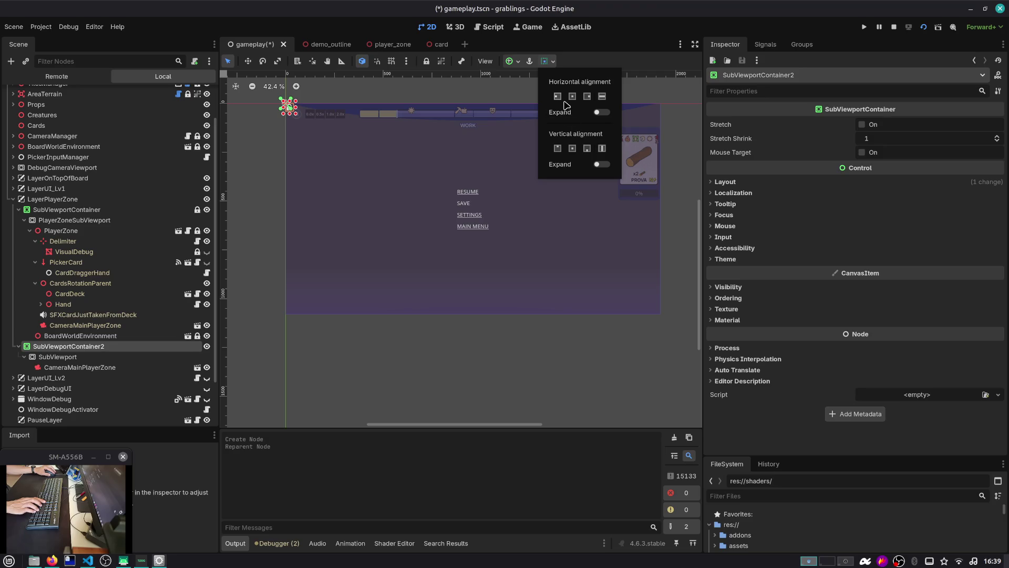
click(509, 63)
click(510, 62)
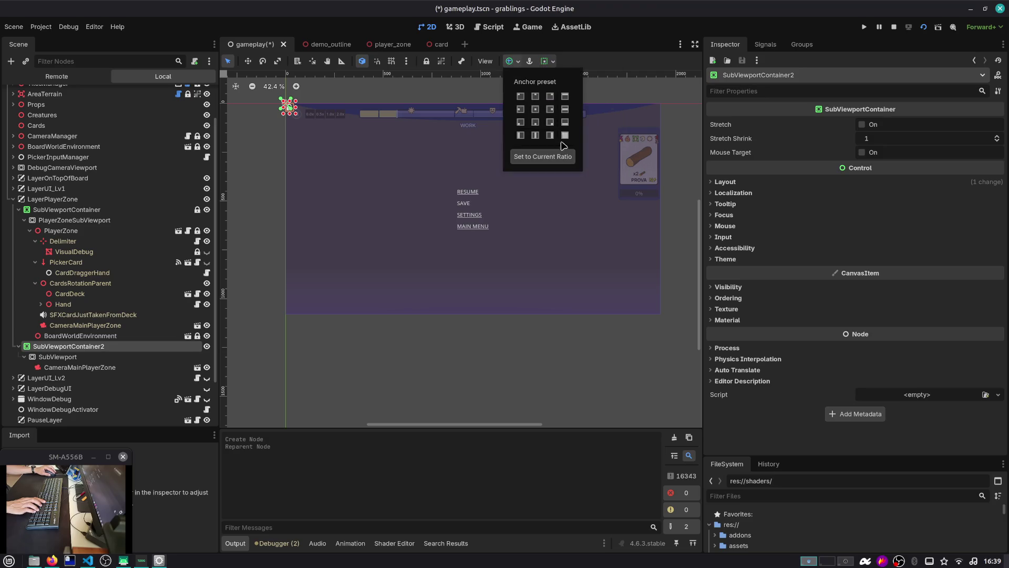
click(565, 136)
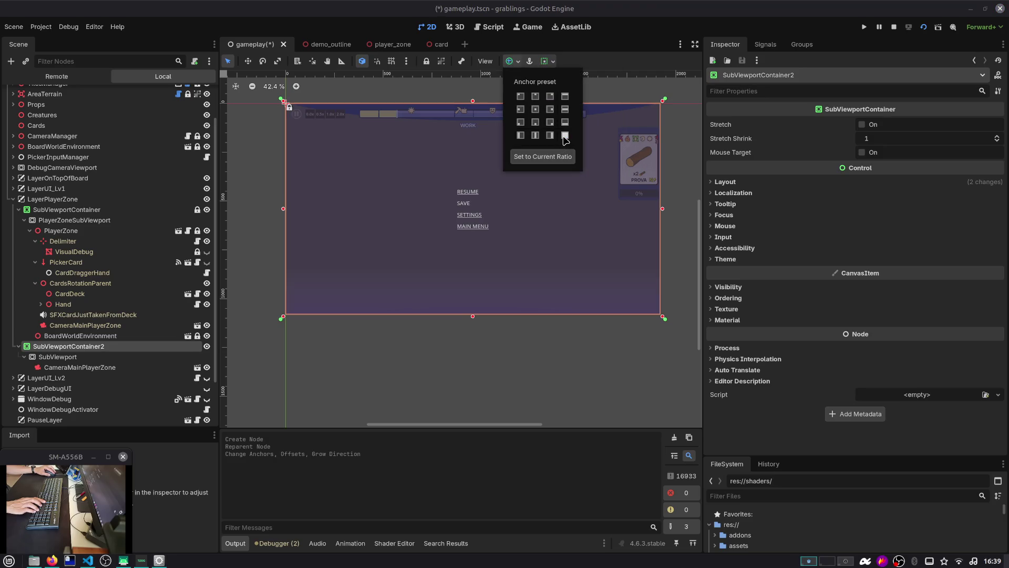
click(128, 365)
Step: Save the scene, stop the game and relaunch it with F5
key(ctrl+s)
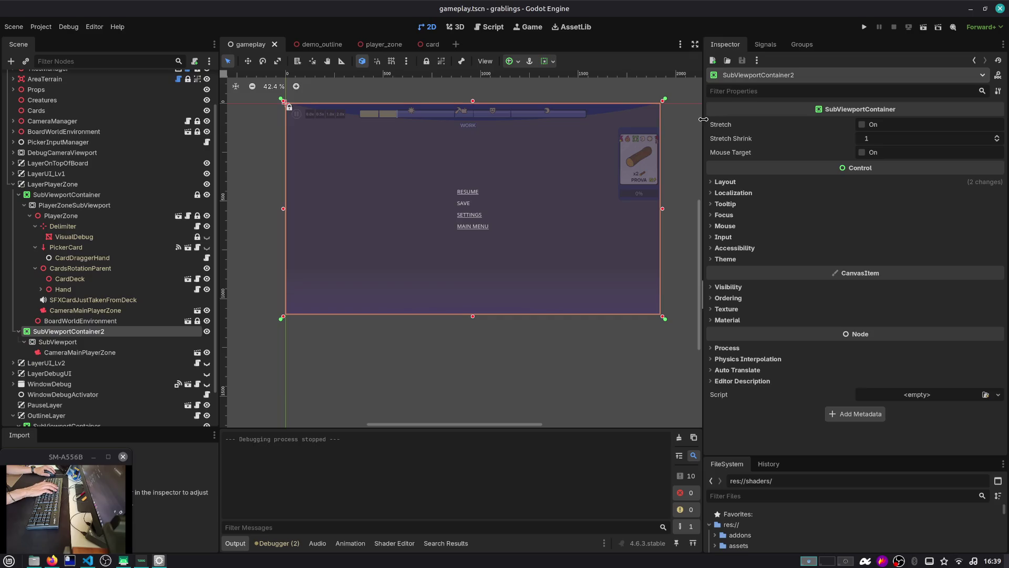
click(650, 136)
key(F5)
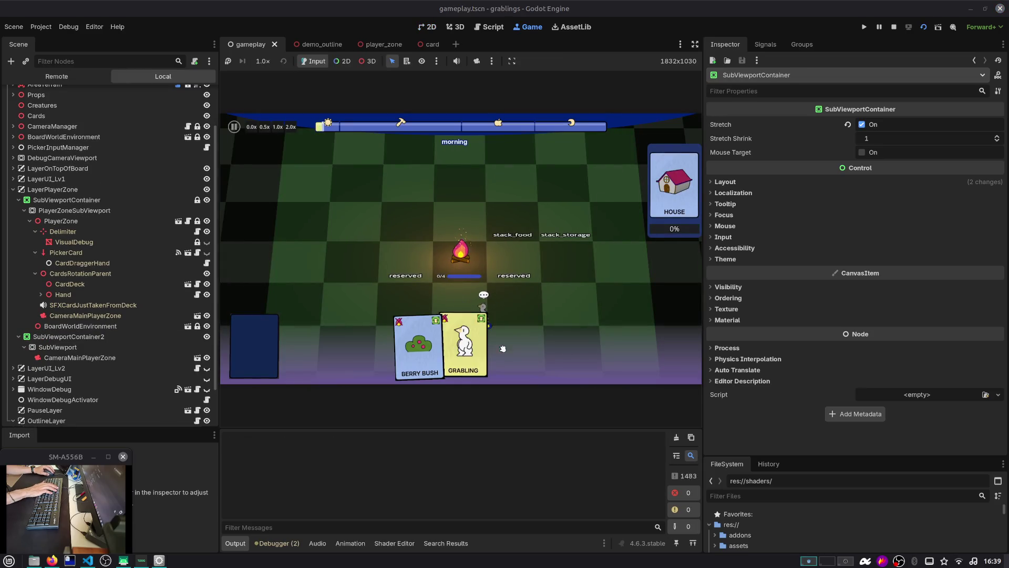
Step: Assign PlayerZoneSubViewport a new World3D resource in the Inspector
click(79, 358)
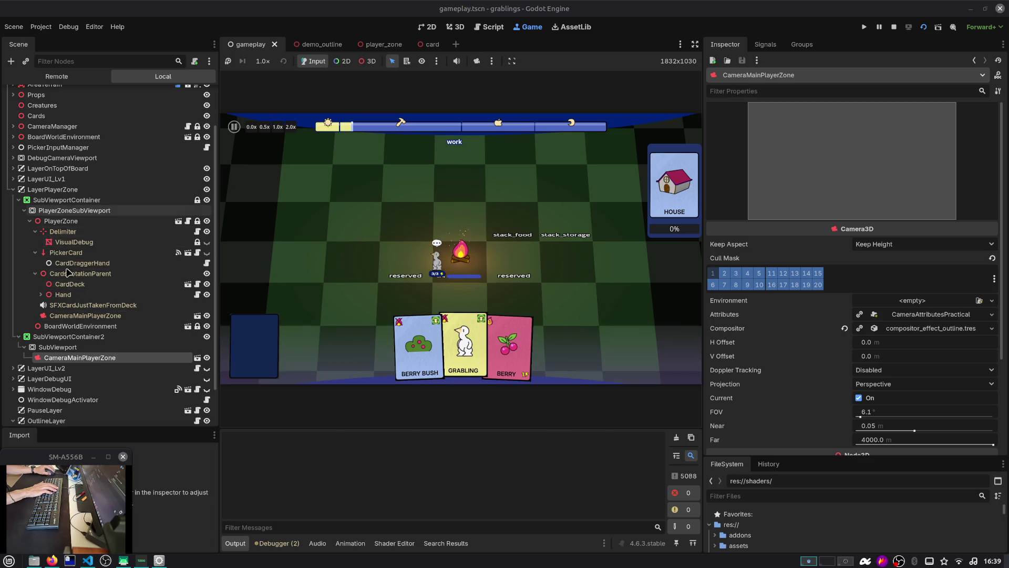
click(65, 191)
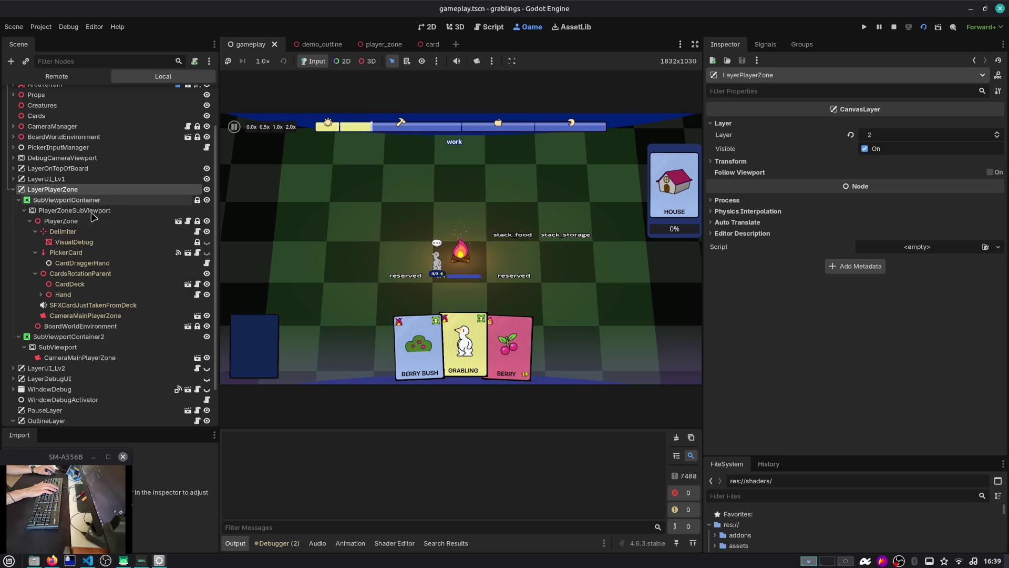
click(79, 211)
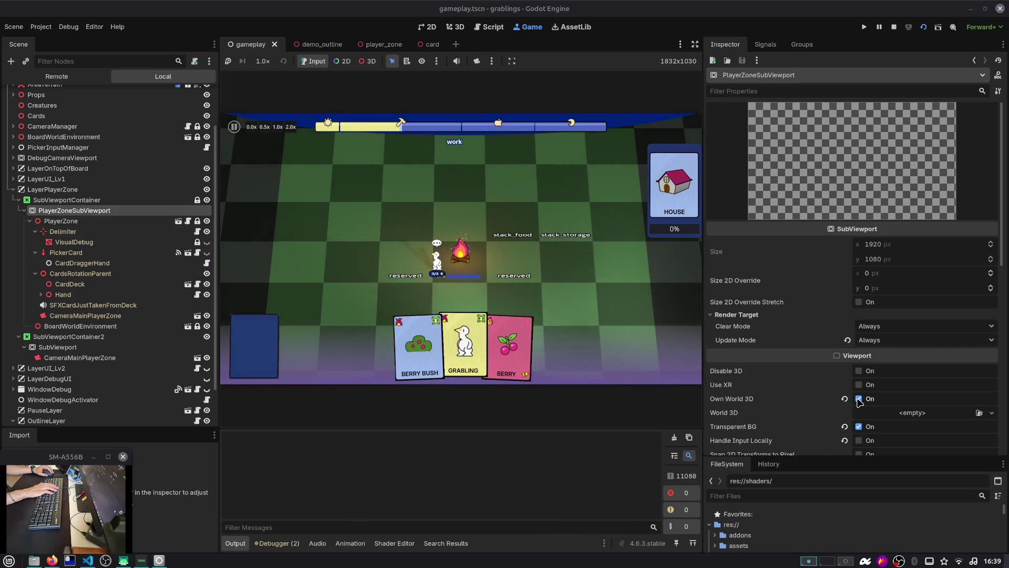
scroll(872, 402, down, 3)
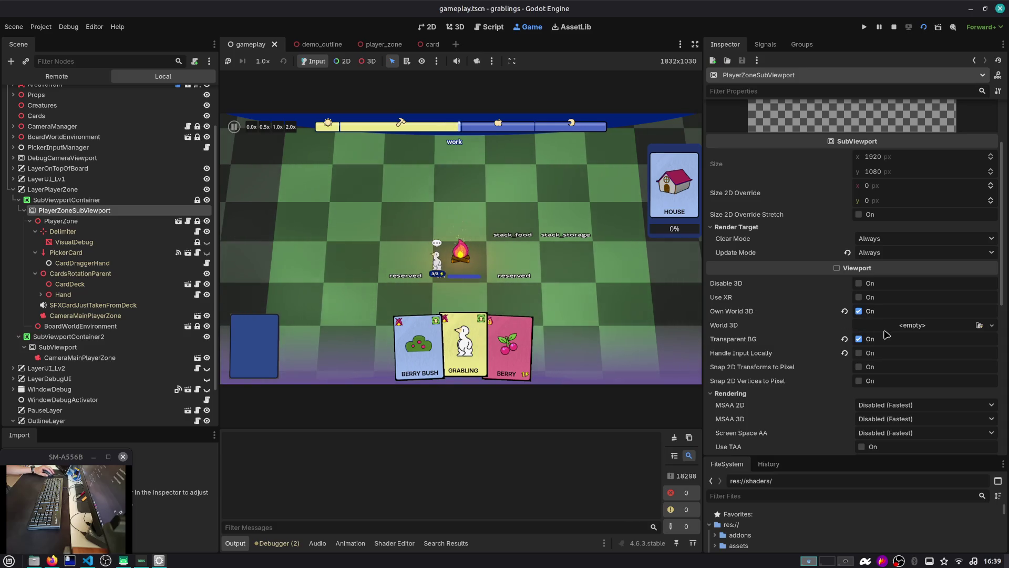
click(992, 325)
Step: Save the player zone's World3D as new_world_3d.tres and stop the running game
click(947, 352)
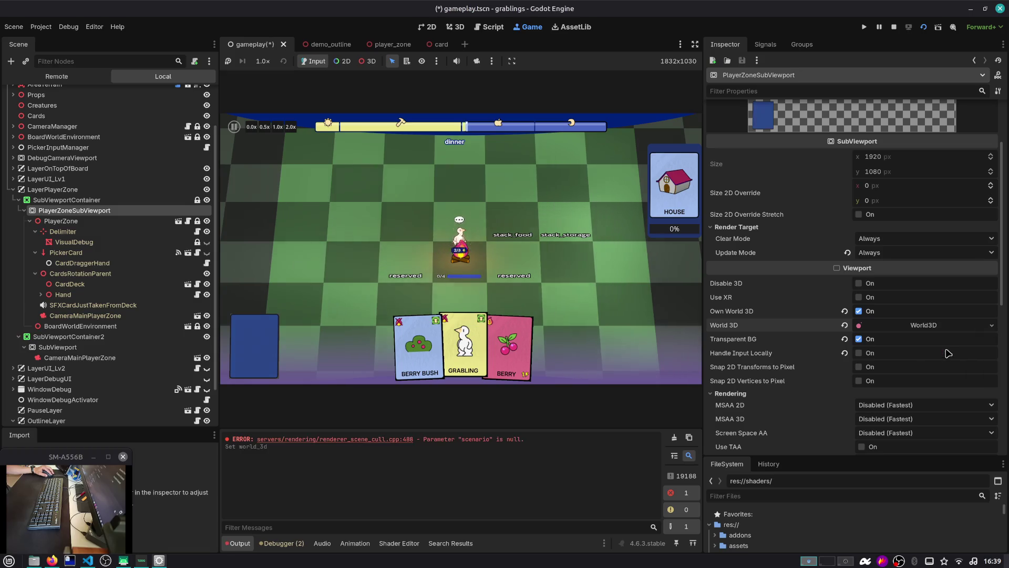
click(926, 325)
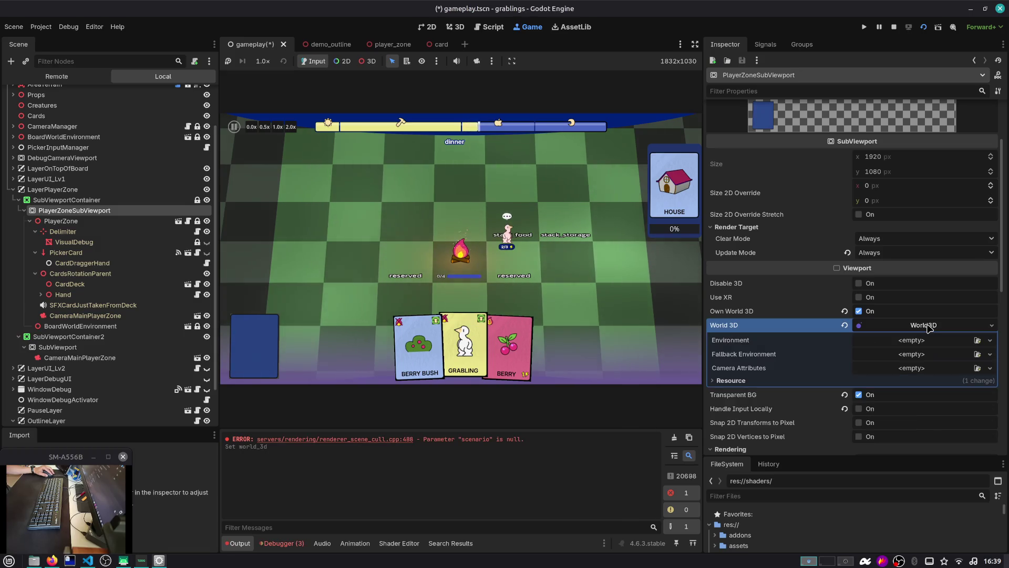
right_click(929, 328)
click(922, 426)
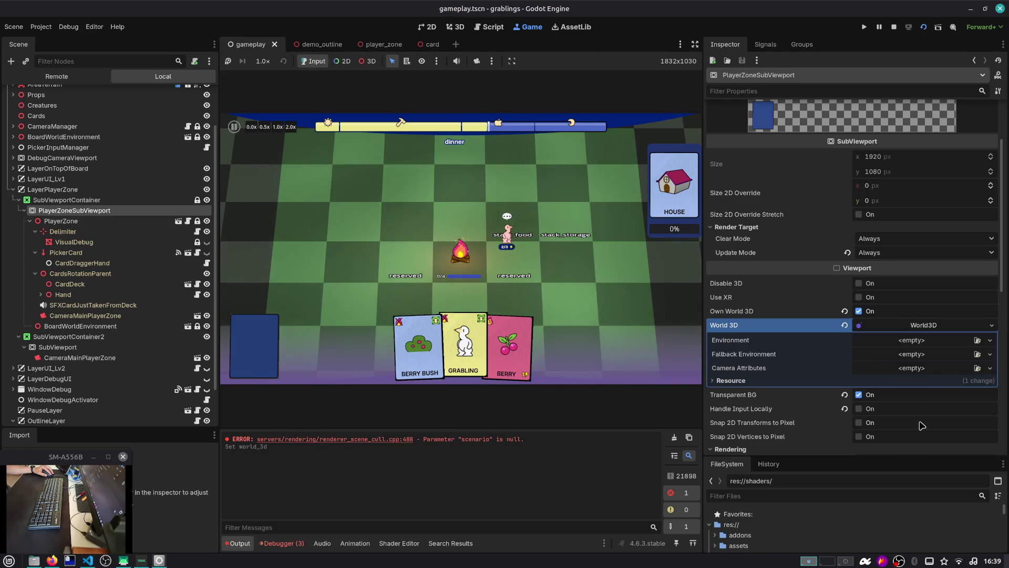
click(991, 325)
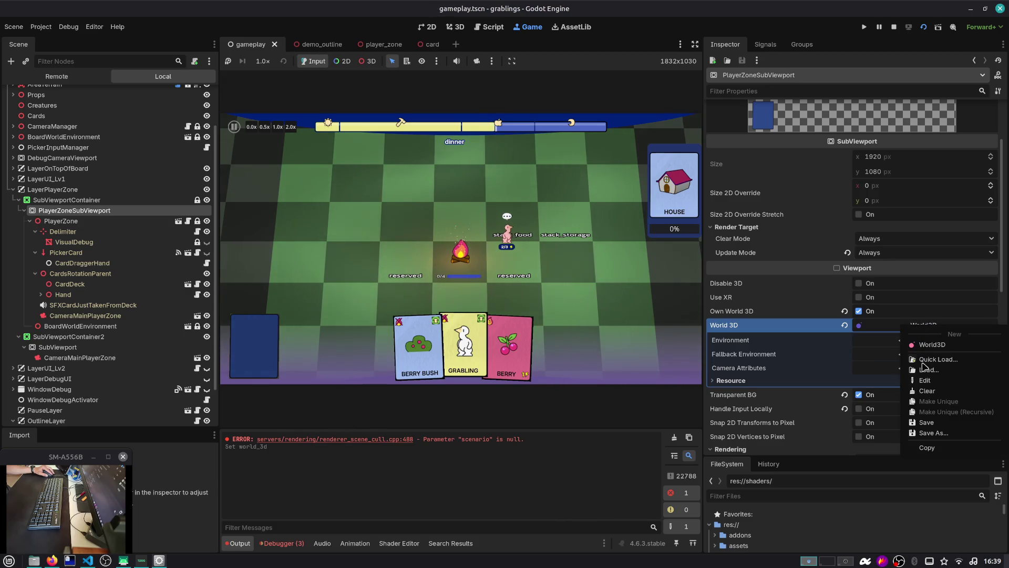
click(931, 431)
click(591, 433)
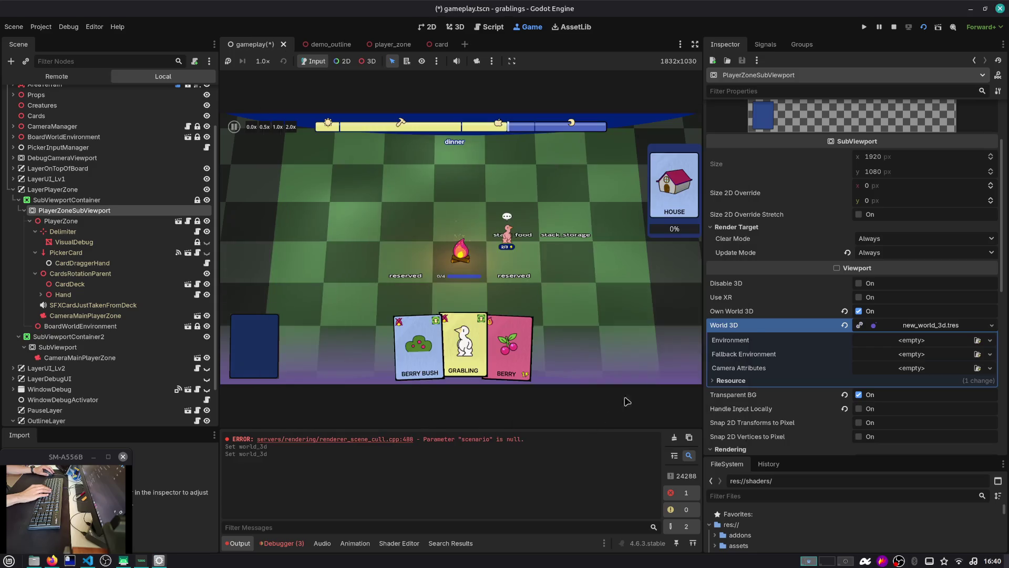
click(893, 26)
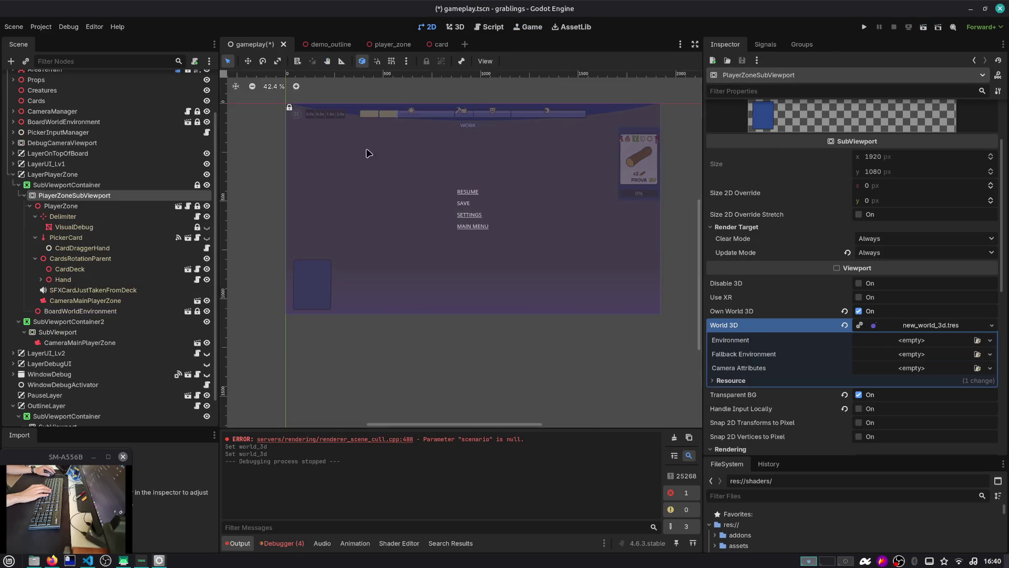
Step: Enable Own World 3D on the second SubViewport, Quick Load new_world_3d.tres, and relaunch with F5
click(110, 343)
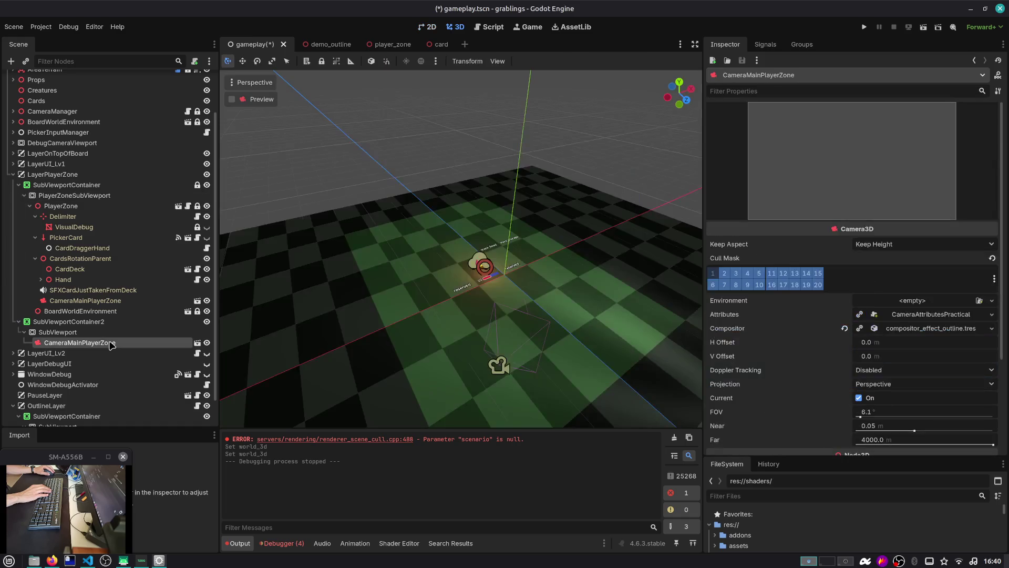
click(109, 333)
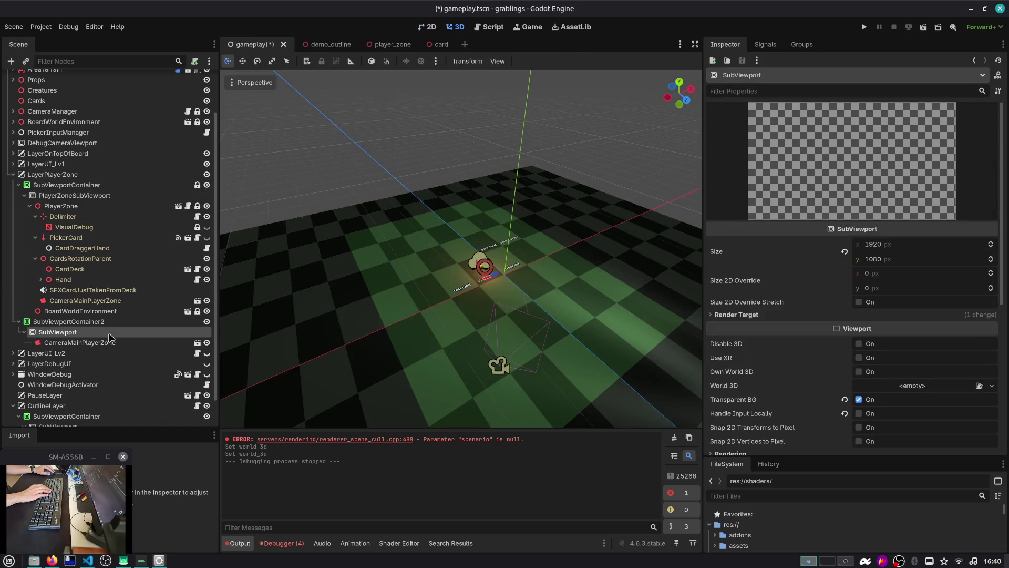
click(858, 372)
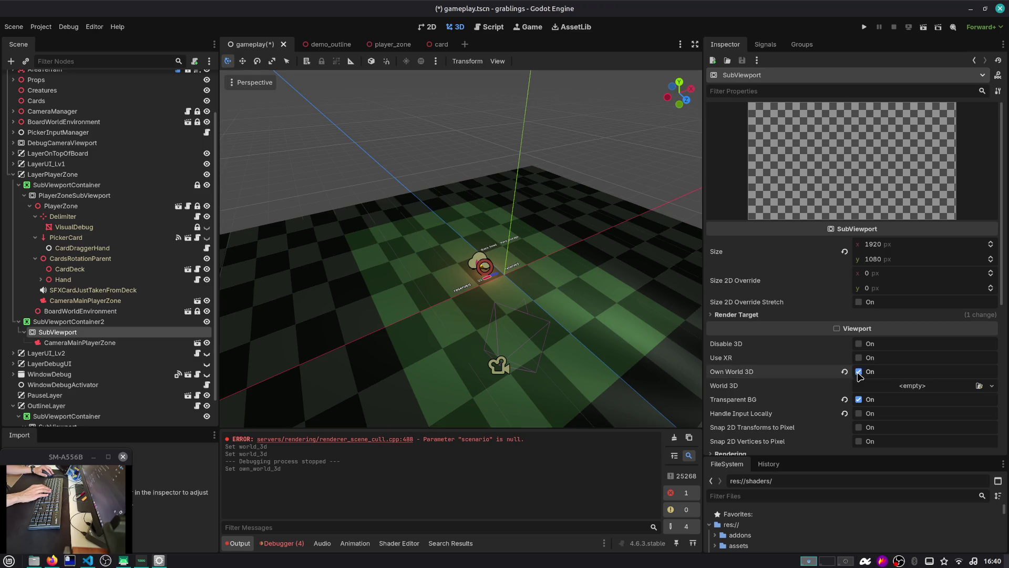
click(943, 388)
click(952, 429)
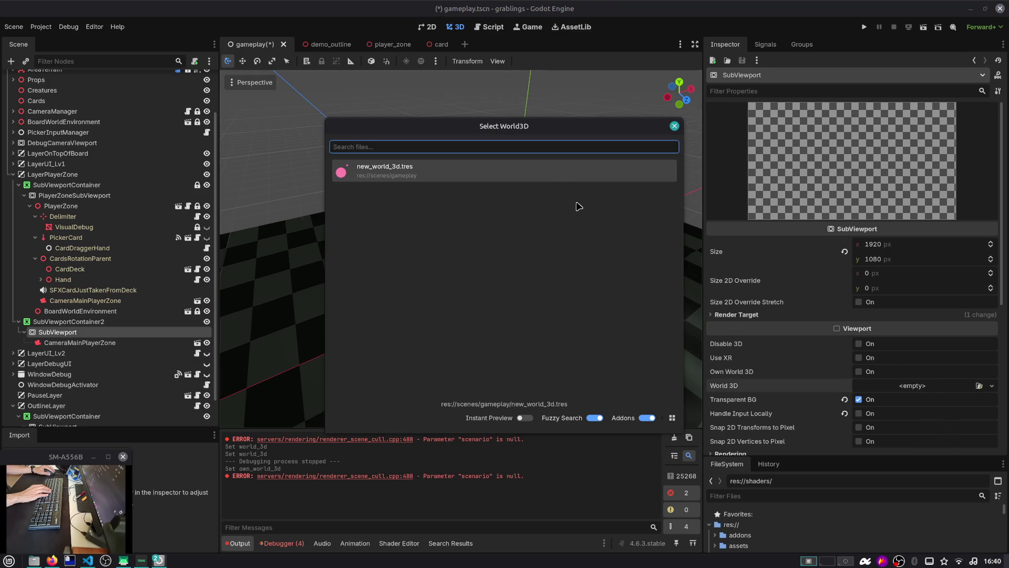
double_click(552, 179)
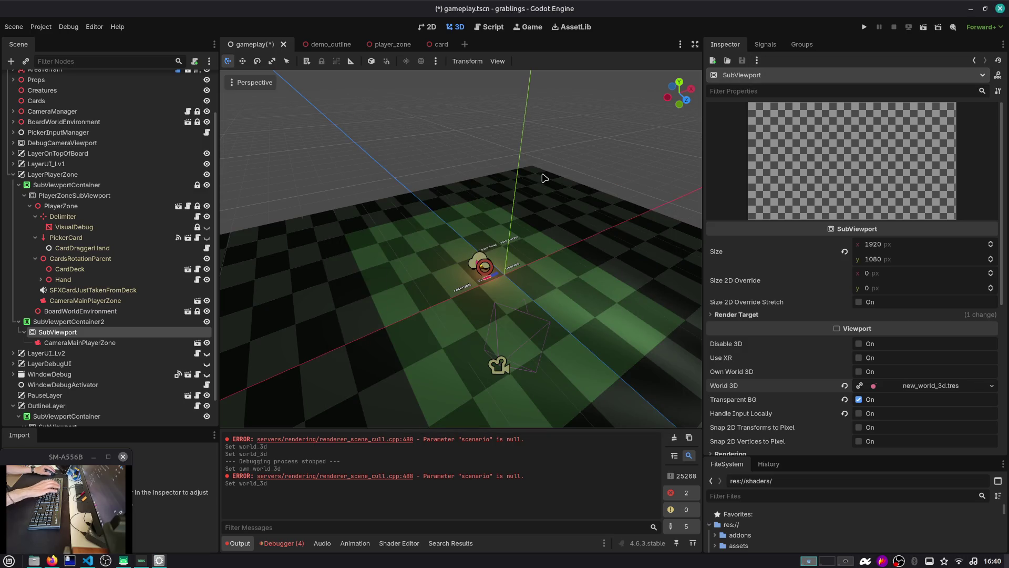
key(F5)
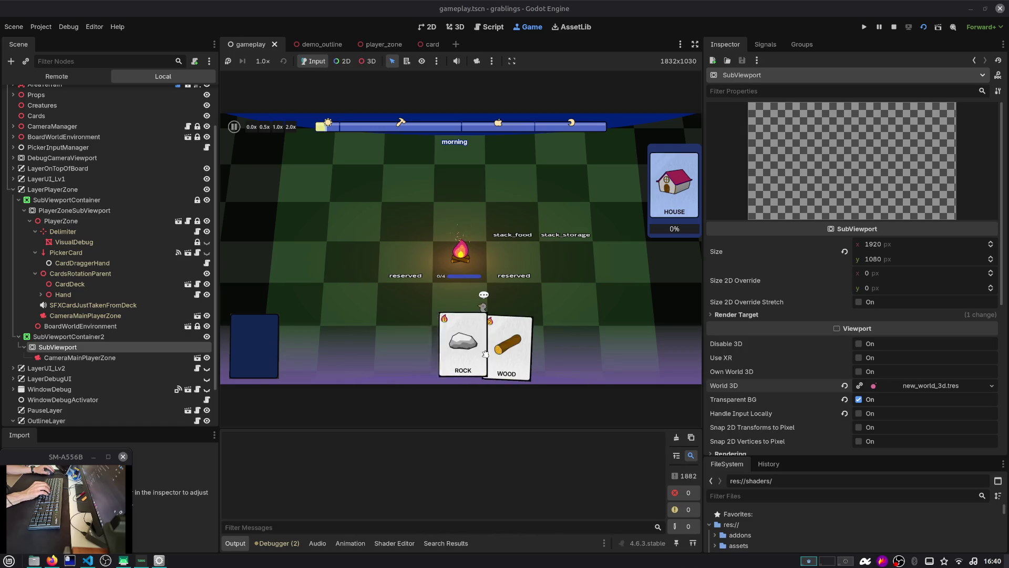
scroll(808, 372, down, 2)
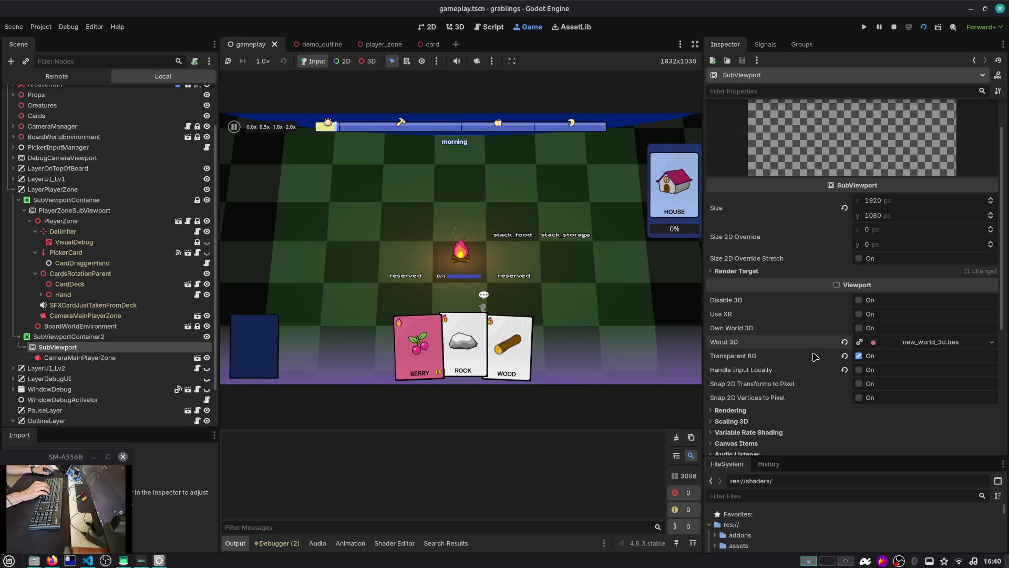
click(858, 356)
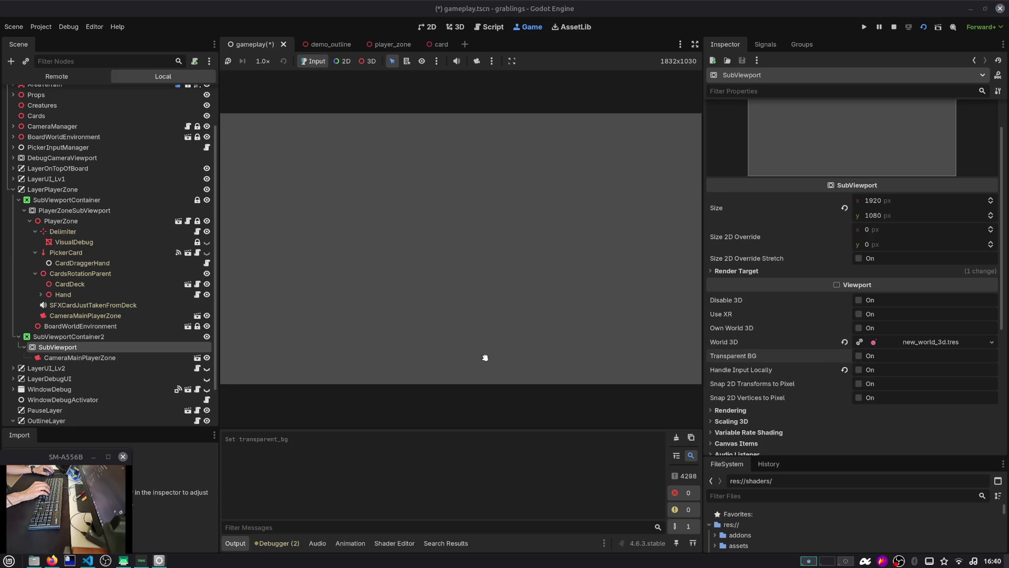
click(858, 356)
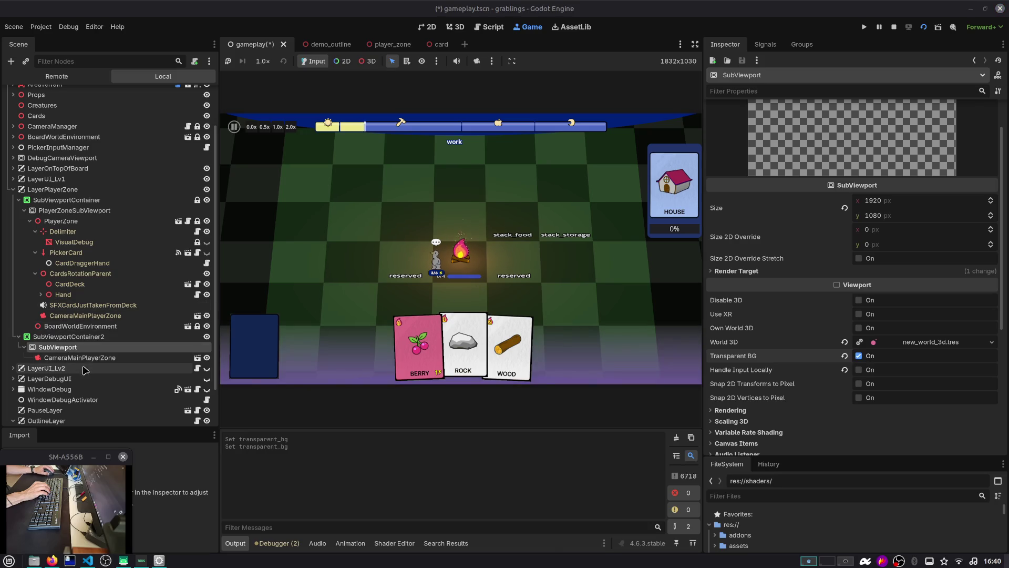
click(84, 358)
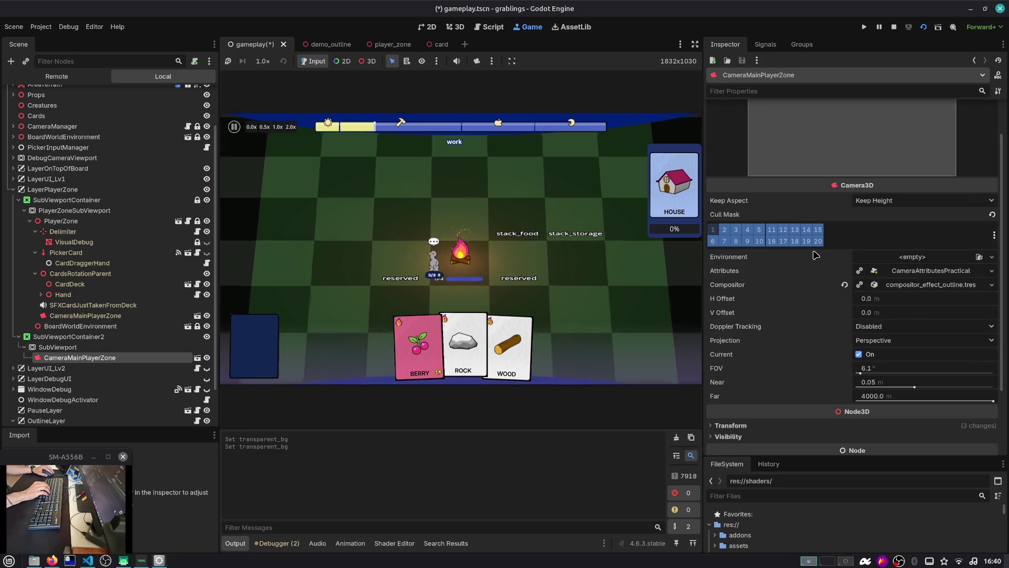
scroll(787, 248, down, 3)
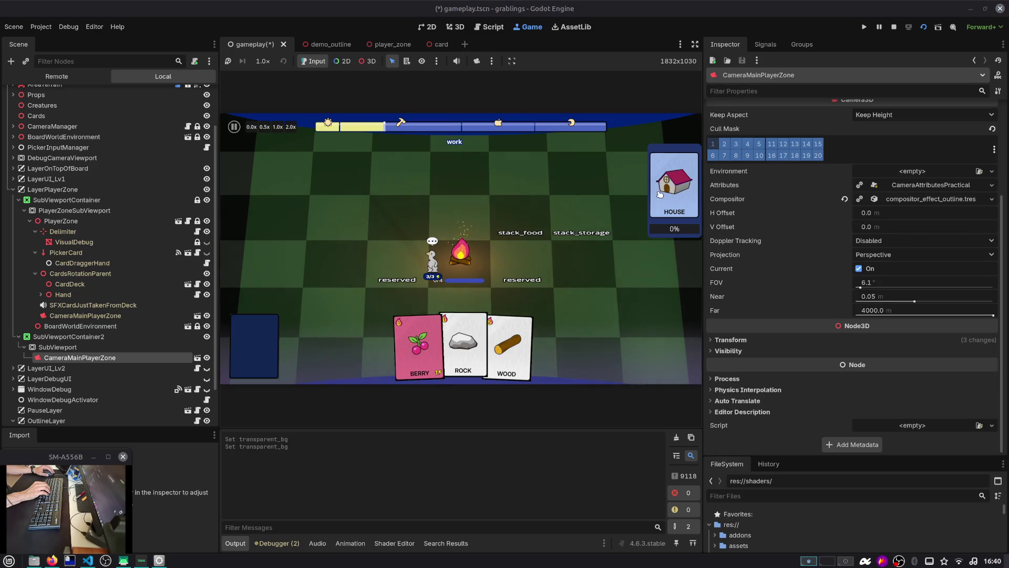
click(73, 348)
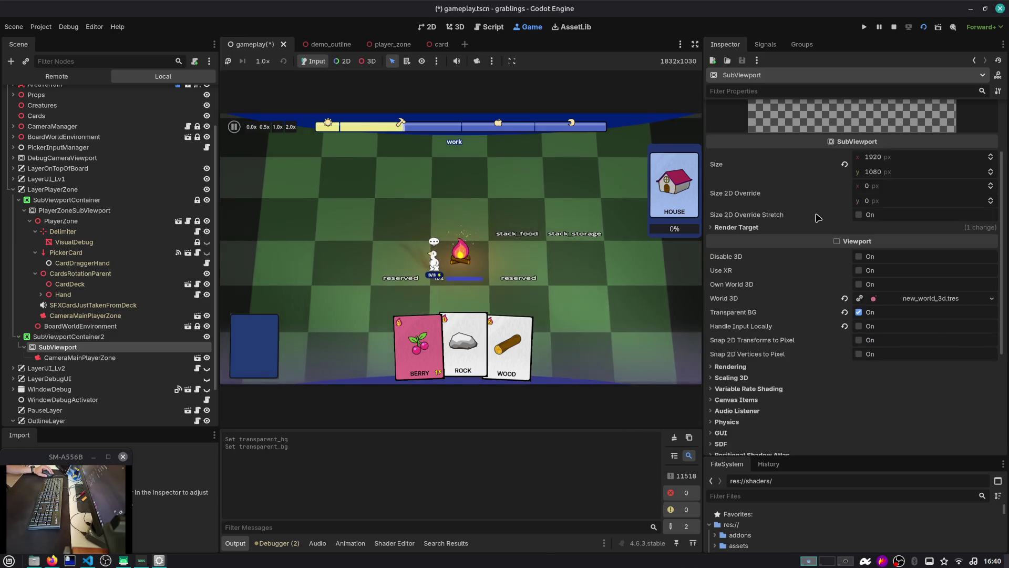
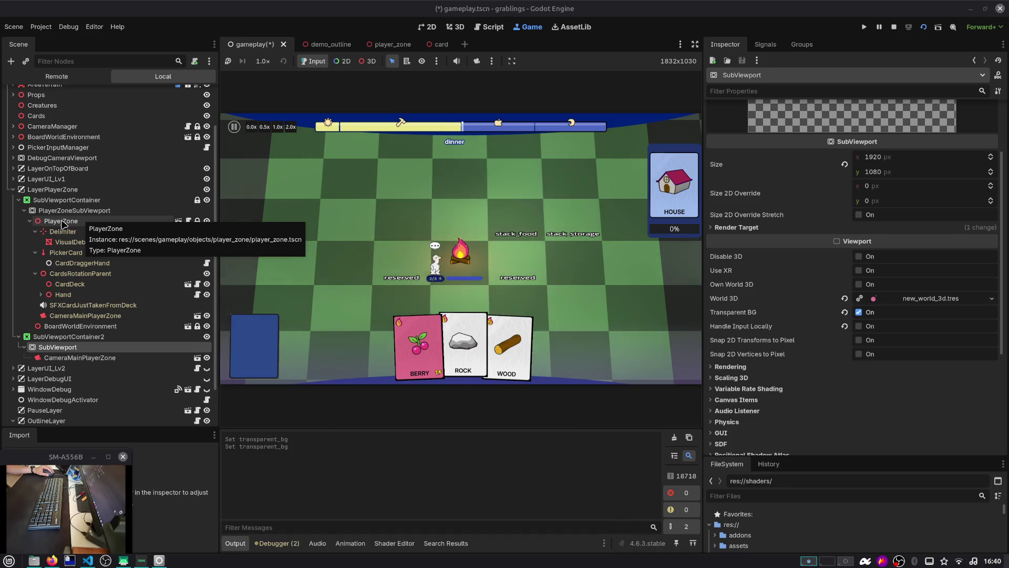
Step: Select the HighlightMesh node in the card scene for copying
click(29, 221)
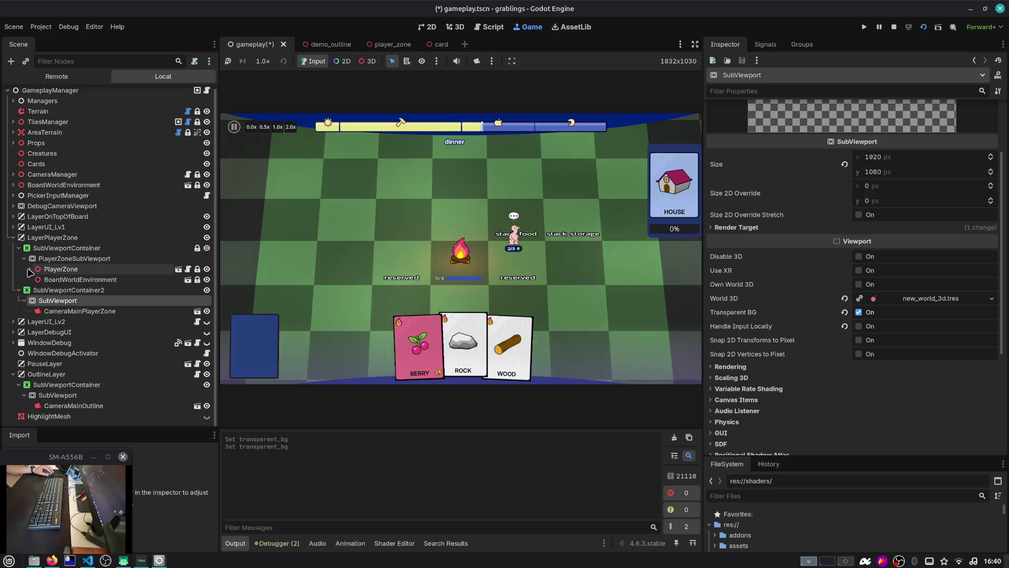
click(30, 269)
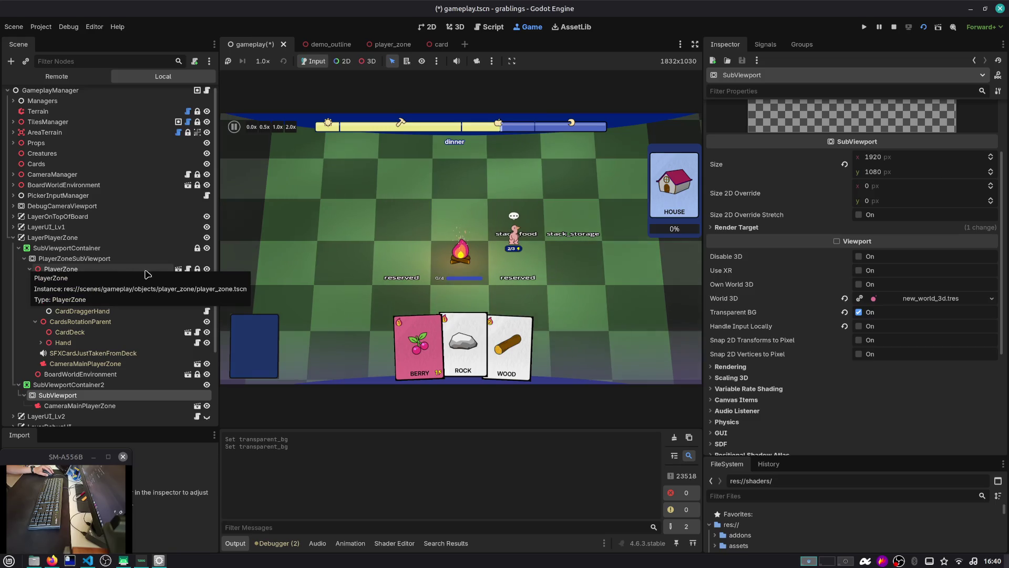
click(179, 268)
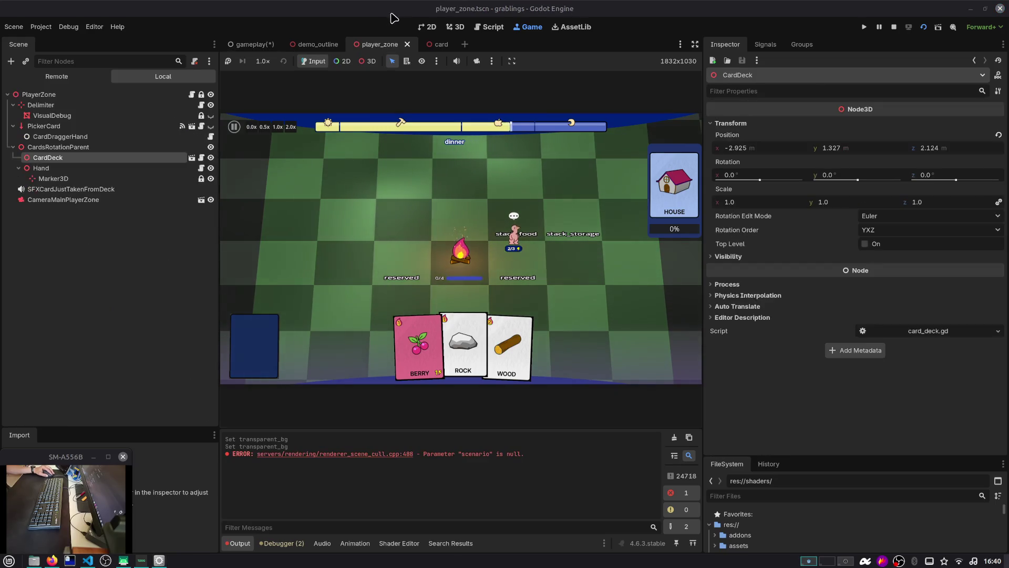
click(436, 44)
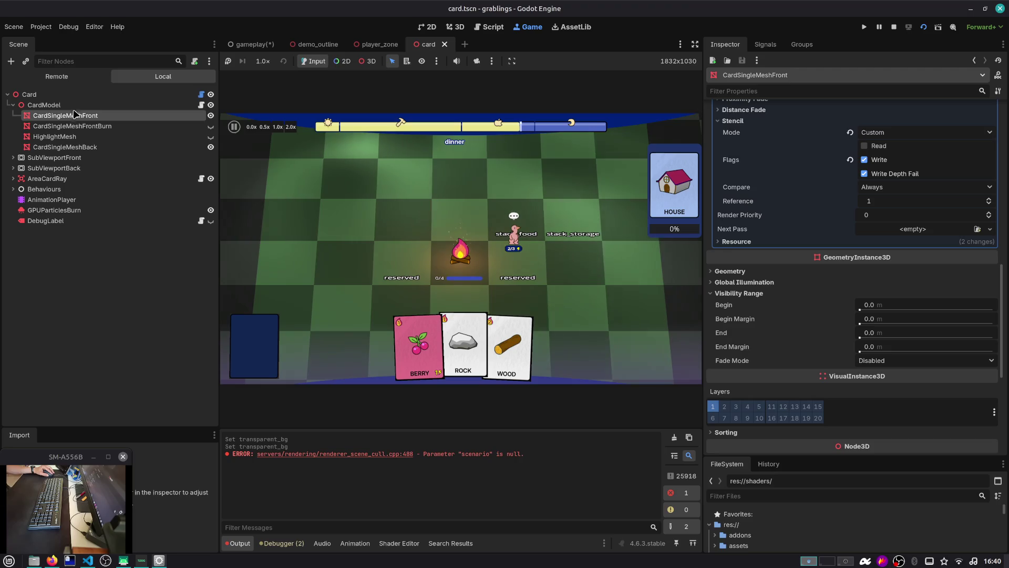
click(102, 137)
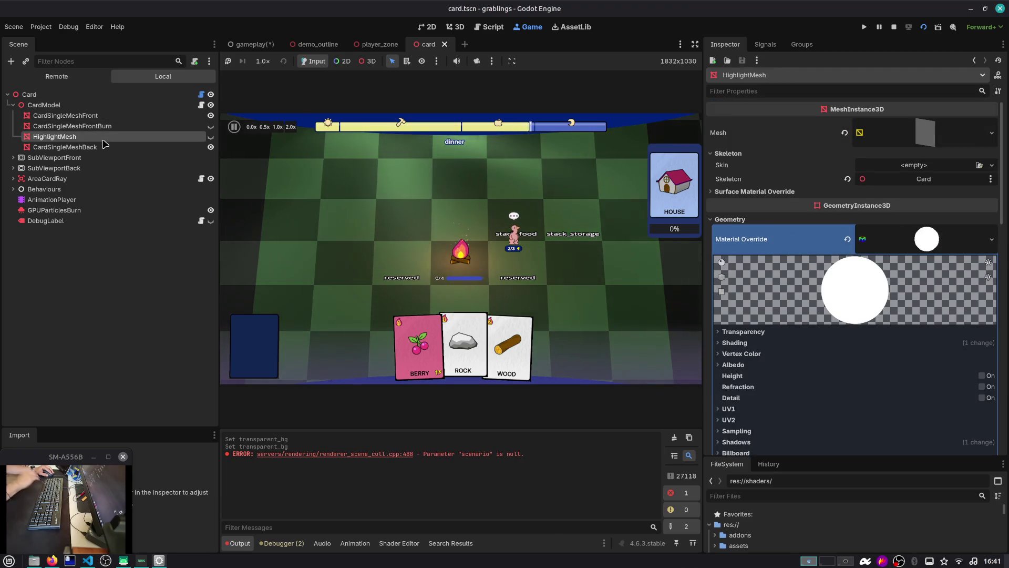
Step: In player_zone, collapse PickerCard, Delimiter and CardsRotationParent, then select PlayerZone
click(380, 45)
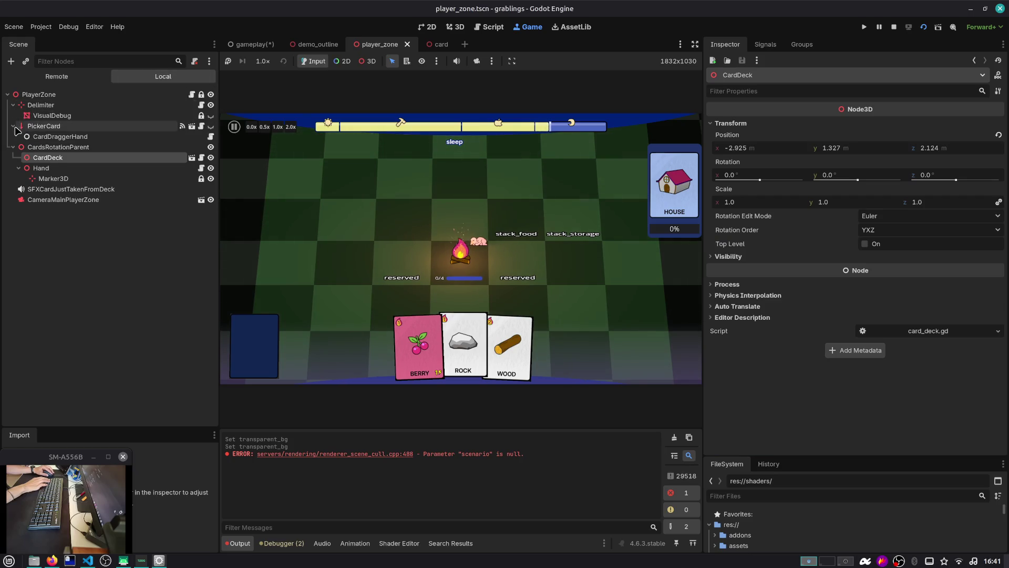
click(14, 126)
click(12, 105)
click(13, 126)
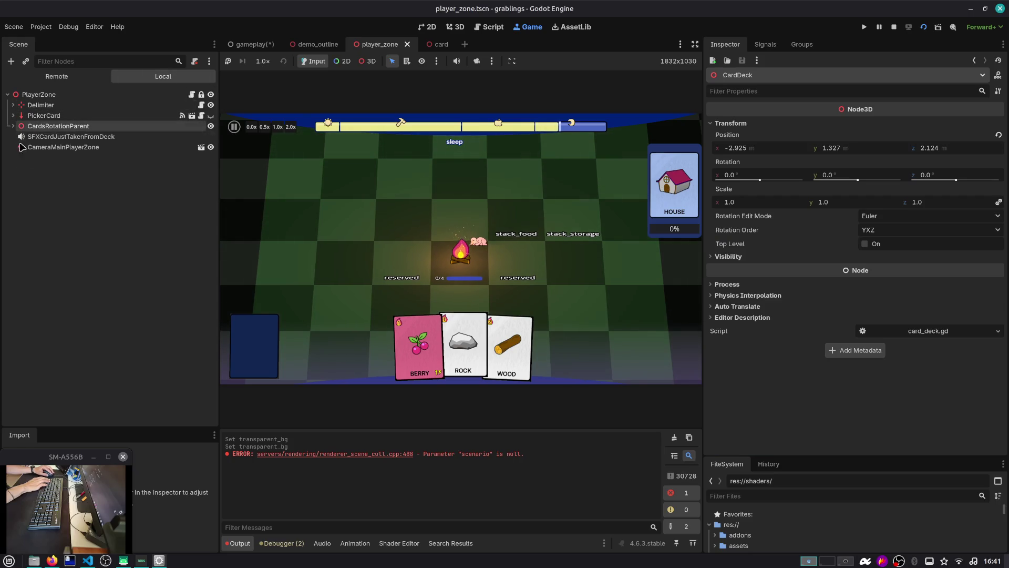
click(49, 94)
Step: Paste HighlightMesh under PlayerZone, move it in the 3D view and make it visible
key(ctrl+v)
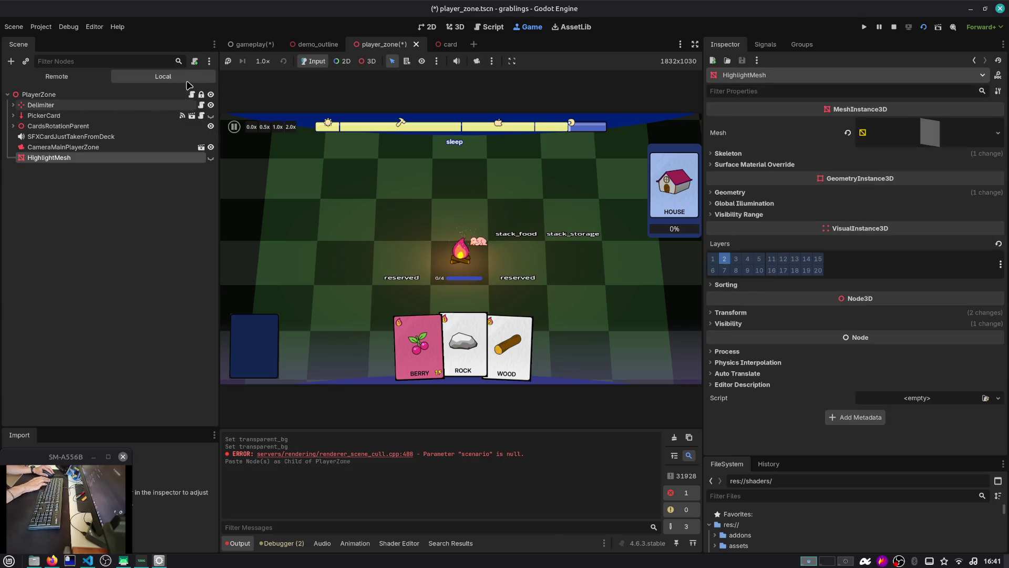
click(455, 27)
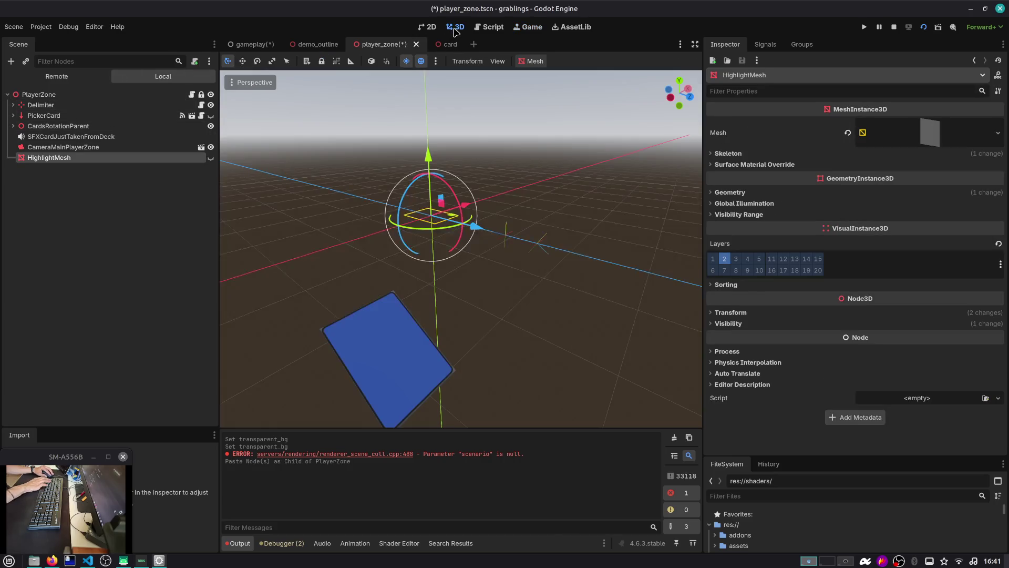
scroll(430, 88, down, 2)
mouse_move(444, 221)
mouse_down()
mouse_move(582, 273)
mouse_move(604, 294)
mouse_move(505, 314)
mouse_move(502, 231)
mouse_move(507, 277)
mouse_move(448, 323)
mouse_move(426, 303)
mouse_up()
click(210, 158)
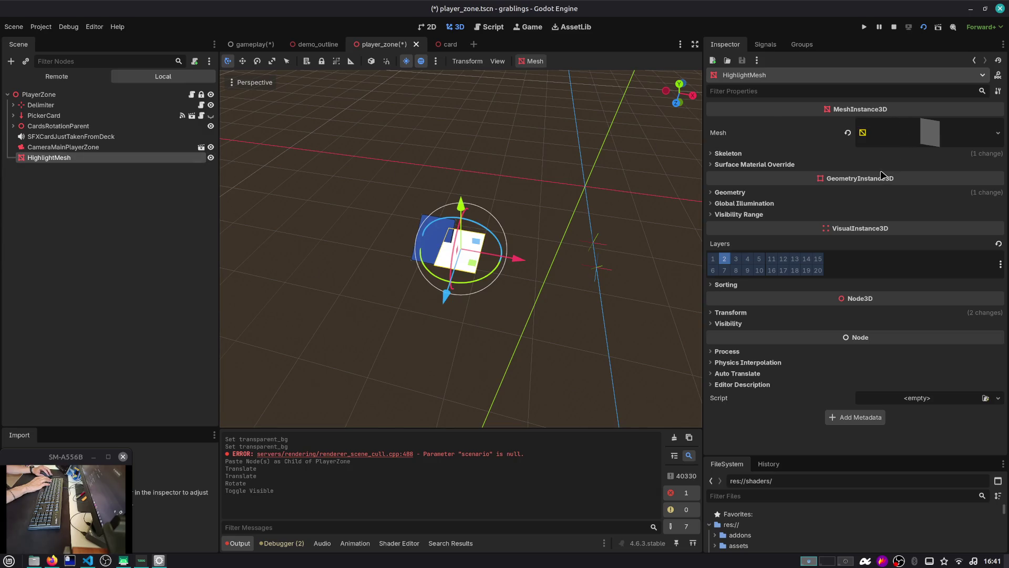
Step: Expand its plane mesh and filter the Inspector to 'material' properties
click(917, 139)
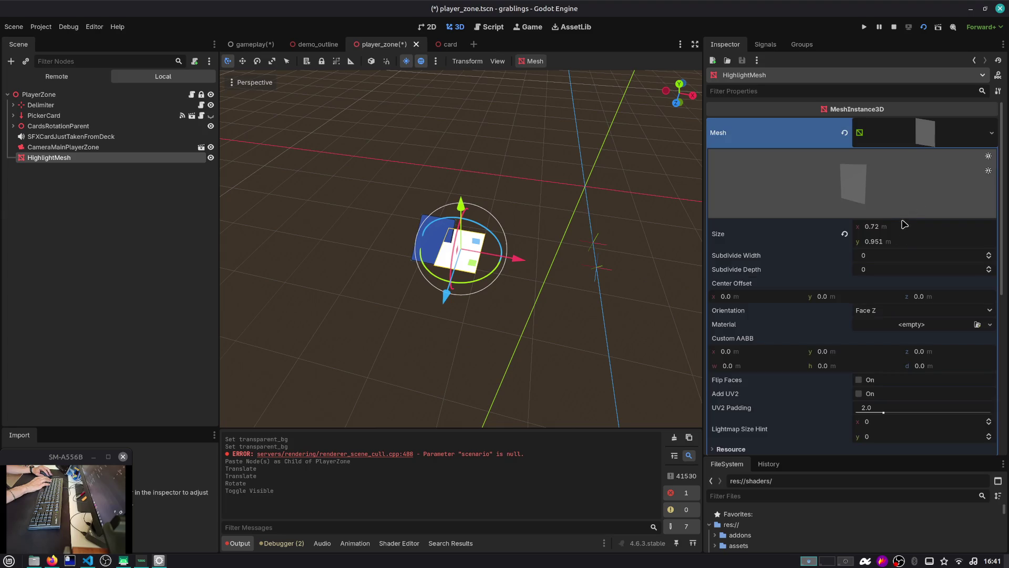
scroll(904, 225, down, 5)
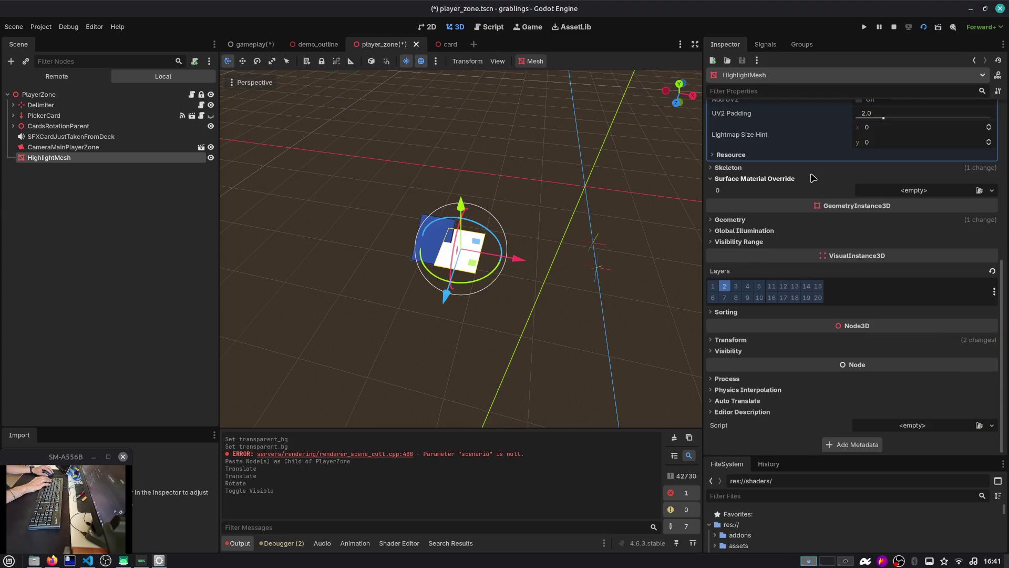
text(material)
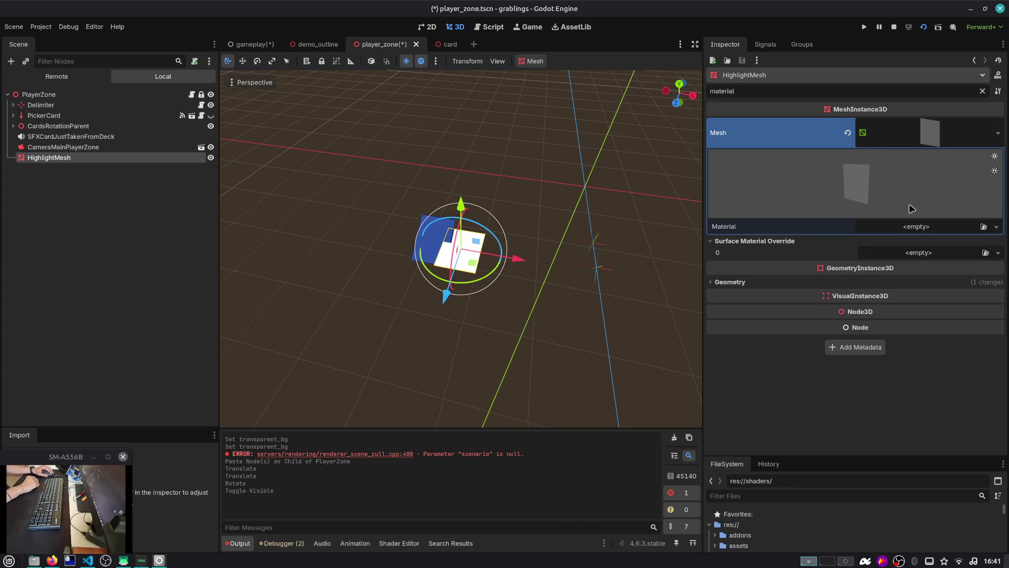
Step: Copy the Material Override from the card scene's HighlightMesh
click(450, 48)
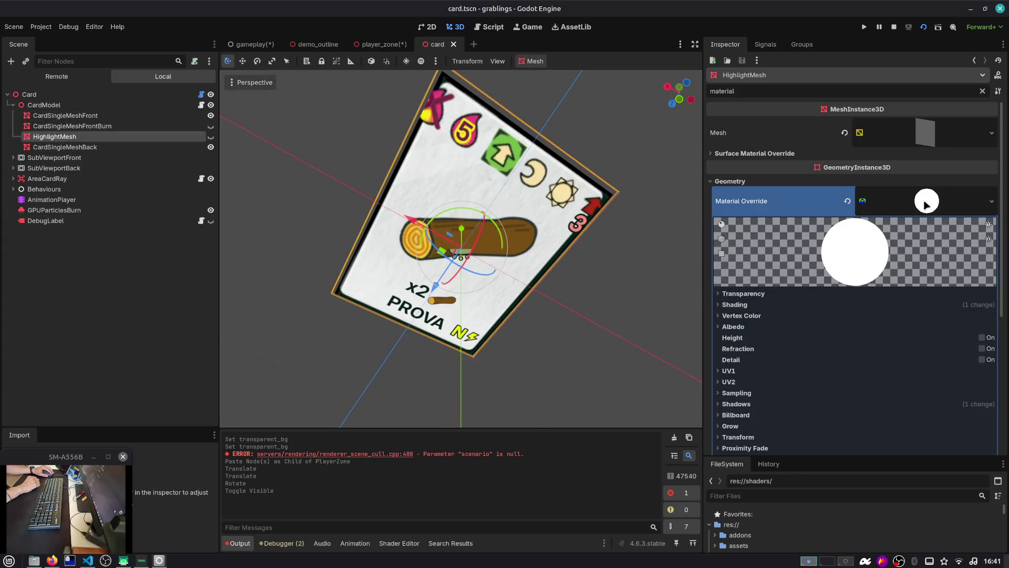
right_click(926, 204)
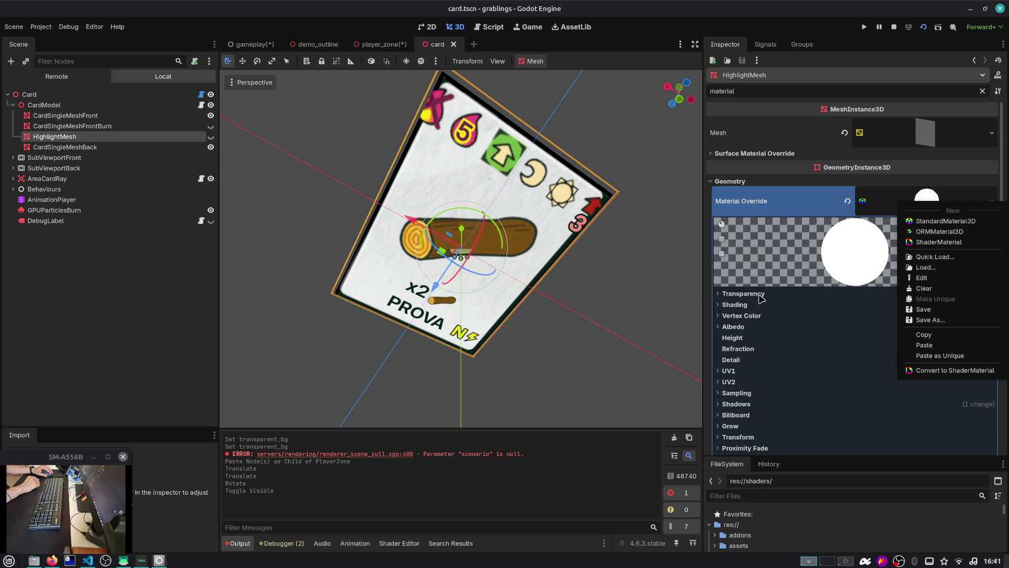
click(144, 119)
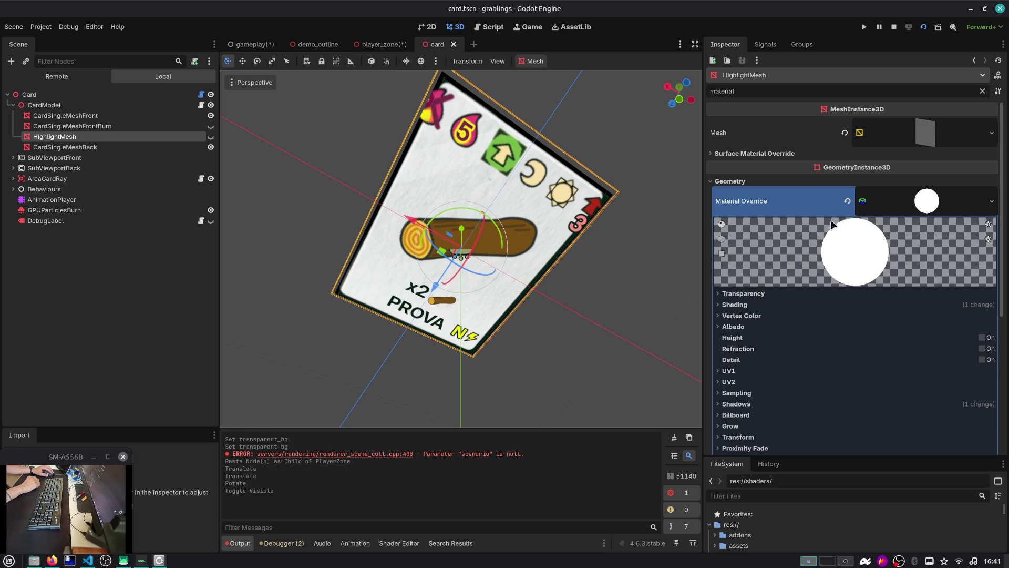
scroll(856, 216, down, 5)
scroll(868, 231, up, 5)
right_click(923, 212)
click(927, 341)
Step: Paste it into player_zone HighlightMesh's Surface Material Override 0
click(387, 40)
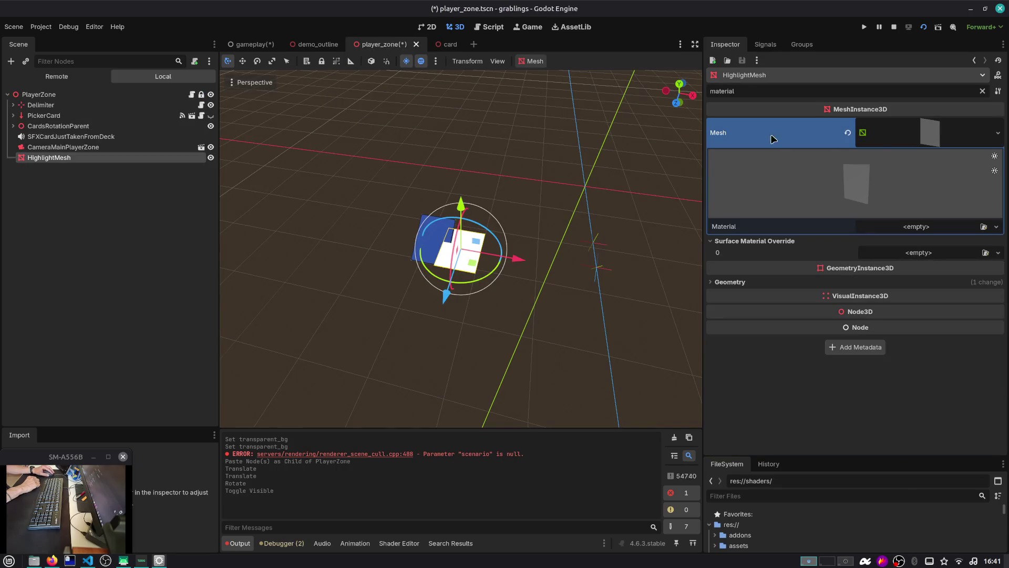
click(920, 253)
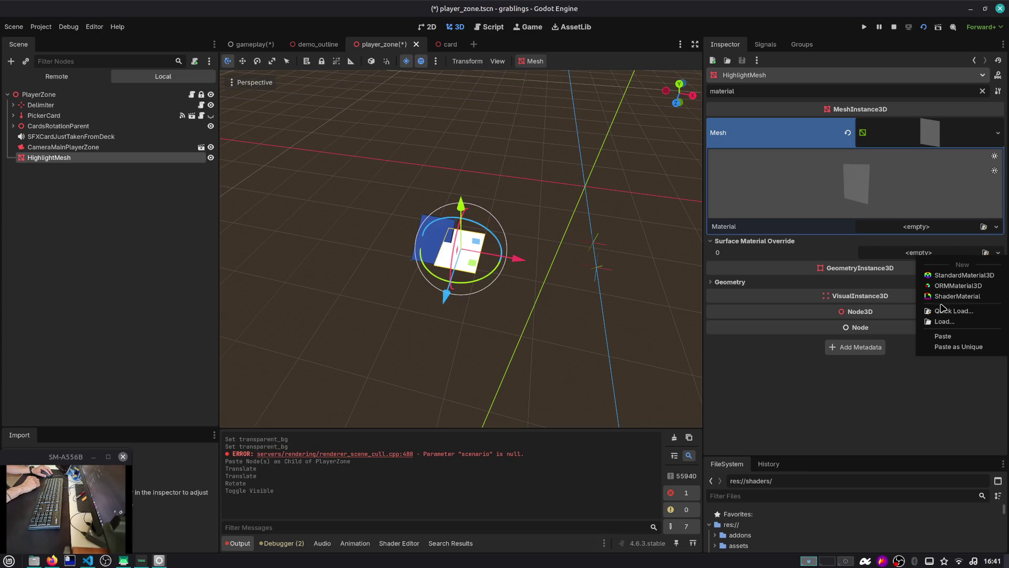
click(953, 347)
click(917, 271)
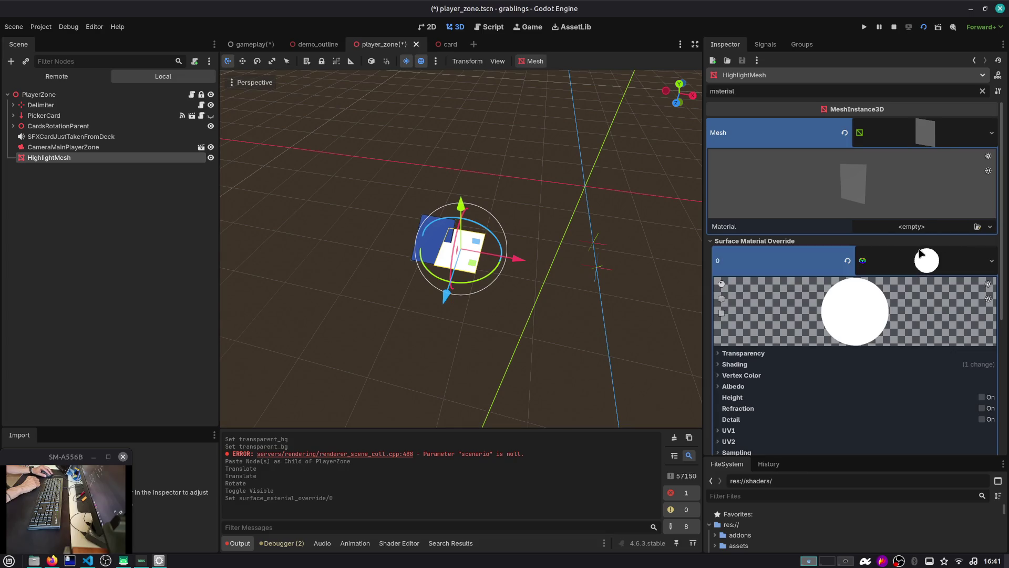
Step: Save the player_zone scene and run the game with F5
key(ctrl+s)
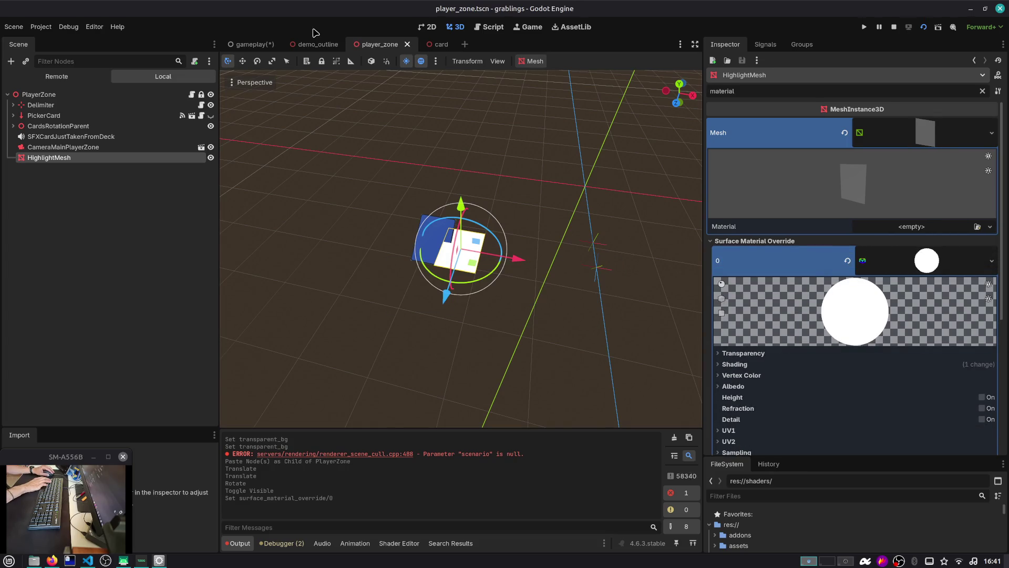
click(253, 44)
click(375, 45)
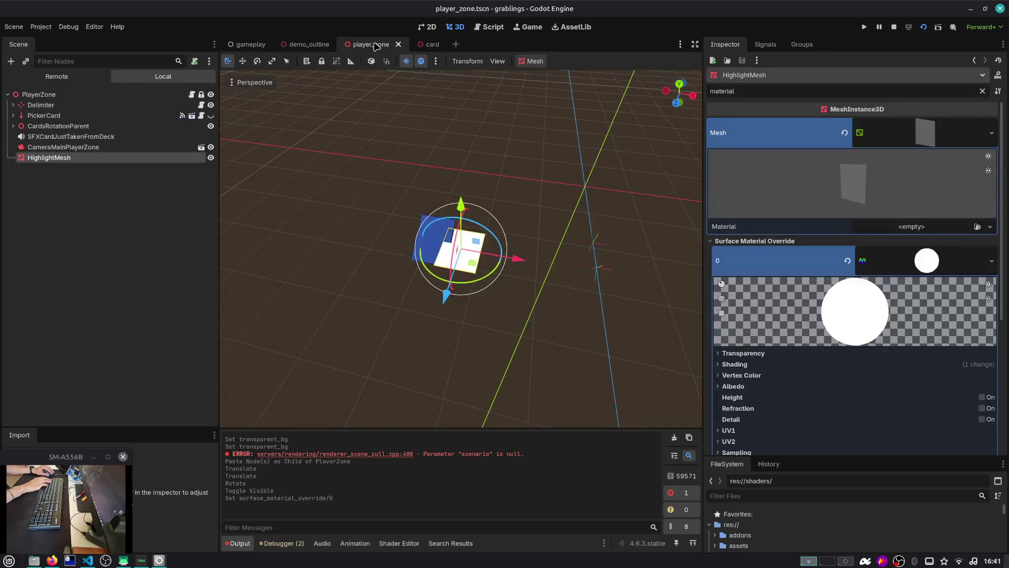
key(F5)
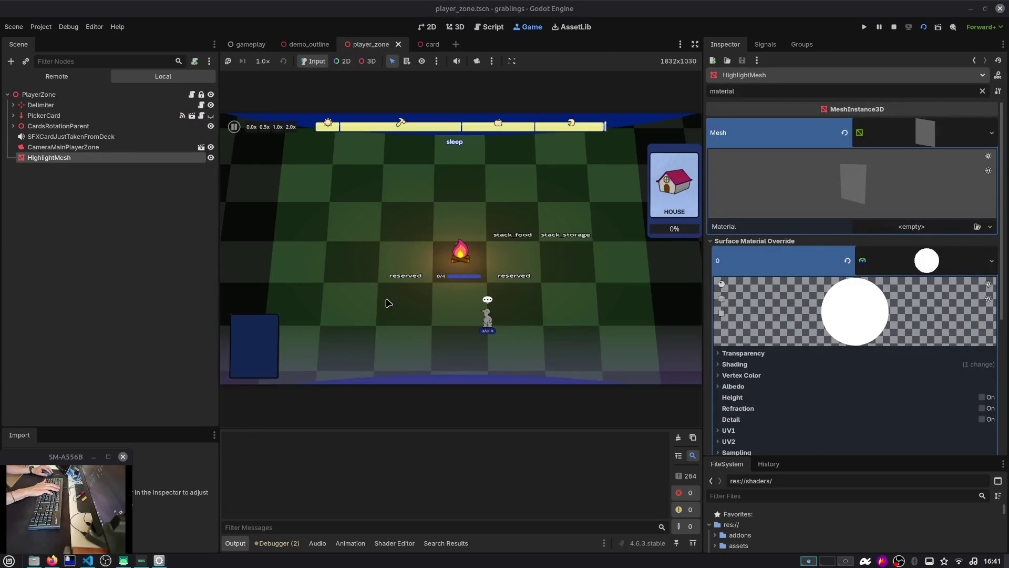
Step: Stop the game, relaunch it with F5, and stop it again
right_click(377, 48)
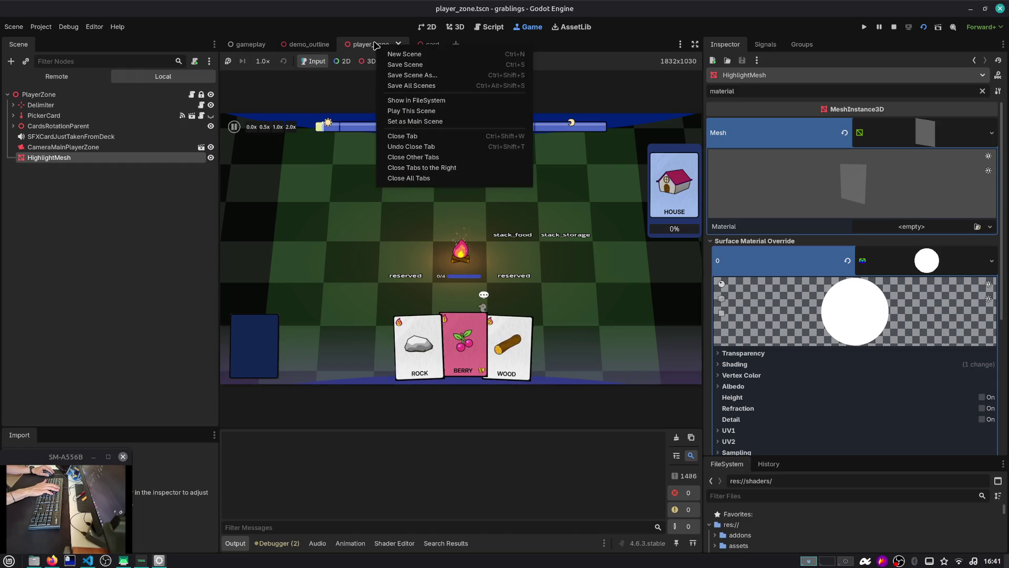
click(893, 27)
click(893, 27)
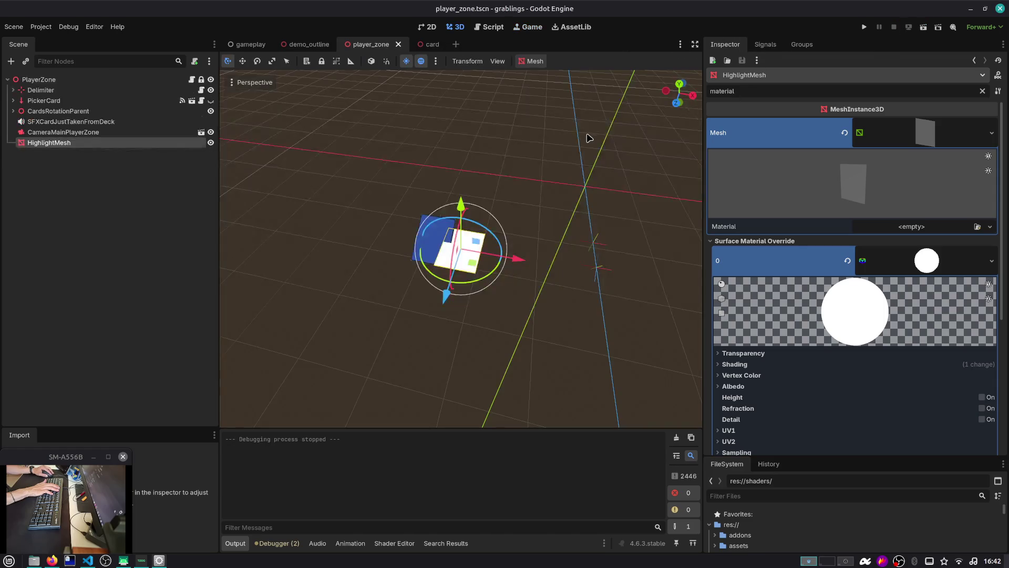
key(F5)
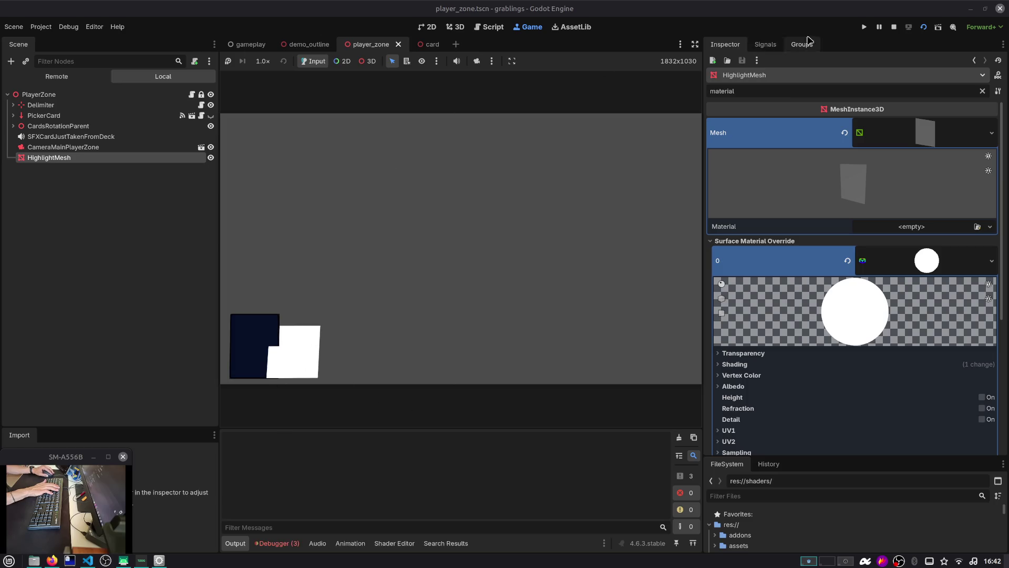
click(893, 27)
Step: Run the game from the gameplay scene, stop it, and reopen player_zone
click(247, 44)
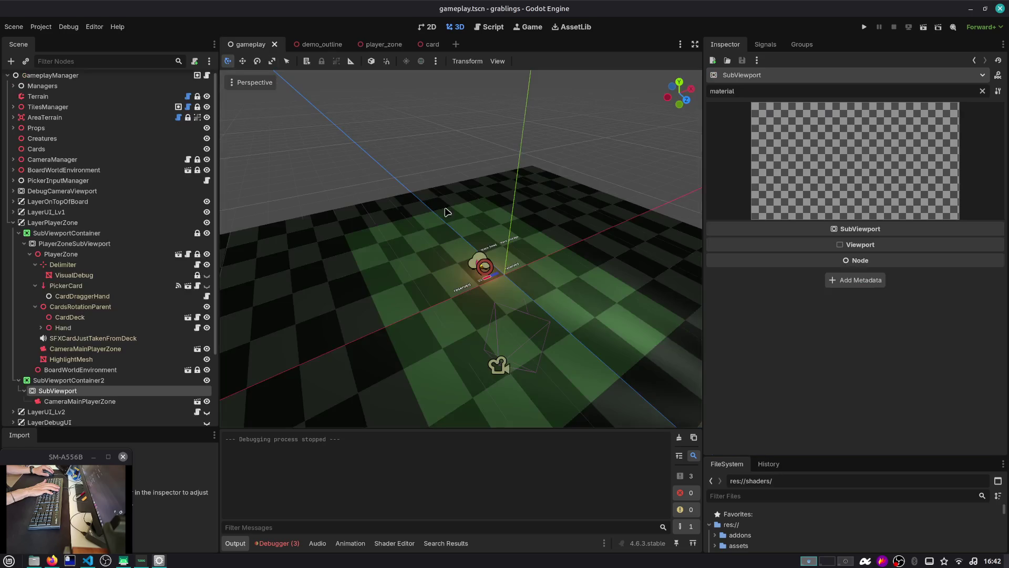
key(F5)
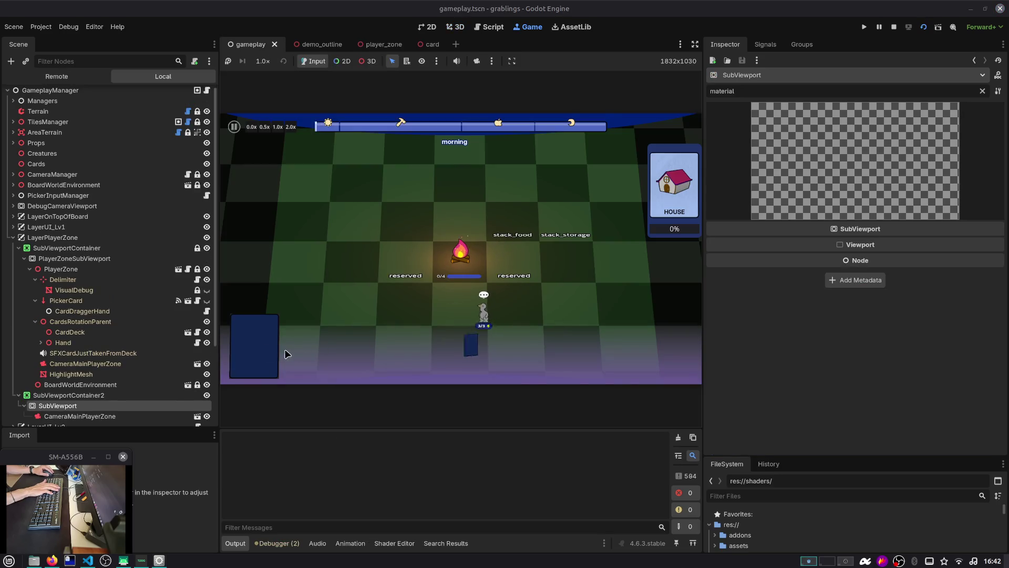
scroll(150, 311, down, 5)
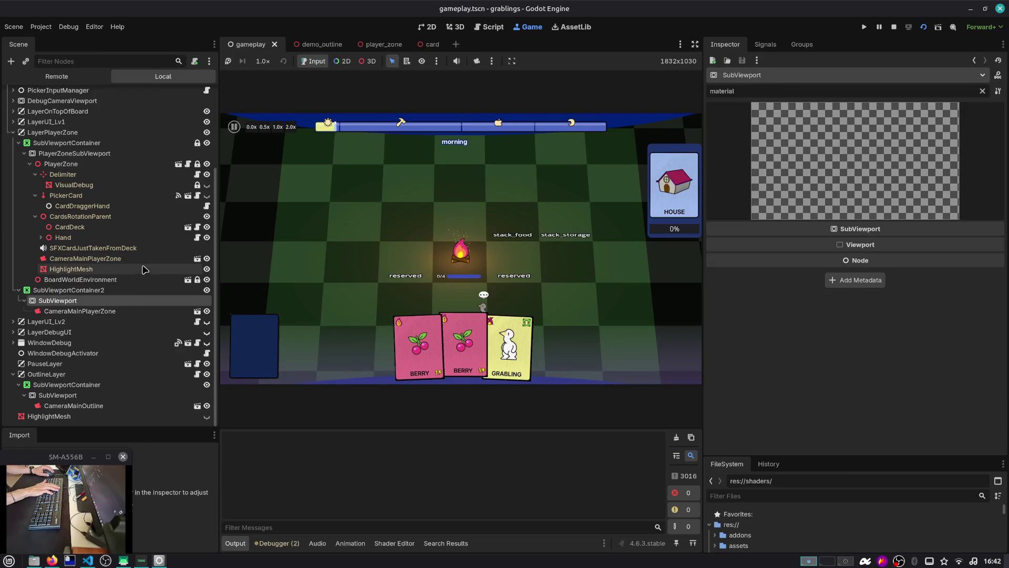
click(893, 27)
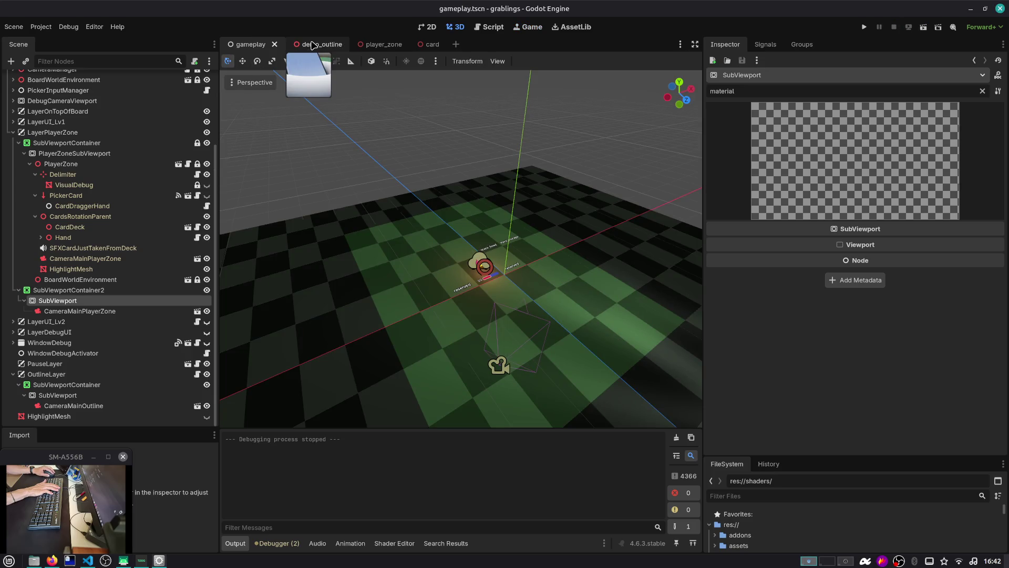
click(312, 45)
click(383, 44)
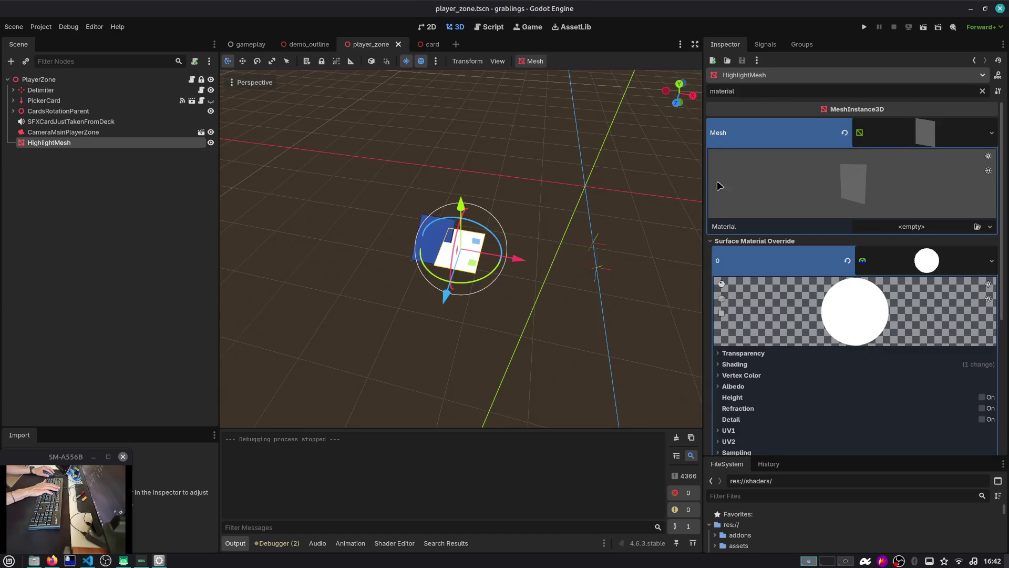
Step: Collapse the mesh details and clear HighlightMesh's Surface Material Override 0
click(913, 141)
click(887, 175)
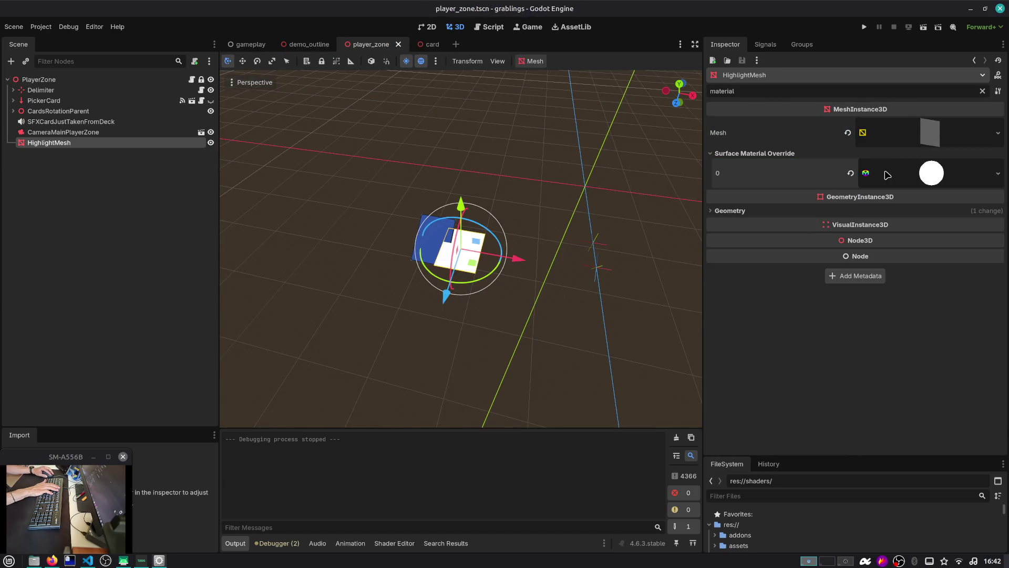
click(759, 213)
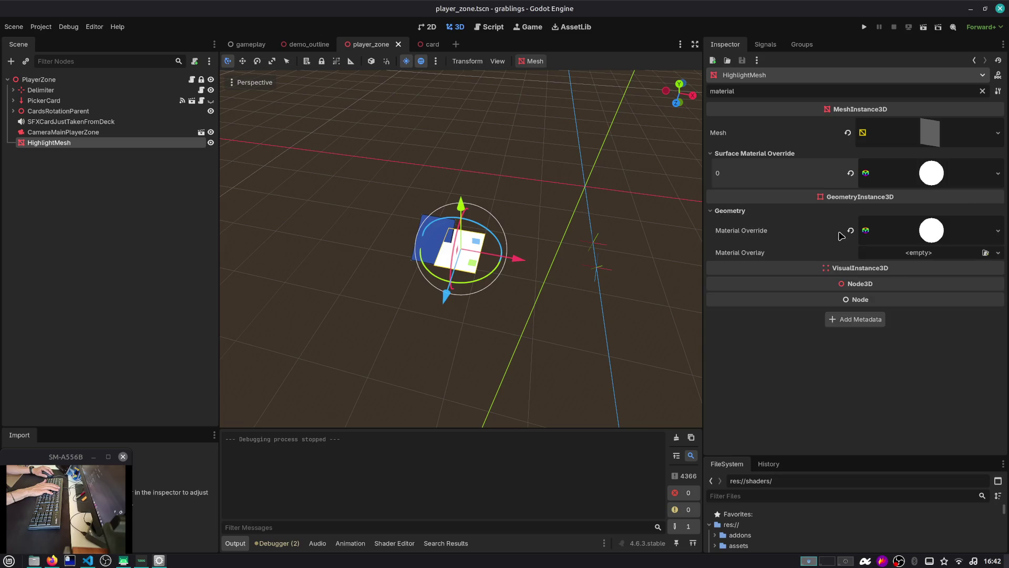
click(850, 173)
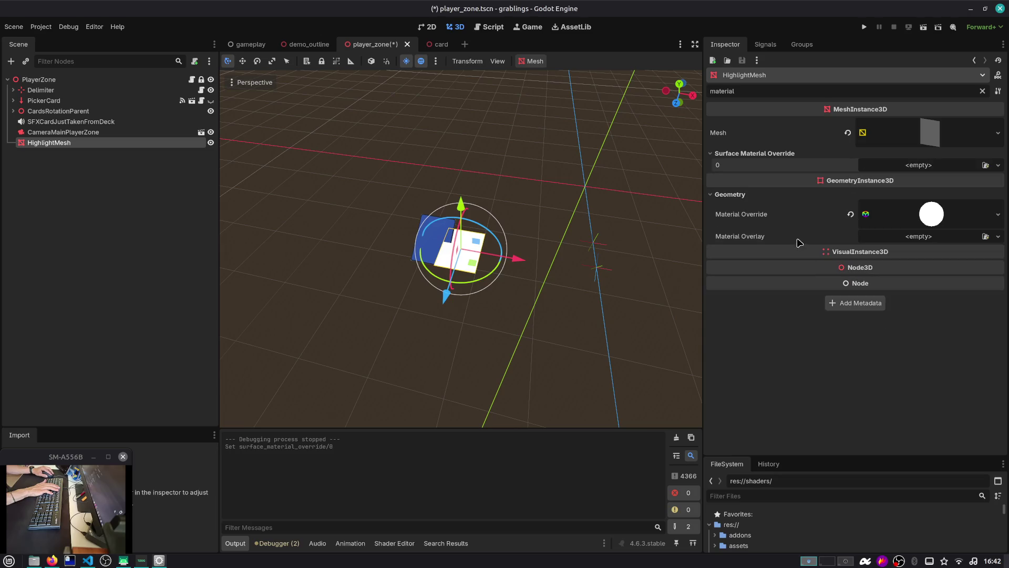
Step: Clear the filter and expand the Material Override's Stencil settings, then go to Firefox
click(982, 91)
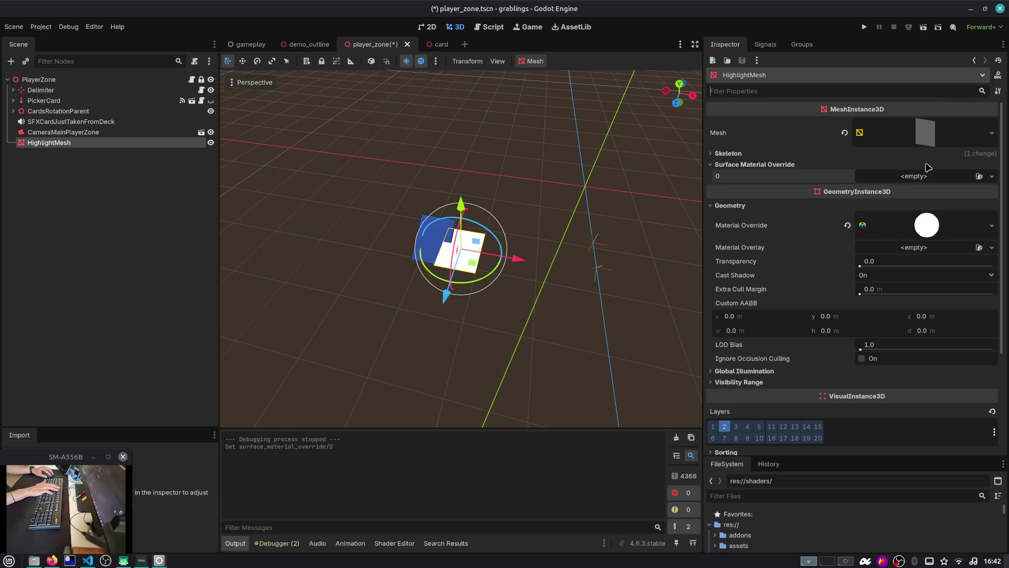
click(919, 232)
scroll(835, 320, down, 5)
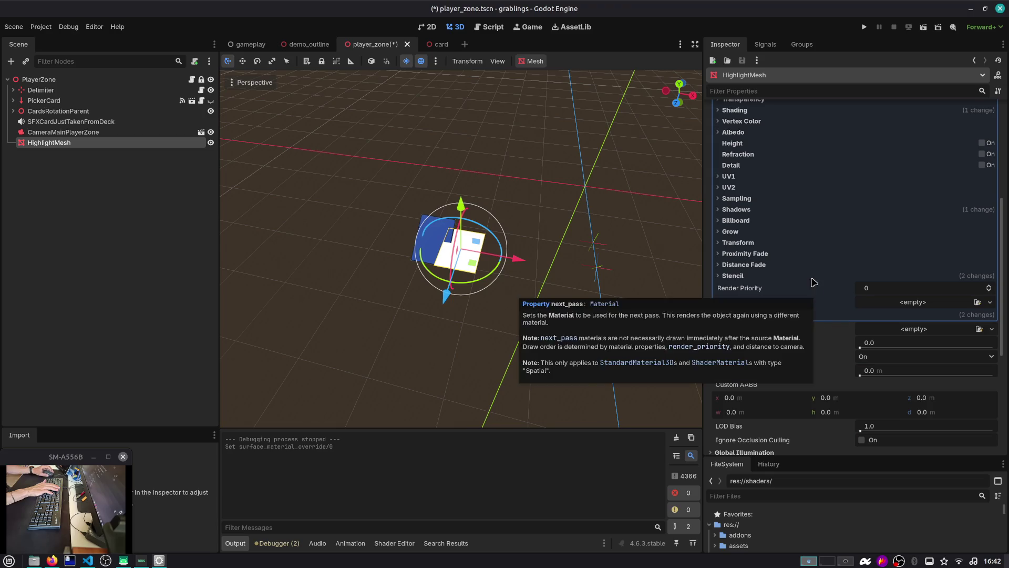
click(812, 276)
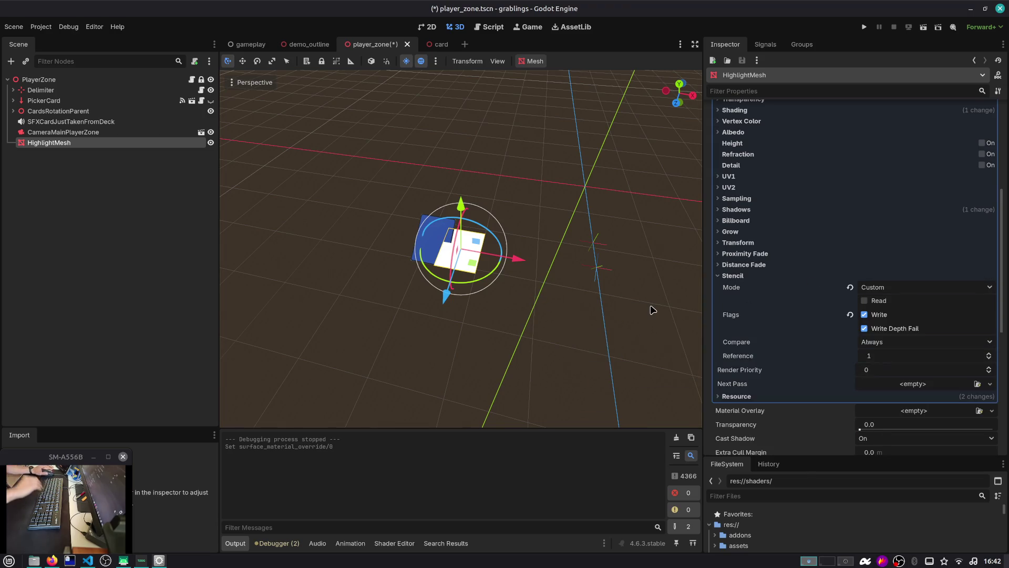
key(alt+Tab)
key(alt+Tab)
Step: Open a new Duck.ai chat and begin the prompt 'in Godot 4 I have this setup'
key(ctrl+6)
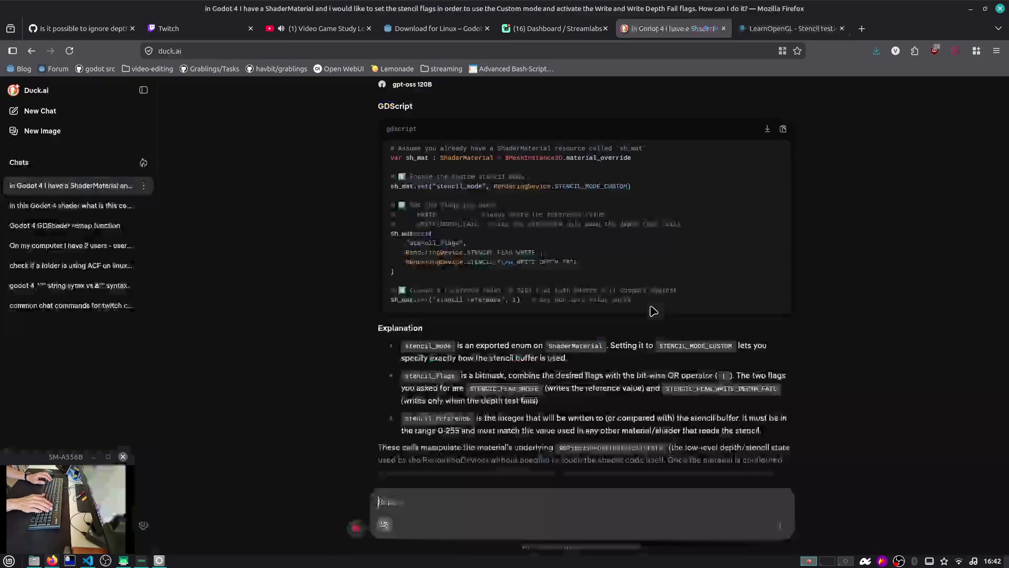
scroll(609, 285, down, 5)
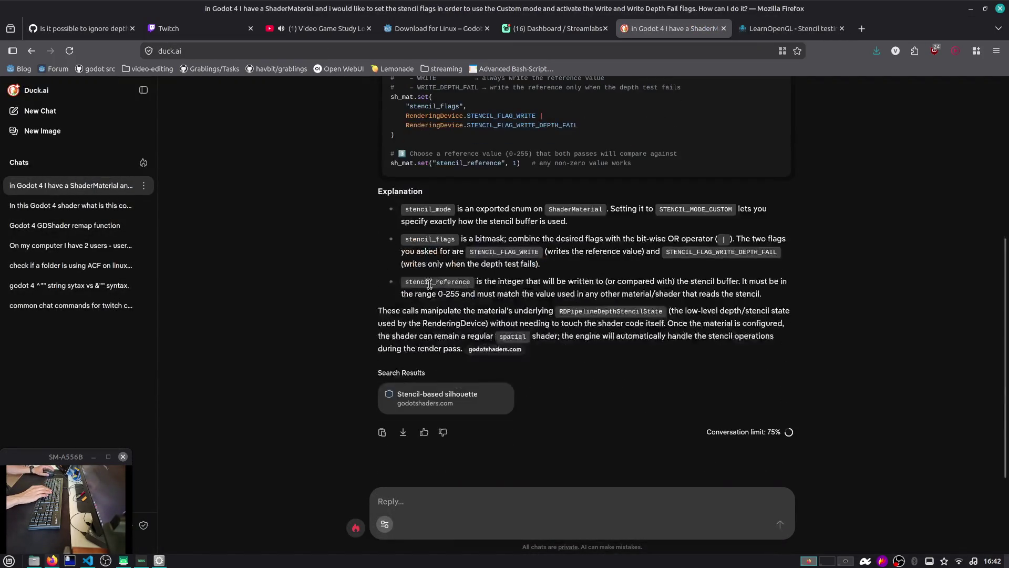
click(40, 110)
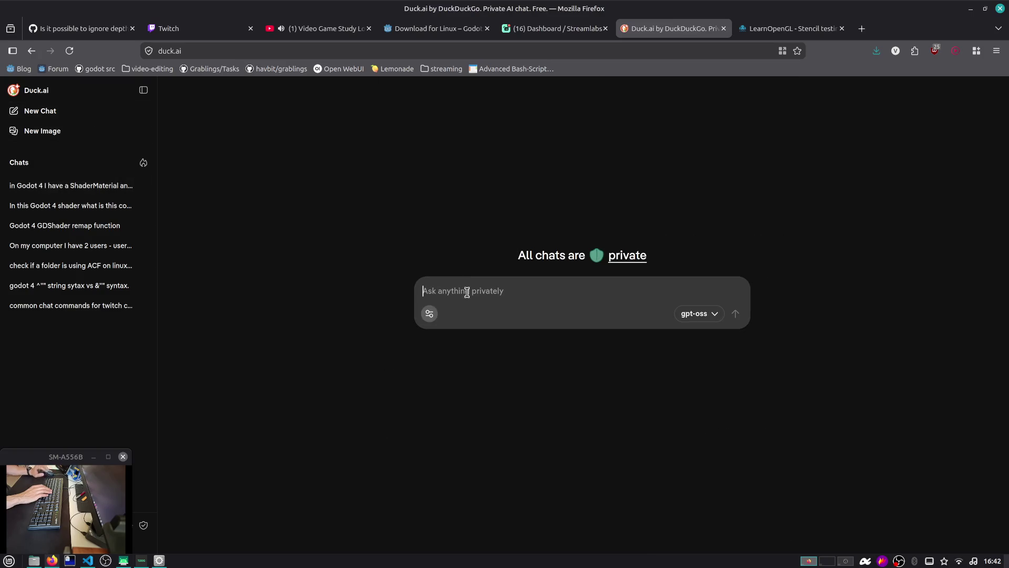
text(in Godot 4 I have this setup)
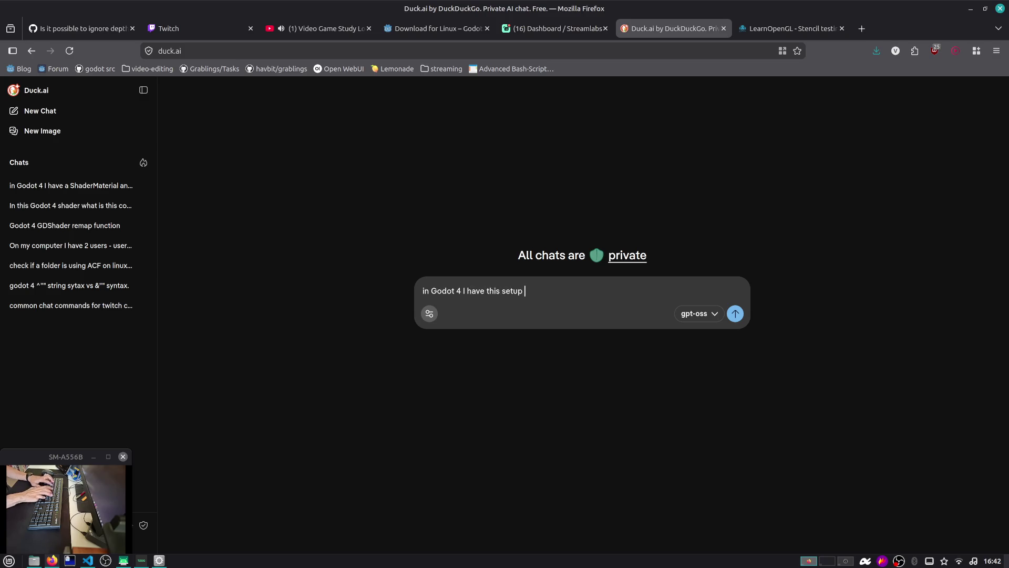
key(alt+Tab)
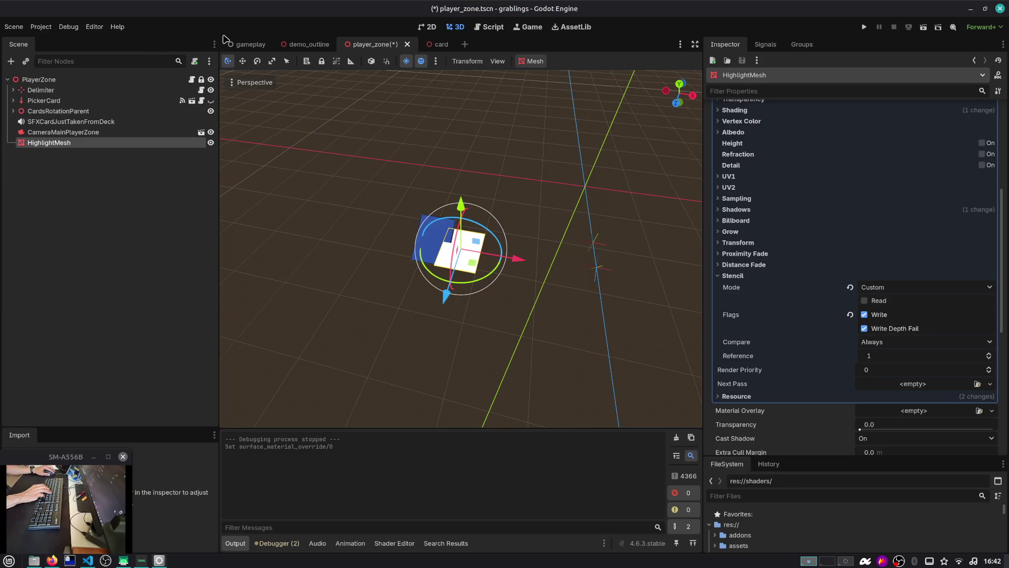
Step: Capture a screenshot region of the gameplay scene tree, cancelling the save dialog
click(242, 45)
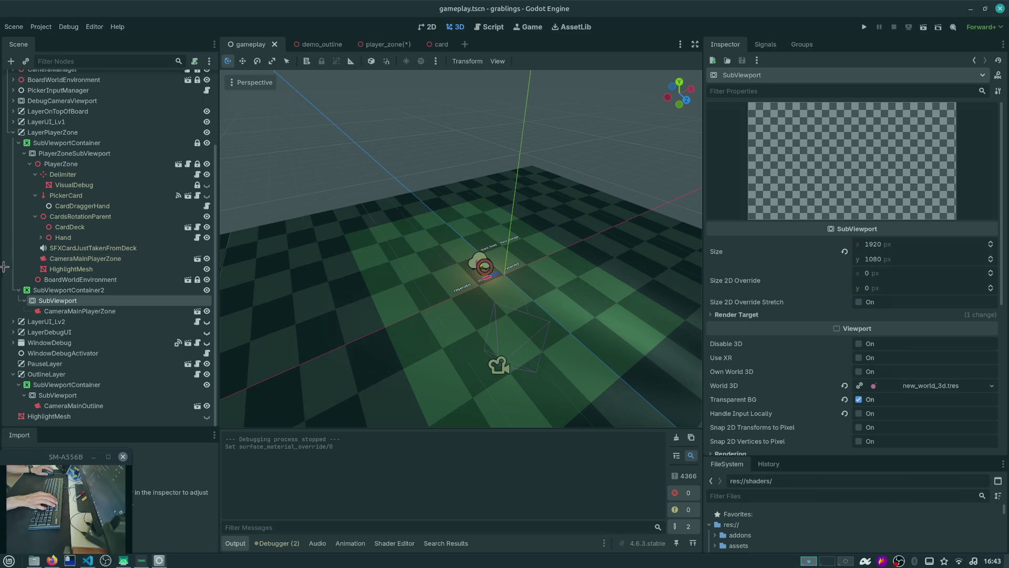
mouse_move(8, 274)
mouse_down()
mouse_move(73, 307)
mouse_move(217, 323)
mouse_up()
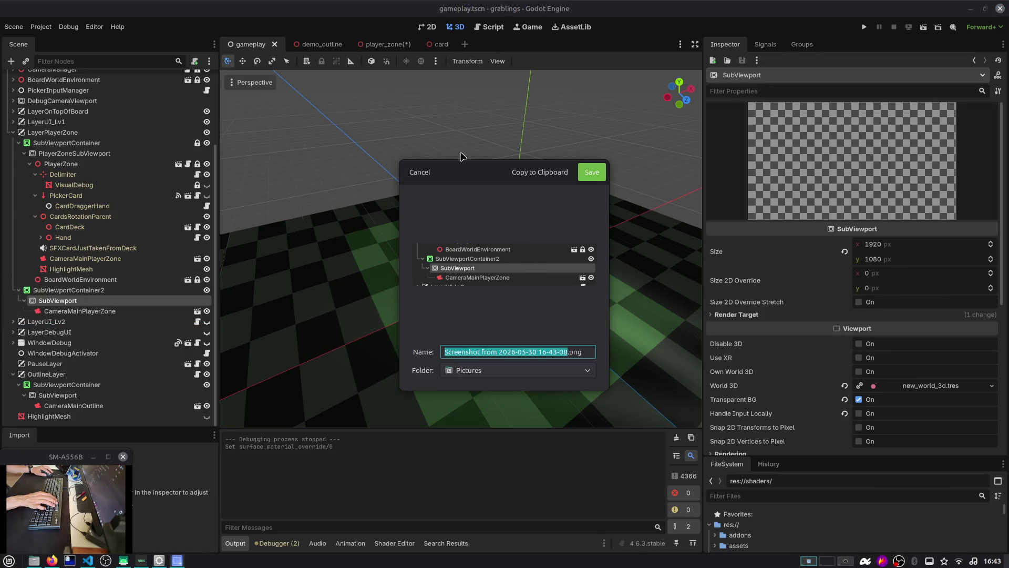
right_click(435, 175)
click(409, 171)
click(409, 172)
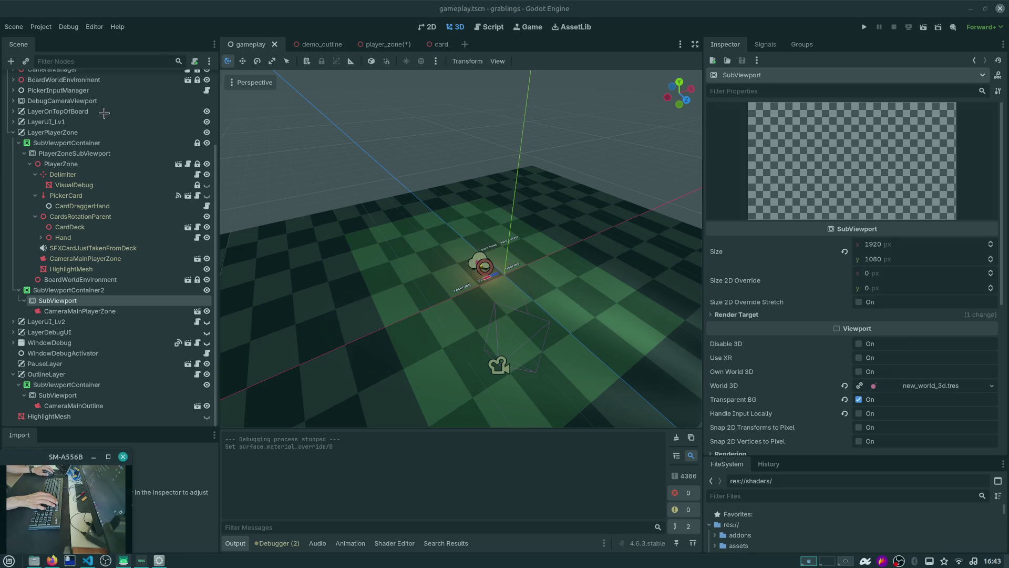
mouse_move(3, 128)
mouse_down()
mouse_move(207, 288)
mouse_move(231, 323)
mouse_move(216, 321)
mouse_up()
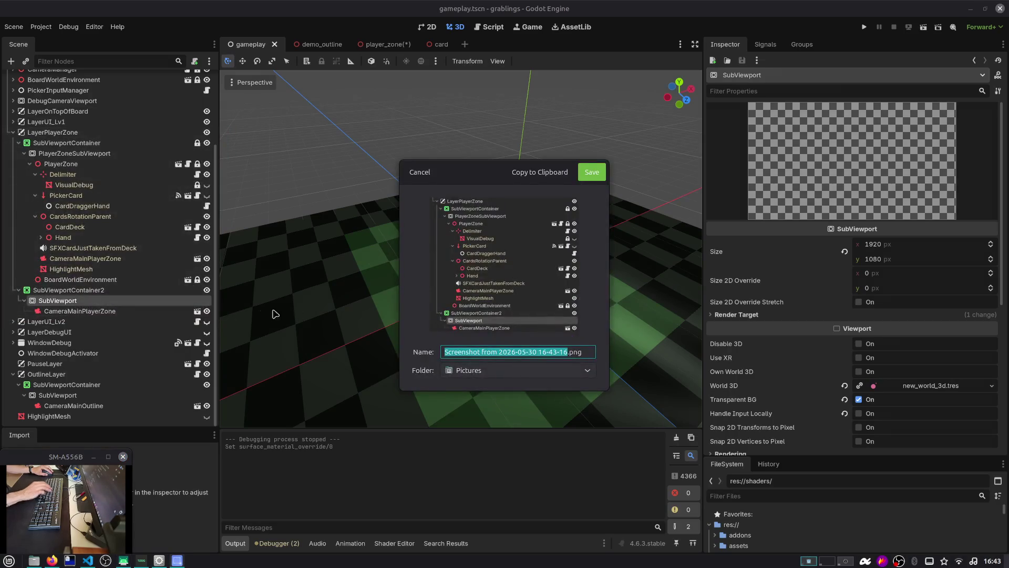
click(421, 176)
Step: Leave the 'in Godot 4 I have this setup' draft unsent and open a terminal
key(alt+Tab)
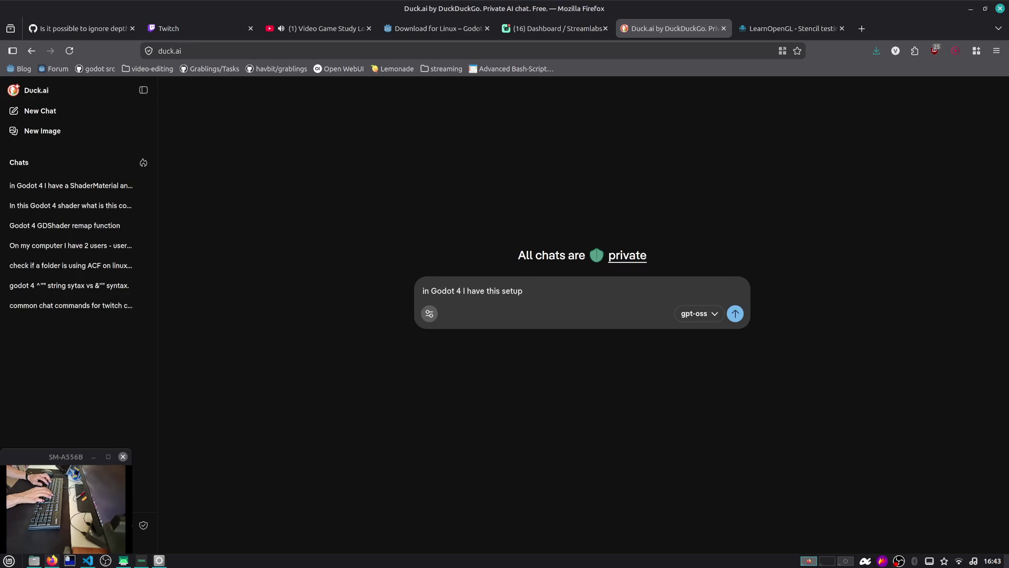
right_click(532, 288)
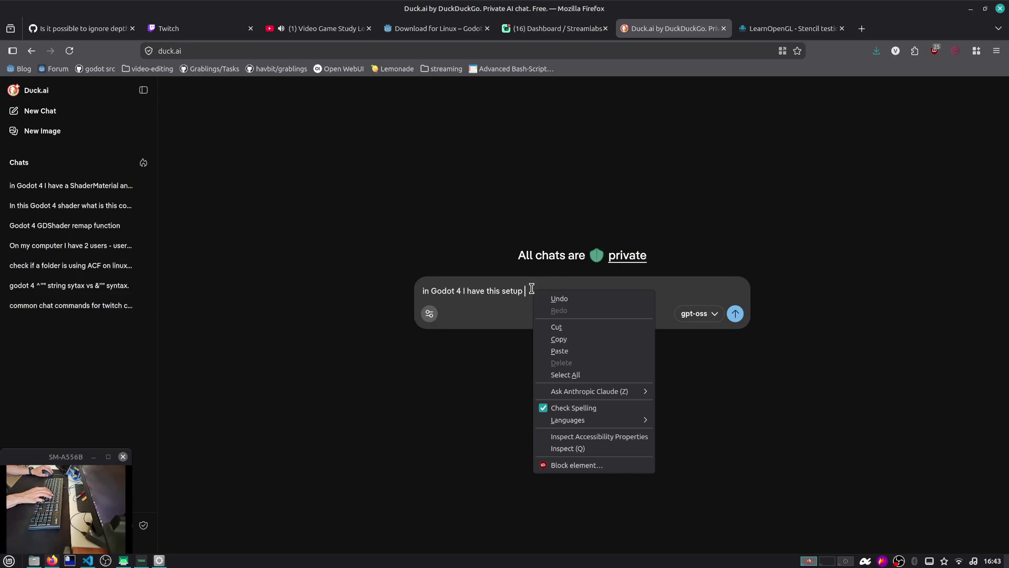
key(Escape)
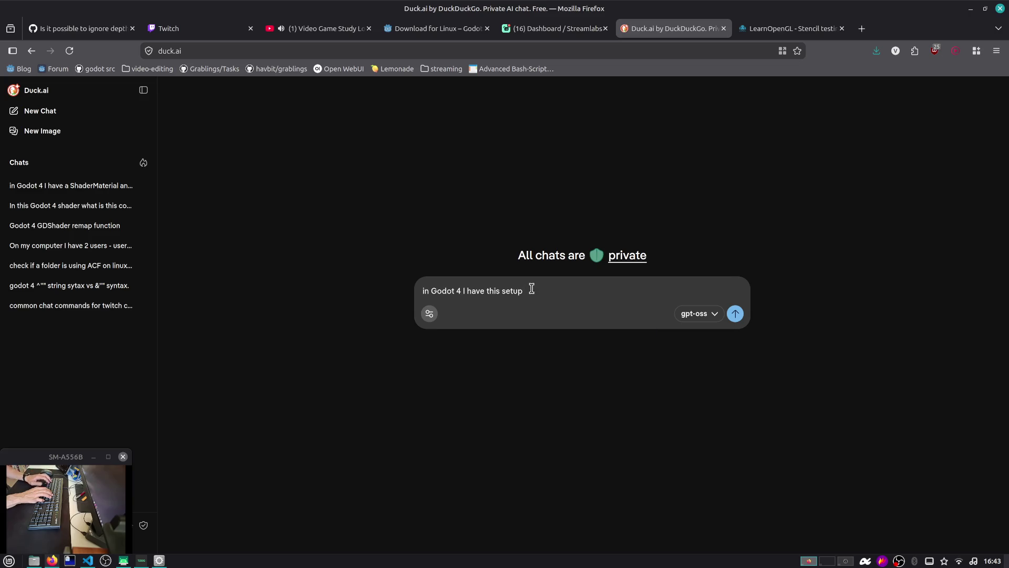
key(ctrl+alt+t)
text(j grabligsn)
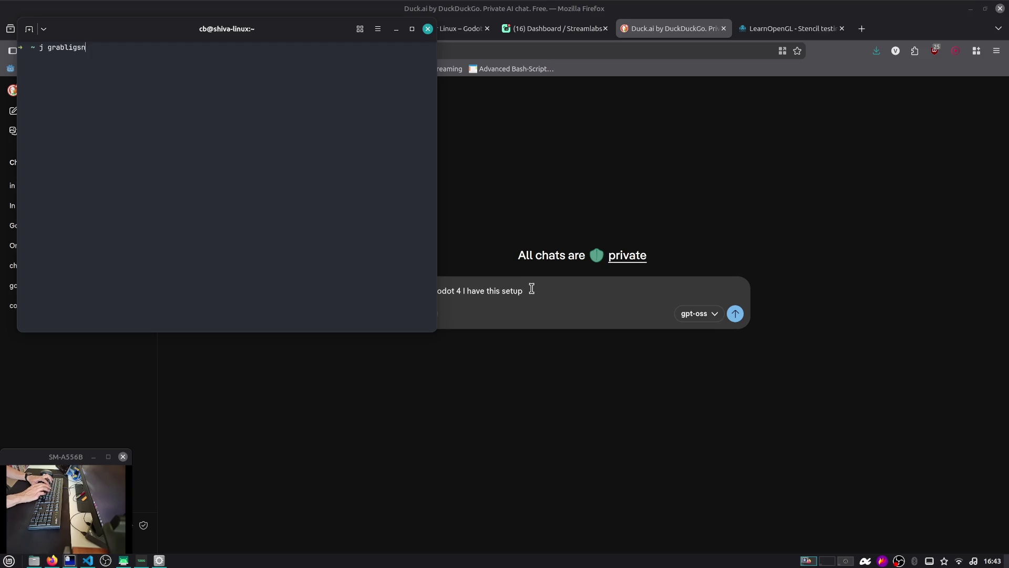
Step: Run 'j grab' to enter the grablings-src folder, clear the screen, and return to Godot
key(Return)
text(j grab)
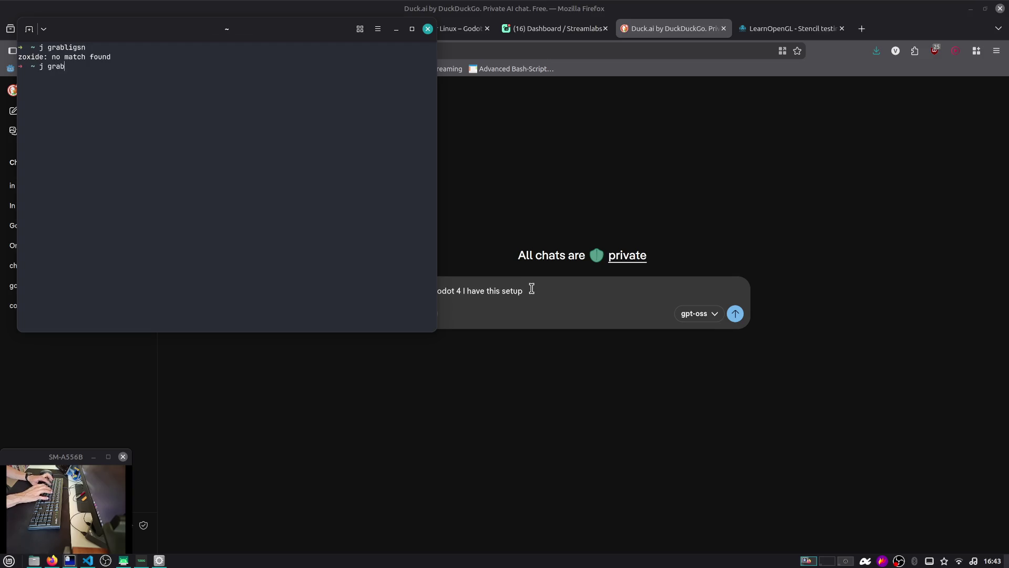
key(Return)
key(ctrl+l)
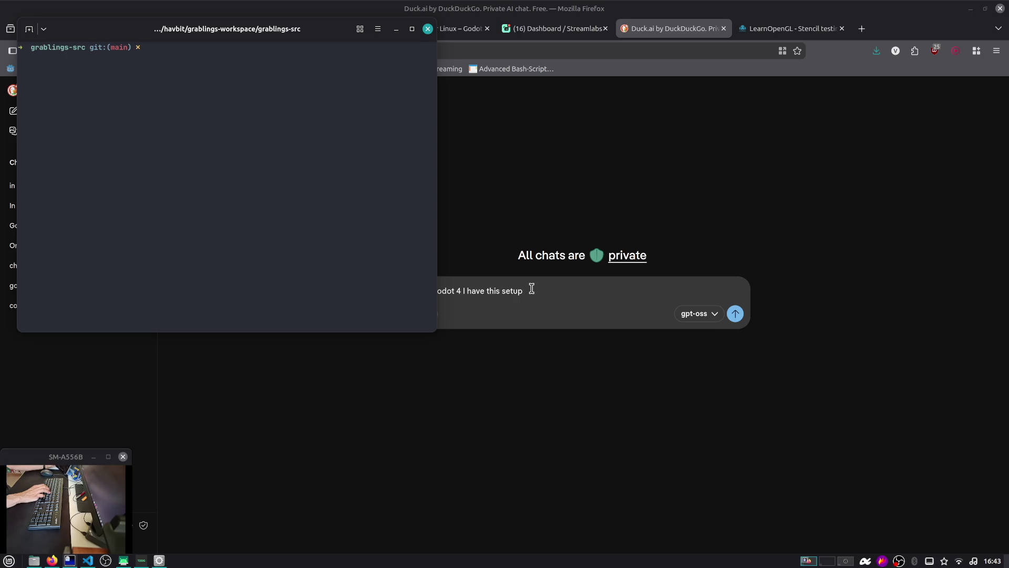
key(alt+Tab)
key(alt+Tab)
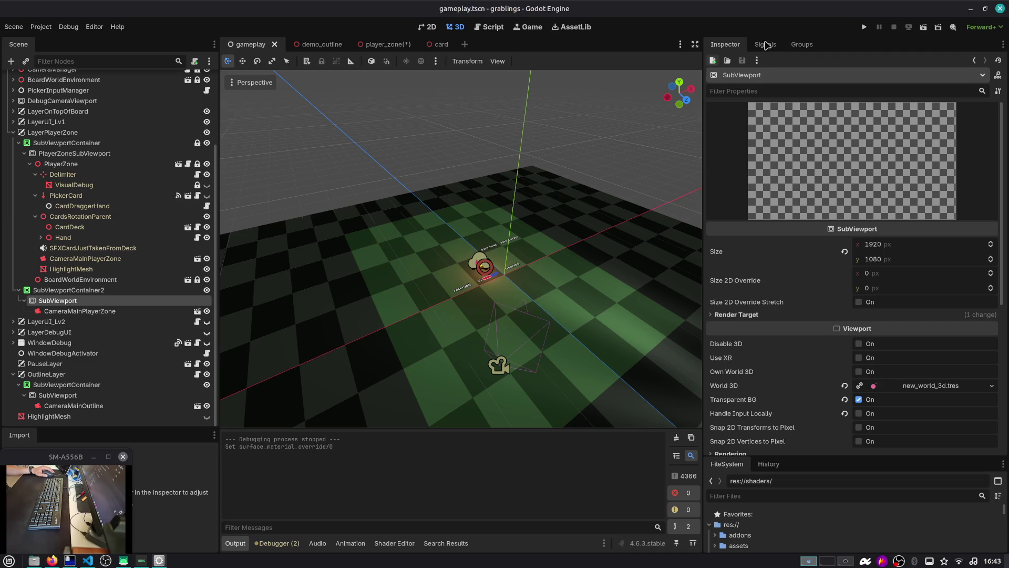
Step: Run demo_outline, inspect Camera3D's stencil outline compositor effect (thickness 20), then stop
click(322, 46)
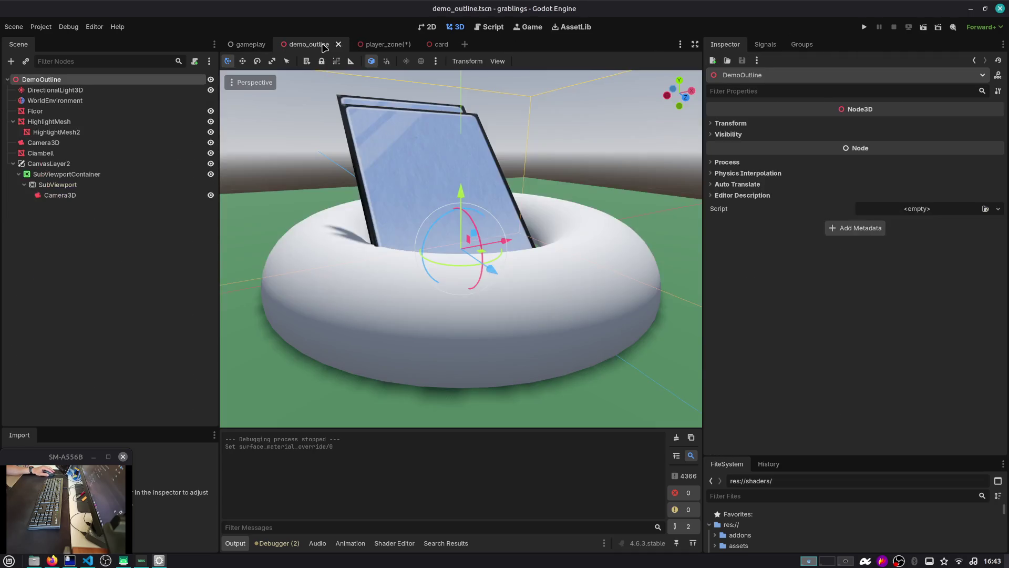
click(924, 27)
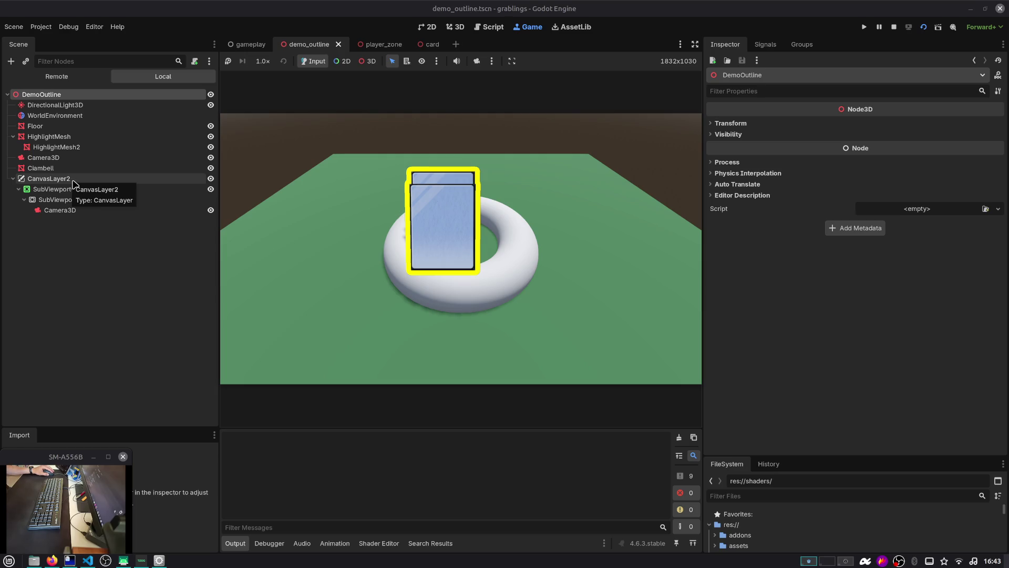
click(84, 209)
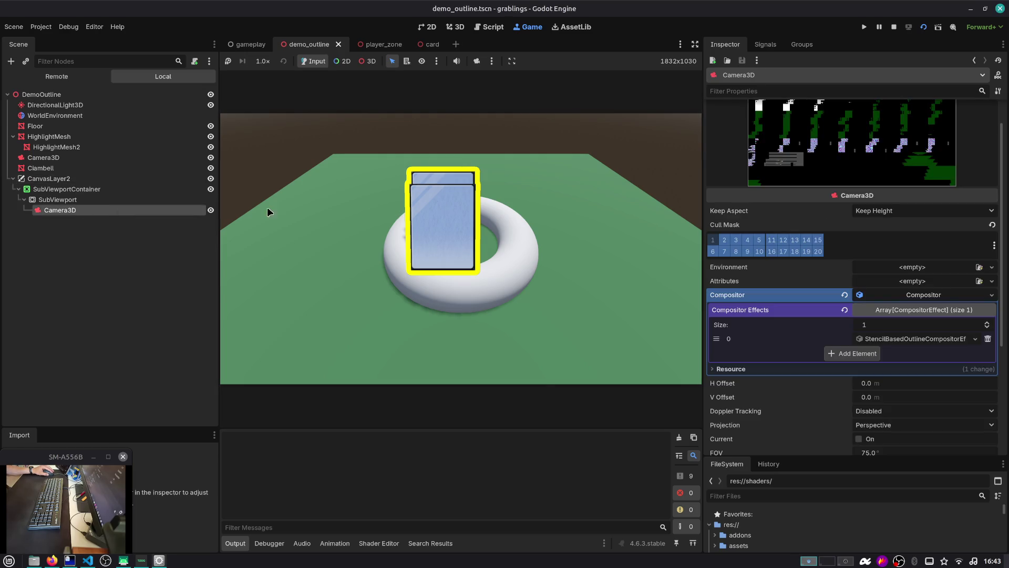
click(919, 345)
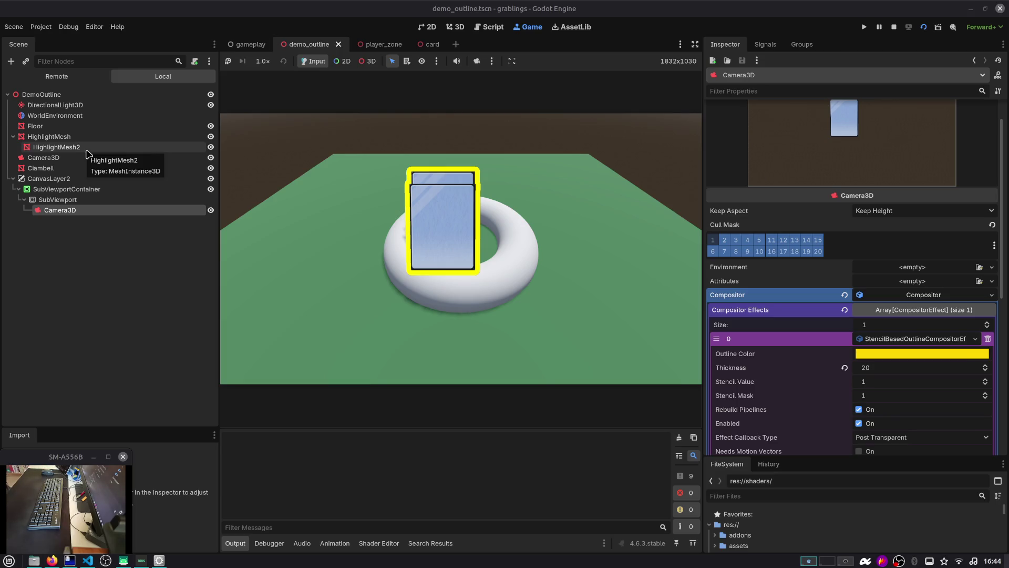
click(894, 27)
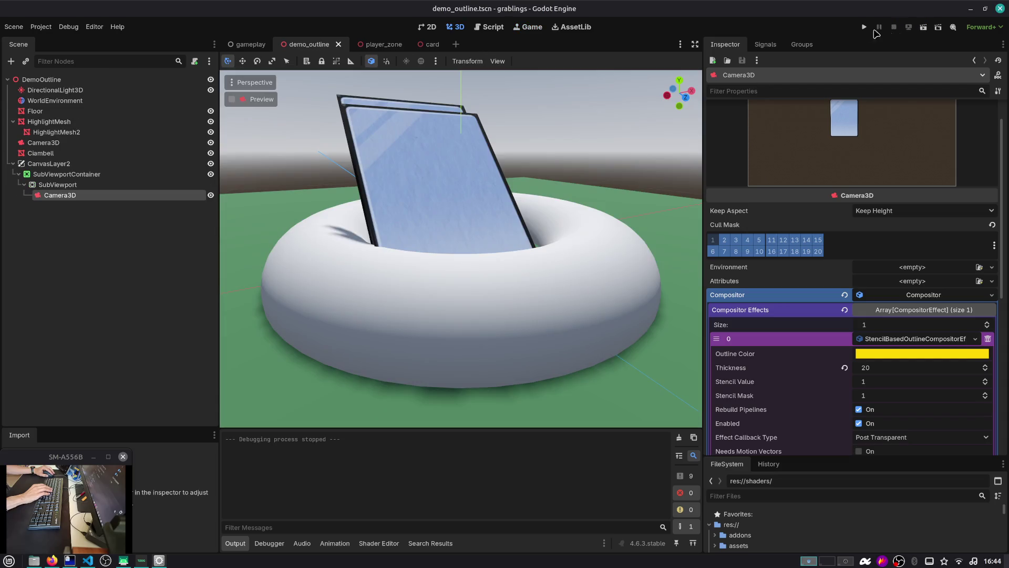
Step: Switch to the gameplay scene and inspect the player-zone camera, outline SubViewport and CameraMainOutline
click(257, 44)
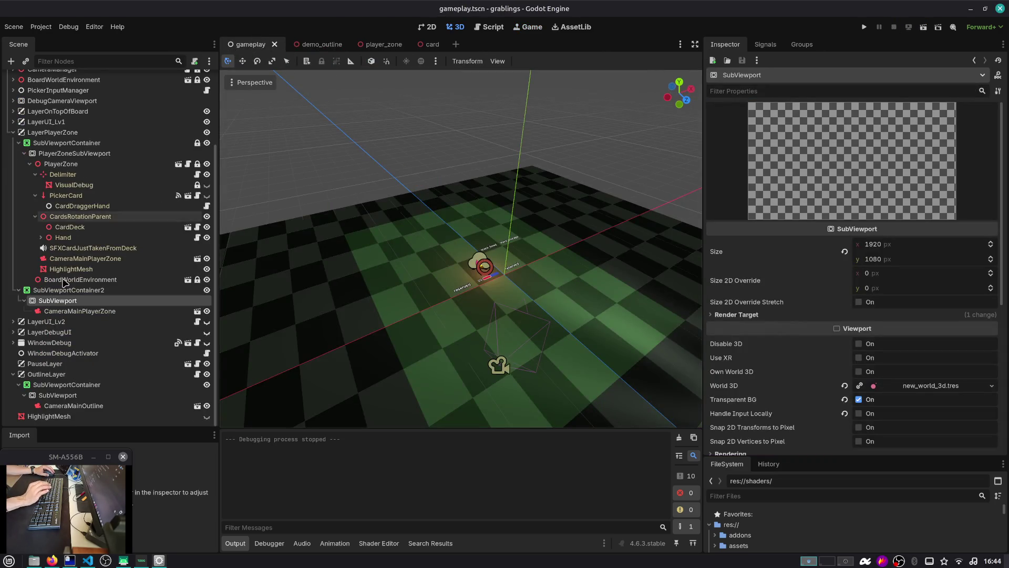
click(61, 311)
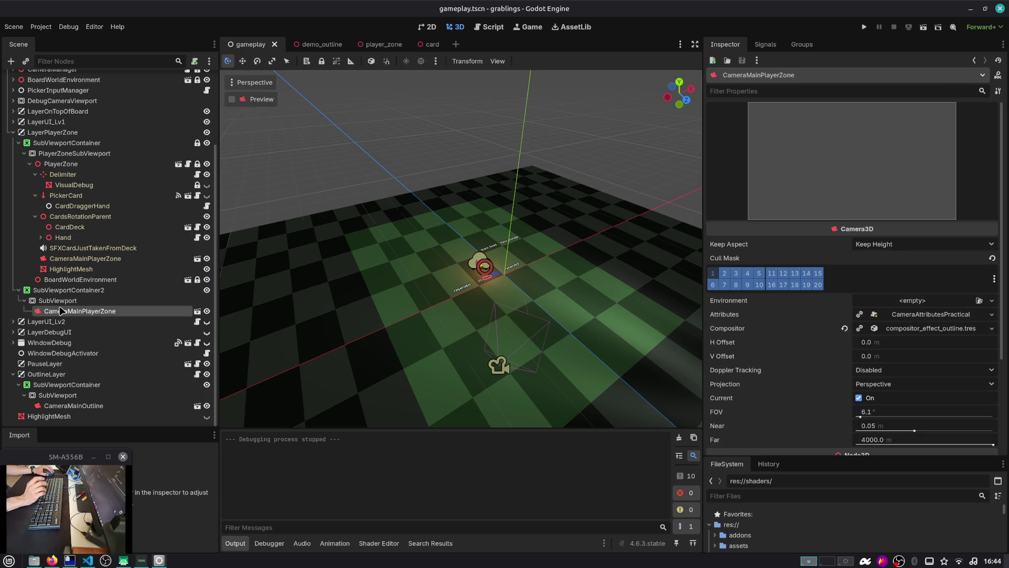
click(13, 132)
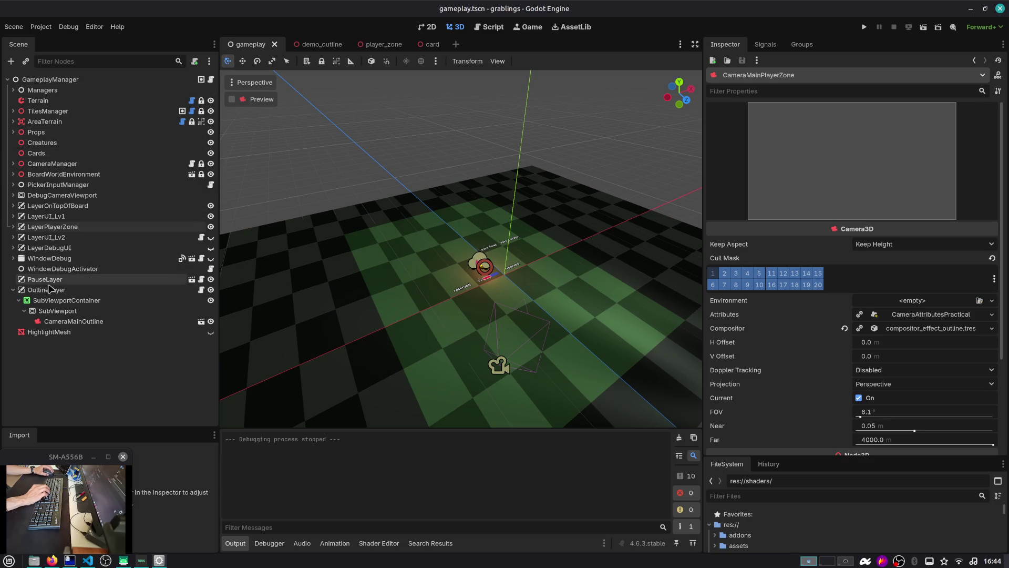
click(87, 301)
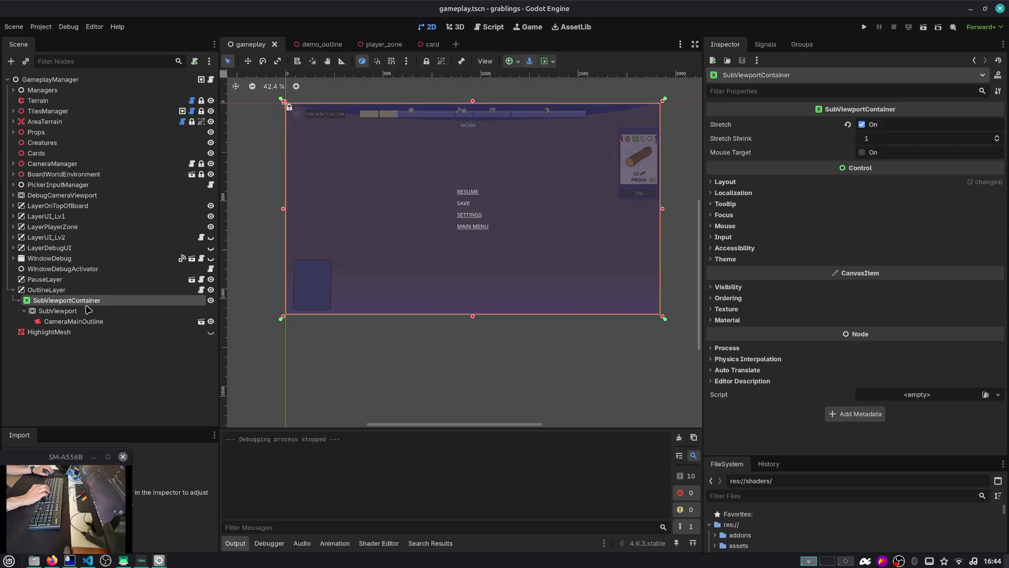
click(87, 311)
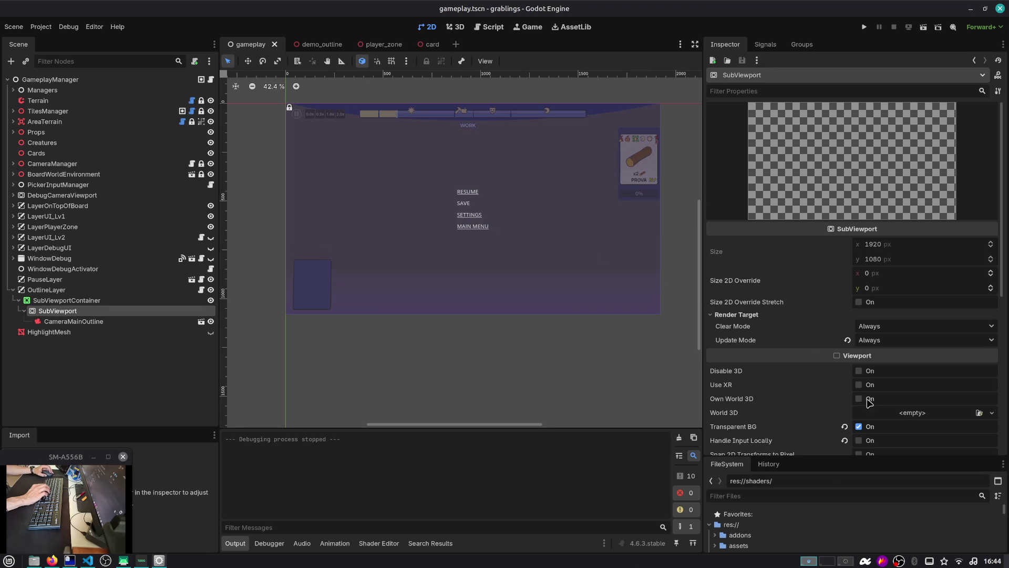
click(163, 322)
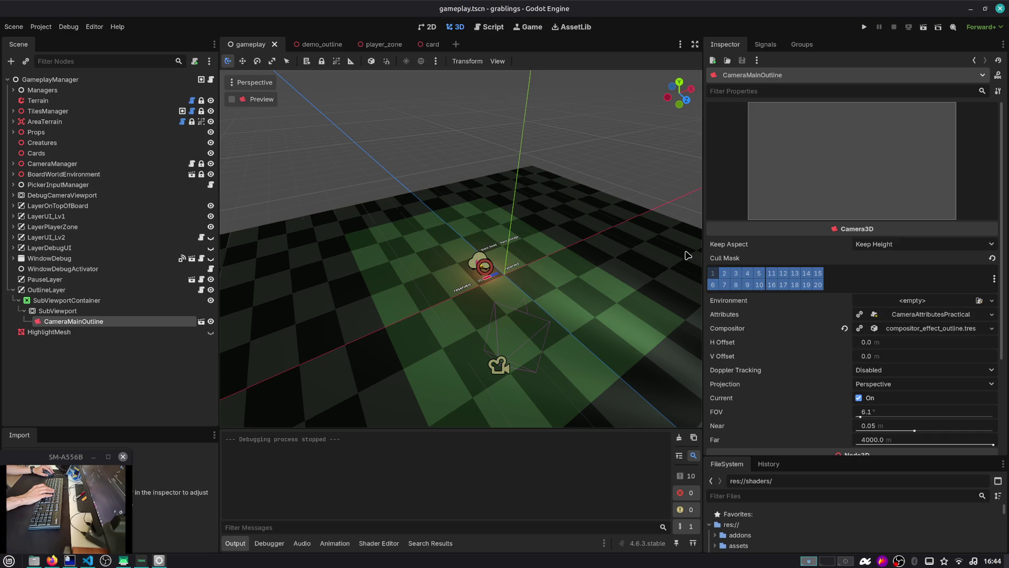
Step: Toggle Cull Mask layer 1 on CameraMainOutline on and back off, then run the project
click(712, 277)
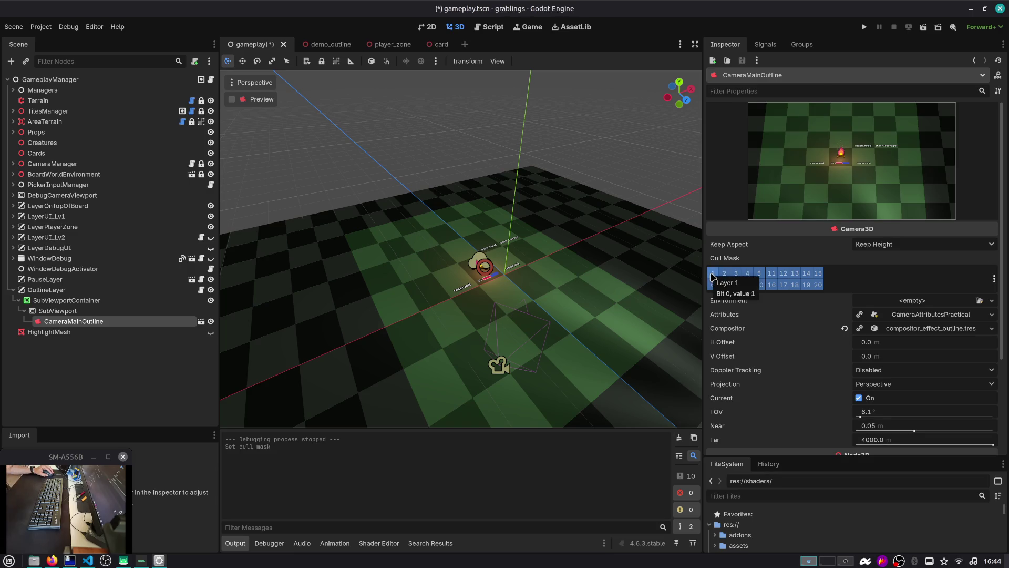
click(712, 276)
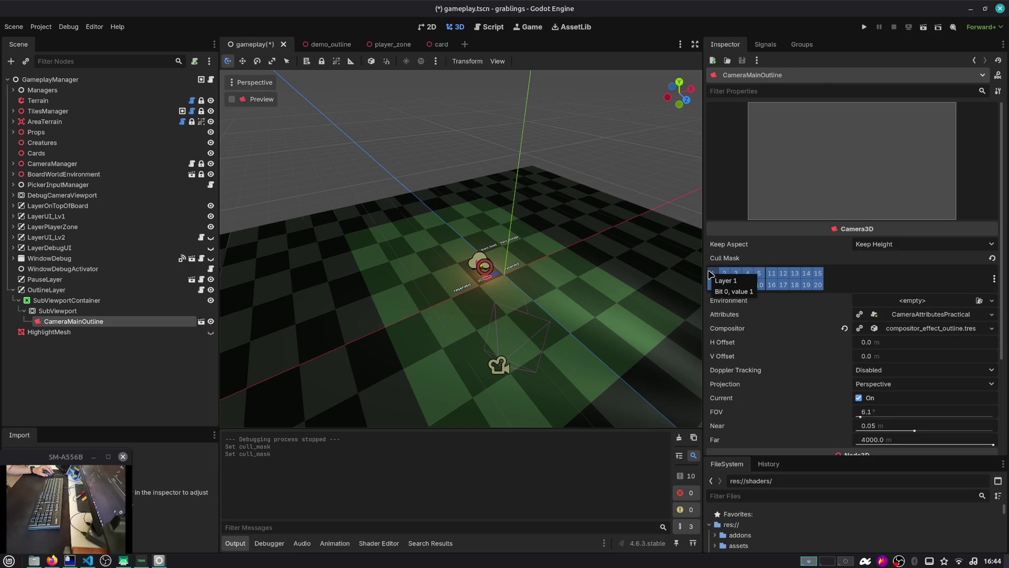
click(862, 27)
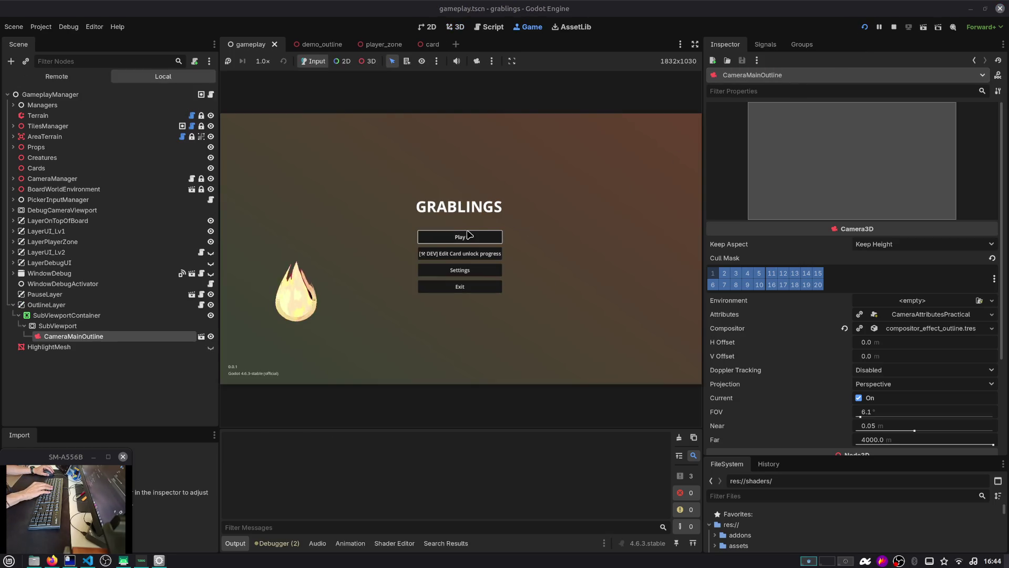
Step: Start a game from the title menu to view the board, then stop the test run
click(477, 239)
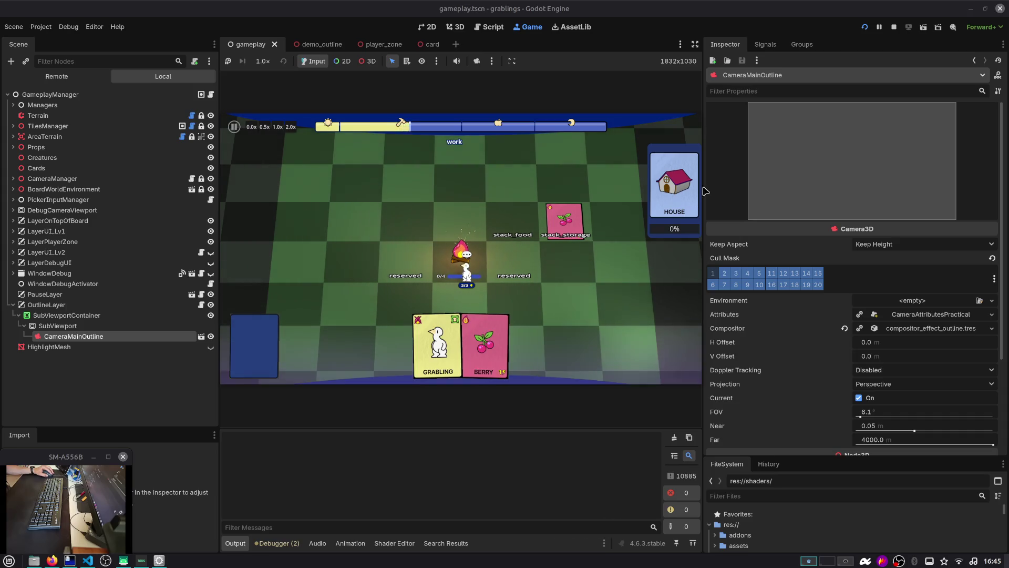
click(894, 27)
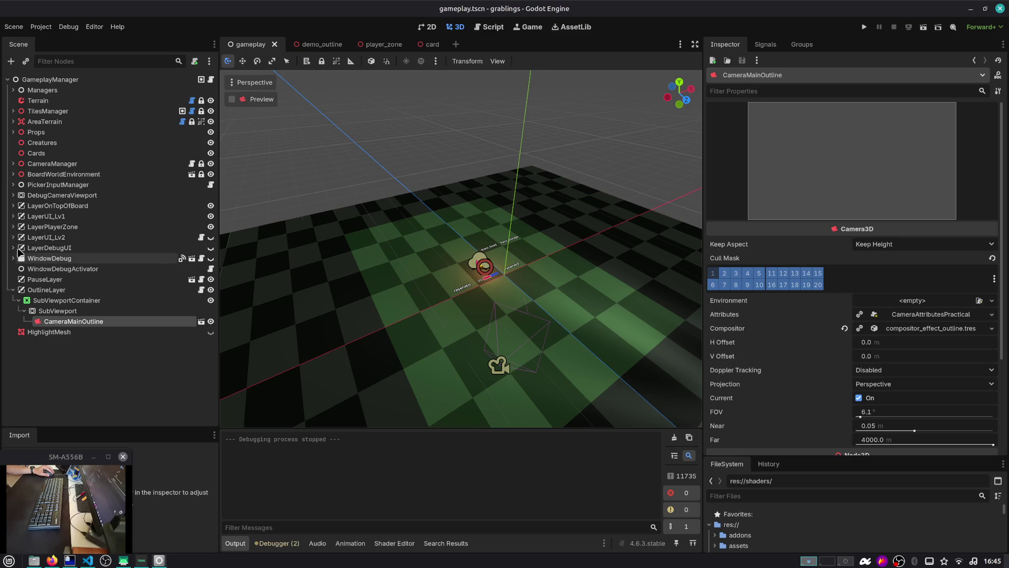
Step: Browse the LayerOnTopOfBoard, LayerUI_Lv1 and LayerPlayerZone branches in the Scene tree
click(13, 206)
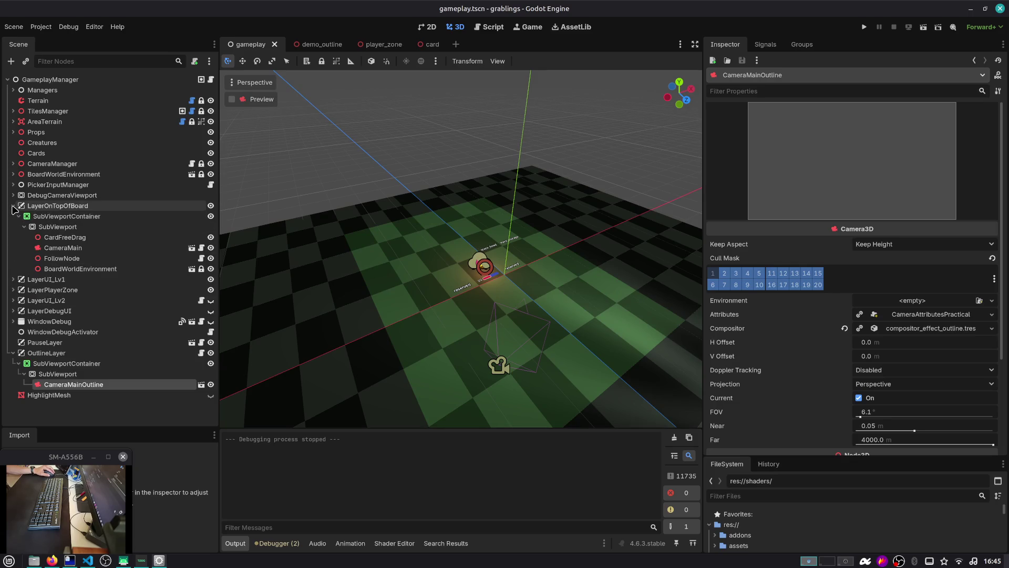
click(12, 205)
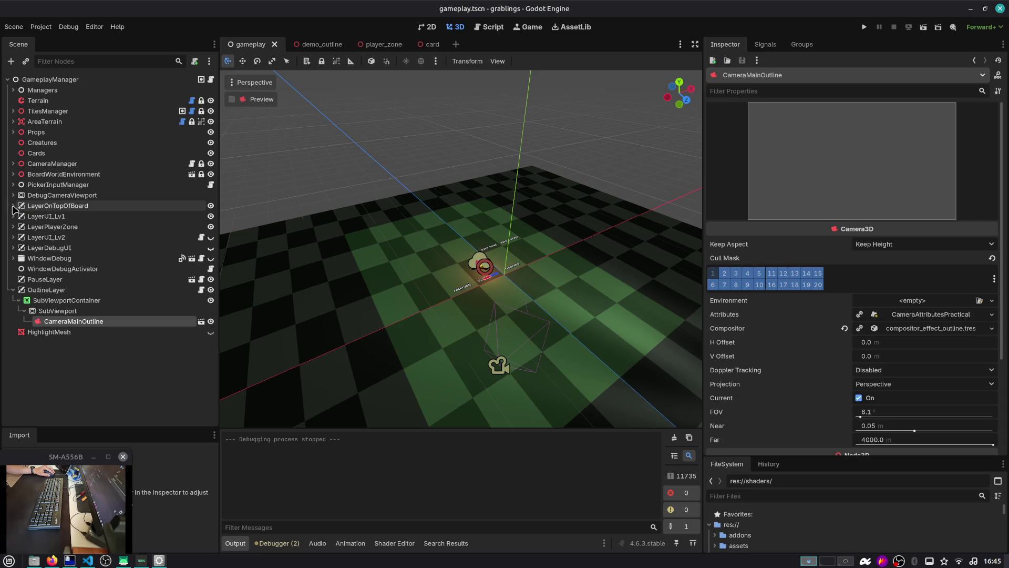
click(17, 216)
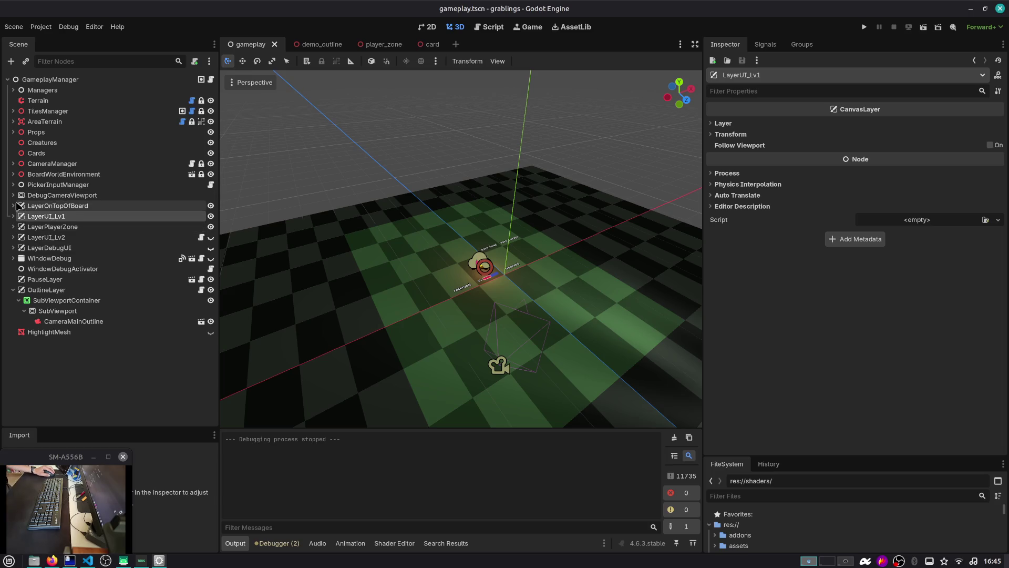
click(12, 205)
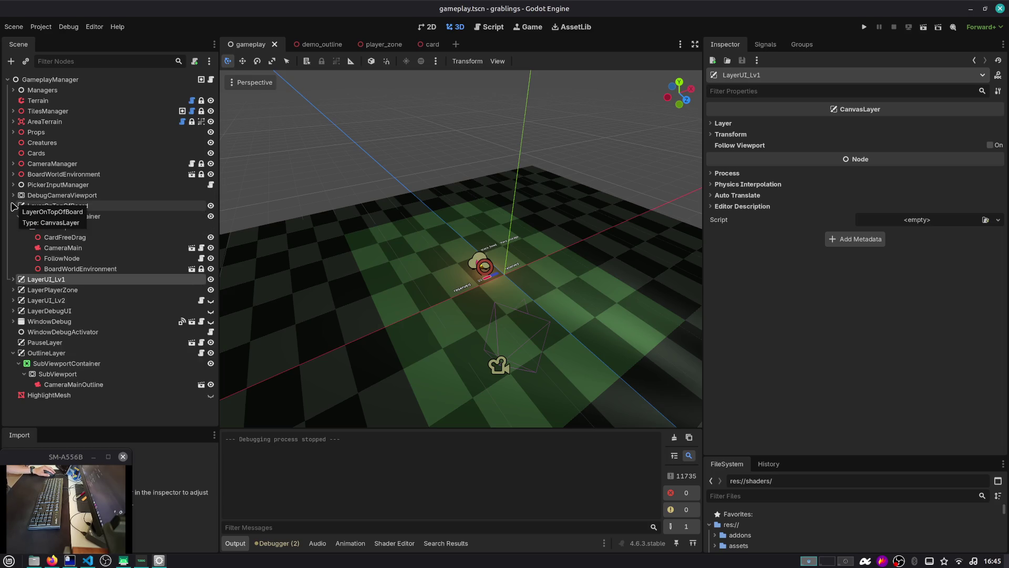
click(12, 205)
click(13, 226)
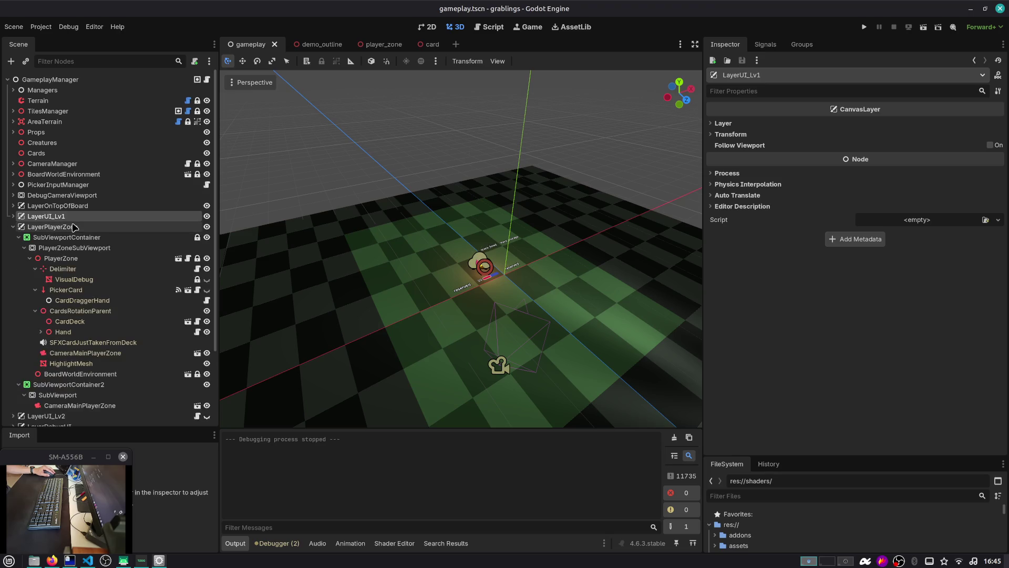
click(73, 226)
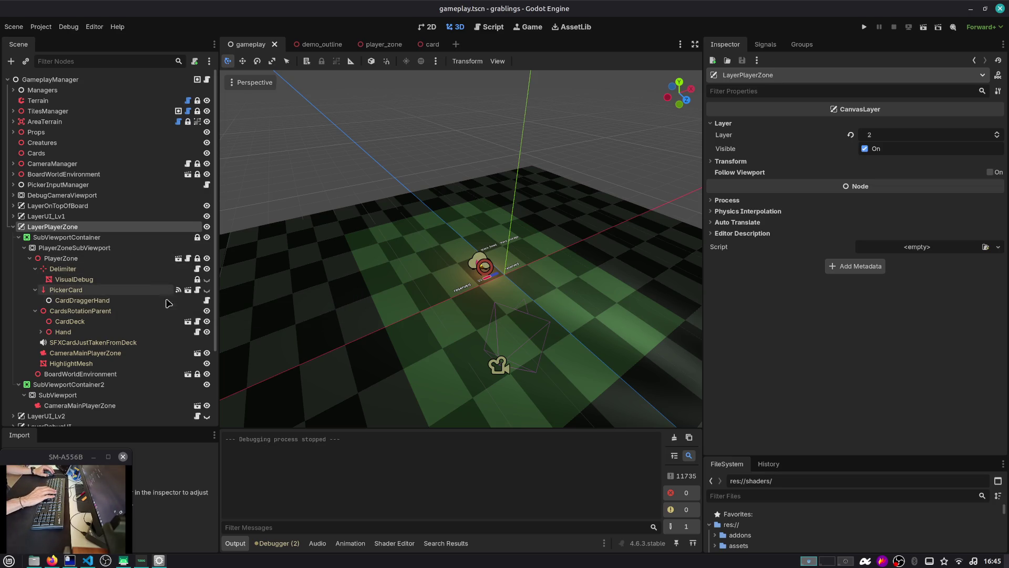
Step: Inspect HighlightMesh and the camera, then clear World 3D on SubViewportContainer2's SubViewport
click(89, 364)
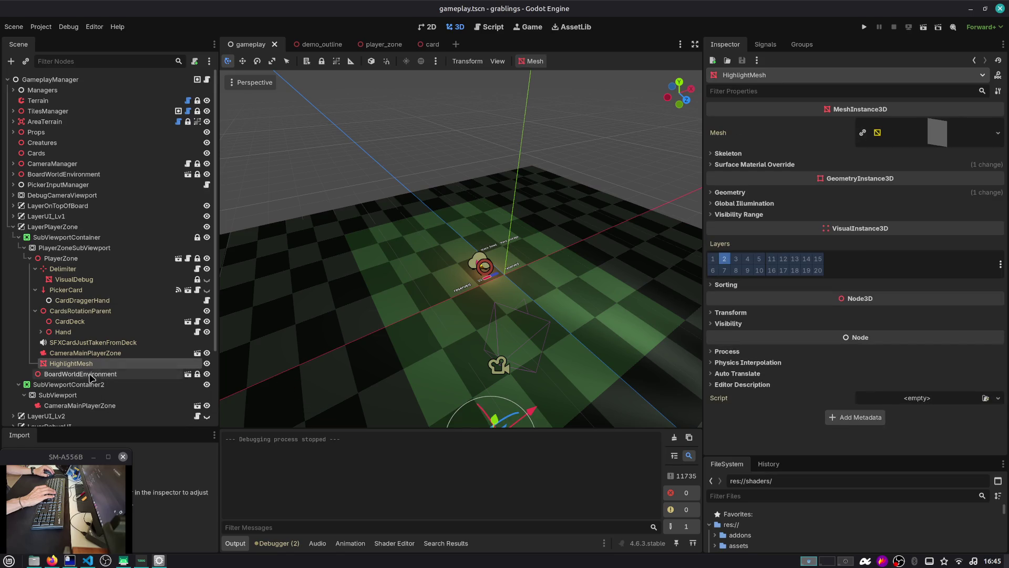
scroll(63, 336, down, 2)
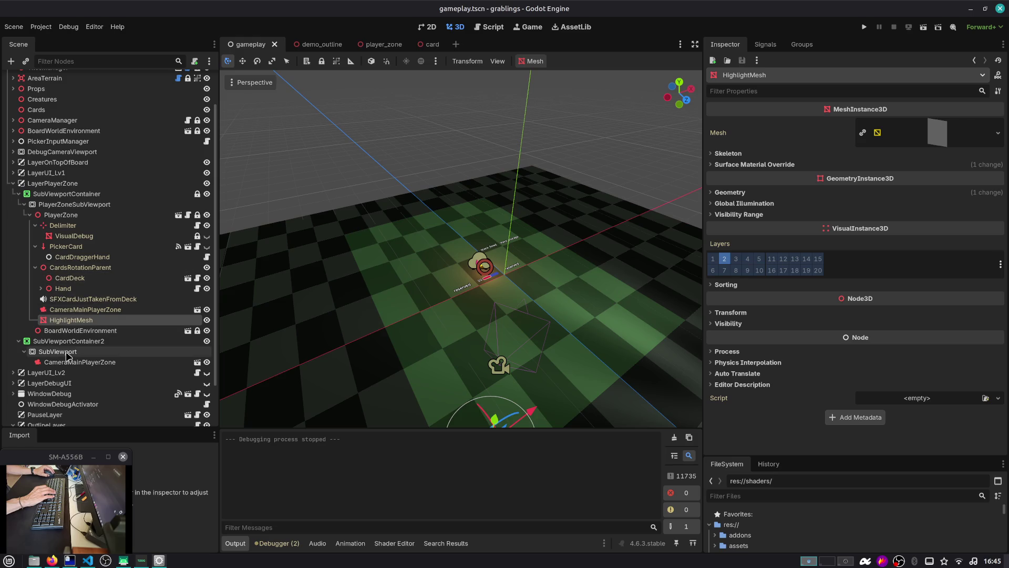
click(87, 363)
click(84, 351)
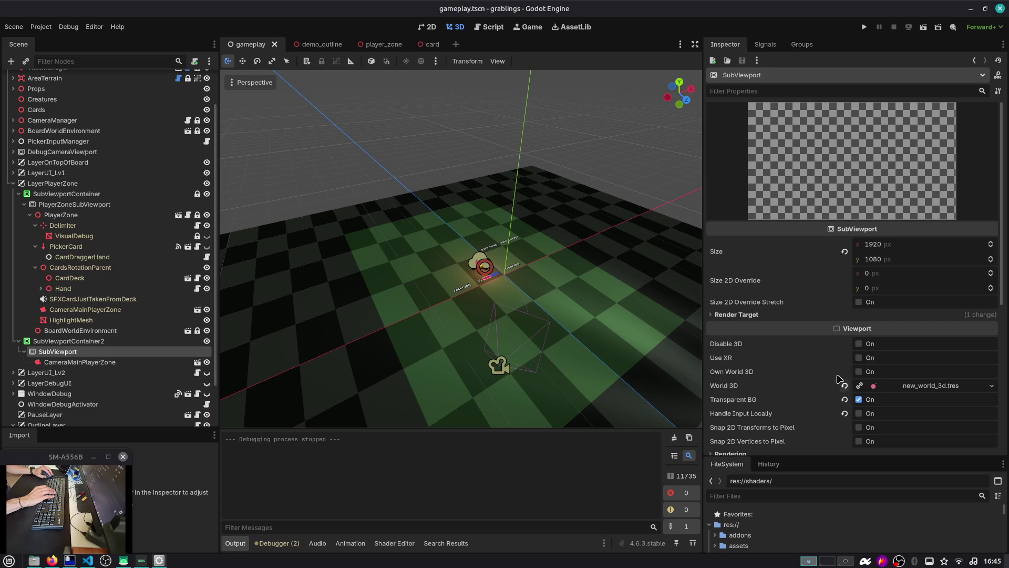
click(845, 386)
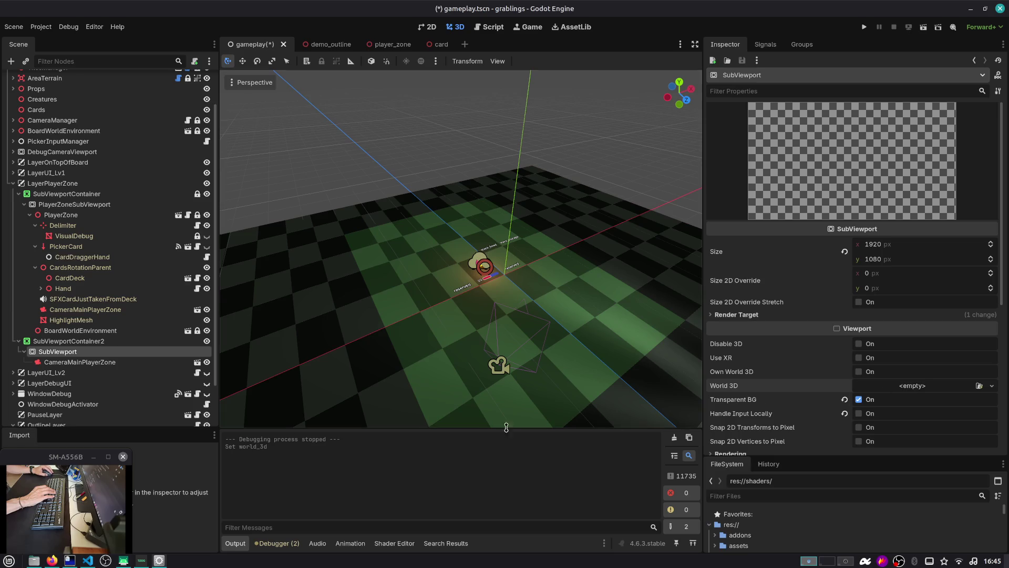
click(78, 204)
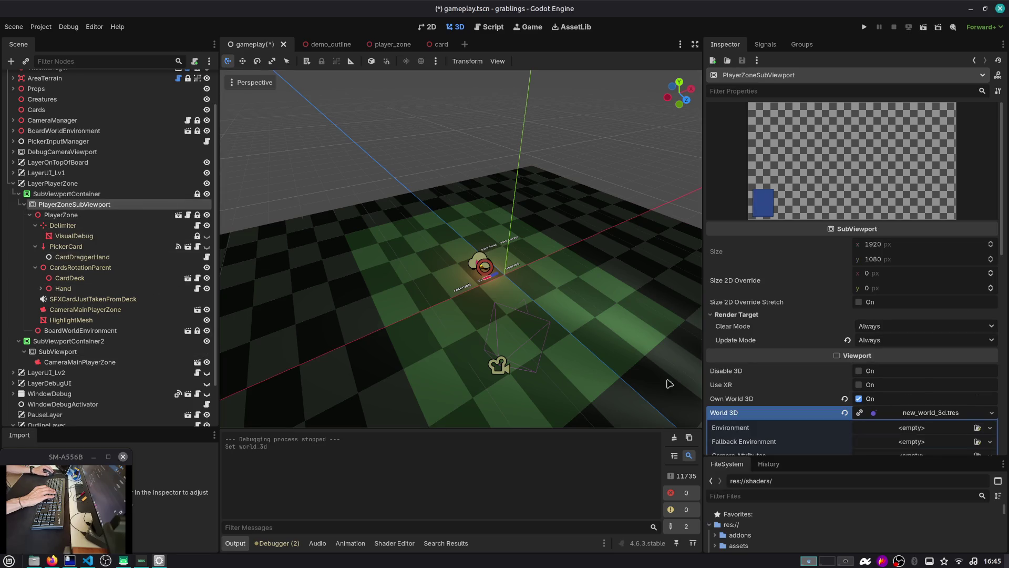
click(845, 413)
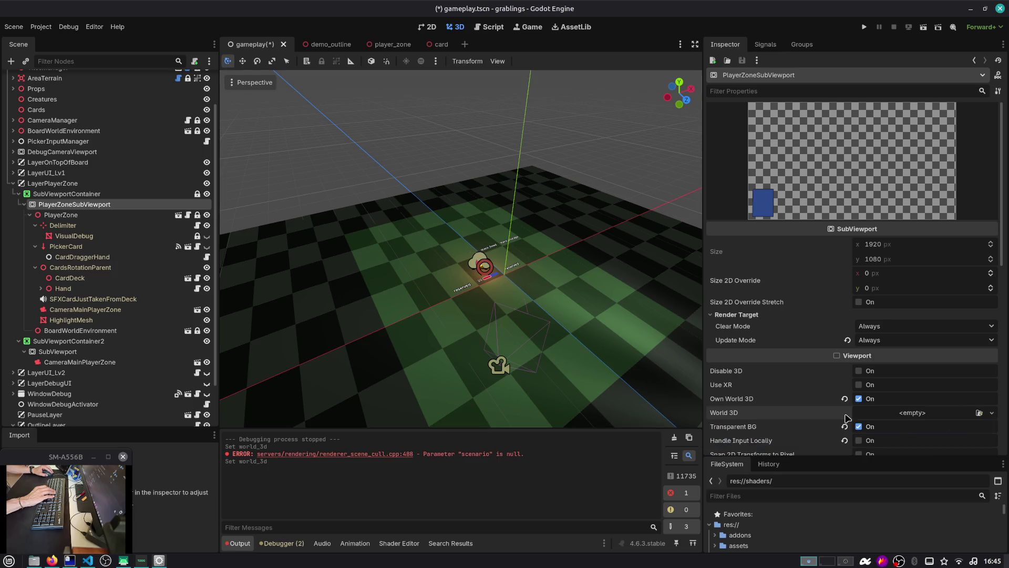
scroll(849, 418, down, 2)
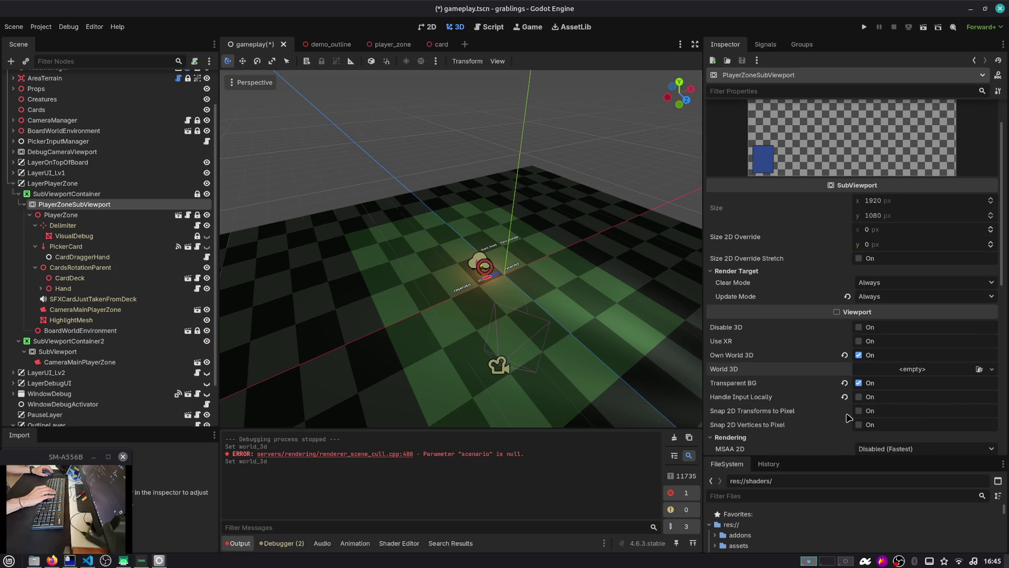
click(883, 372)
click(942, 393)
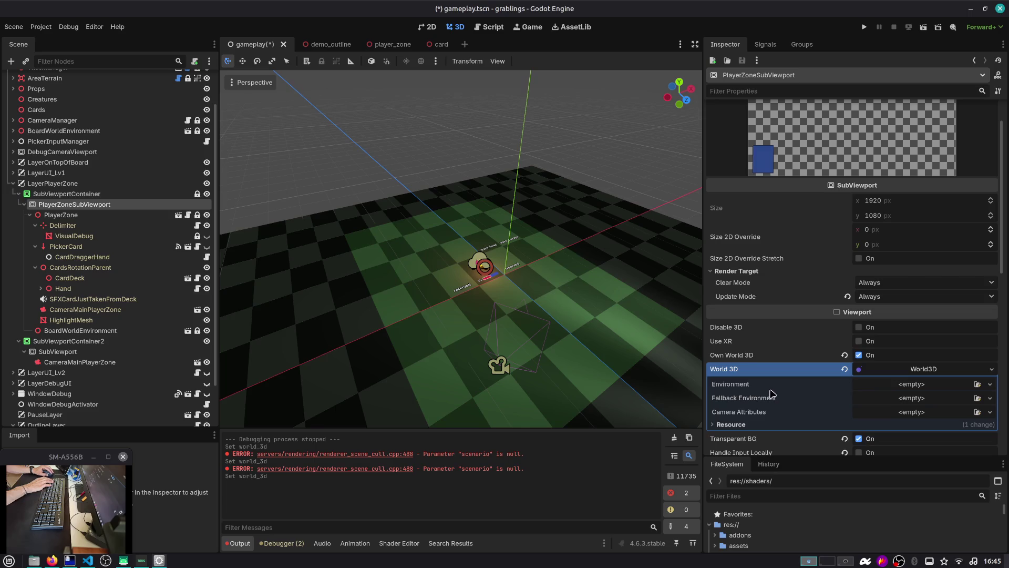
click(888, 384)
click(845, 369)
click(845, 370)
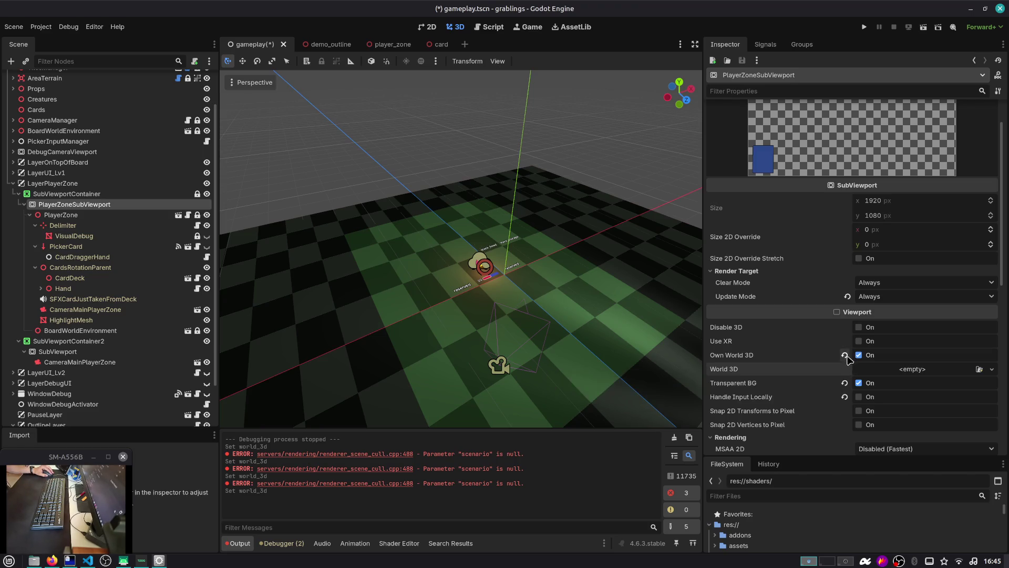
click(845, 355)
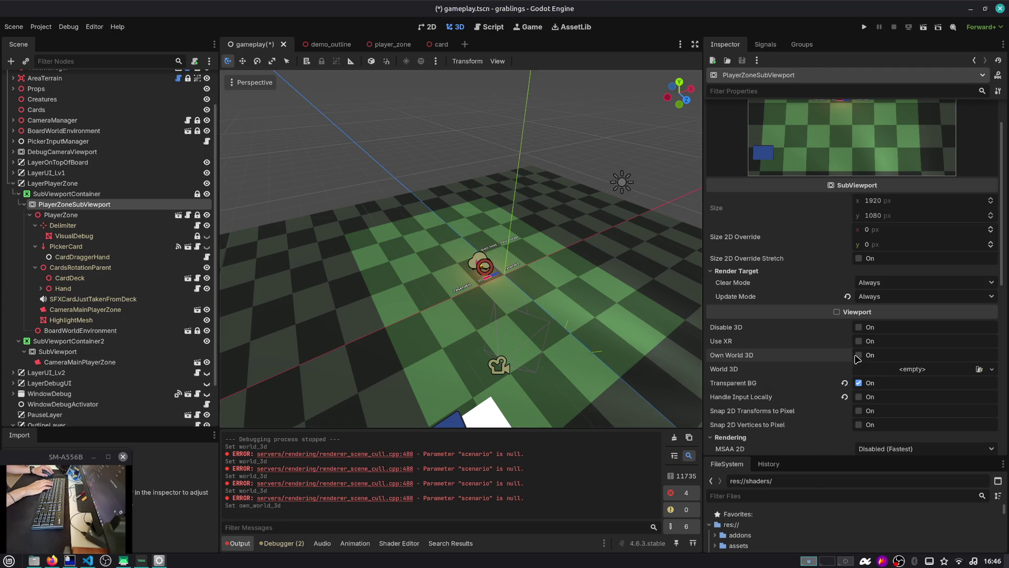
click(858, 355)
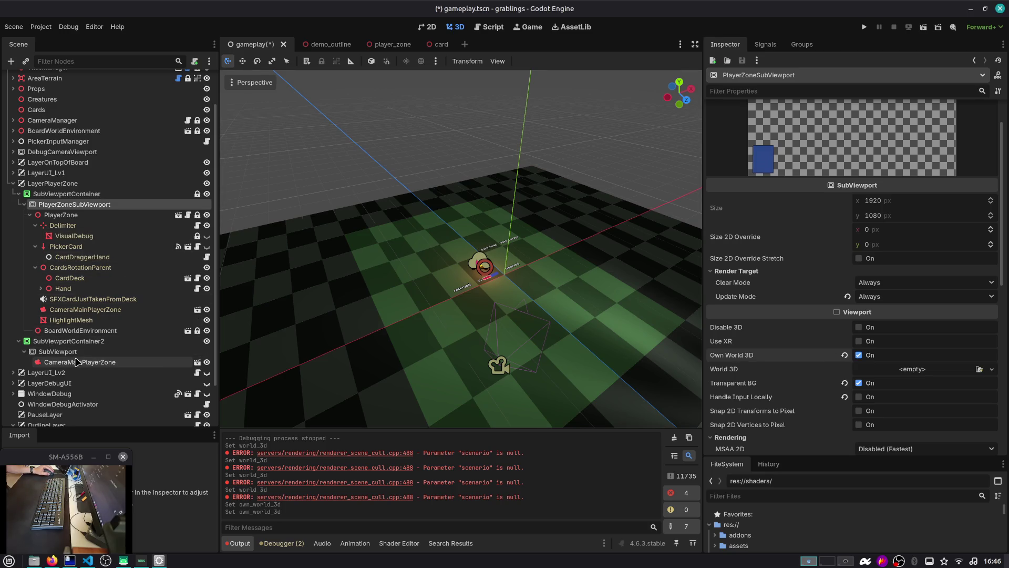
mouse_move(76, 362)
mouse_down()
mouse_move(77, 223)
mouse_move(84, 368)
mouse_move(82, 330)
mouse_up()
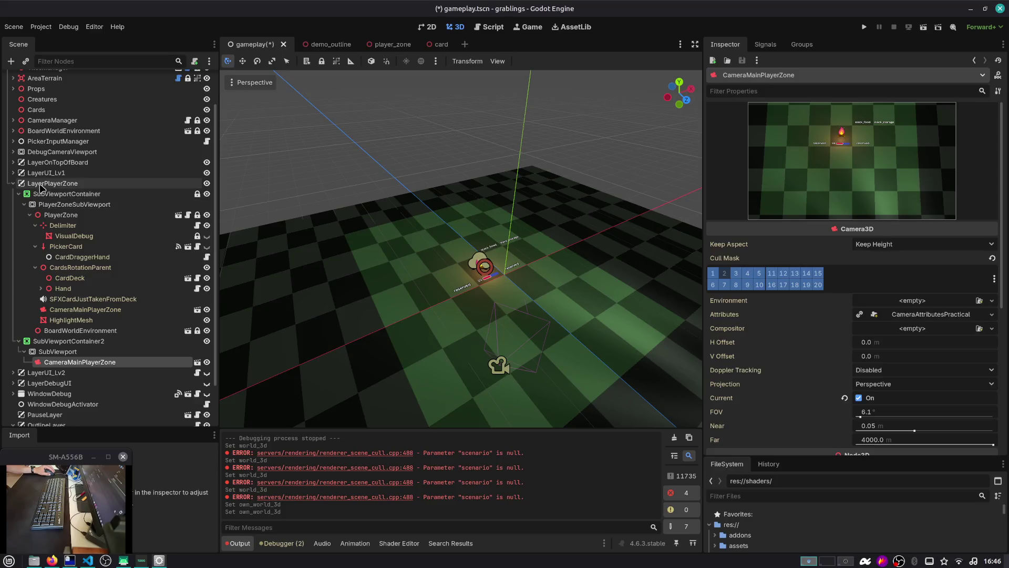
click(41, 184)
click(56, 204)
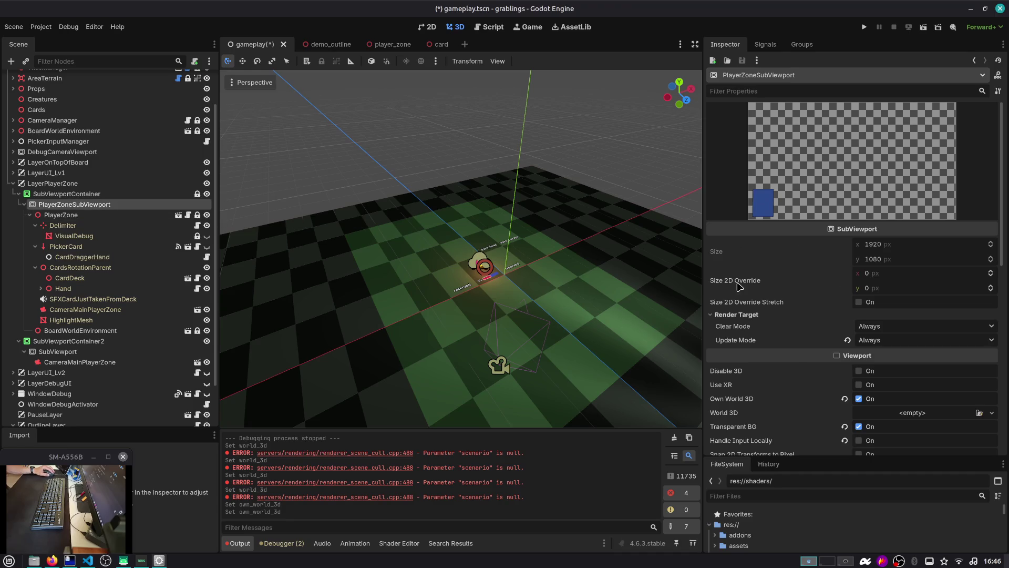
scroll(794, 392, down, 2)
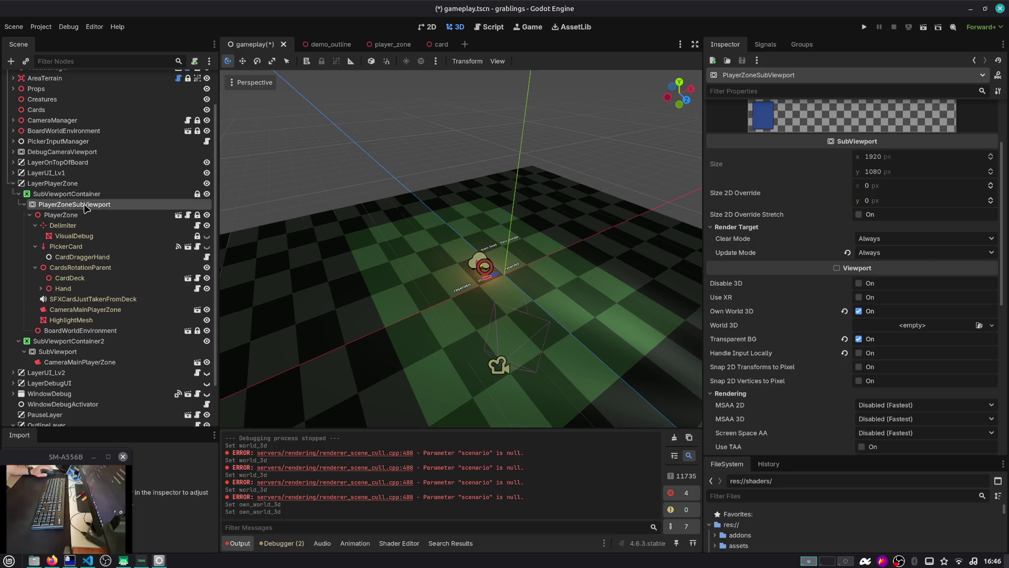
Step: Add a new CanvasLayer node to the gameplay scene
key(ctrl+a)
text(canvas)
key(Return)
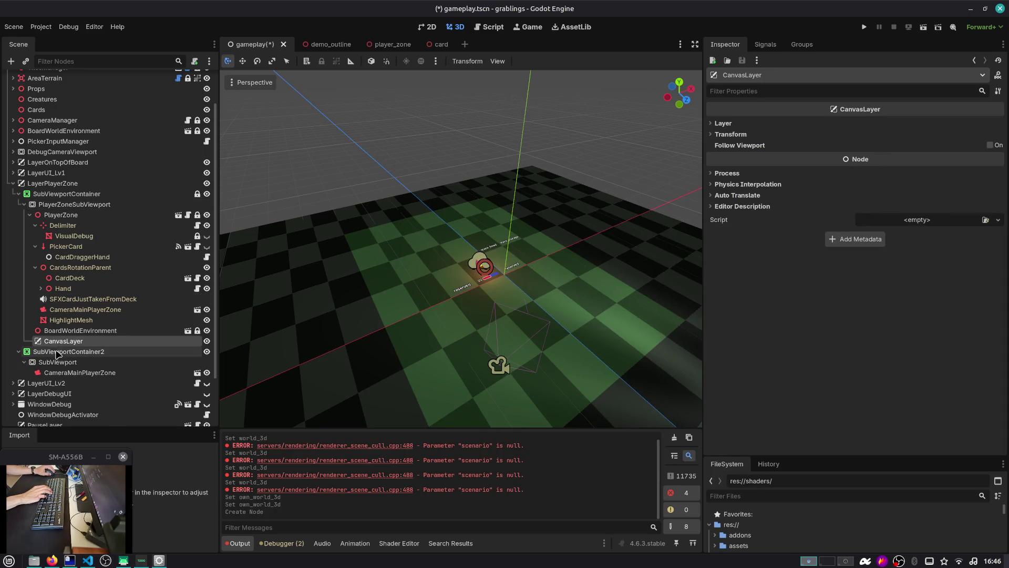
Step: Move SubViewportContainer2 under the new CanvasLayer, save the scene and run the game
right_click(77, 351)
key(Escape)
drag(50, 352, 64, 342)
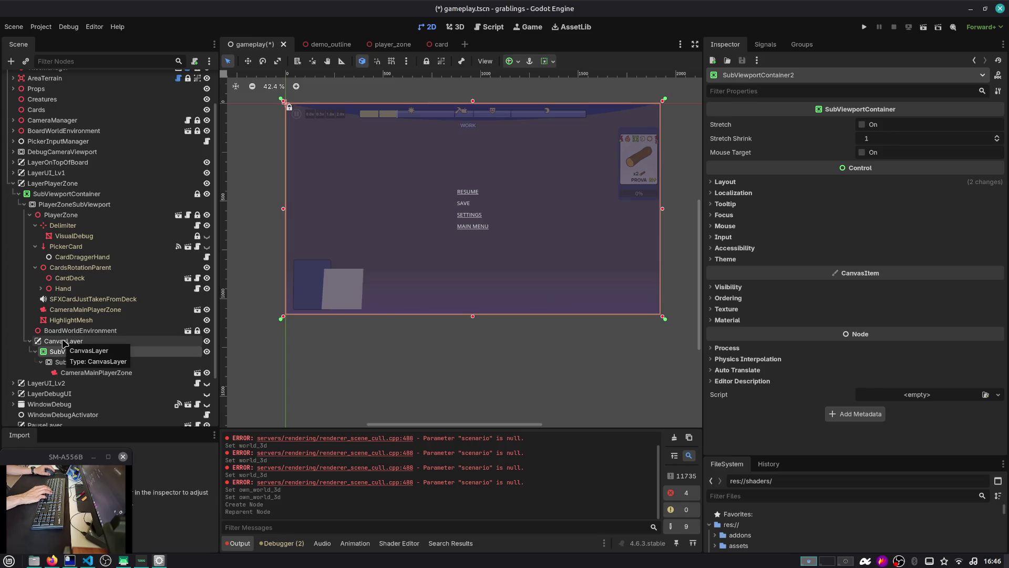
click(89, 372)
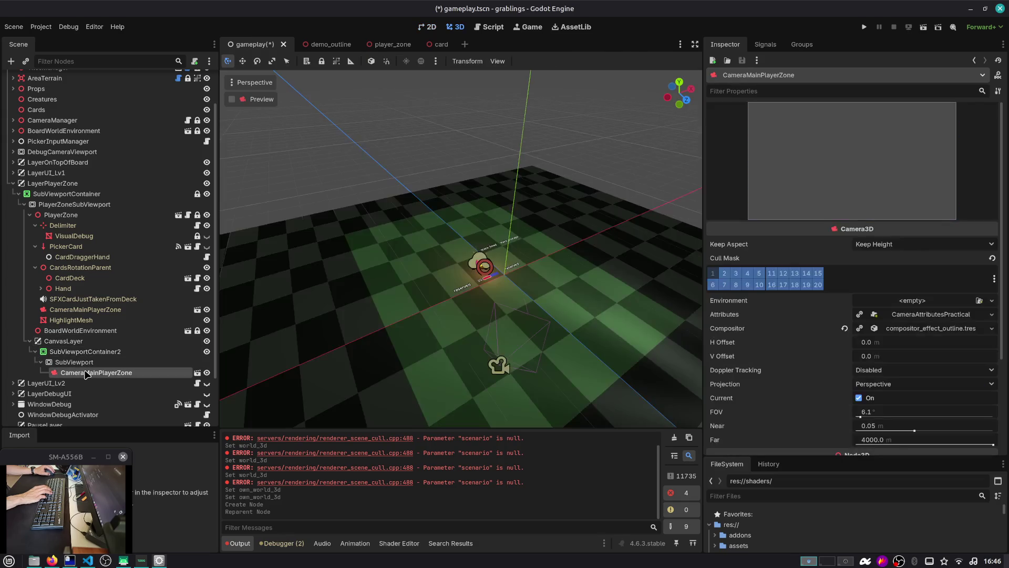
key(ctrl+s)
key(F5)
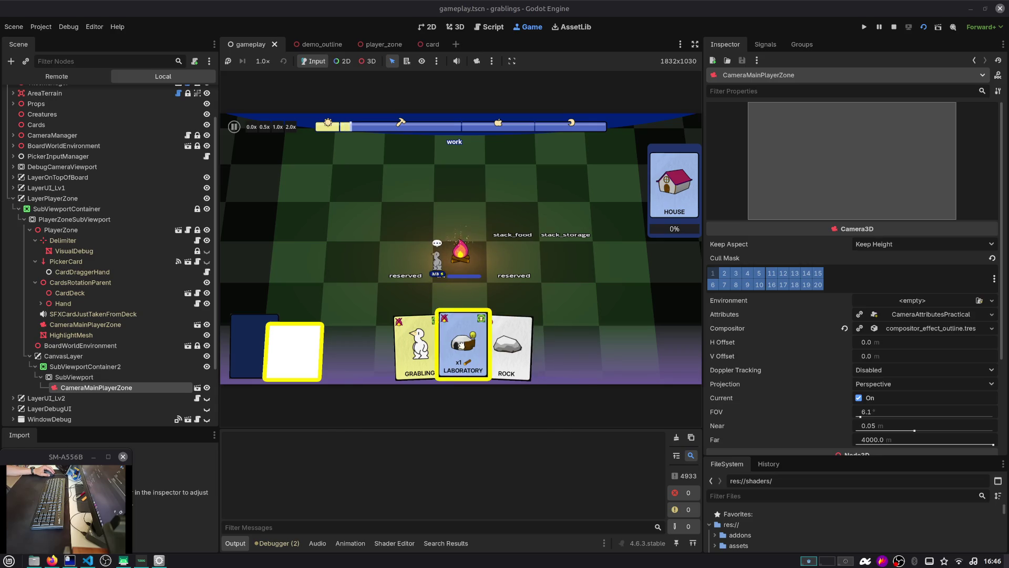
Step: Stop the test run and select the CanvasLayer node in the Scene dock
click(894, 26)
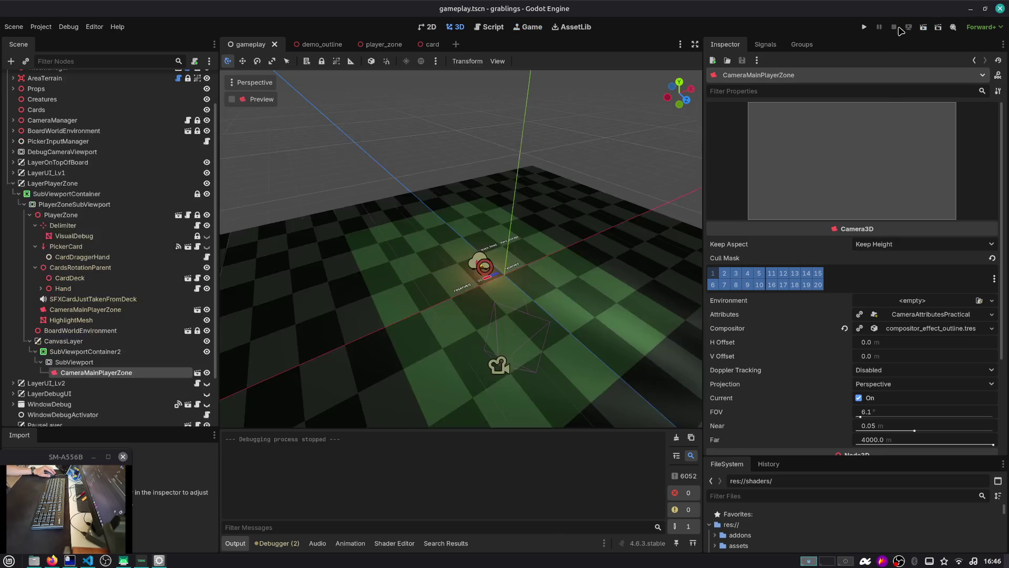
click(63, 340)
scroll(88, 342, down, 2)
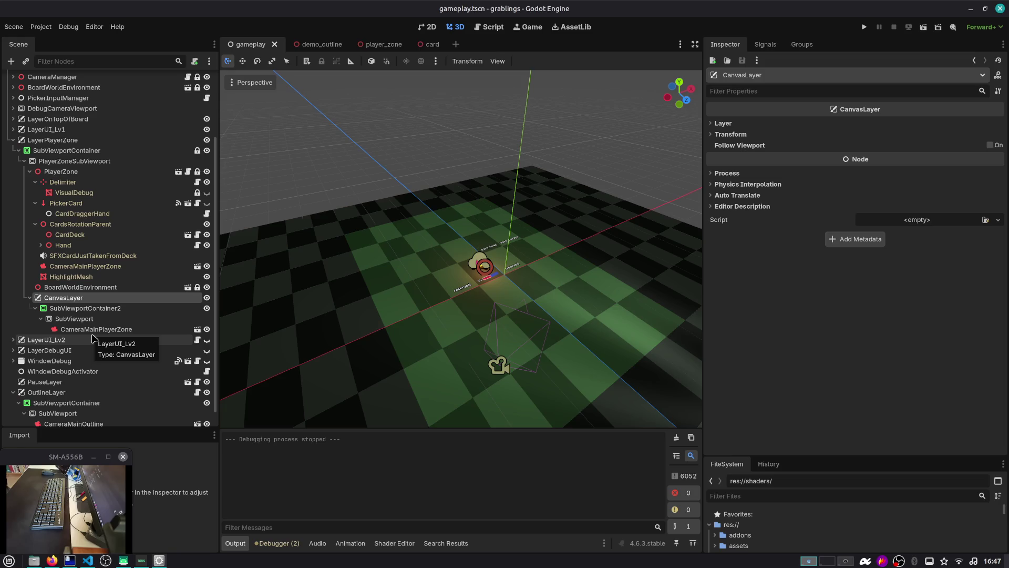
Step: Expand BoardWorldEnvironment in the Scene tree and orbit the view to see the board
click(13, 140)
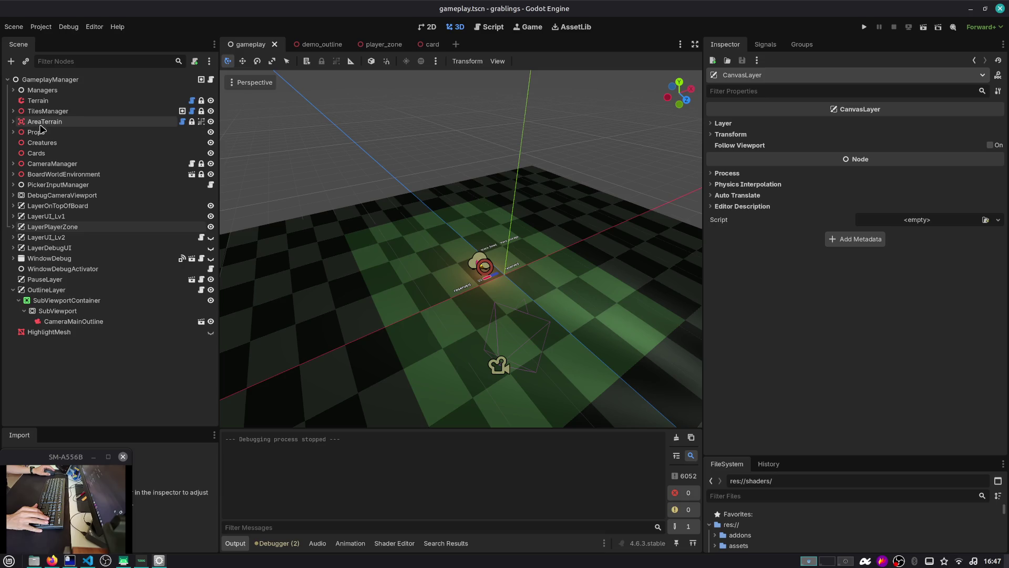
click(13, 111)
click(13, 111)
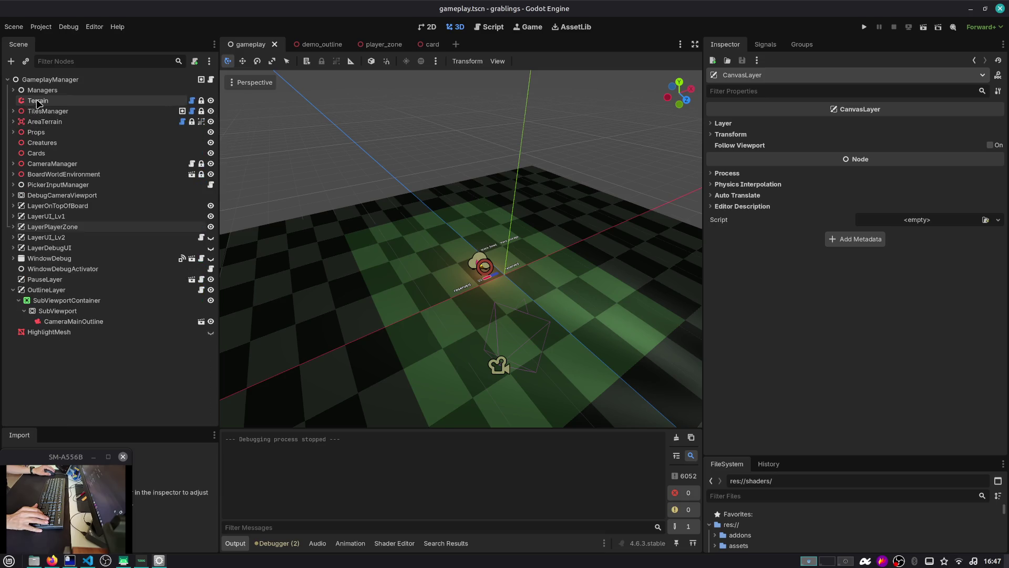
click(13, 174)
click(70, 176)
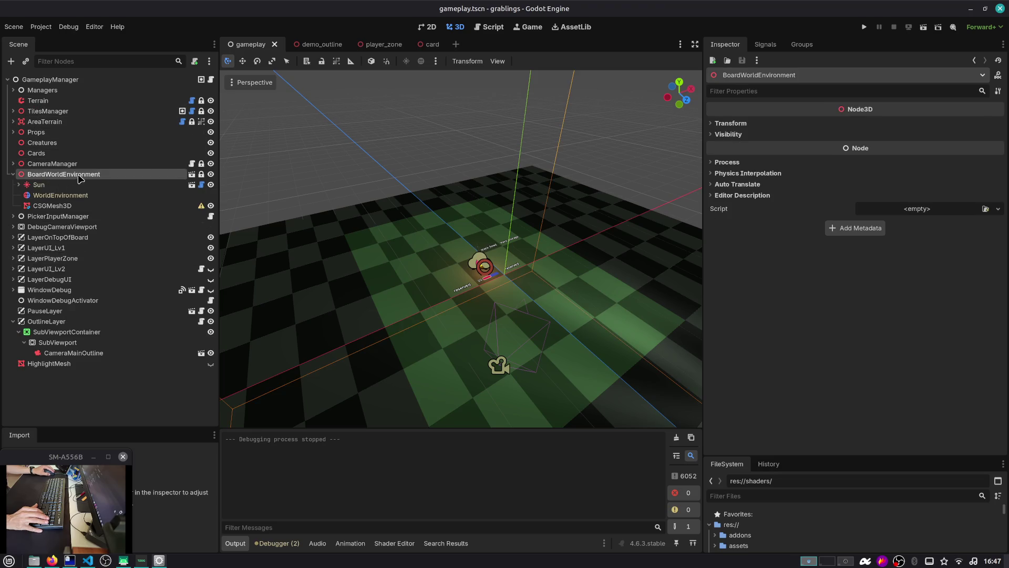
drag(252, 186, 263, 239)
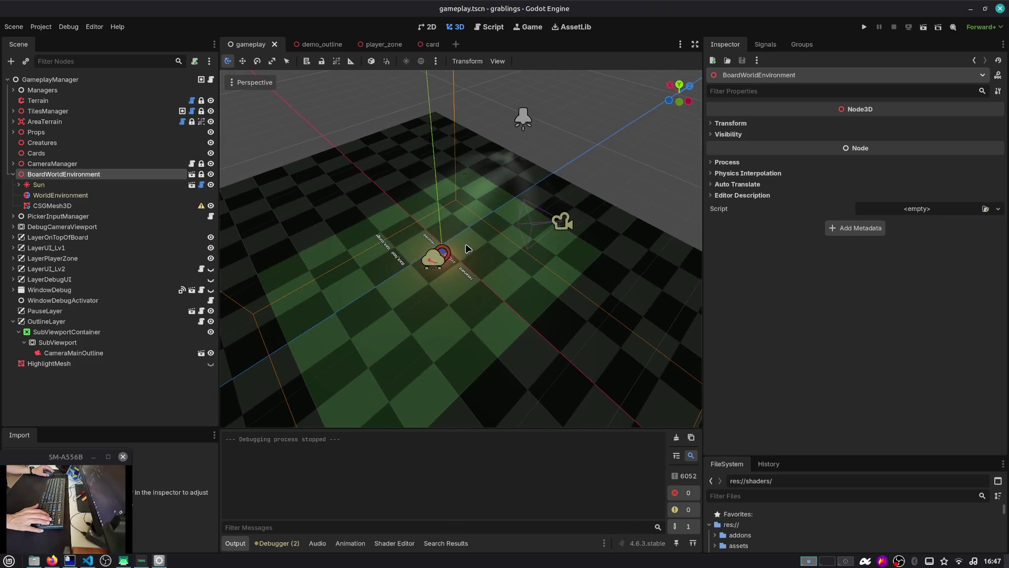
Step: Test hiding the Sun, then delete the CSGMesh3D node and confirm
click(211, 185)
click(211, 185)
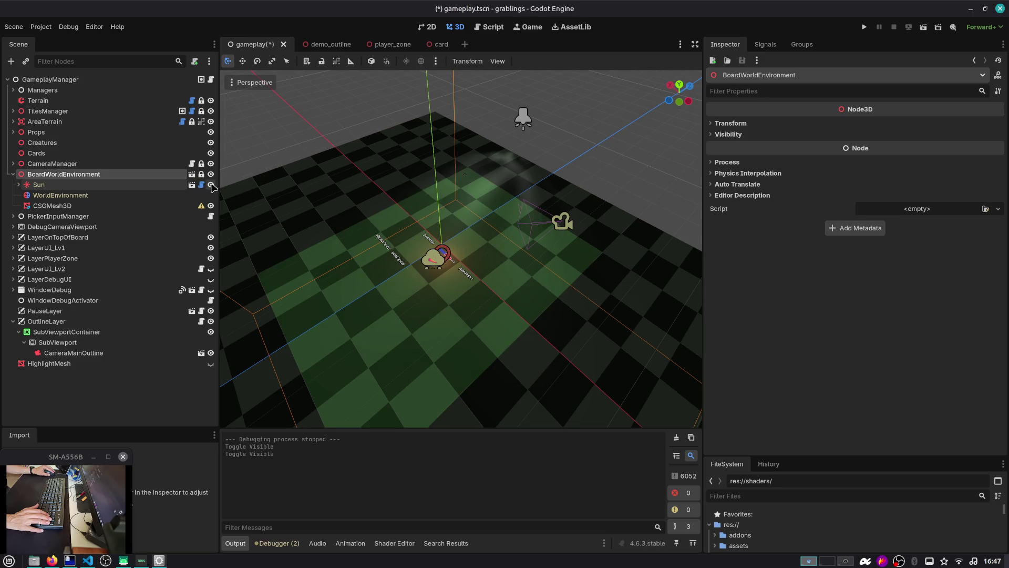
click(157, 195)
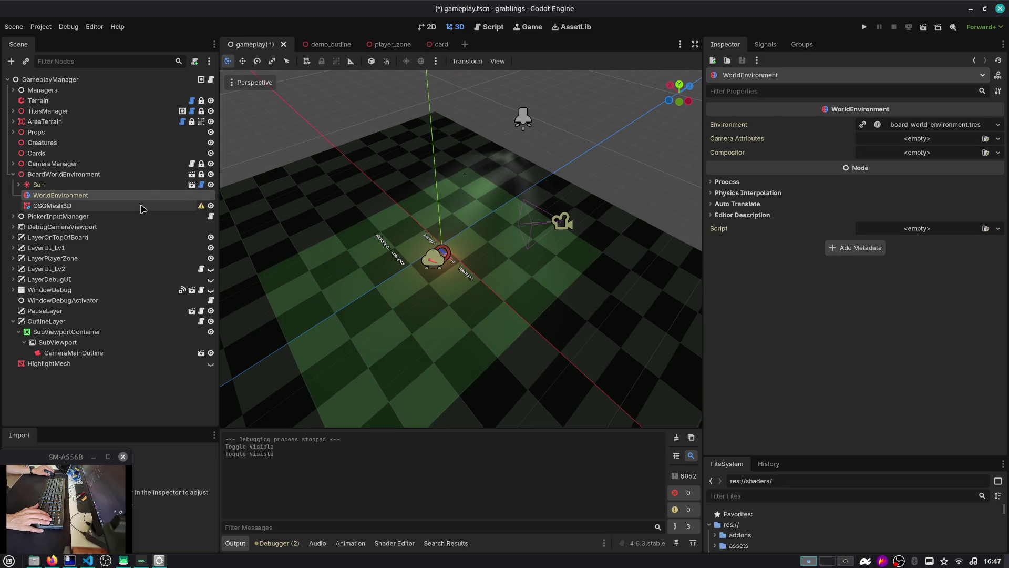
click(142, 208)
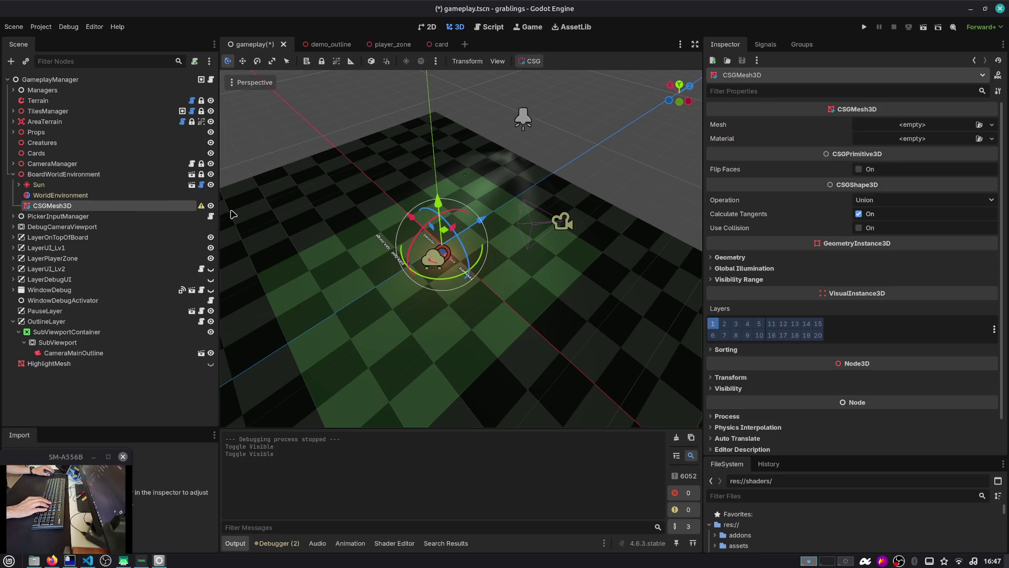
key(Delete)
key(Return)
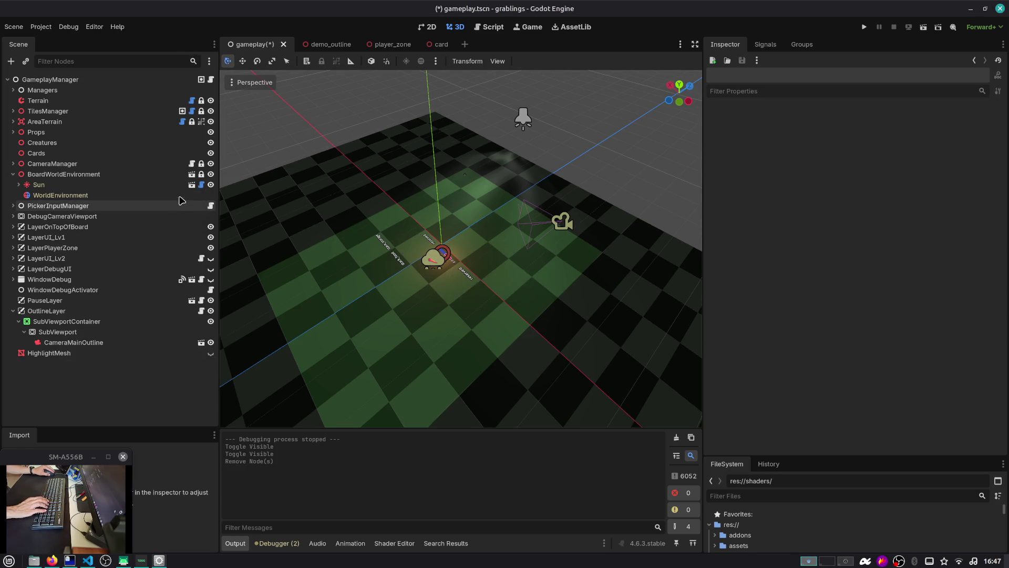
Step: Test hiding and showing the SpotLight3D under Sun, then collapse the BoardWorldEnvironment branch
click(18, 185)
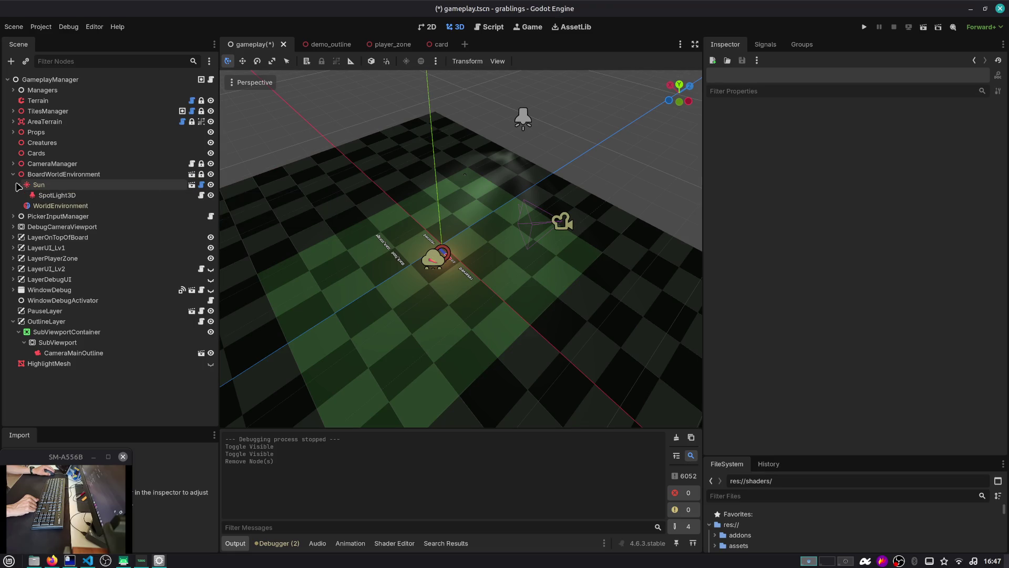
click(53, 195)
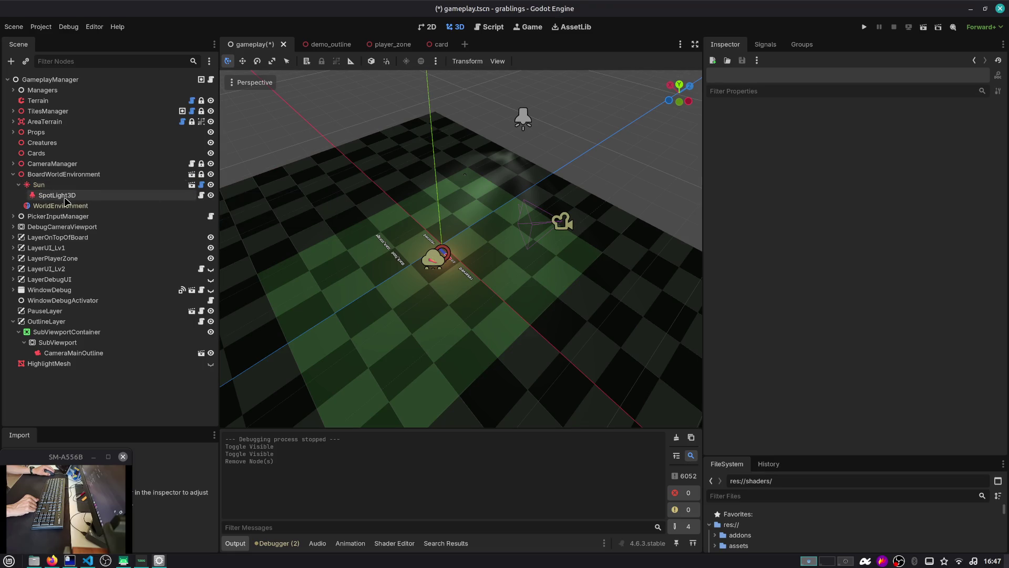
click(211, 195)
click(211, 195)
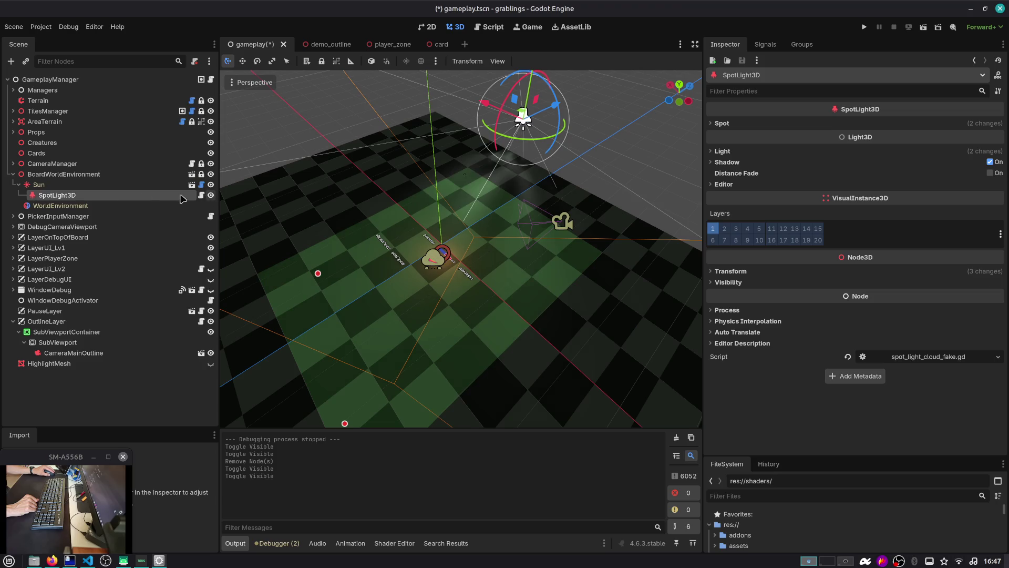
click(19, 185)
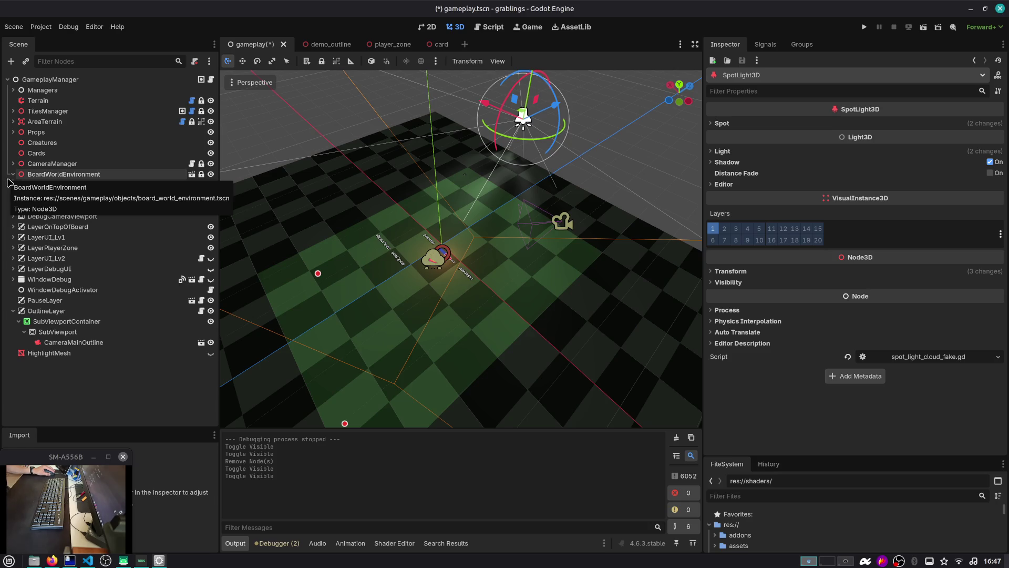
click(9, 174)
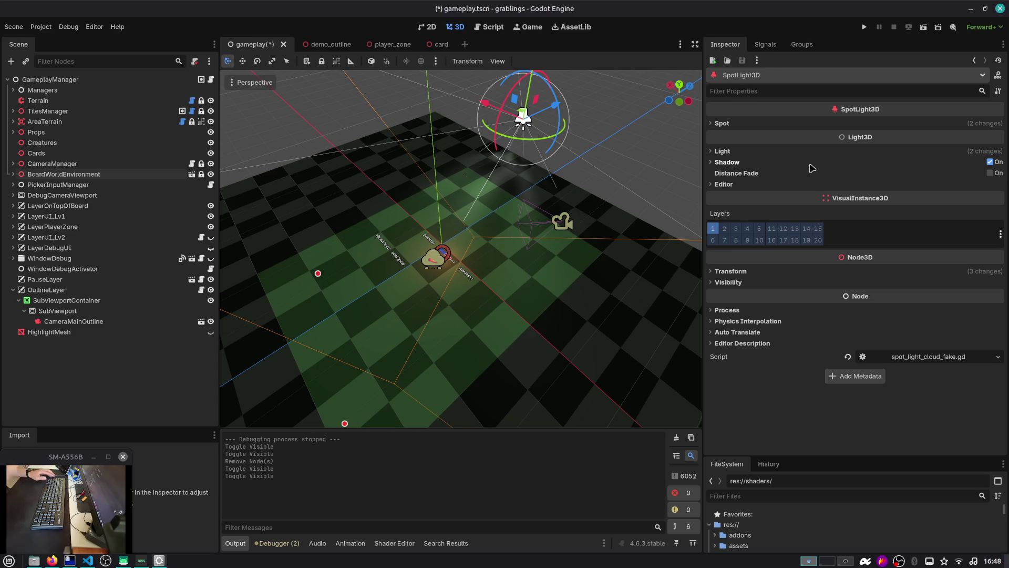
Step: Open Godot's help search with F1, then open the Duck.ai chat about stencil flags
key(alt+Tab)
key(alt+Tab)
key(alt+Tab)
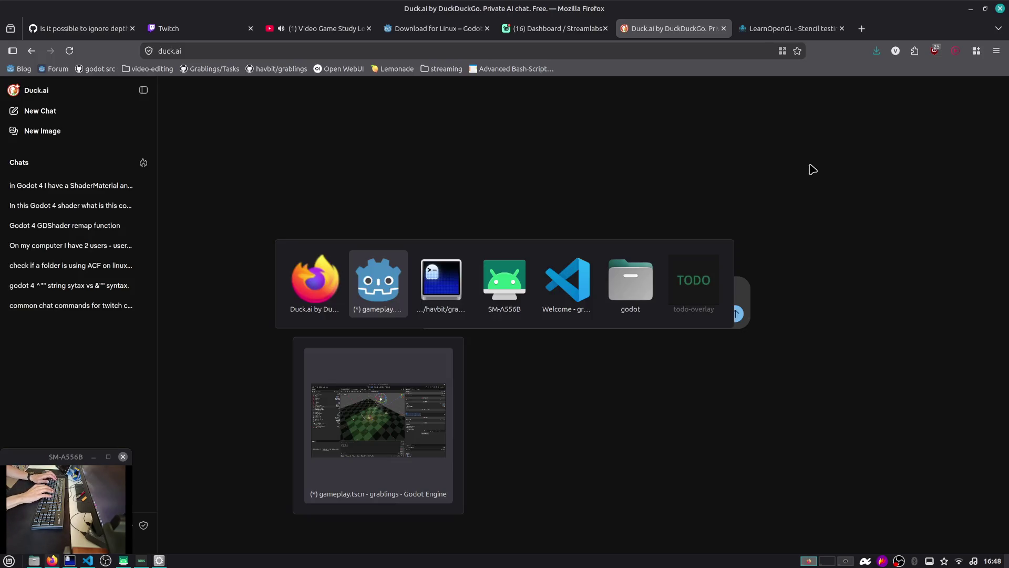
key(F1)
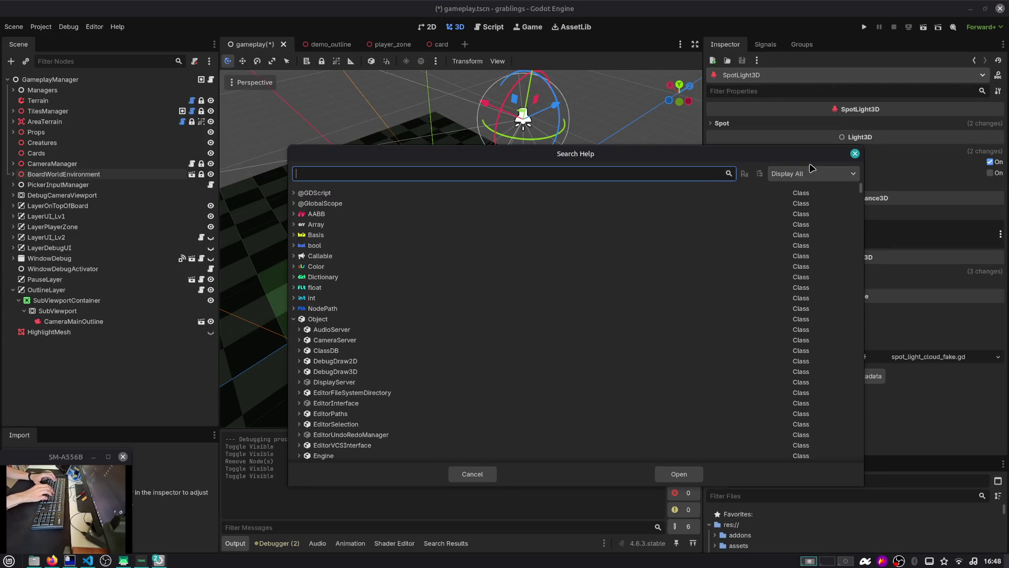
key(alt+Tab)
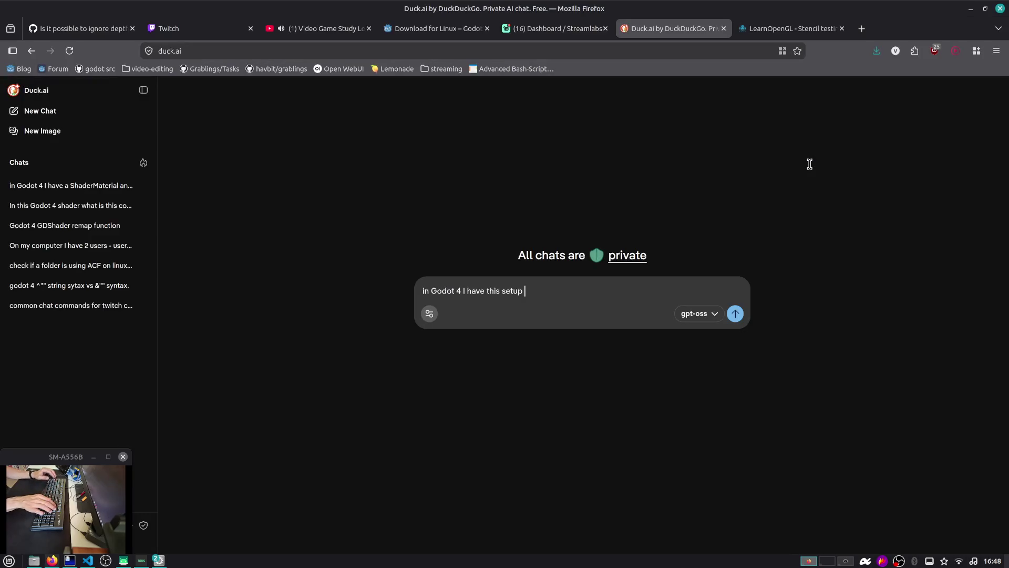
click(100, 186)
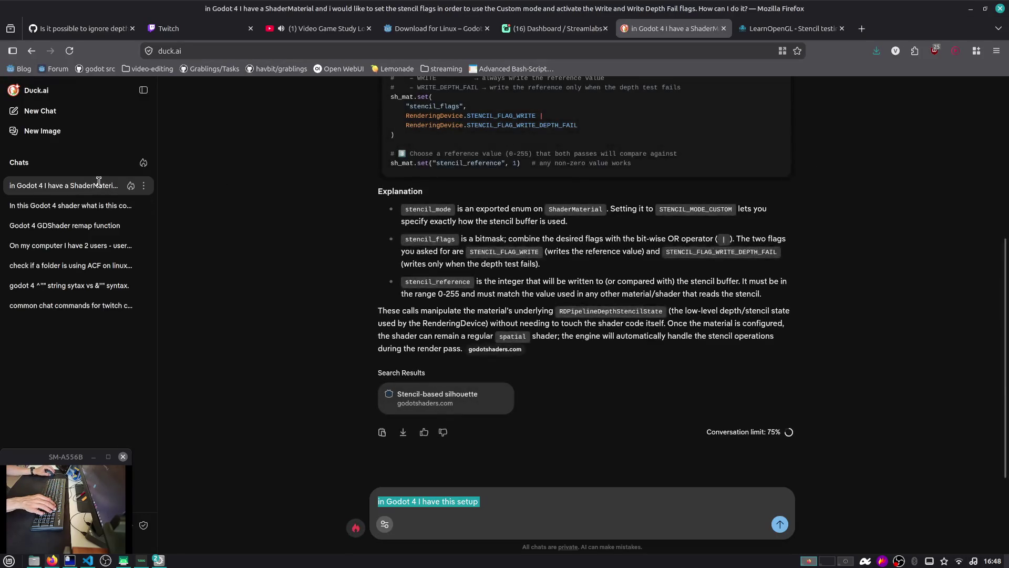
scroll(554, 199, up, 5)
Step: Study the stencil_mode and ShaderMaterial lines in the GDScript answer, then return to Godot
mouse_move(430, 310)
mouse_down()
mouse_move(371, 264)
mouse_move(349, 205)
mouse_up()
click(466, 221)
double_click(467, 219)
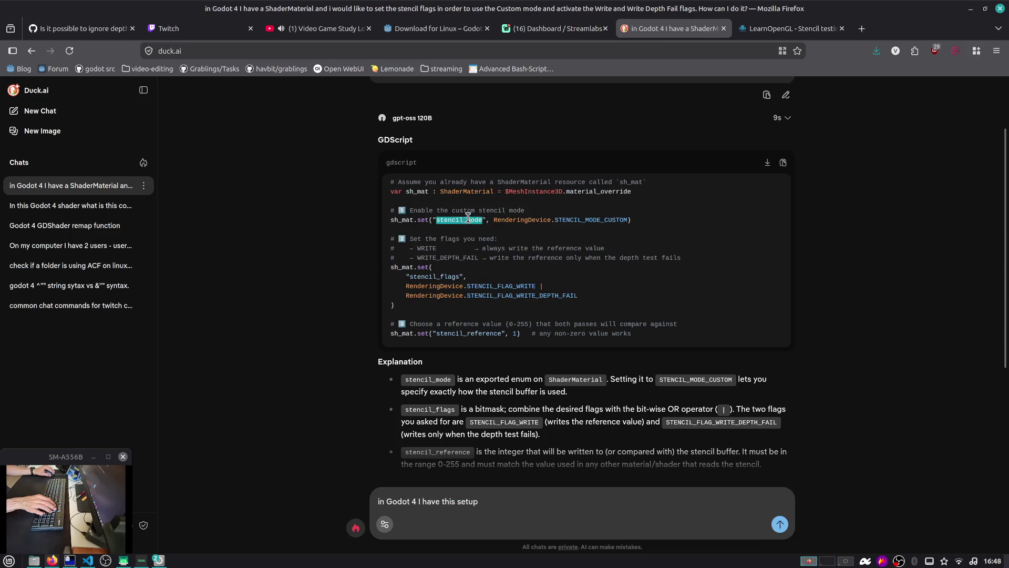
double_click(487, 192)
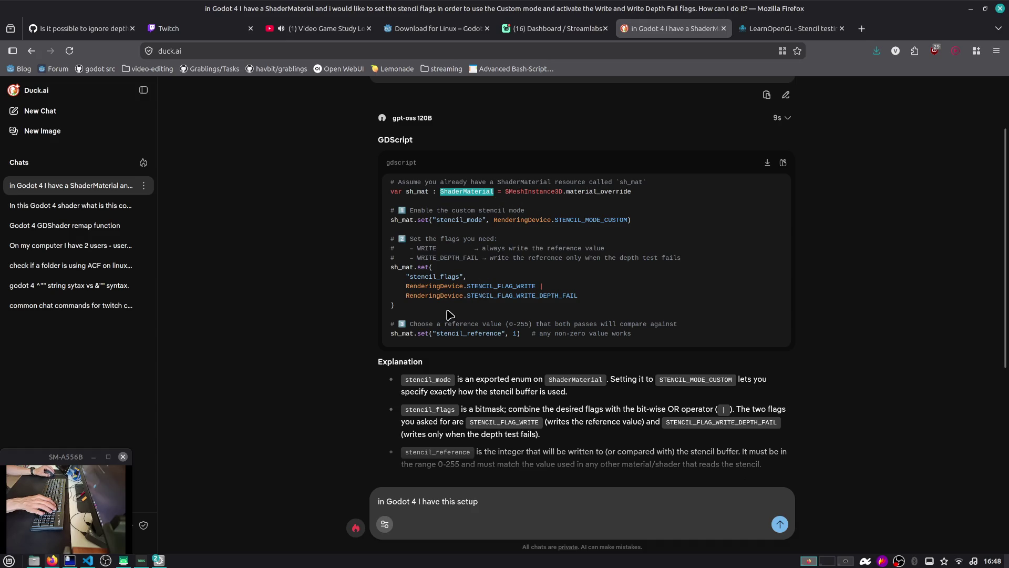
mouse_move(451, 315)
mouse_down()
mouse_move(400, 253)
mouse_move(386, 209)
mouse_up()
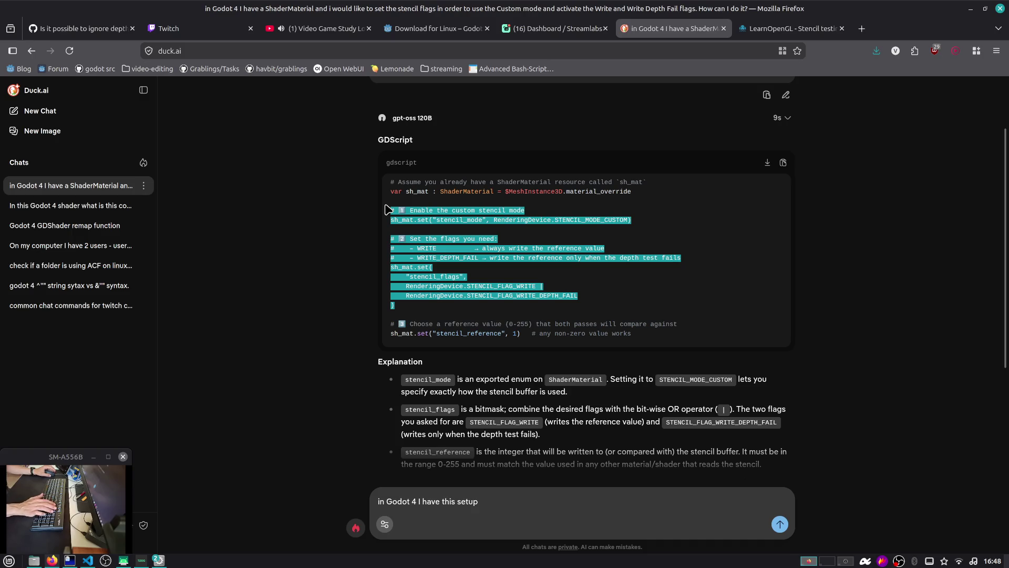
click(433, 207)
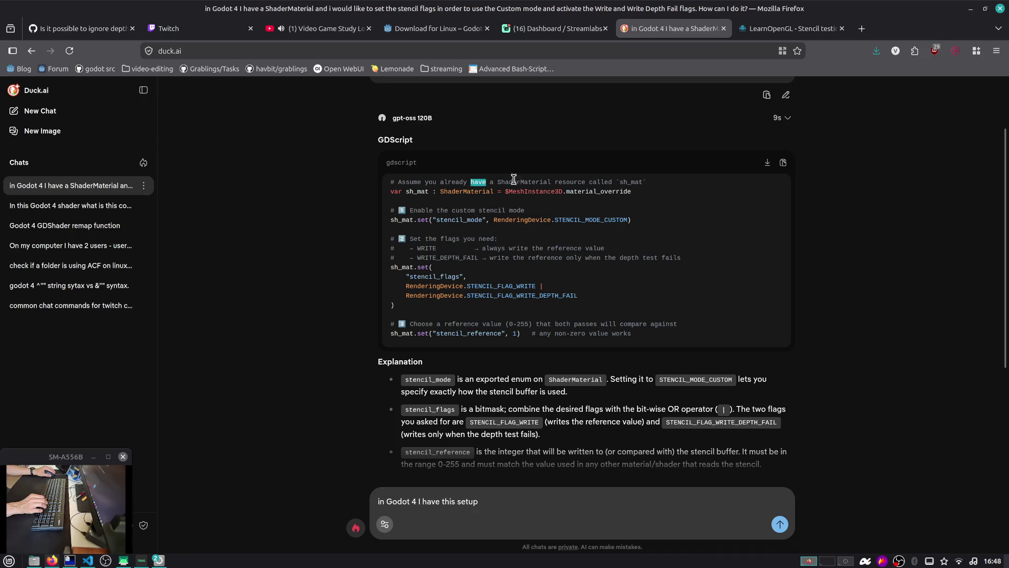
click(594, 178)
mouse_move(766, 35)
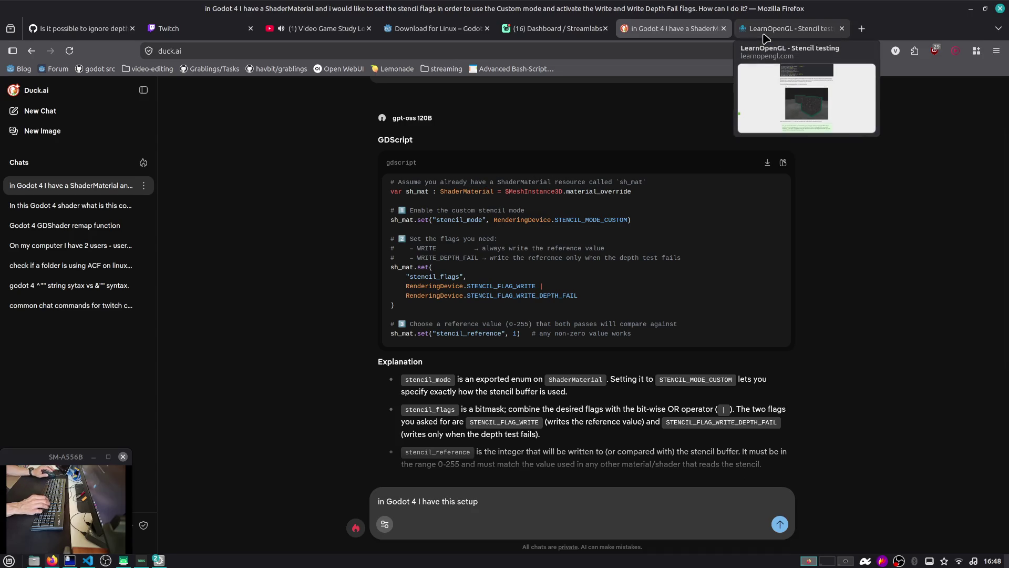
key(alt+Tab)
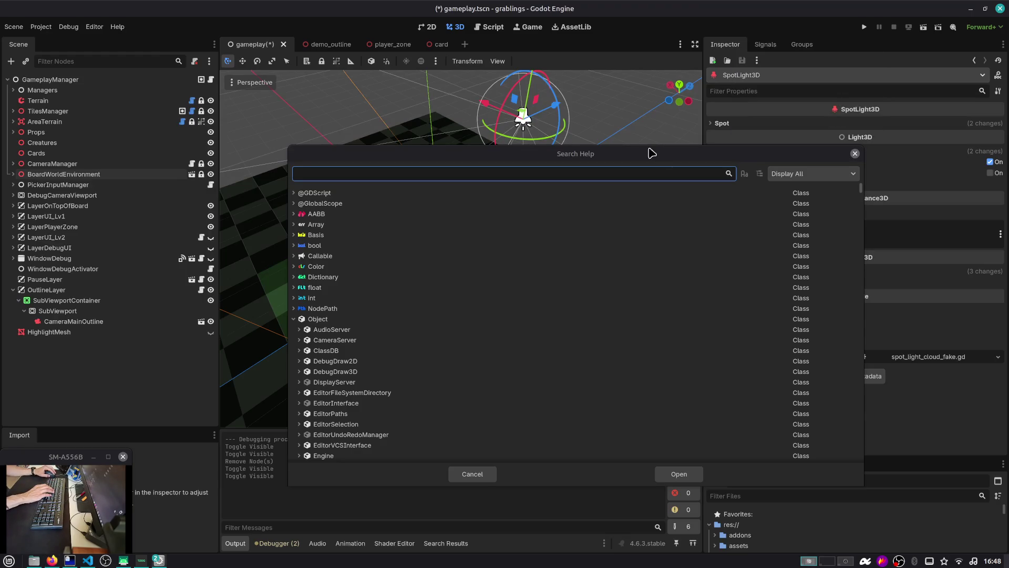
Step: Search Help for 'world' and open the World3D entry from the results
click(631, 178)
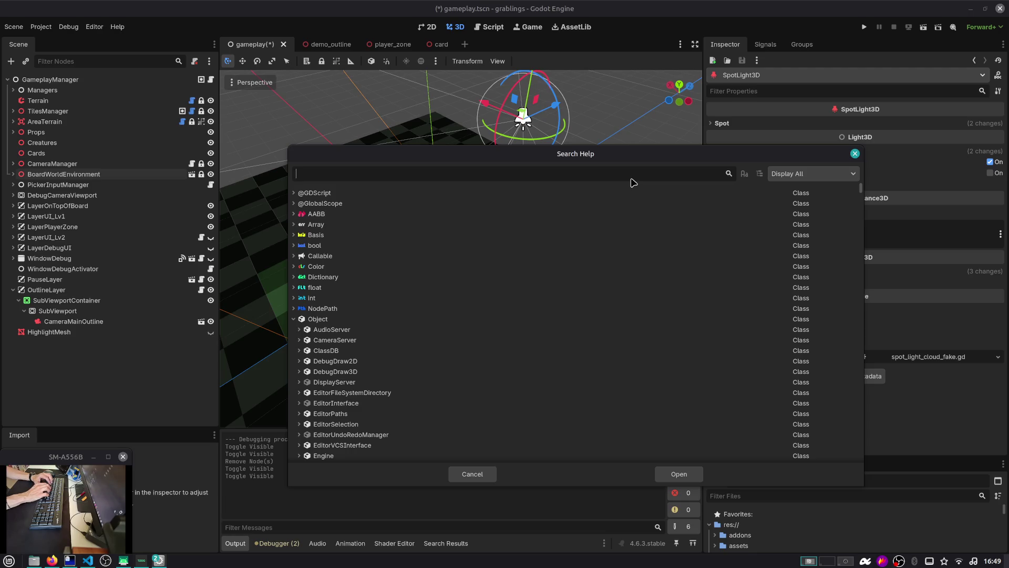
text(world)
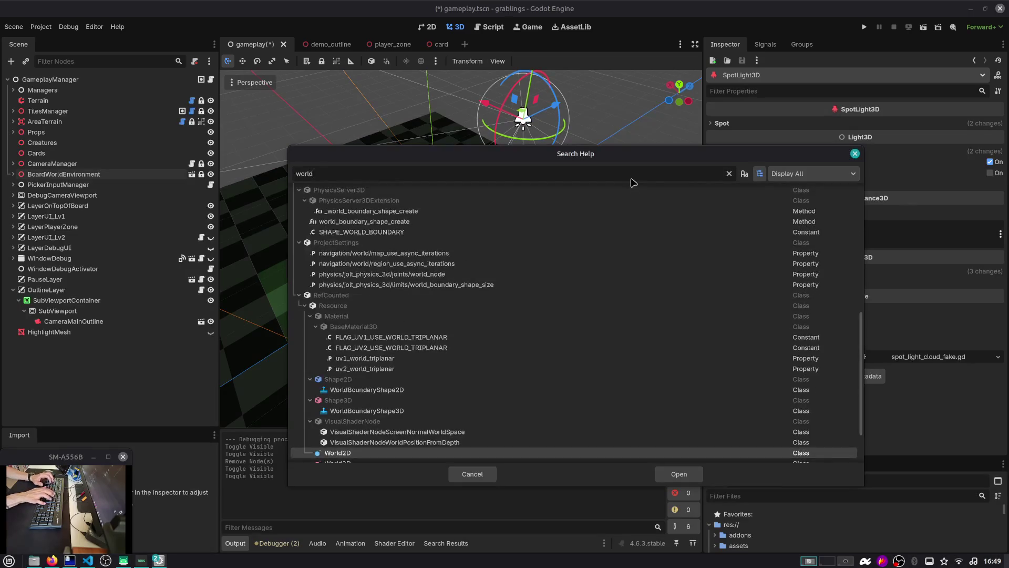
key(Down)
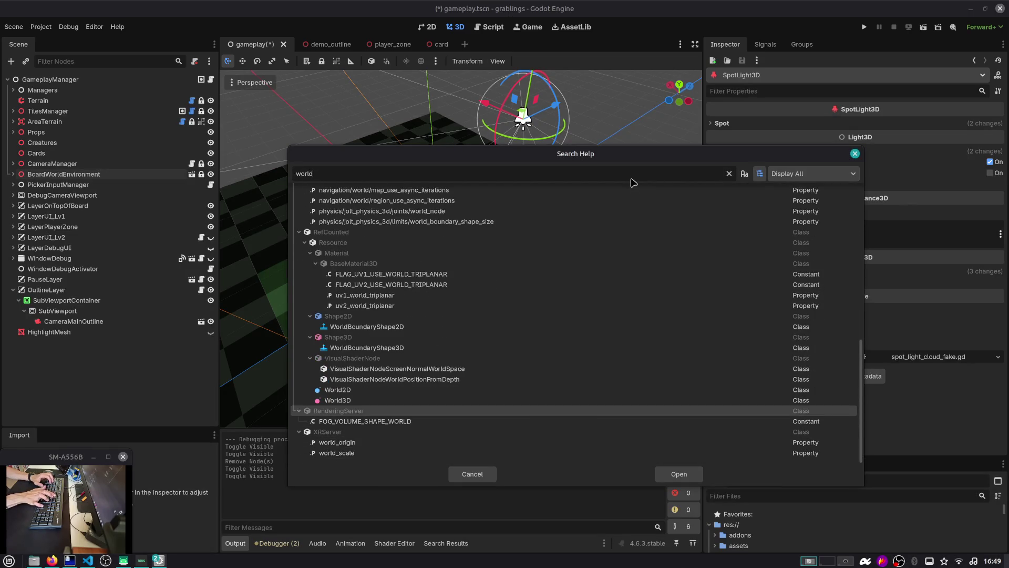
key(Return)
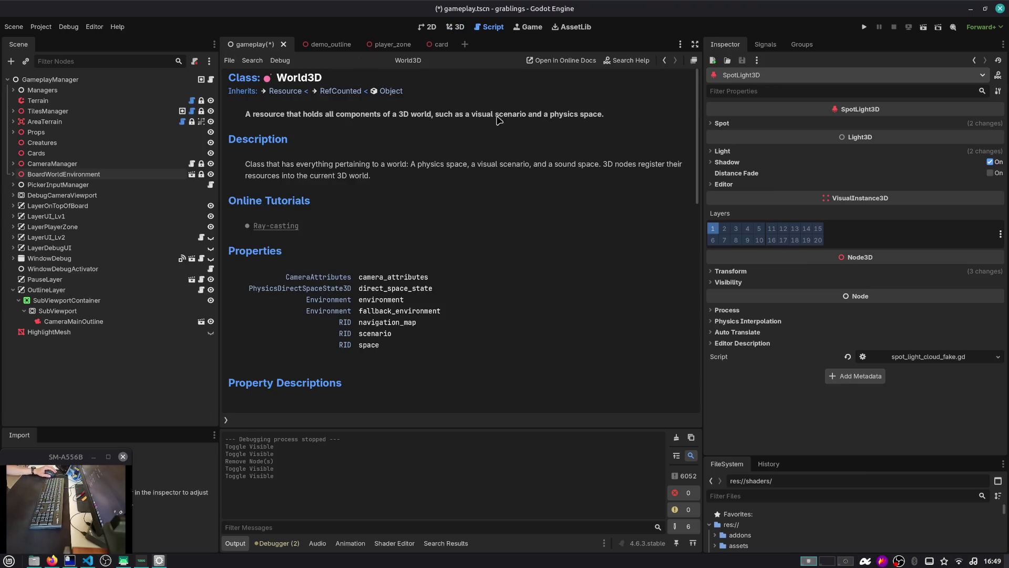
Step: Read the World3D description, then follow the camera_attributes property's CameraAttributes link
drag(481, 114, 554, 124)
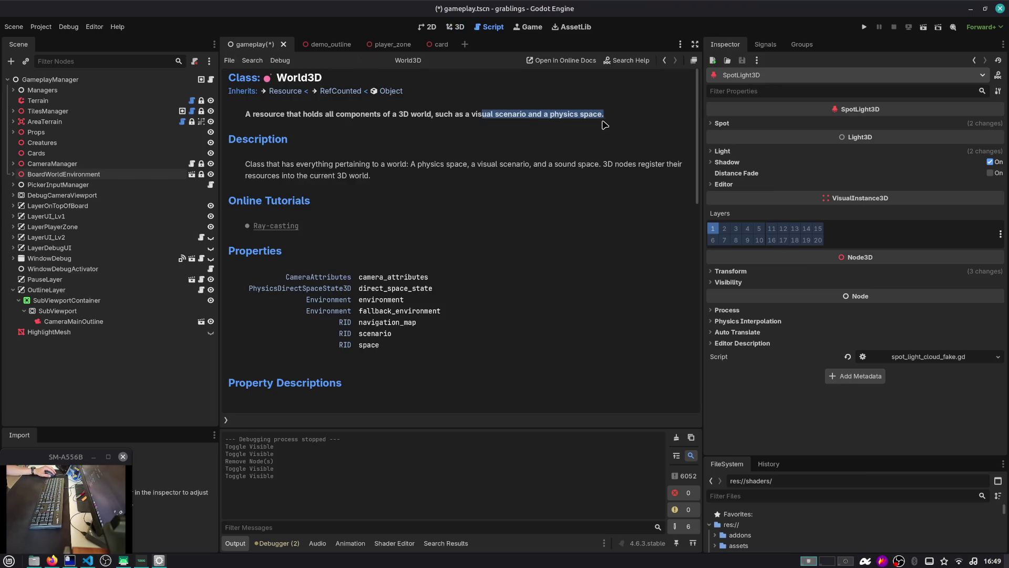
drag(297, 166, 420, 177)
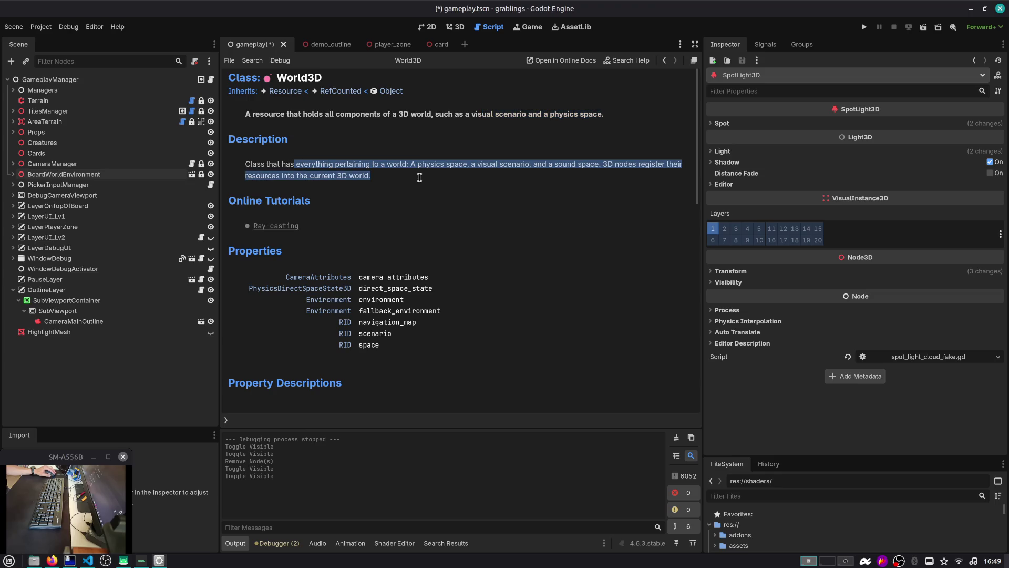
click(640, 168)
drag(307, 177, 358, 180)
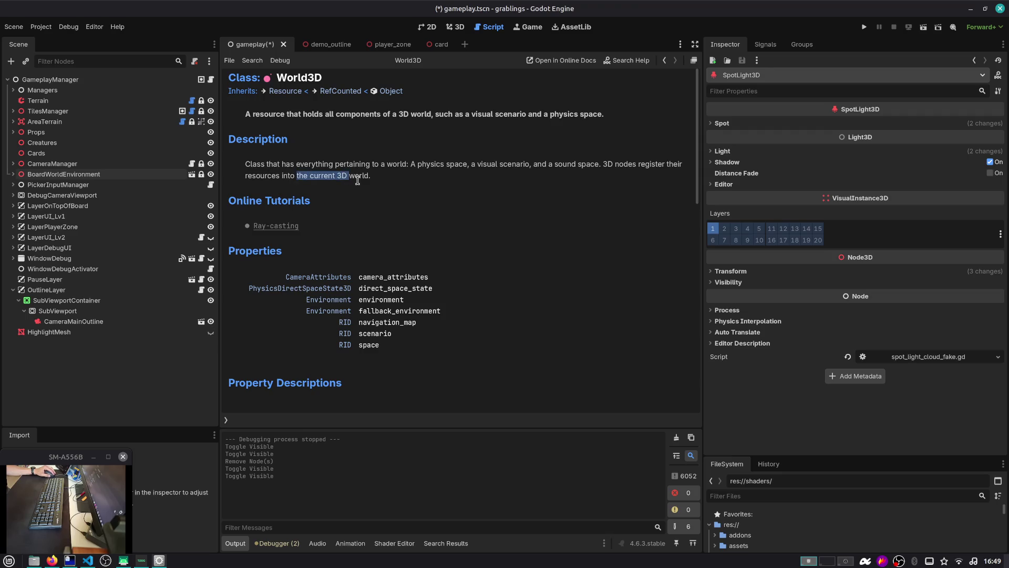
click(666, 167)
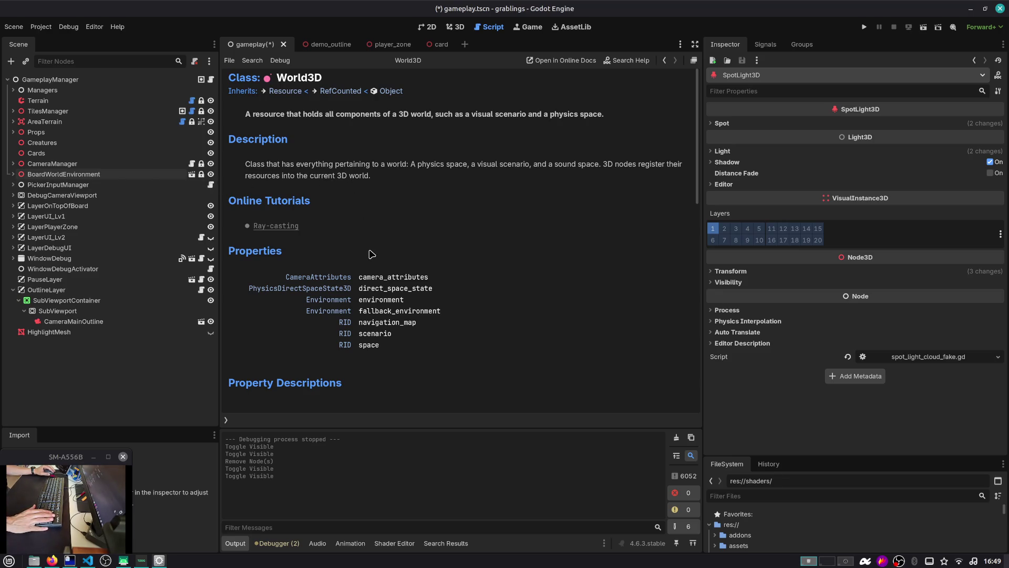
scroll(386, 281, down, 3)
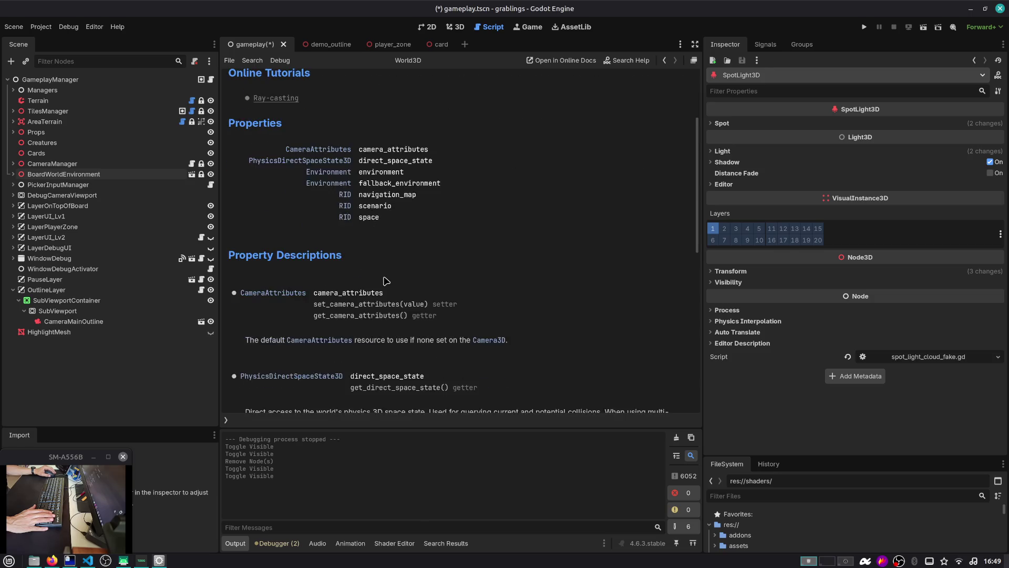
scroll(386, 281, up, 3)
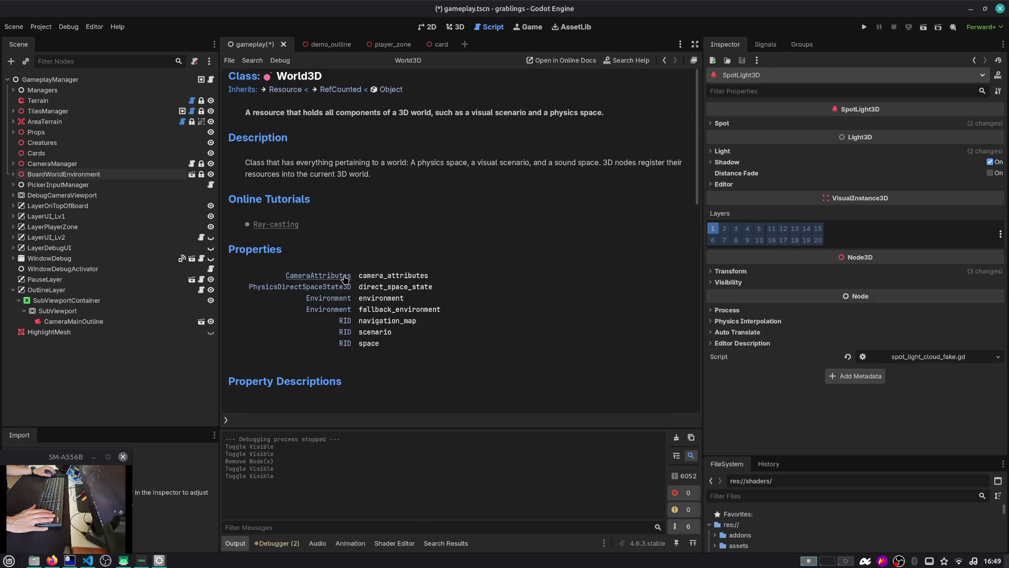
click(344, 280)
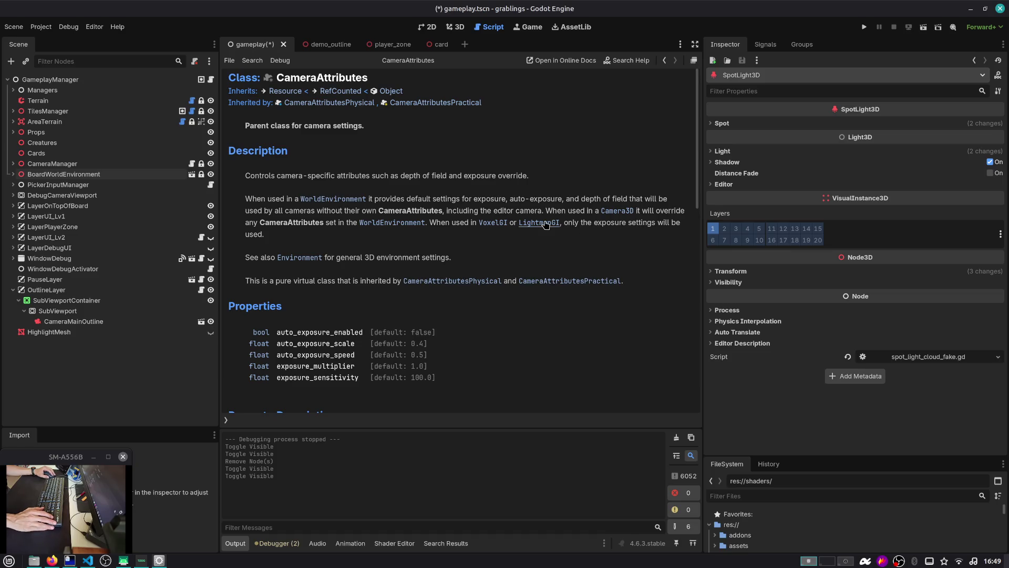
Step: Read the CameraAttributes exposure docs, including the Use Physical Light Units setting page
scroll(396, 254, down, 3)
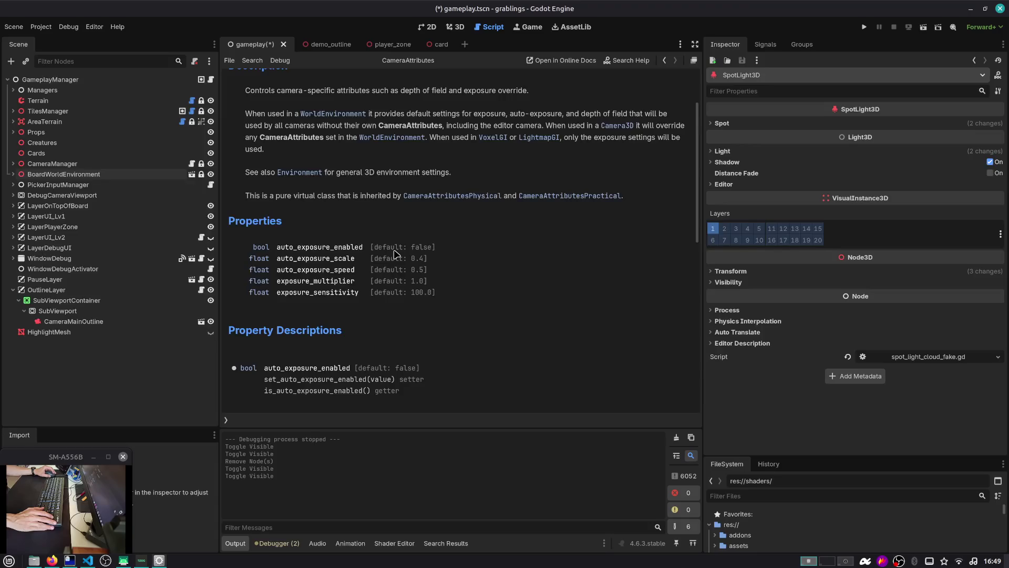
scroll(396, 255, down, 2)
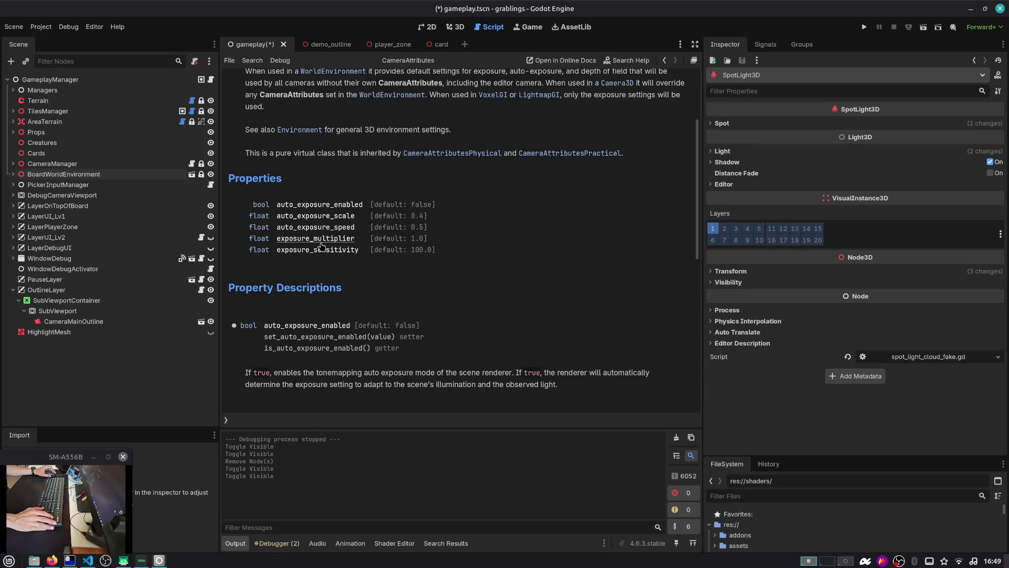
scroll(321, 245, down, 13)
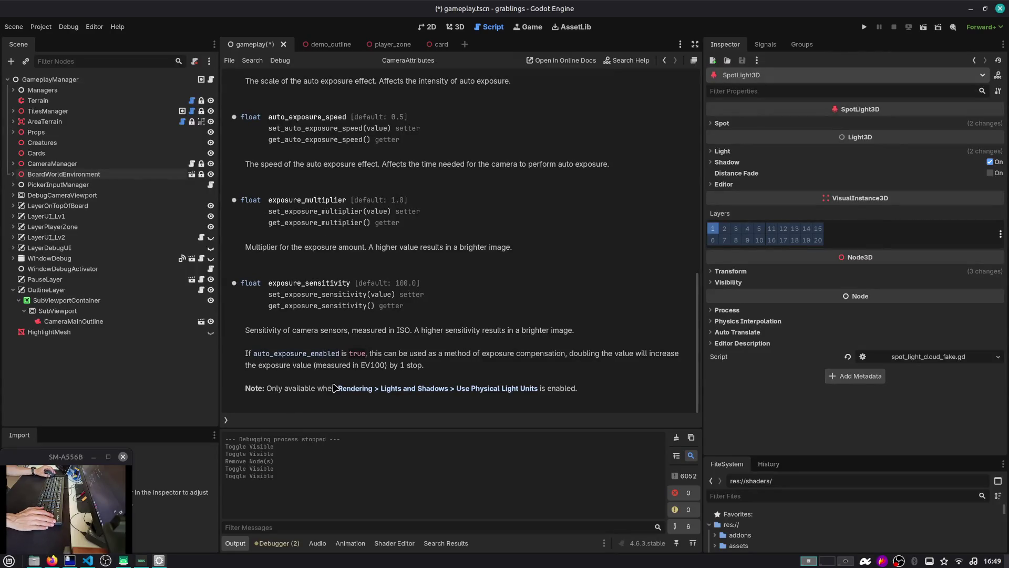
click(505, 389)
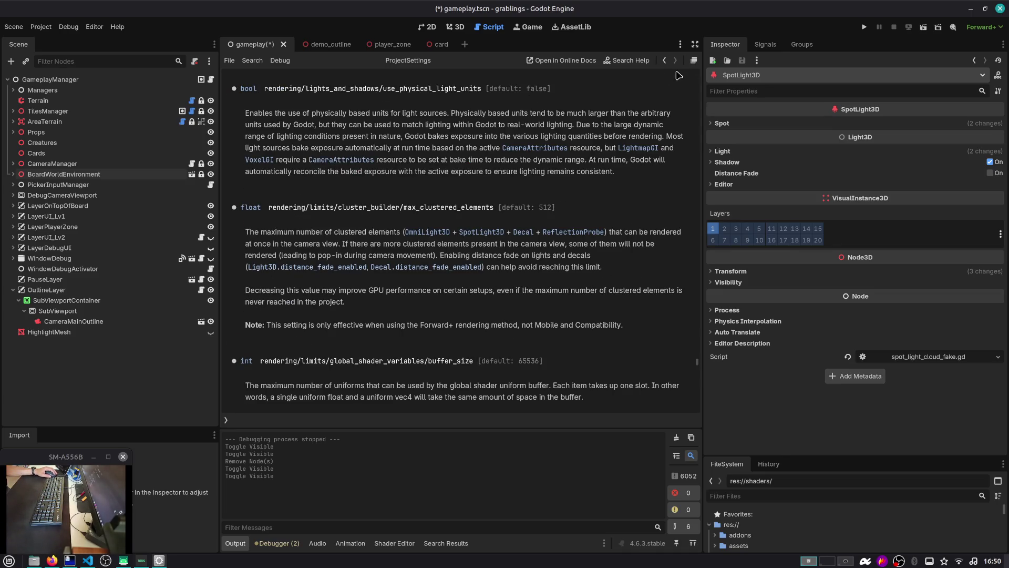
click(666, 60)
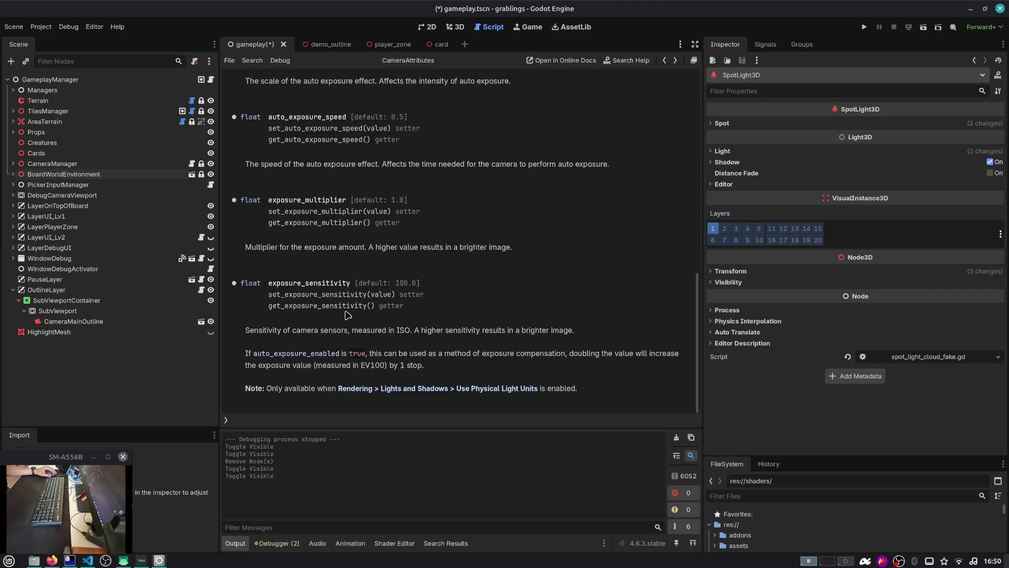
double_click(304, 284)
scroll(417, 290, up, 10)
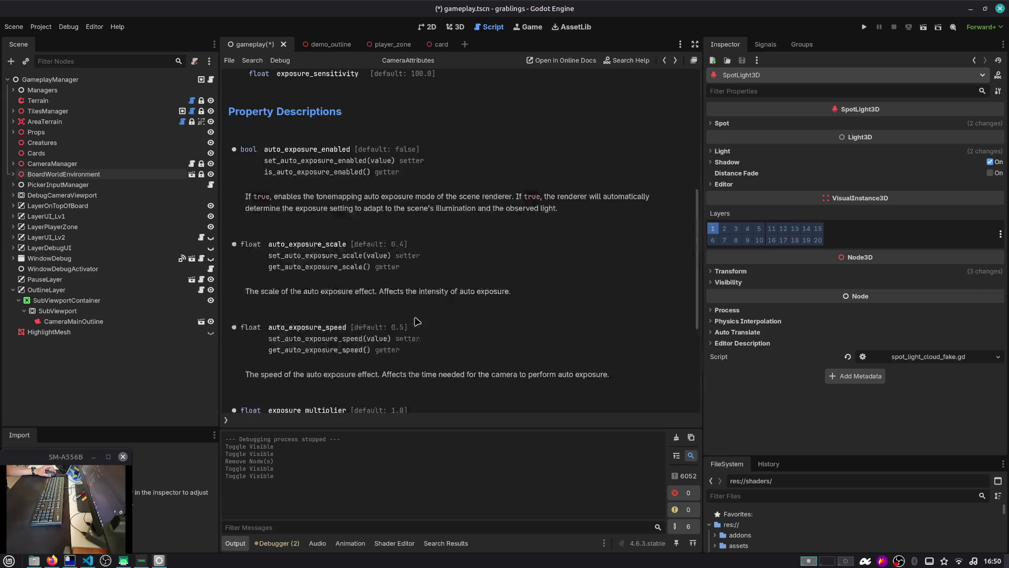
scroll(417, 321, up, 1)
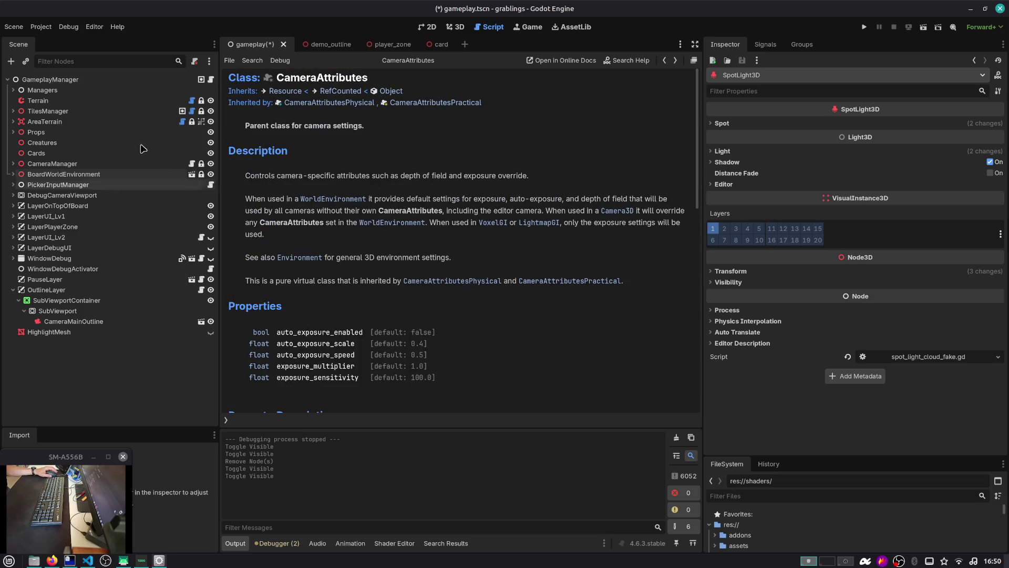
Step: Run the project, choose Play and load the game from Slot 1
click(864, 27)
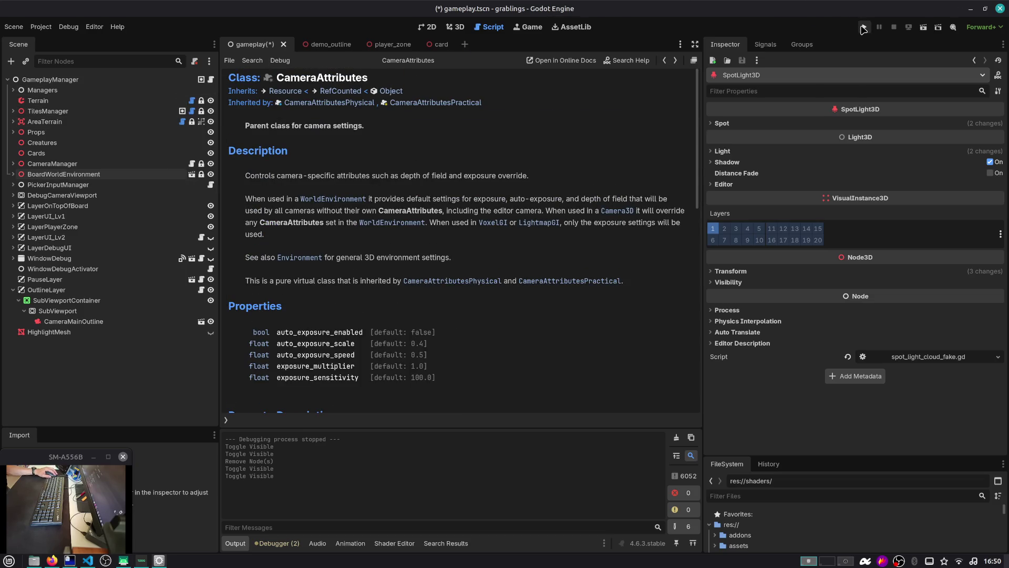
click(486, 237)
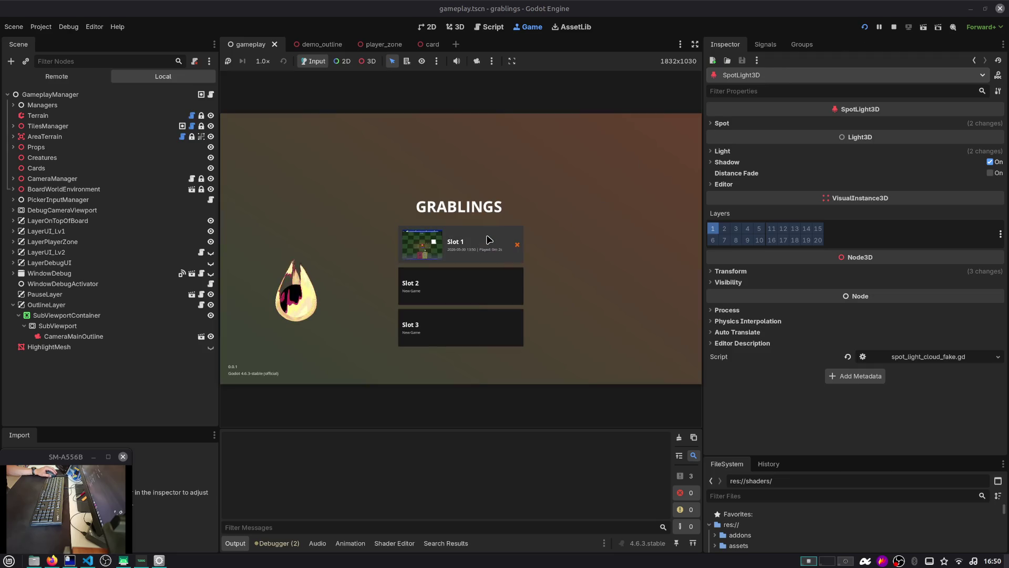
click(486, 238)
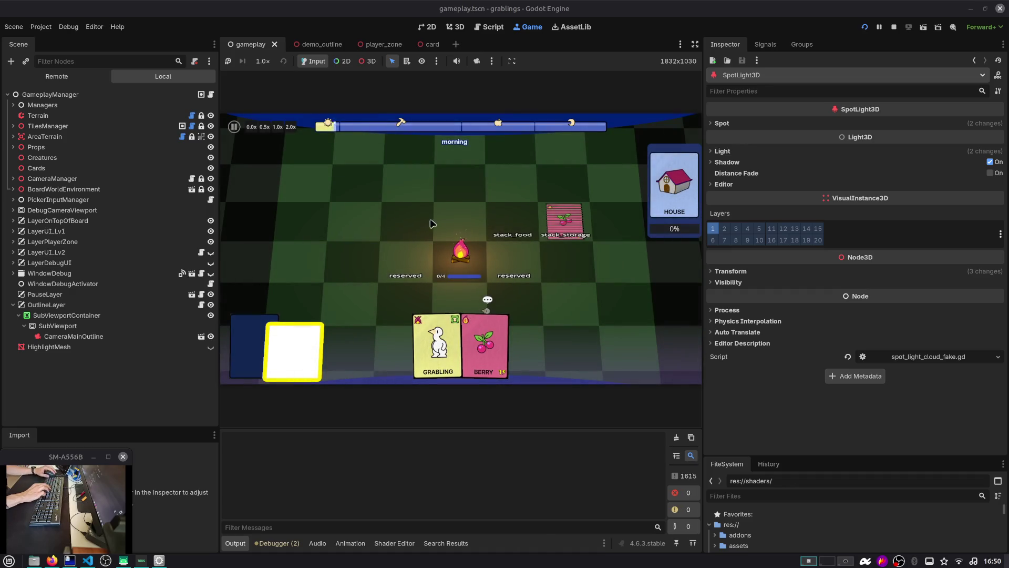
Step: Delete the HighlightMesh node from the gameplay scene after briefly toggling its visibility and clearing its name
click(53, 348)
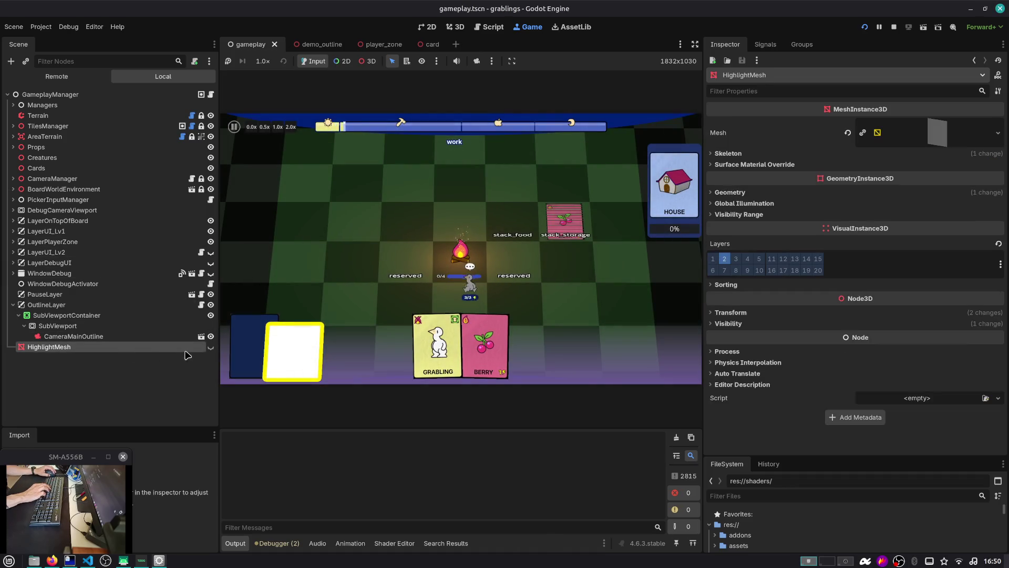
click(211, 347)
click(211, 347)
double_click(179, 346)
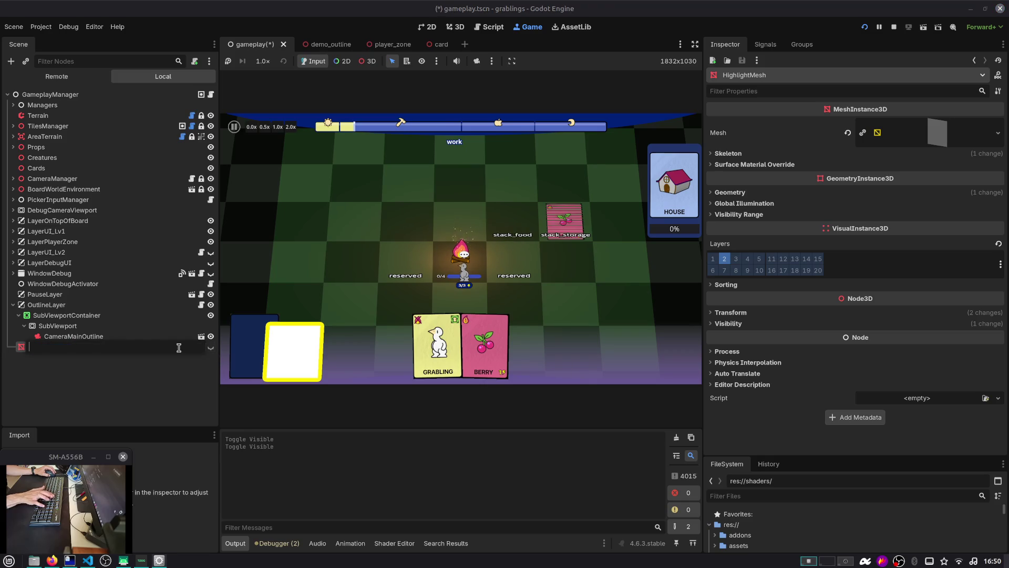
key(BackSpace)
key(Return)
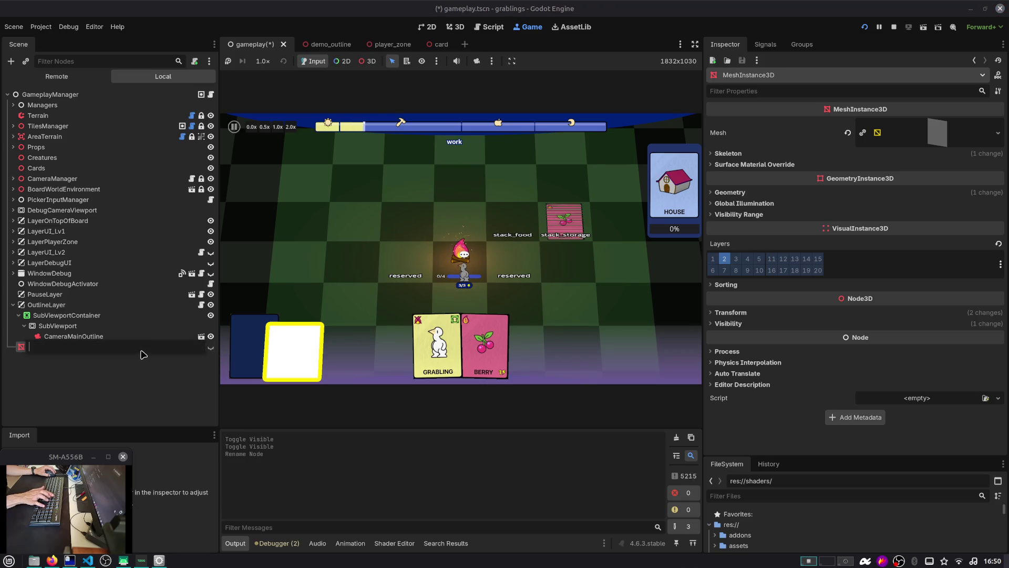
click(134, 351)
key(Delete)
key(Return)
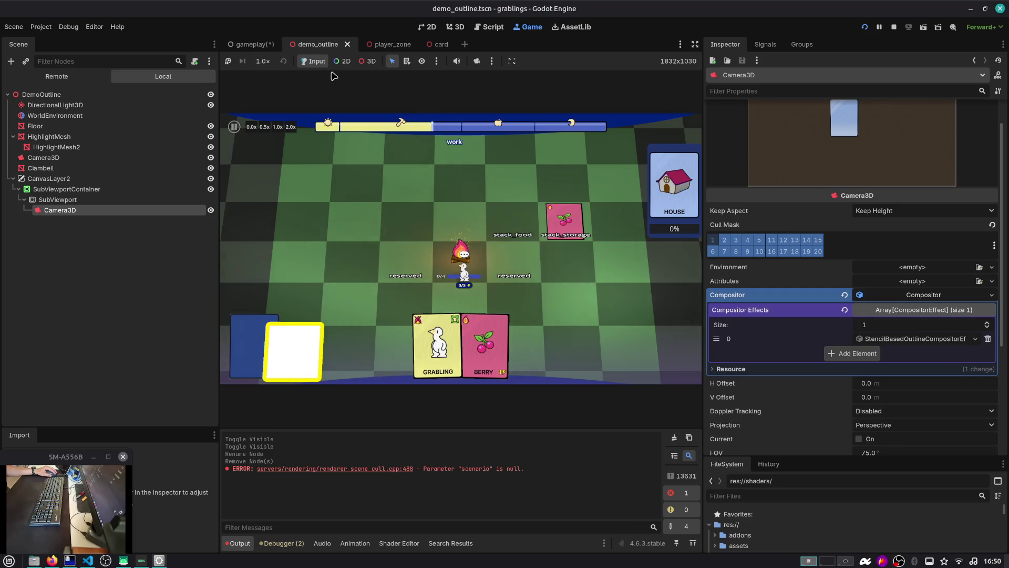
Step: Close the demo_outline scene and delete HighlightMesh from the player_zone scene
click(347, 44)
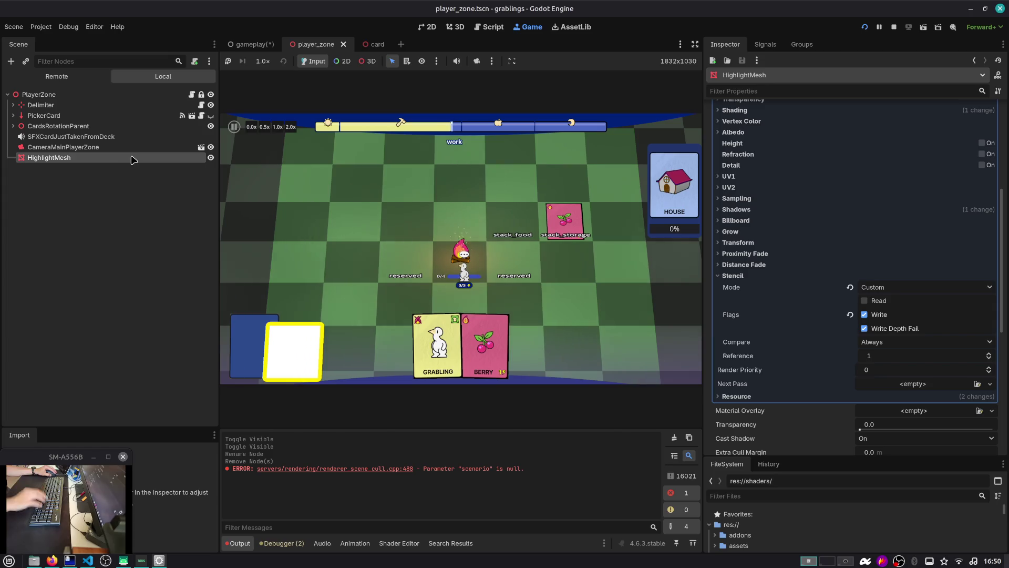
key(Delete)
key(Return)
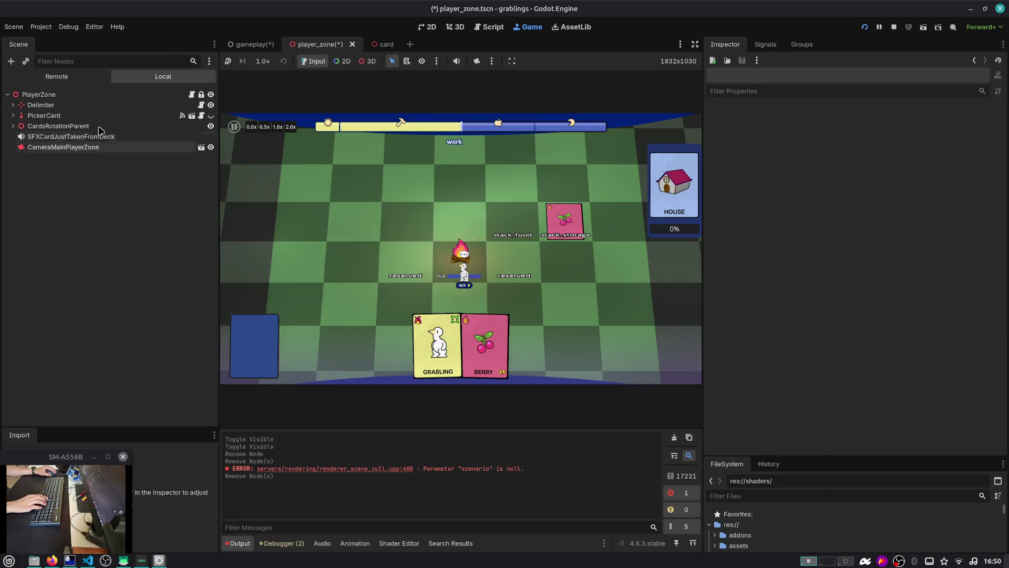
Step: Drag the Berry card beside stack_food in the running game, then stop the game with F8
mouse_move(484, 342)
mouse_down()
mouse_move(558, 238)
mouse_move(515, 336)
mouse_move(557, 232)
mouse_move(515, 233)
mouse_up()
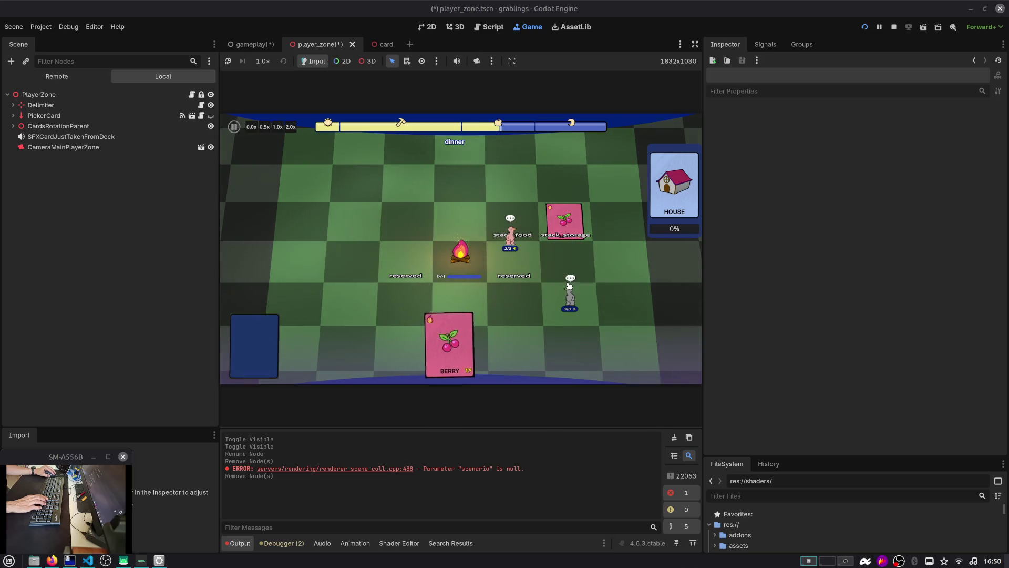
mouse_move(453, 344)
mouse_down()
mouse_move(526, 276)
mouse_move(557, 220)
mouse_up()
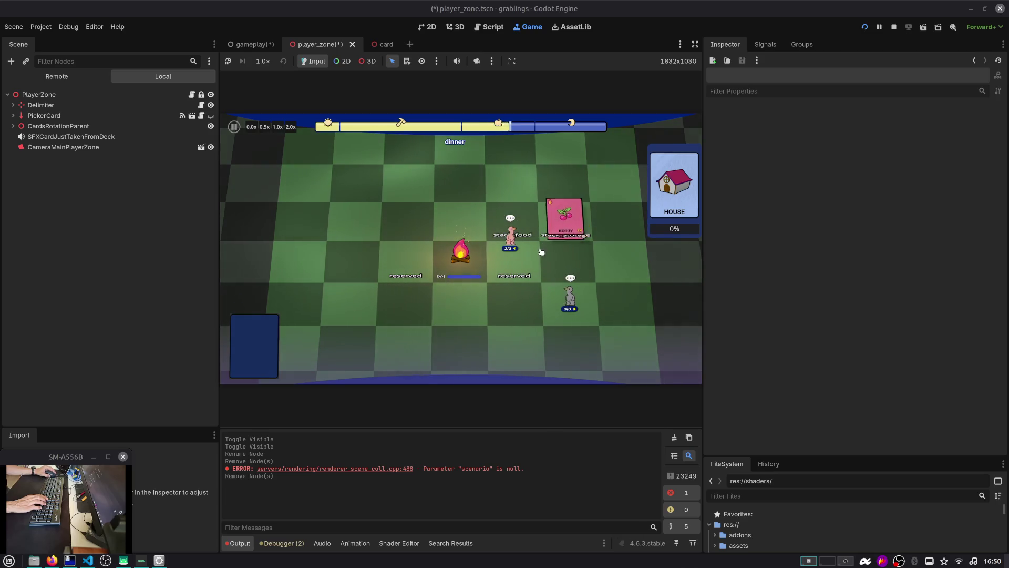
key(F8)
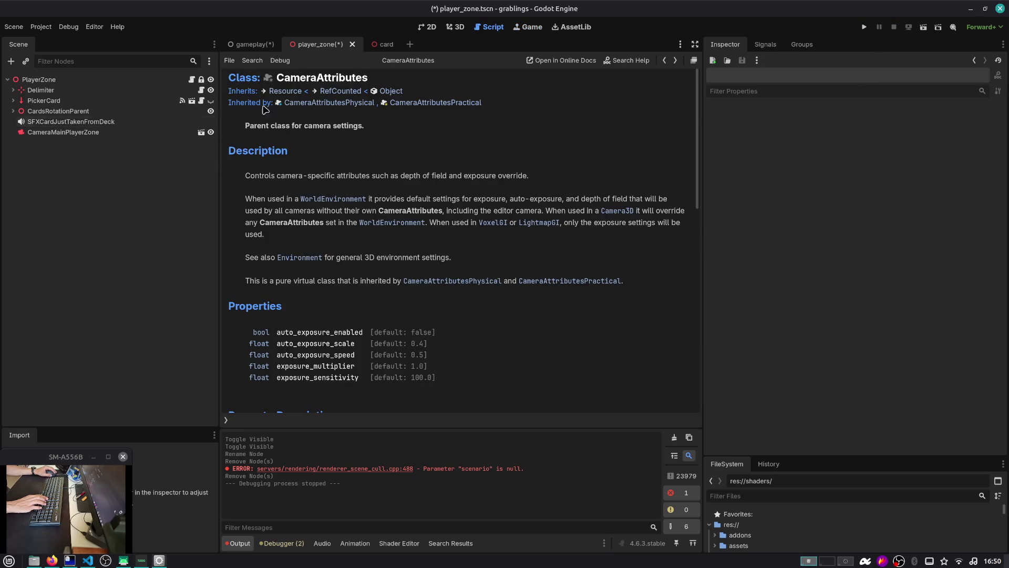
Step: Save the player zone scene and open the card scene to inspect CardSingleMeshFrontBurn
key(ctrl+s)
click(253, 45)
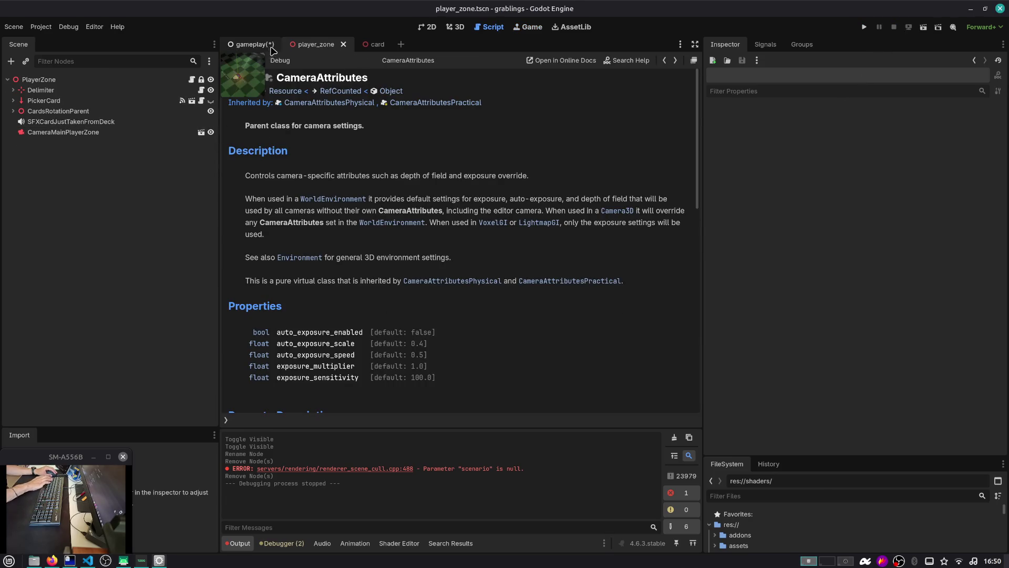
click(356, 44)
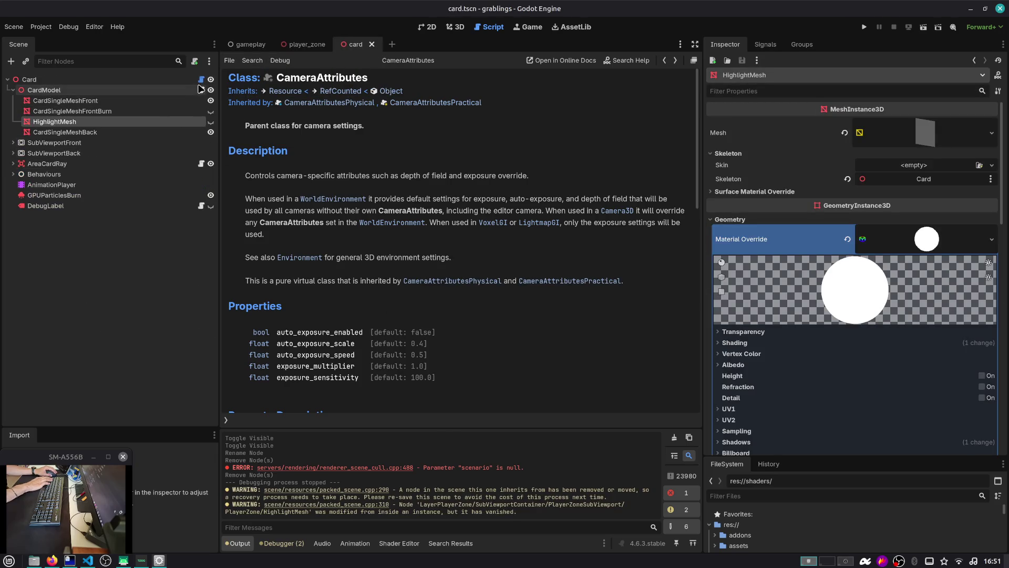
click(177, 111)
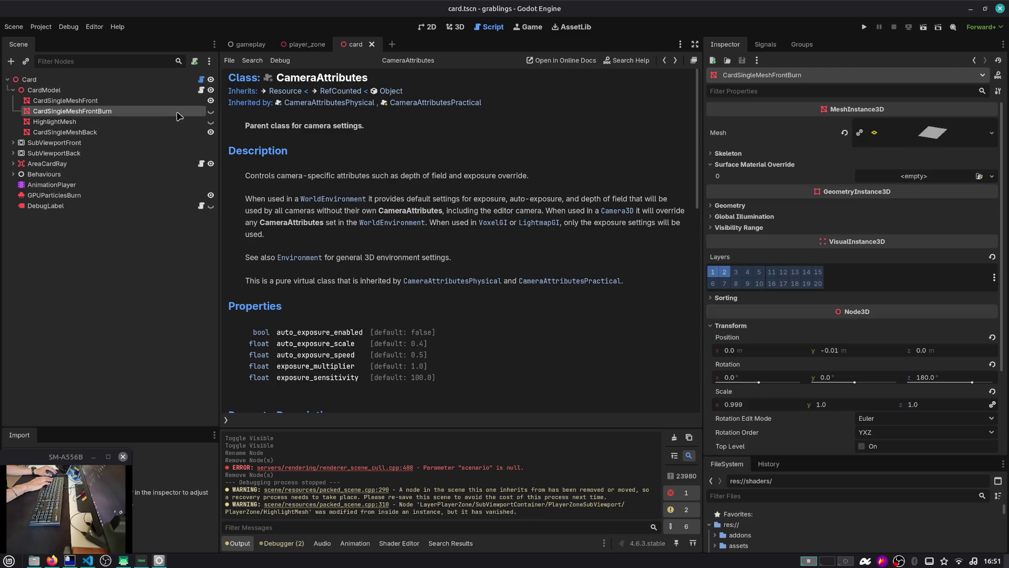
Step: Run the project, start a game, and drop the BERRY card onto the campfire stack
click(864, 26)
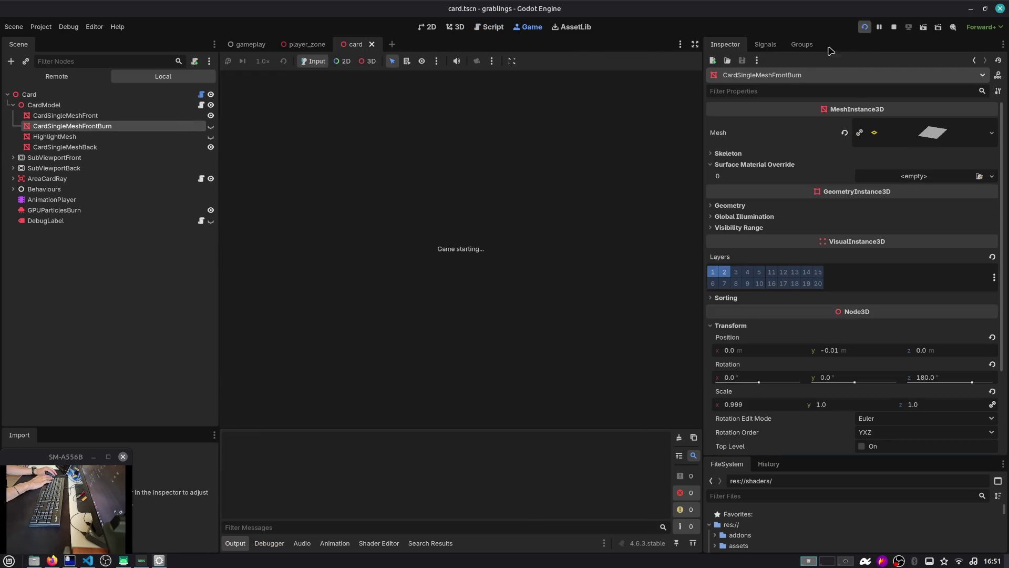
click(491, 241)
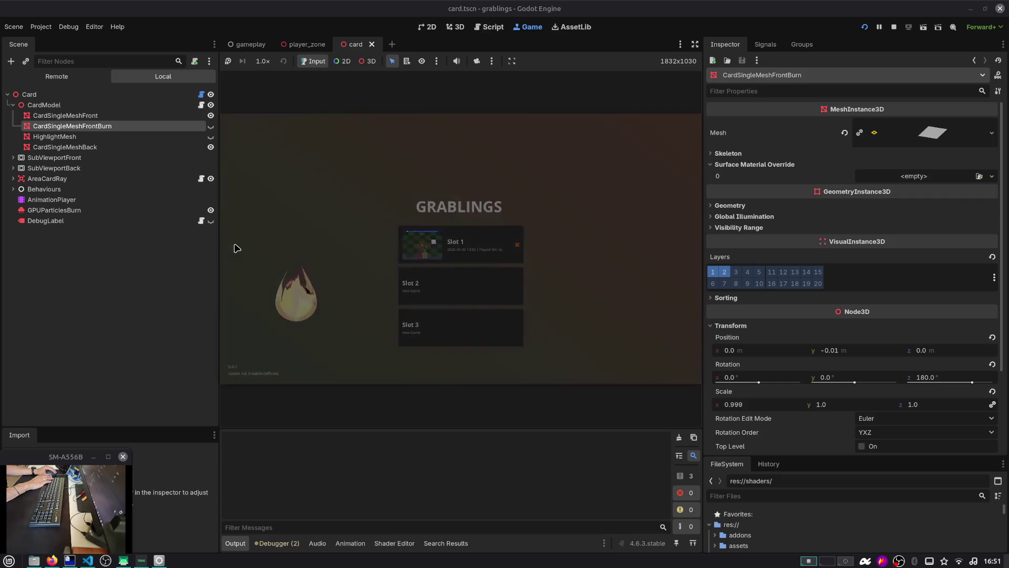
drag(219, 236, 149, 219)
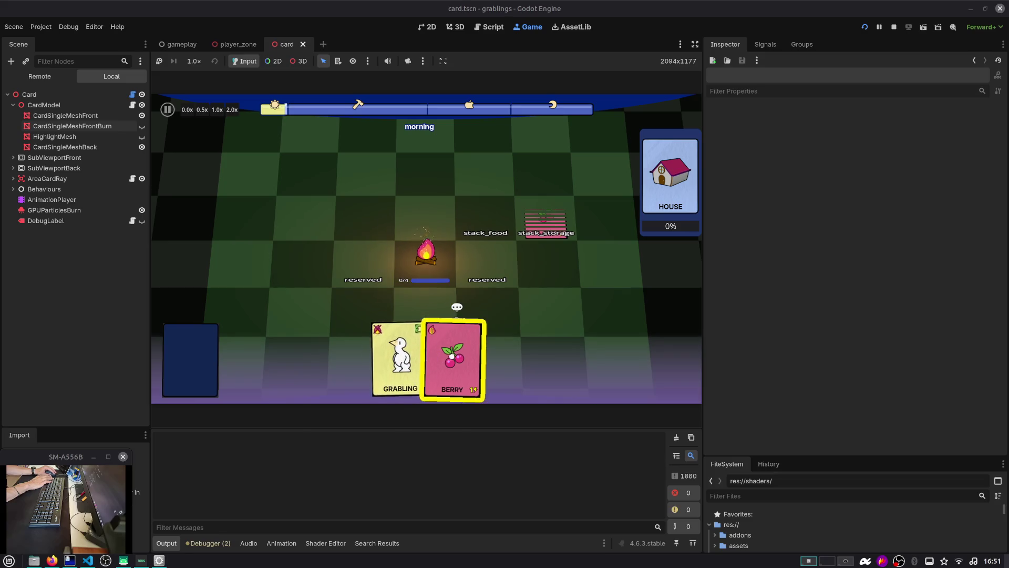
mouse_move(451, 356)
mouse_down()
mouse_move(556, 234)
mouse_move(545, 210)
mouse_move(469, 232)
mouse_move(445, 254)
mouse_up()
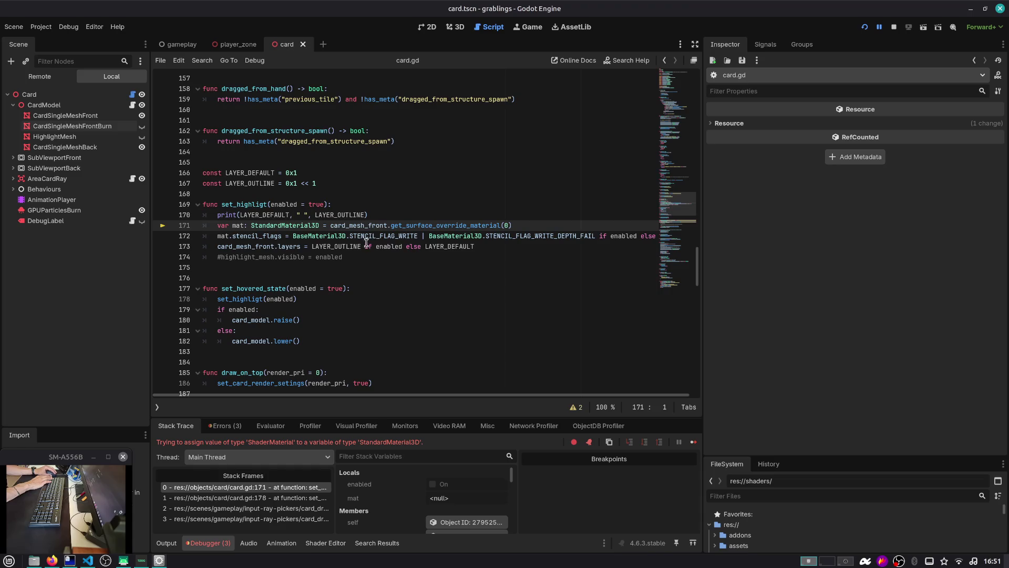
Step: Delete the debug print statement from set_higligt in card.gd
double_click(297, 227)
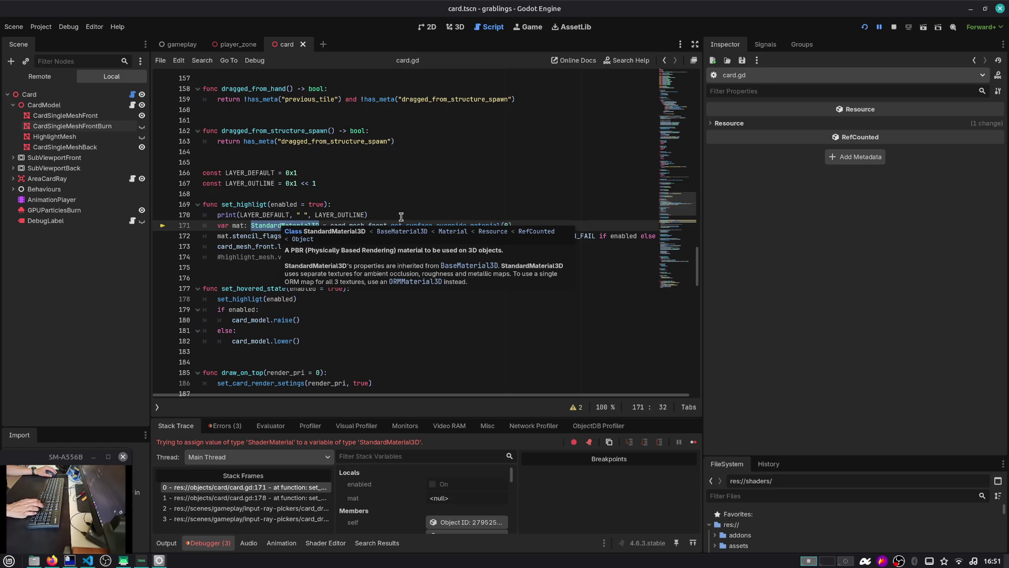
key(Up)
key(Up)
key(Down)
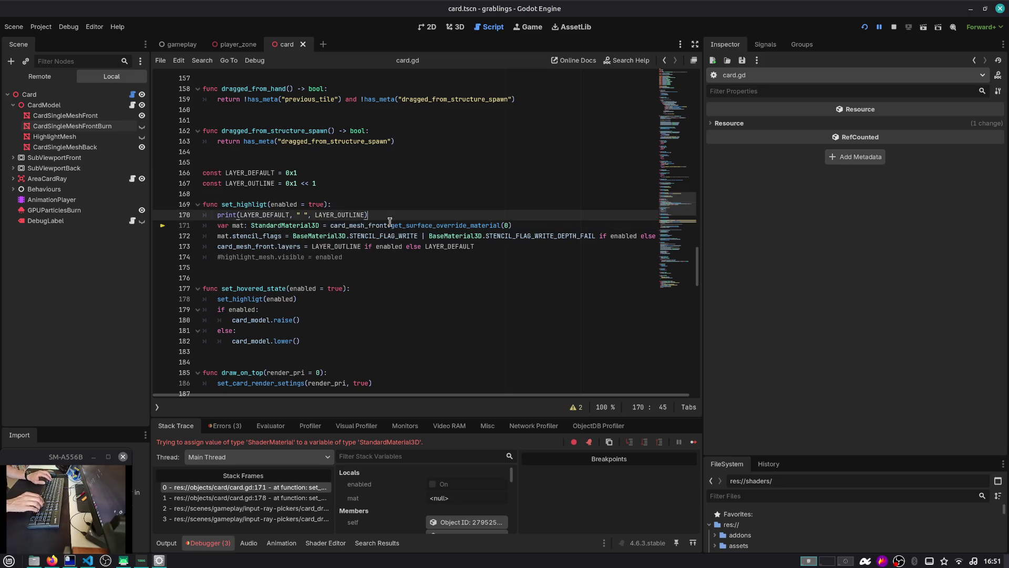
key(shift+Home)
key(BackSpace)
key(BackSpace)
key(Delete)
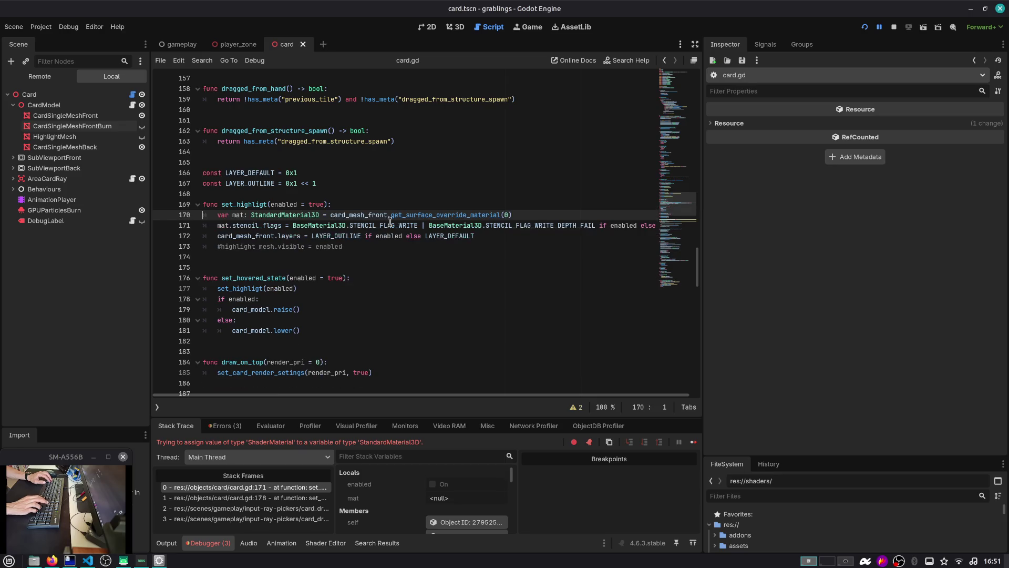
click(166, 543)
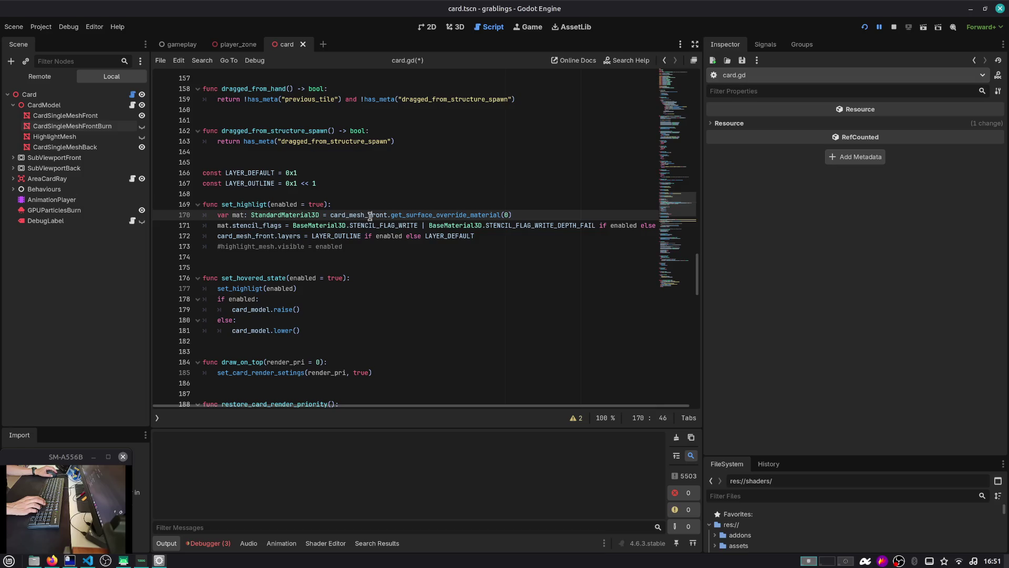
Step: Add an if check of mat against StandardMaterial3D below the material assignment
key(Left)
key(ctrl+shift+Right)
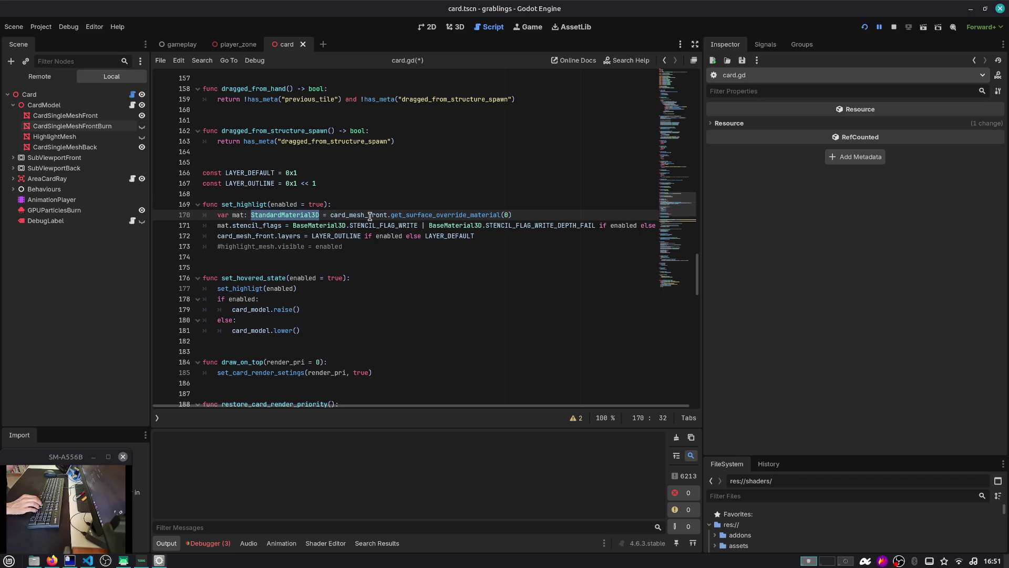
key(Right)
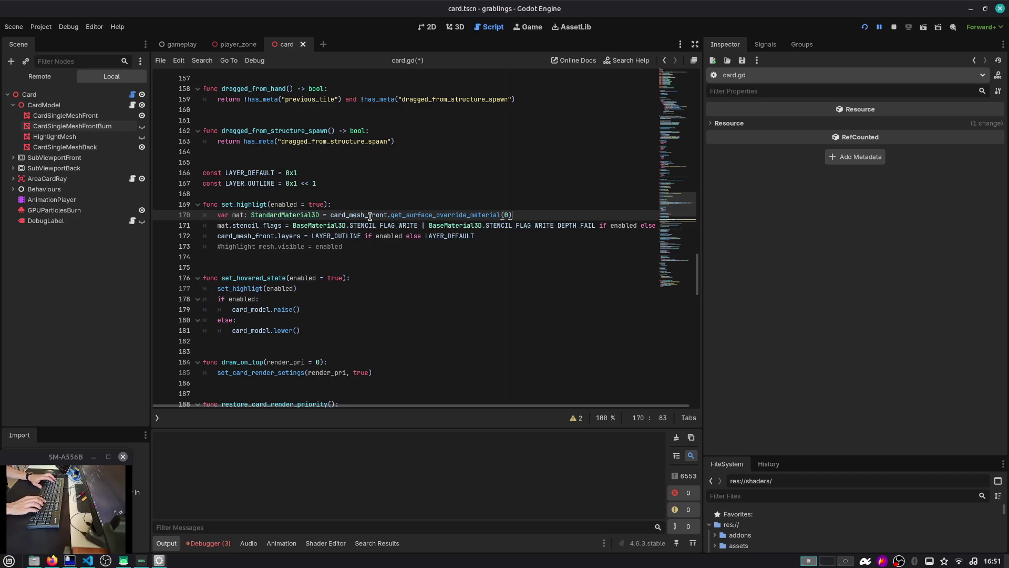
key(Return)
text(if mat isS)
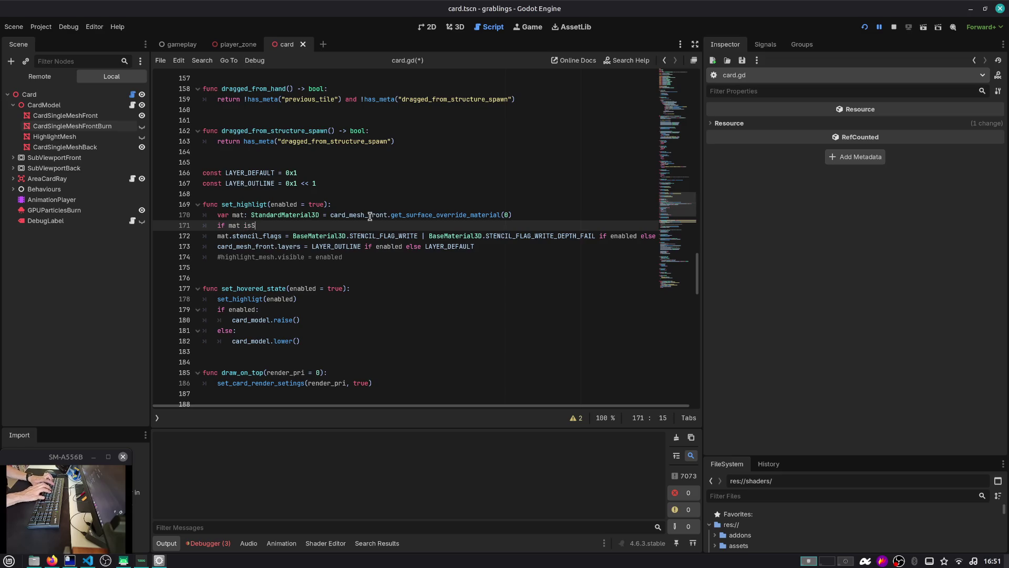
key(BackSpace)
text(ST)
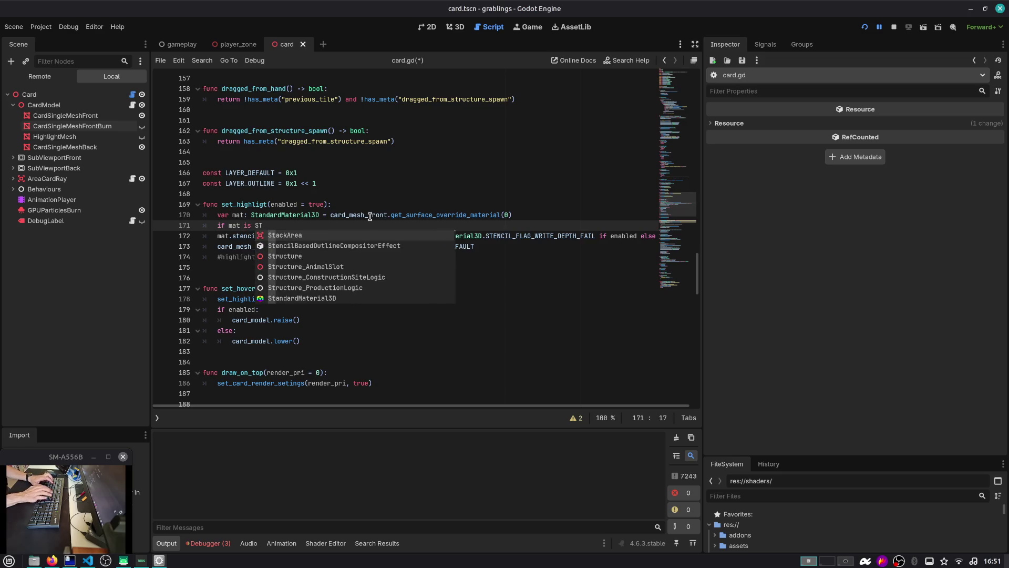
key(BackSpace)
text(ta)
key(Return)
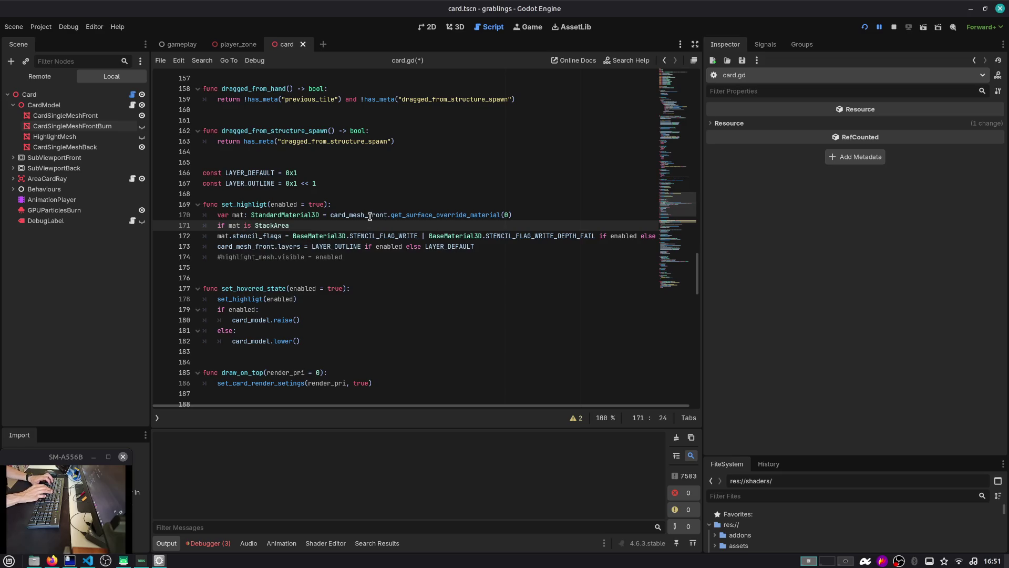
key(ctrl+shift+Left)
text(StandardM)
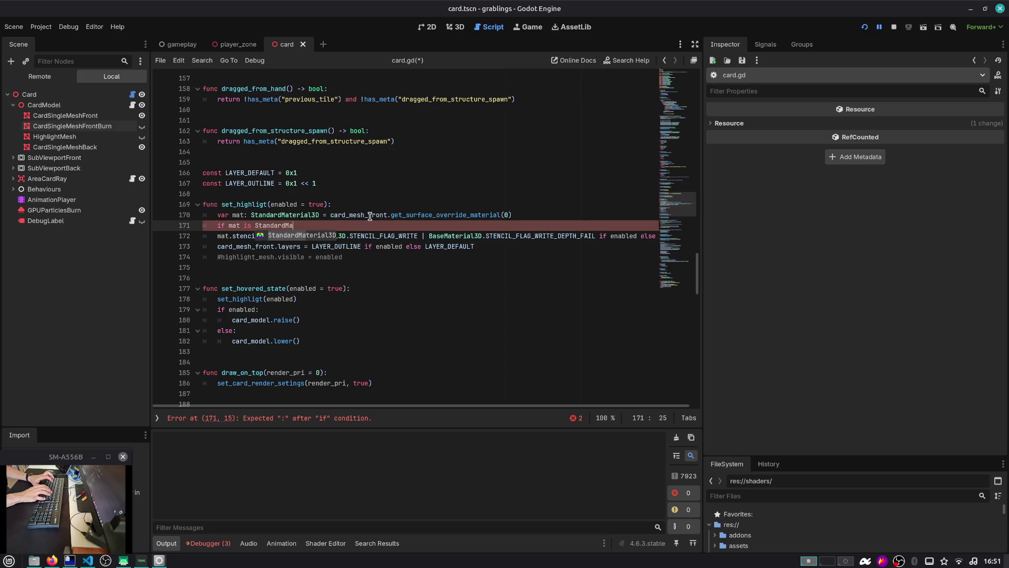
key(Return)
text(:)
Step: Declare a var is_burning_card holding the type check moved up from the if line
key(Up)
key(End)
key(Return)
text(va)
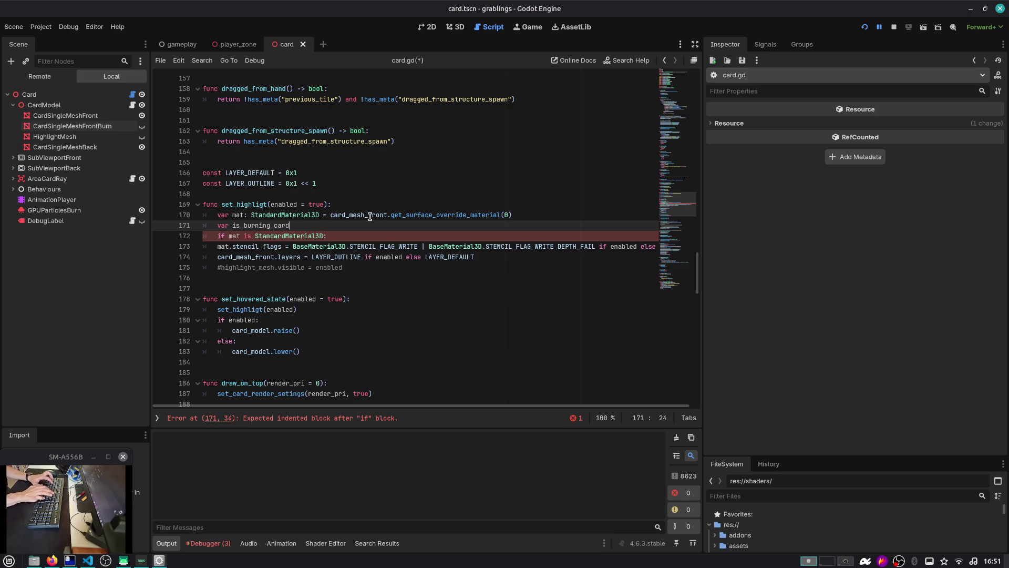
key(Down)
key(ctrl+Left)
key(ctrl+Left)
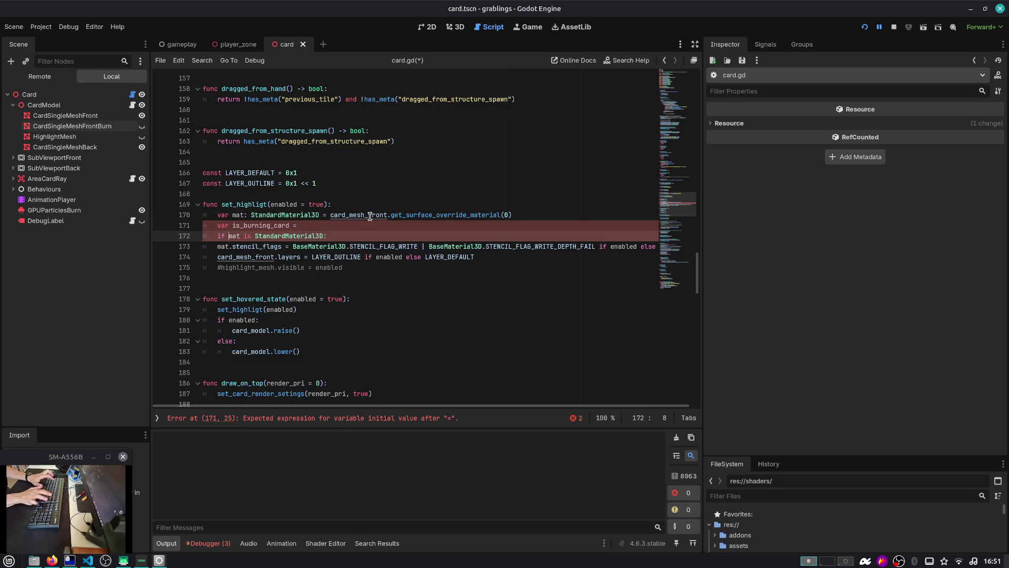
key(shift+End)
key(shift+Left)
key(ctrl+x)
key(Up)
key(End)
key(ctrl+v)
Step: Change the check to 'mat is ShaderMaterial' and make the condition 'if is_burning_card:'
key(ctrl+BackSpace)
text(Sh)
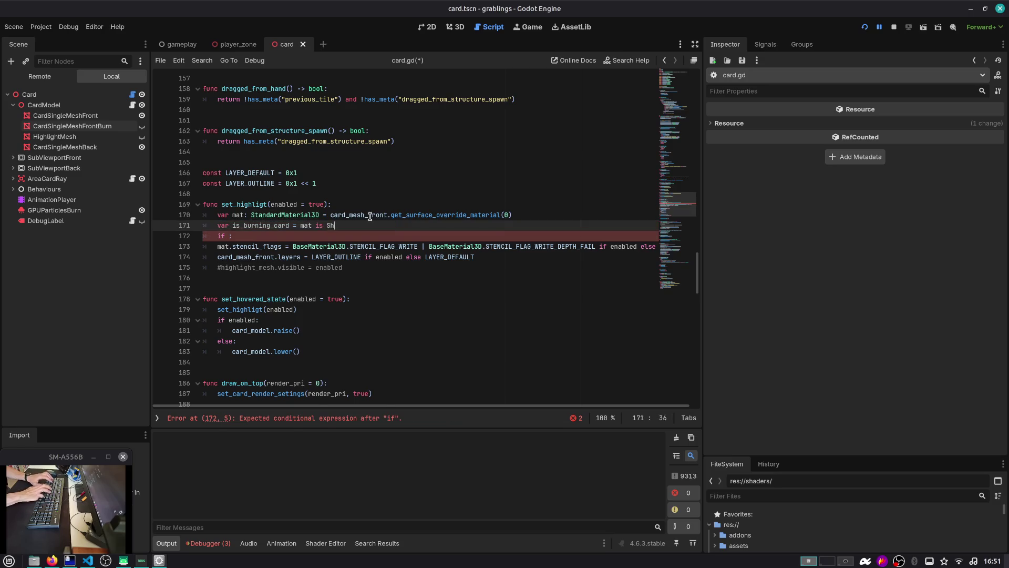
key(Return)
key(Down)
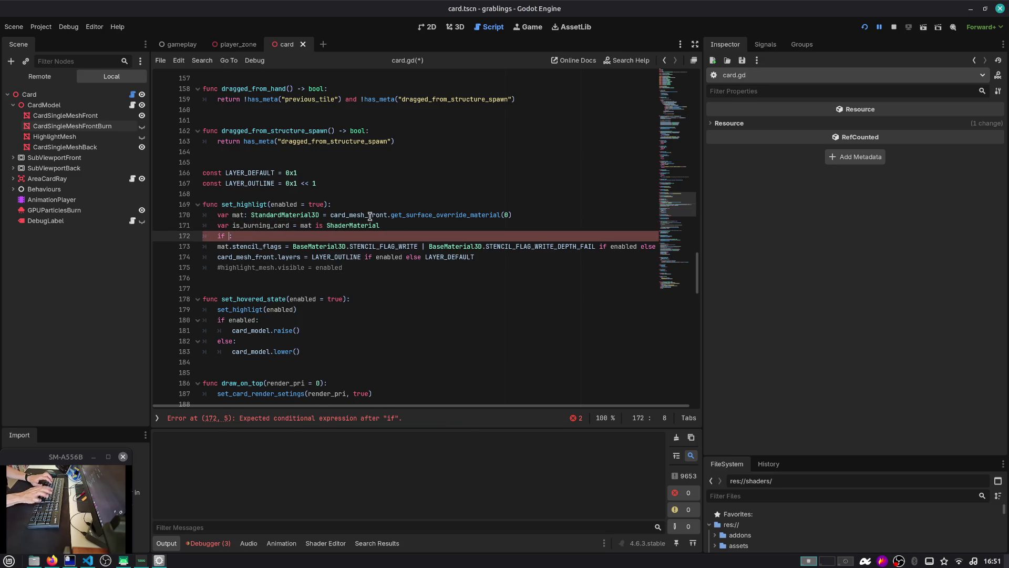
text(rning_card:)
Step: Give the is_burning_card branch an empty pass body
key(Down)
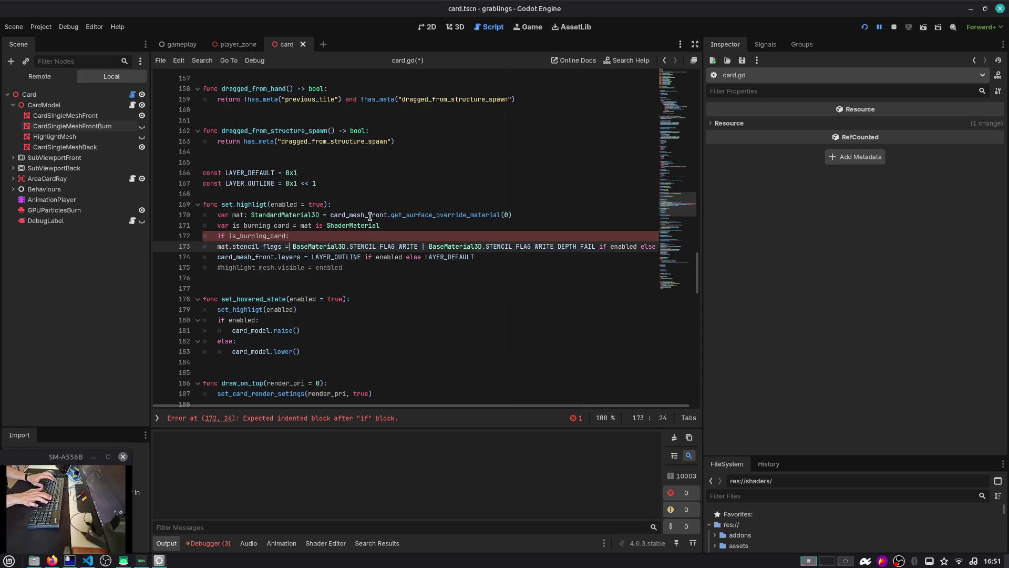
key(shift+Down)
key(Up)
key(Up)
key(End)
key(Return)
text(pass)
key(Return)
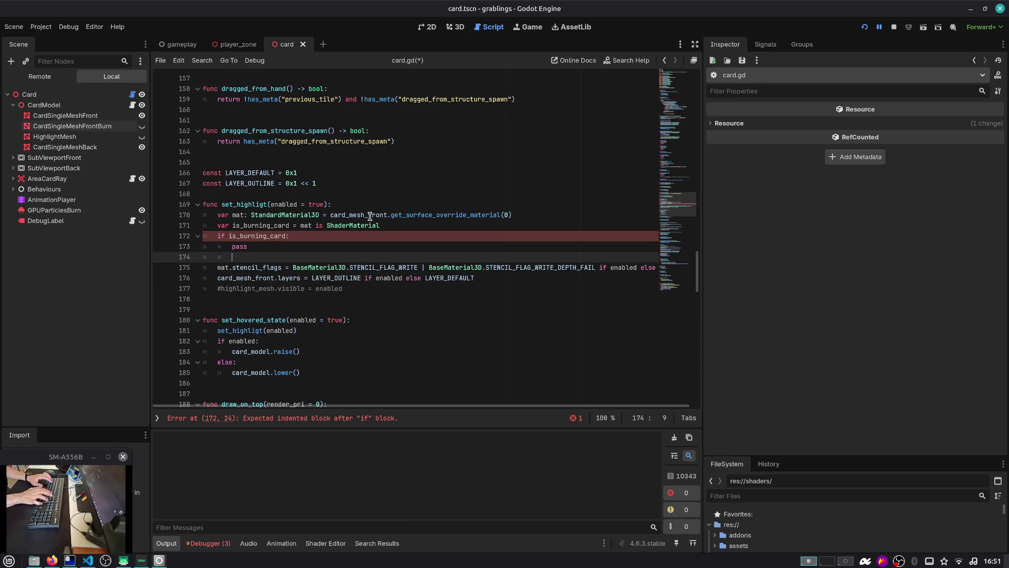
Step: Indent the stencil code under an else branch and remove the commented-out highlight_mesh line
key(Down)
key(shift+Down)
key(shift+Down)
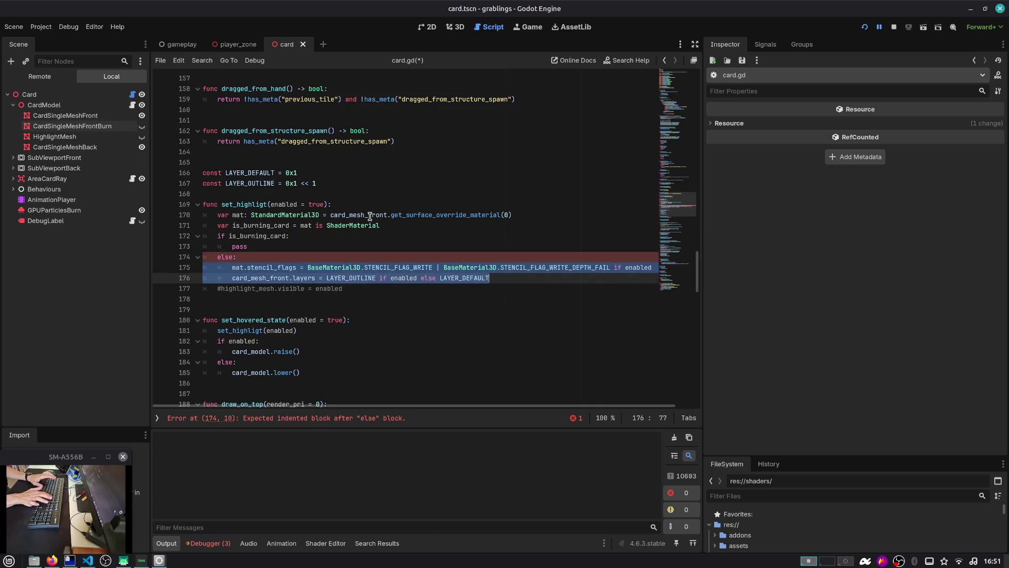
key(Tab)
key(Down)
key(ctrl+shift+k)
key(Up)
key(Up)
key(Up)
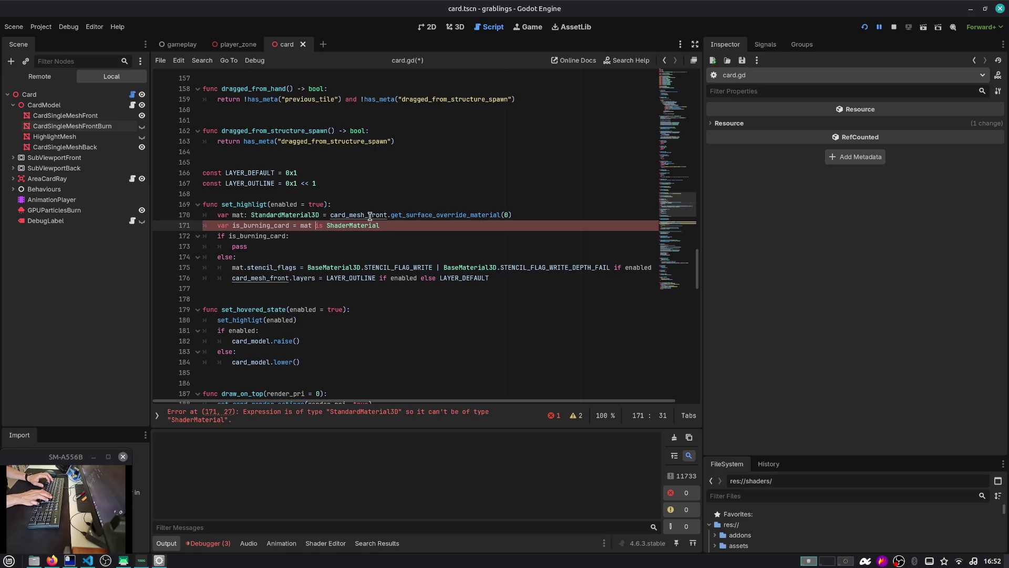
Step: Drop mat's StandardMaterial3D type, make is_burning_card use ':=', and save card.gd
key(Up)
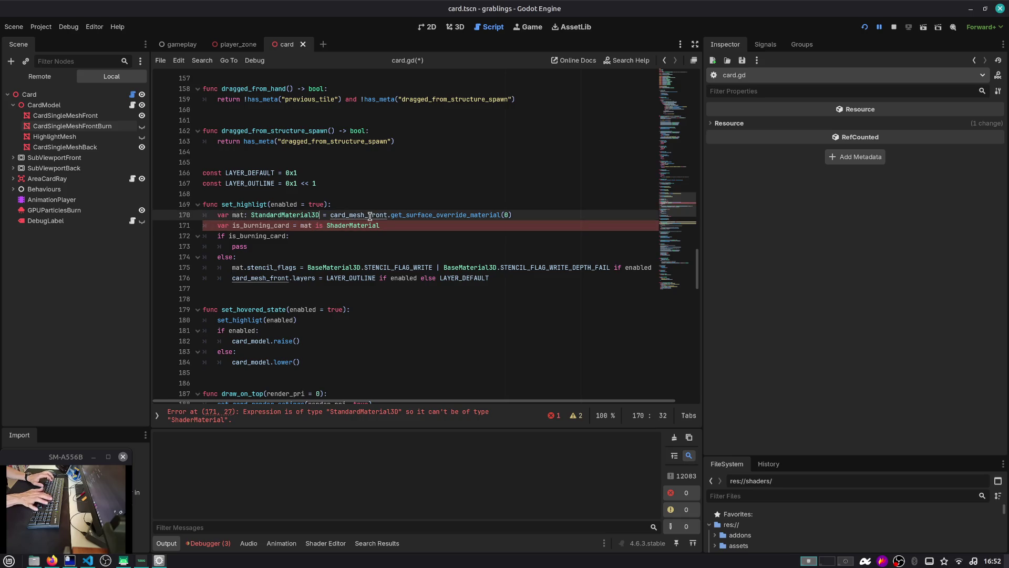
key(ctrl+BackSpace)
key(ctrl+BackSpace)
key(Down)
key(ctrl+Right)
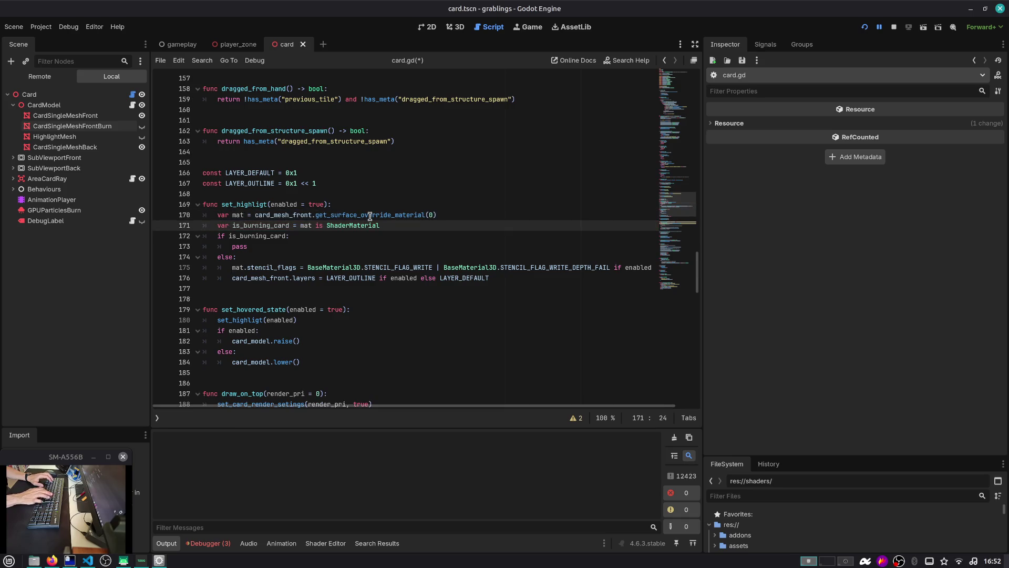
text(:)
key(ctrl+s)
Step: Add an unindented blank line between is_burning_card and the if block
key(End)
key(Return)
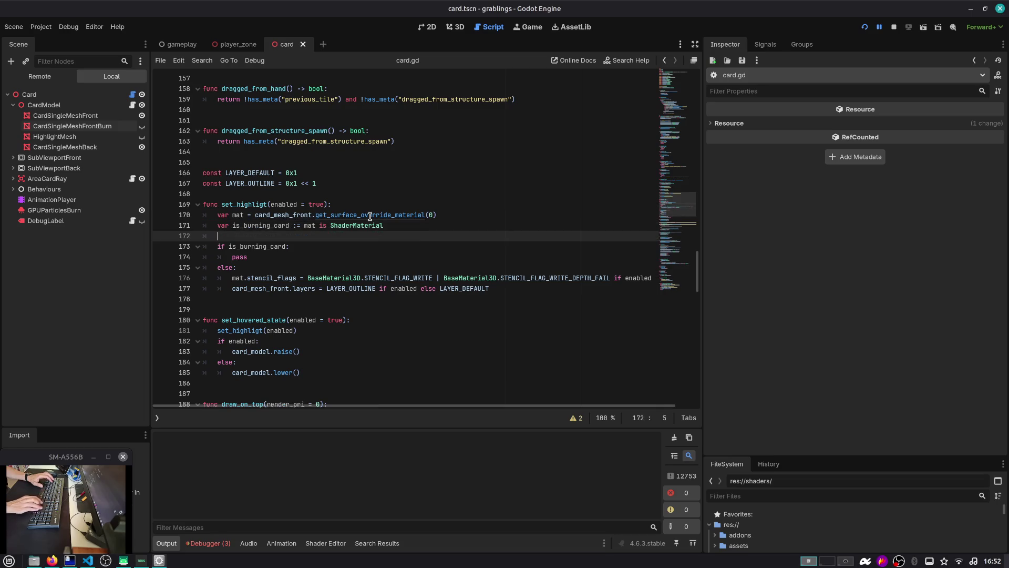
key(BackSpace)
key(Down)
key(Down)
key(Down)
key(Up)
key(Up)
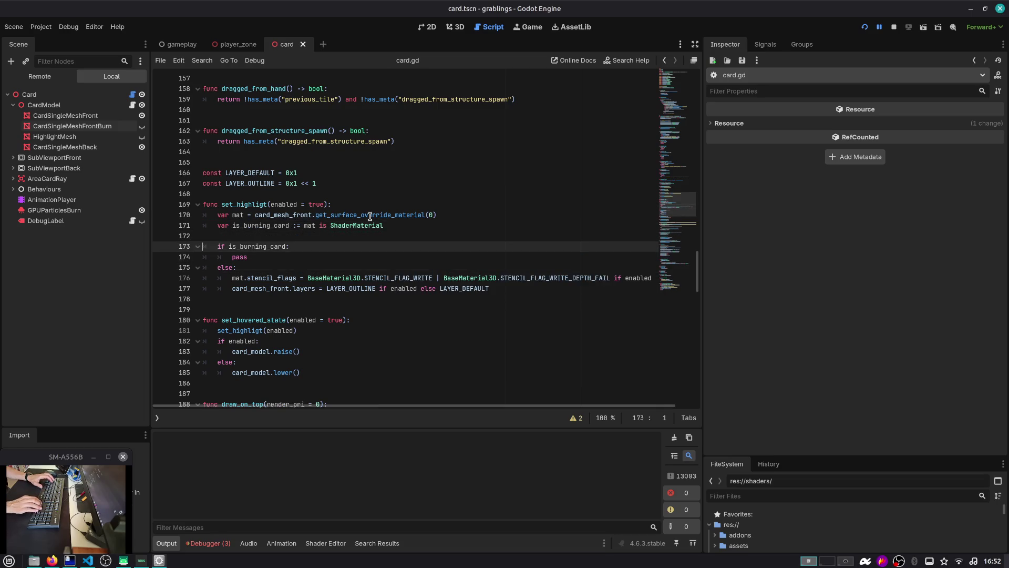
key(Up)
key(Up)
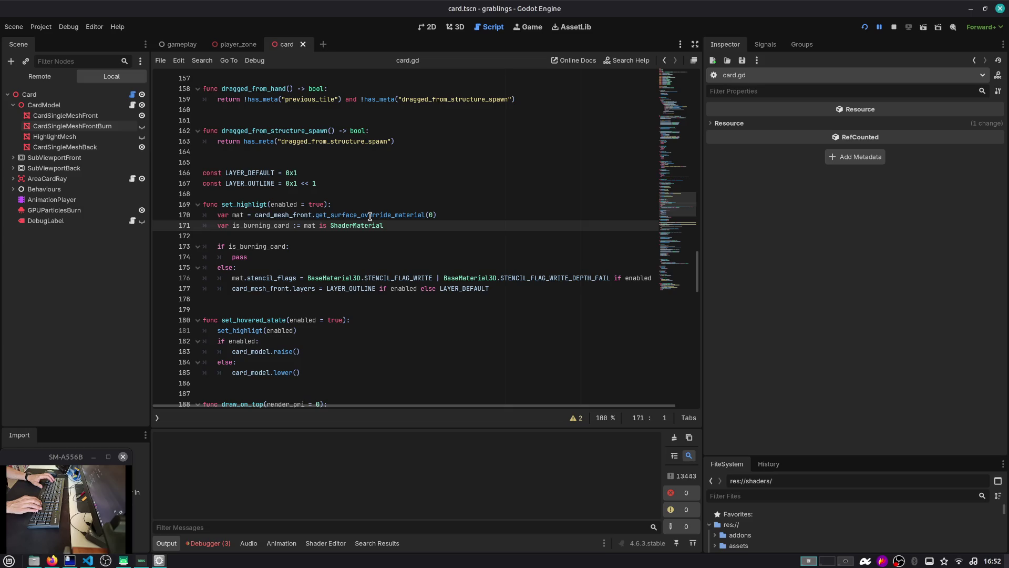
key(Up)
key(Up)
key(Up)
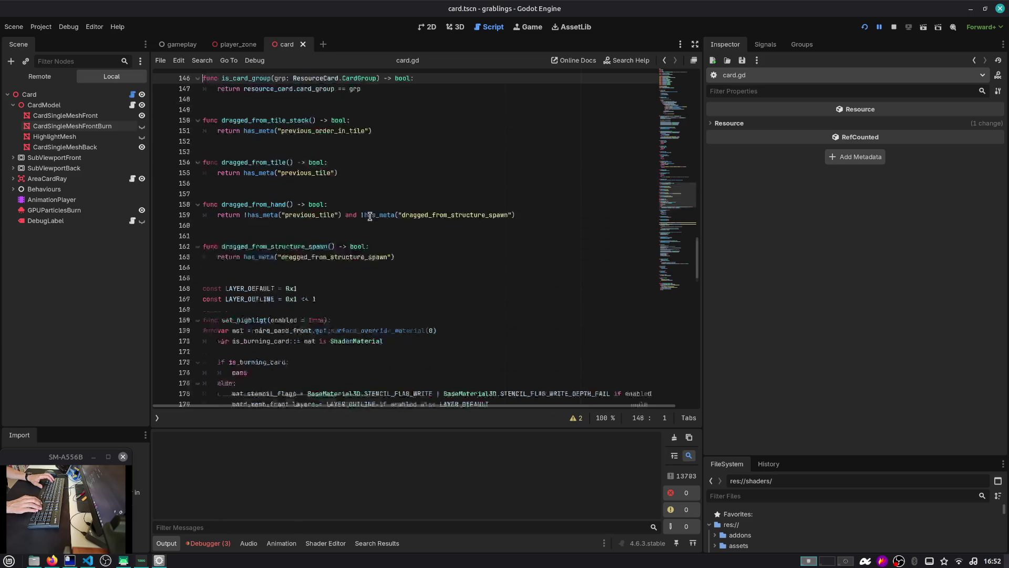
key(ctrl+Home)
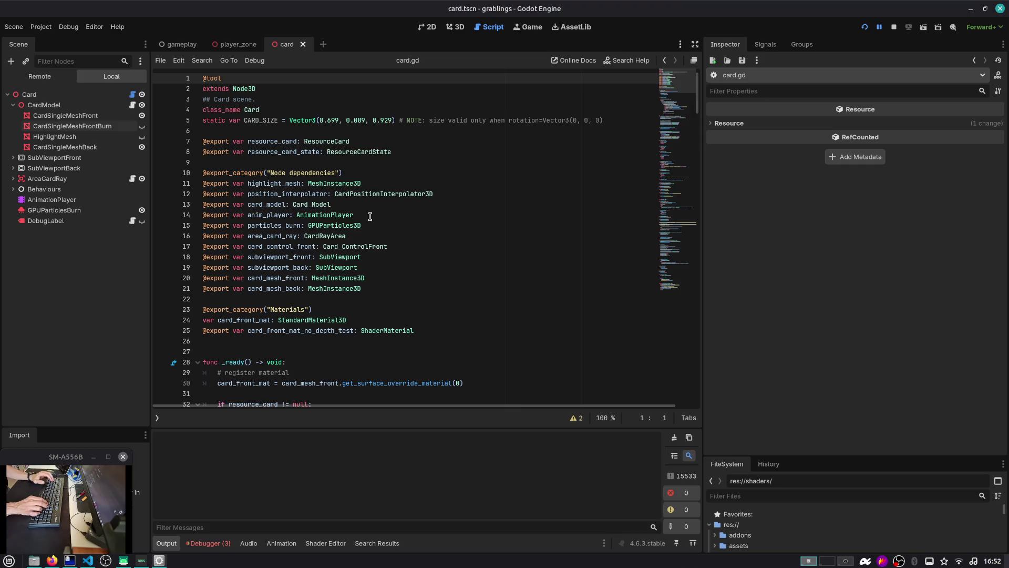
Step: Search the script for 'Base' and type mat as ': BaseMaterial3D'
key(ctrl+f)
text(Base)
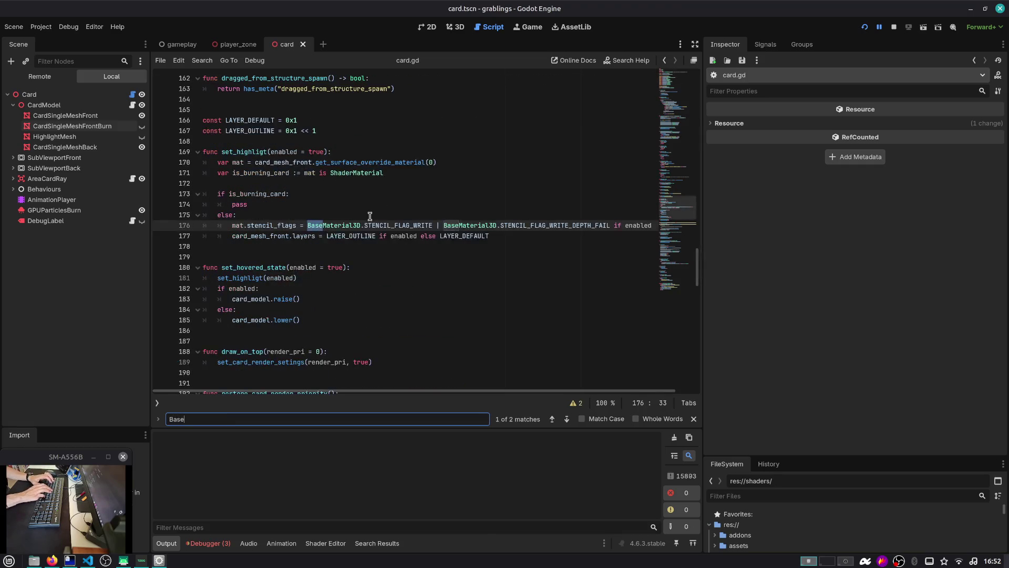
click(301, 186)
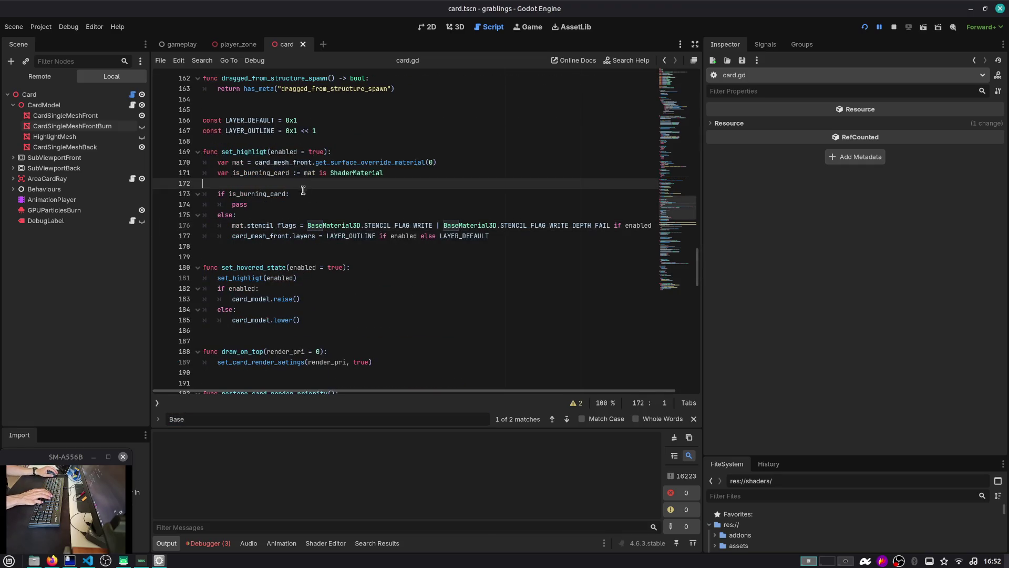
key(Escape)
key(Up)
key(Up)
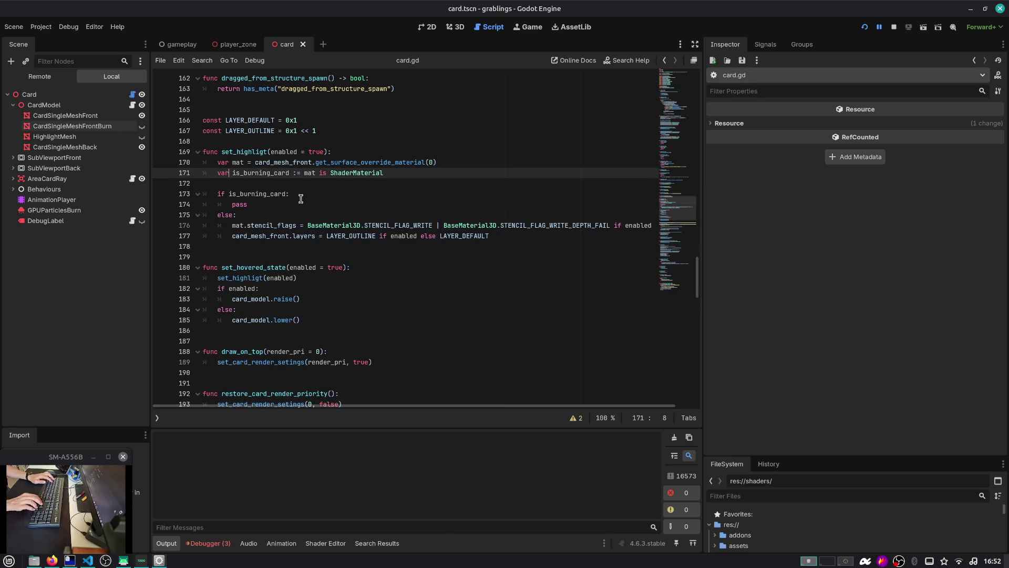
key(ctrl+Right)
key(ctrl+Right)
text(: BaseMaterial)
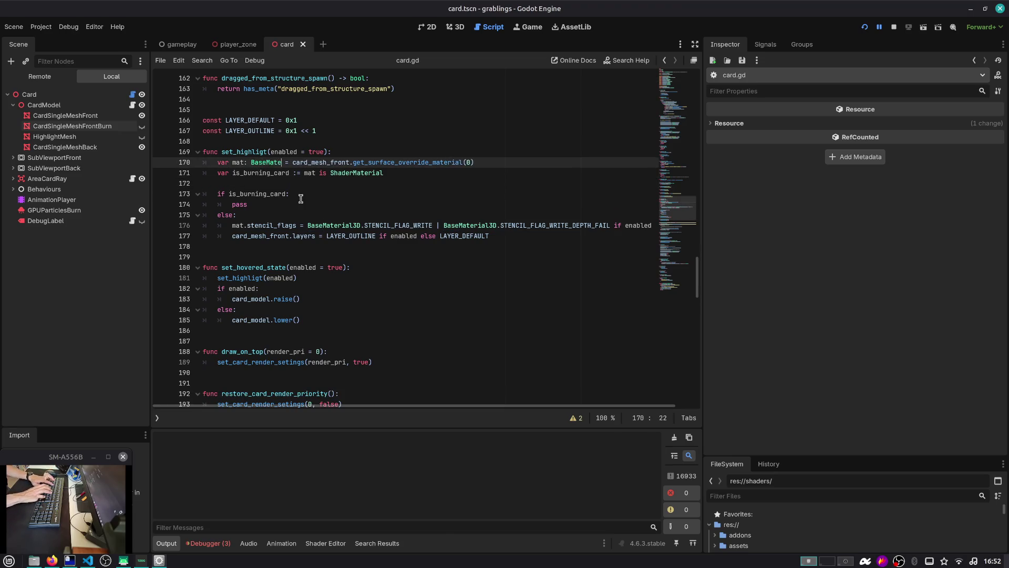
text(3D)
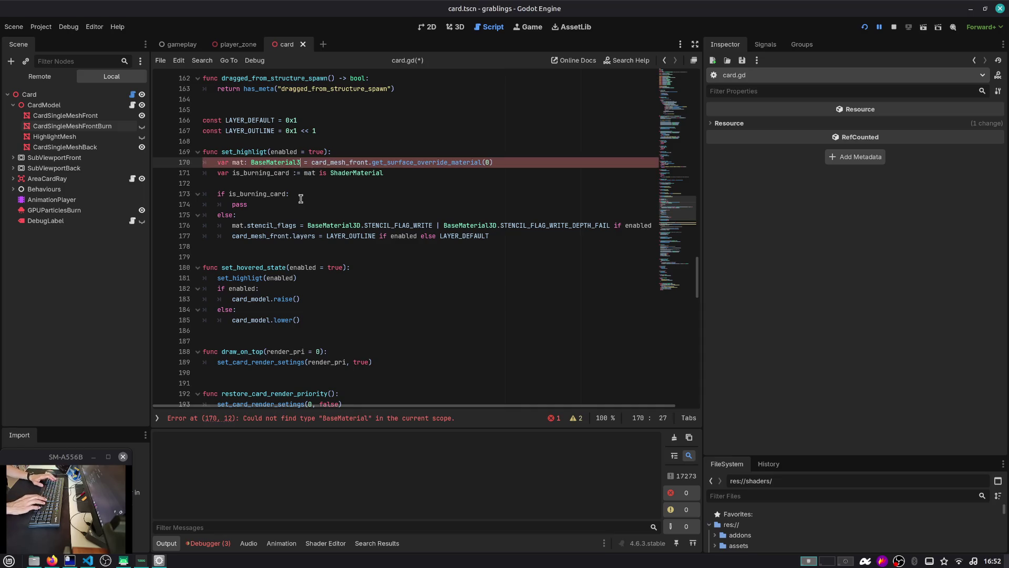
key(ctrl+Left)
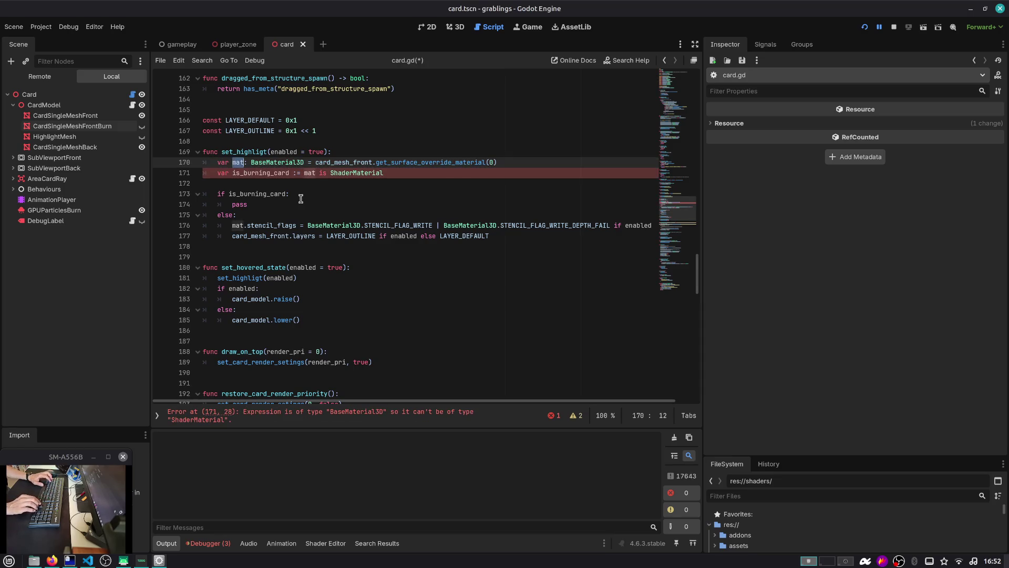
Step: Remove the BaseMaterial3D type from mat again and review the stencil_flags and layers lines
key(Down)
key(ctrl+Right)
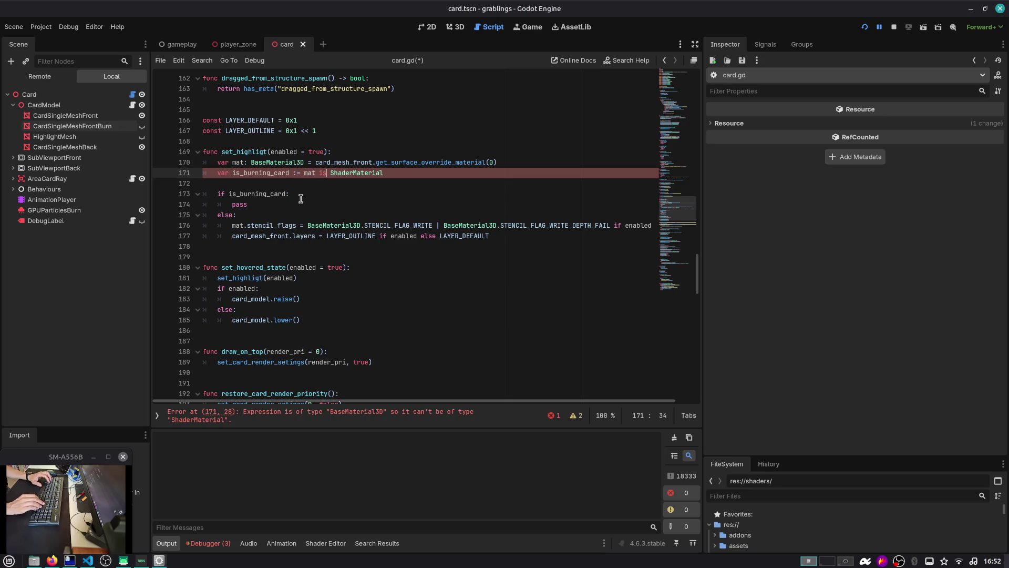
key(Up)
key(ctrl+Left)
key(ctrl+shift+Right)
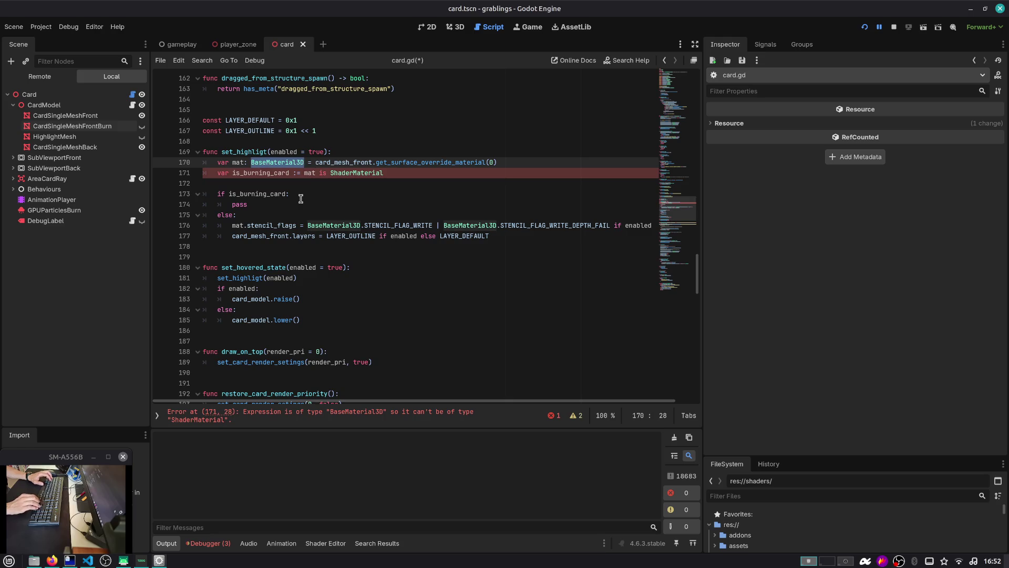
key(BackSpace)
key(BackSpace)
key(BackSpace)
key(Down)
key(Down)
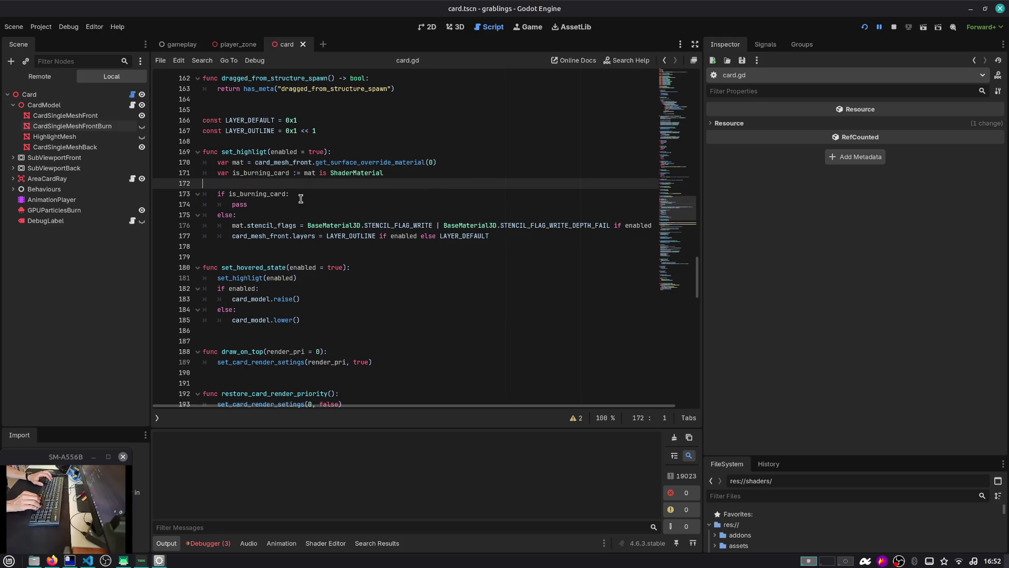
key(Down)
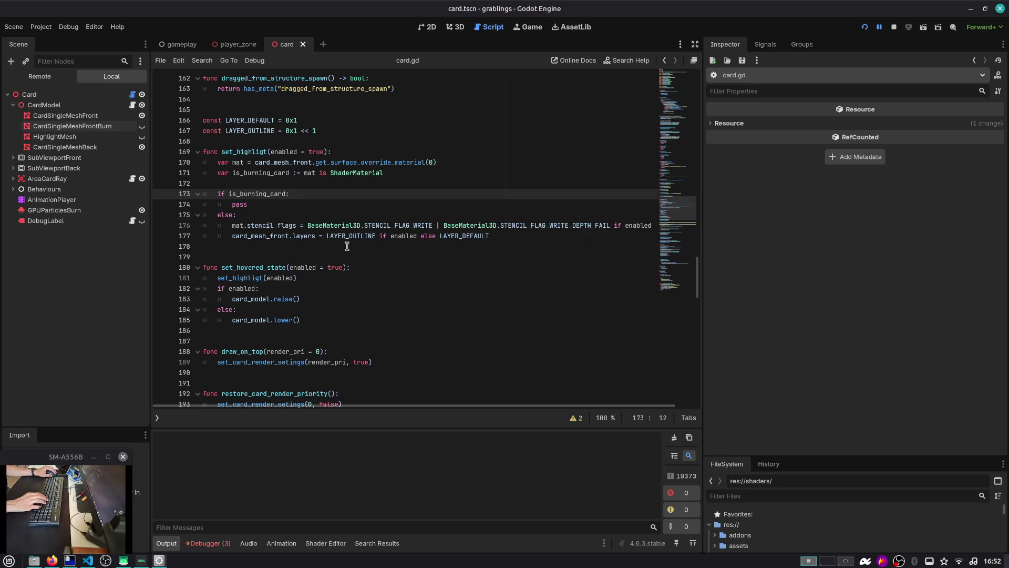
double_click(292, 227)
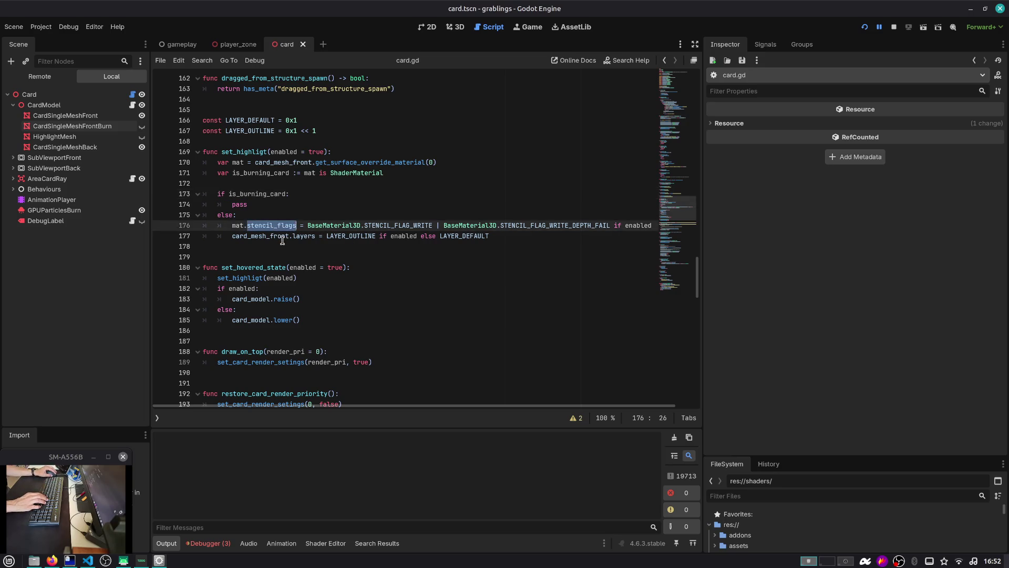
double_click(282, 239)
double_click(260, 153)
Step: Find the card_front_mat_no_depth_test export, briefly adding and undoing a '##' comment above it
scroll(303, 144, up, 10)
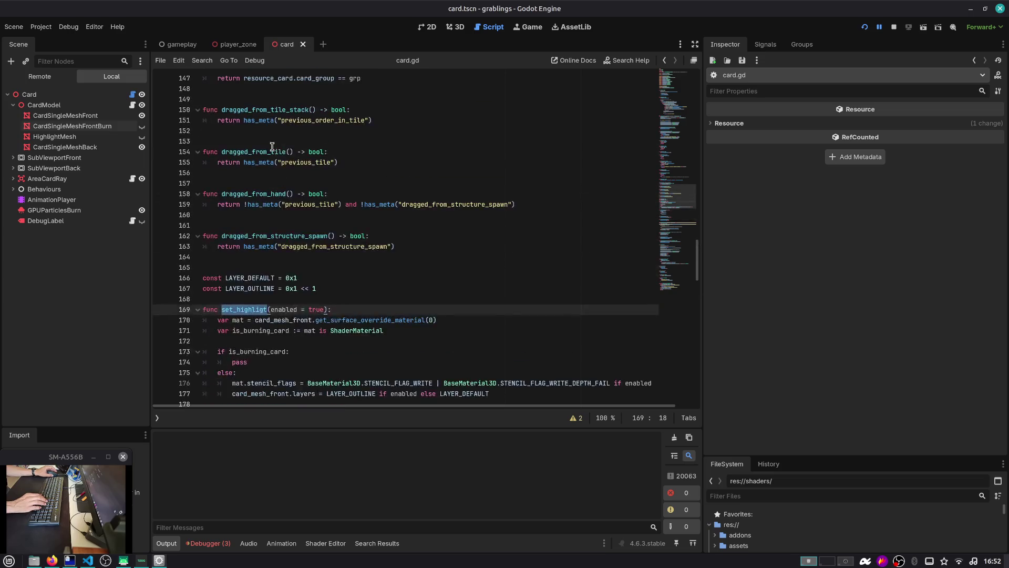
scroll(305, 143, up, 15)
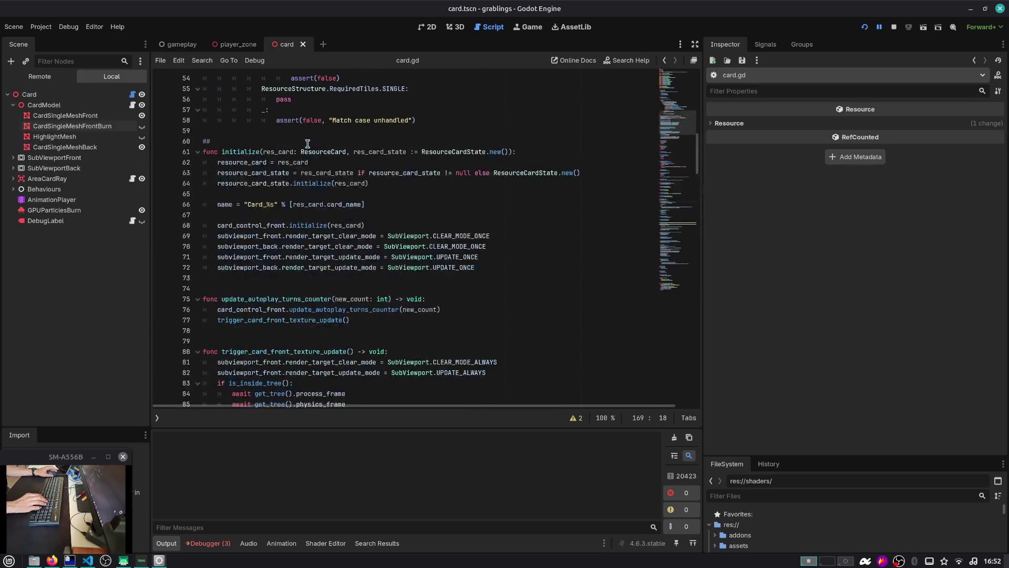
scroll(309, 143, down, 3)
scroll(309, 143, up, 7)
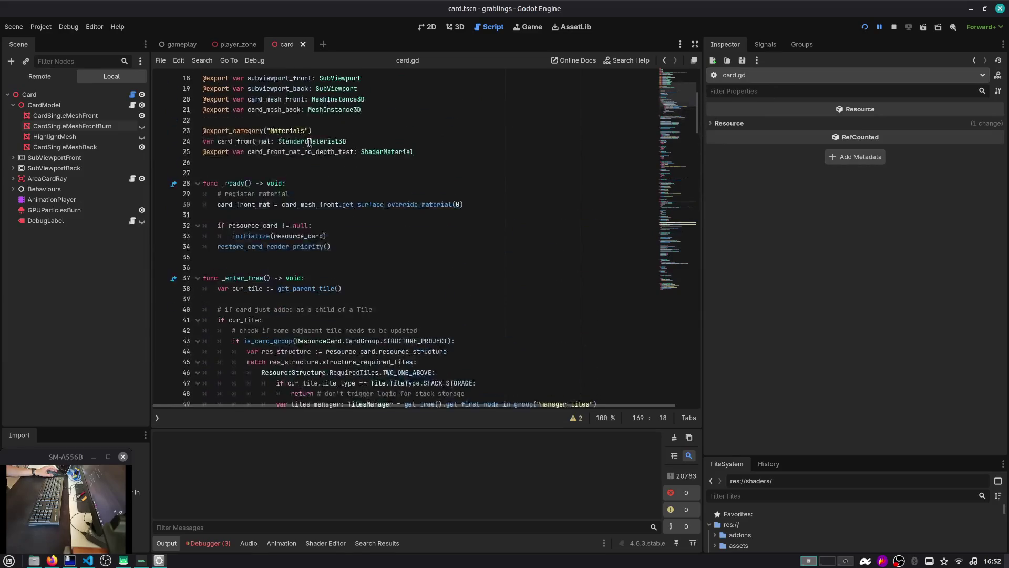
scroll(266, 275, down, 5)
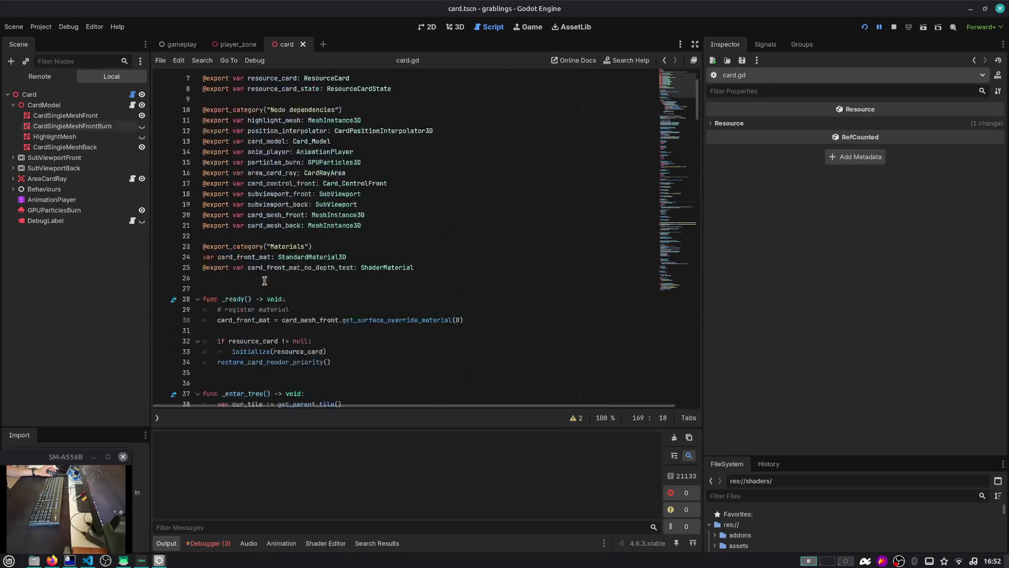
double_click(318, 172)
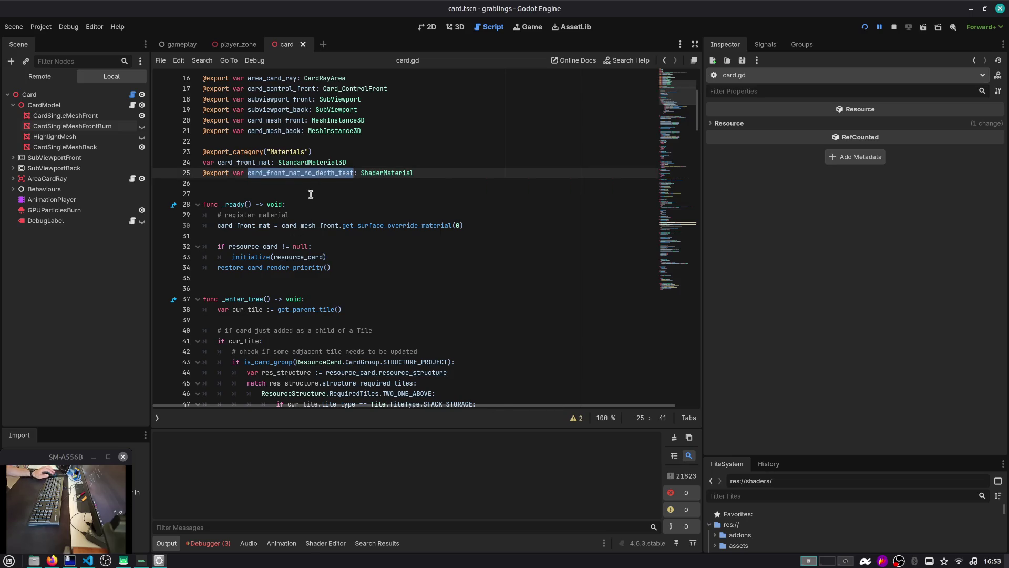
key(Home)
key(Return)
key(Up)
text(##)
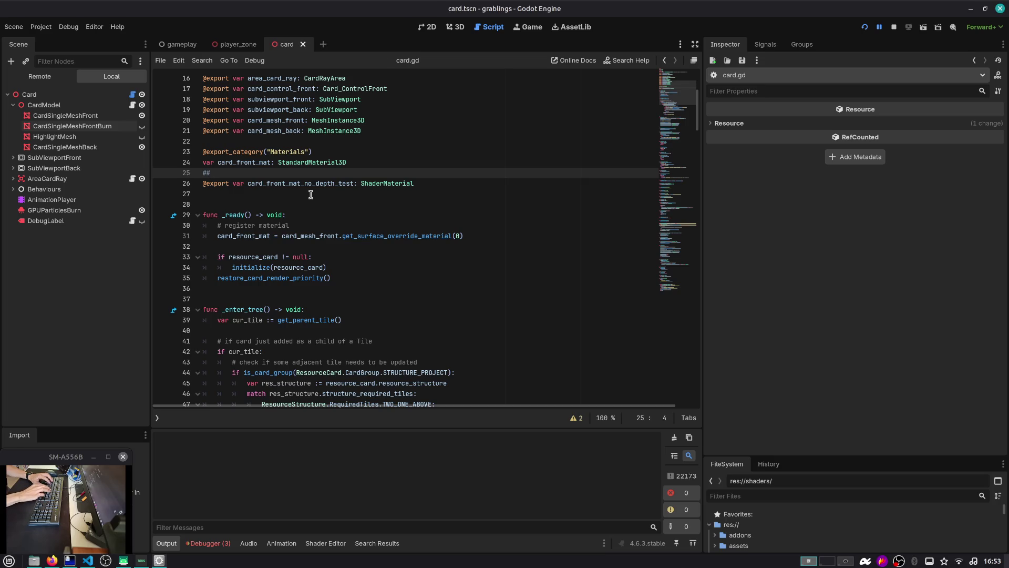
key(ctrl+z)
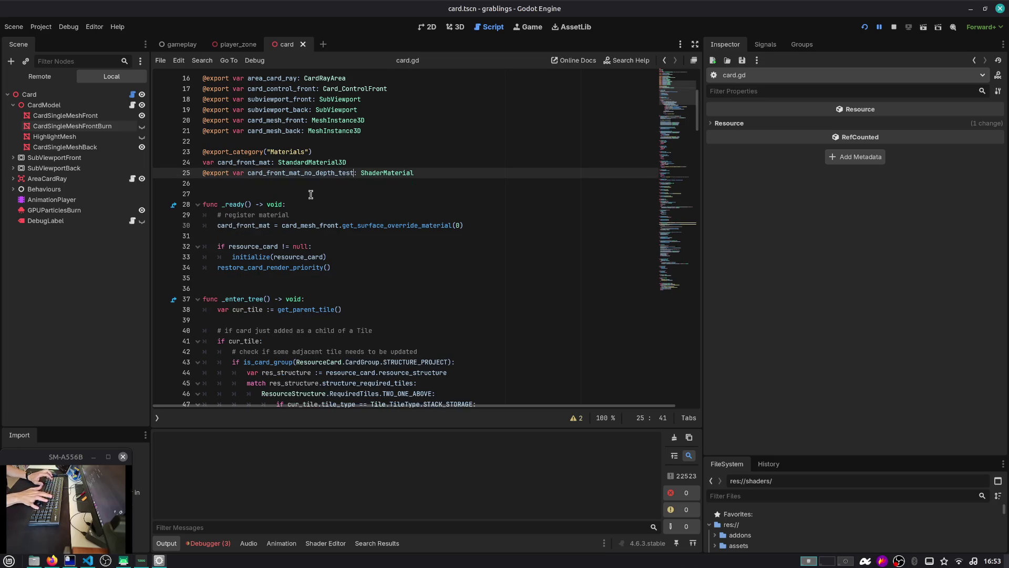
Step: Search for card_front_mat_no_depth_test and step through its 4 uses, including animate_burn
key(ctrl+shift+Left)
key(ctrl+f)
key(Return)
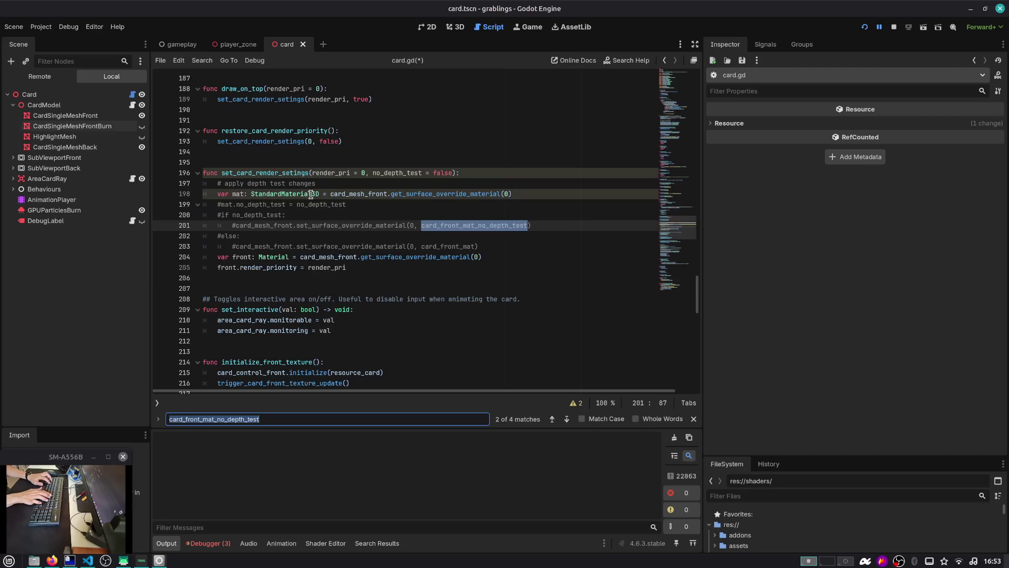
key(Return)
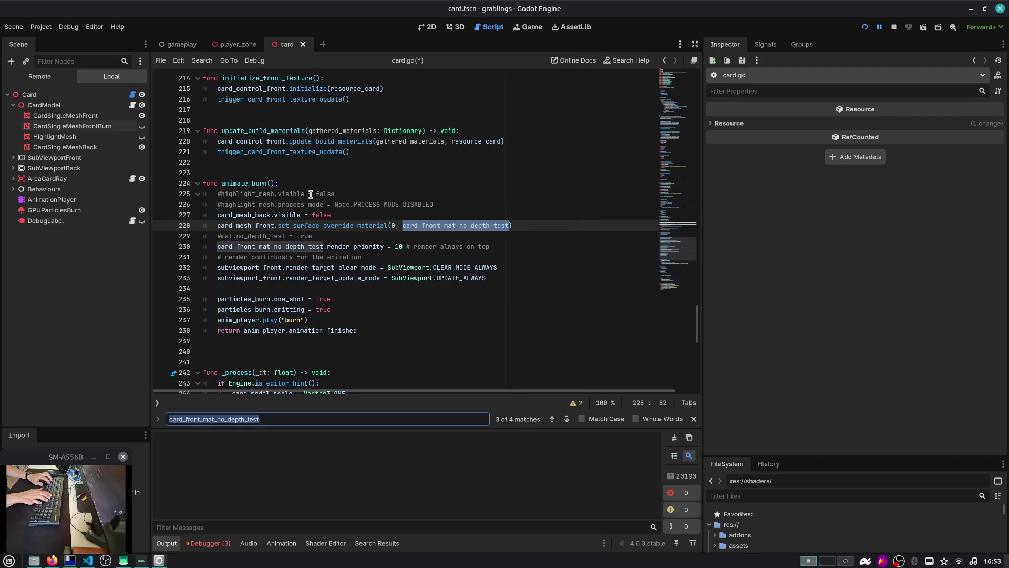
key(Return)
key(Return)
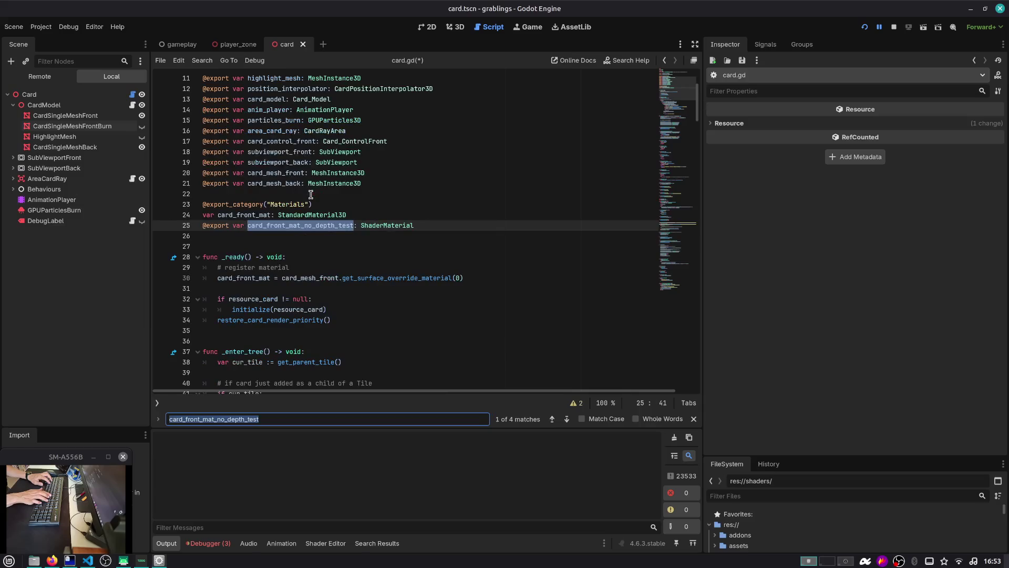
key(Escape)
key(ctrl+shift+Left)
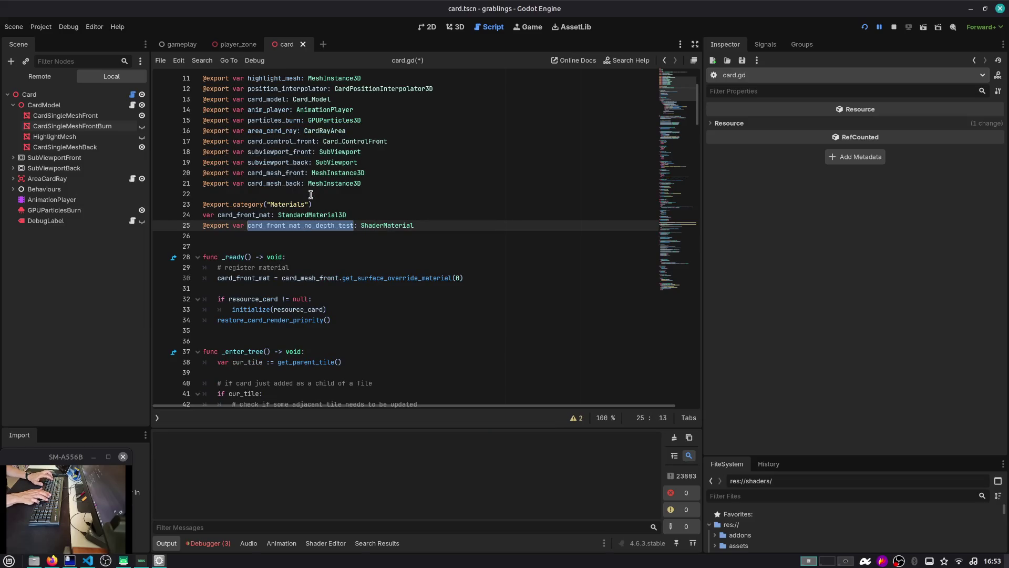
Step: Copy card_front_mat_no_depth_test from Godot and search the project for it in VS Code
key(alt+Tab)
key(alt+Tab)
key(alt+Tab)
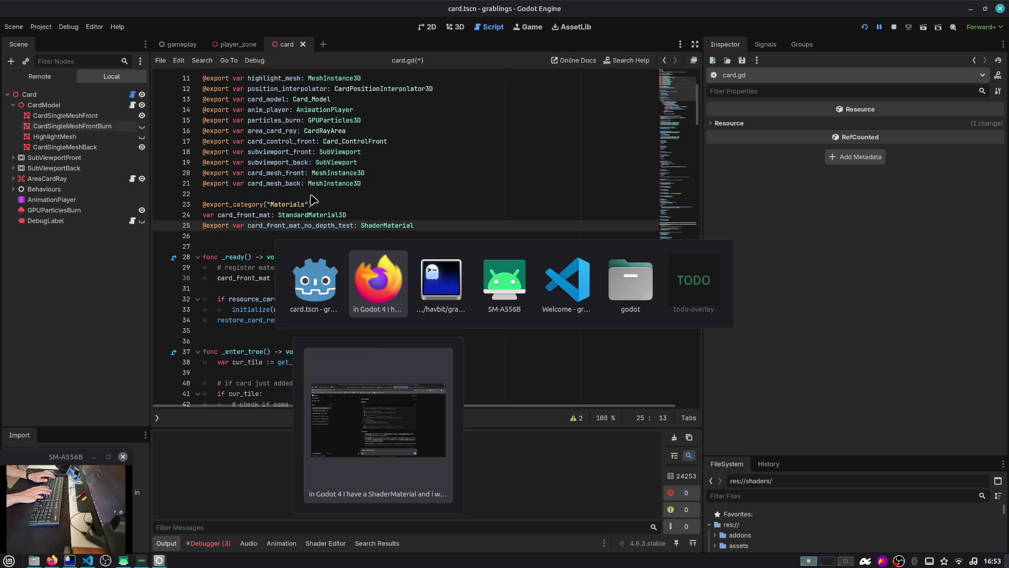
key(ctrl+p)
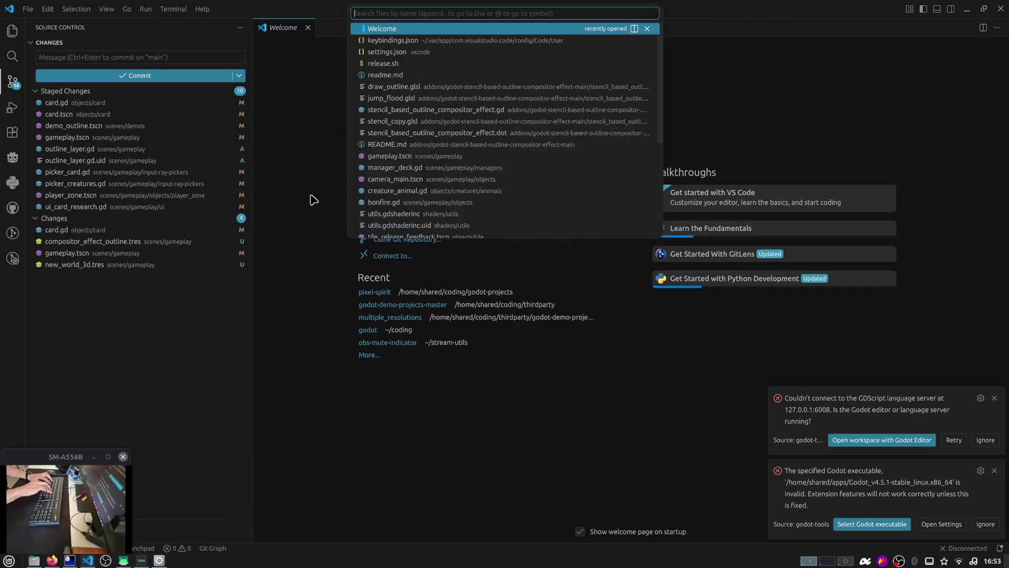
key(Escape)
key(ctrl+shift+g)
key(ctrl+shift+f)
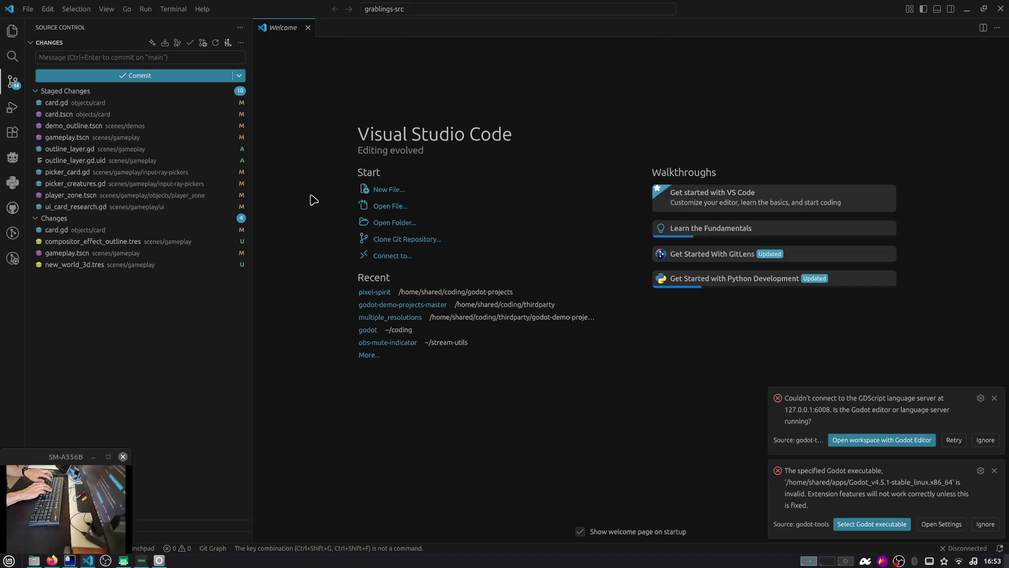
key(alt+Tab)
key(alt+Tab)
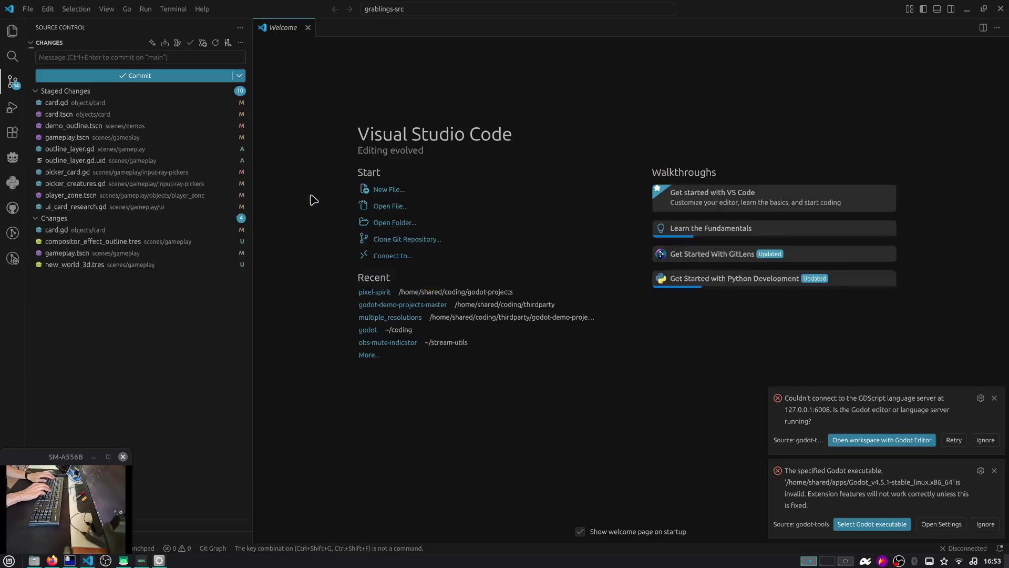
key(ctrl+shift+f)
key(alt+Tab)
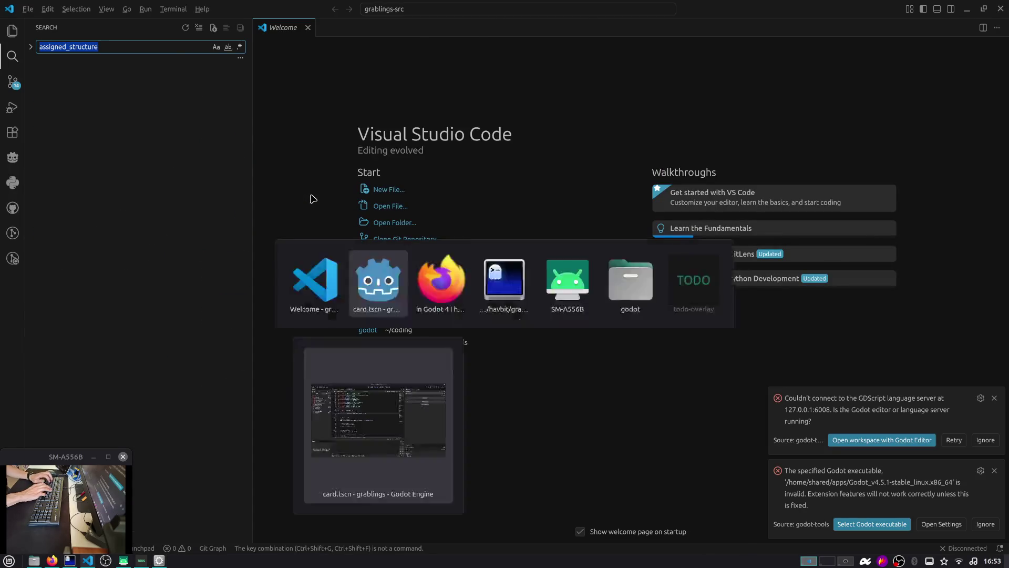
key(ctrl+shift+Right)
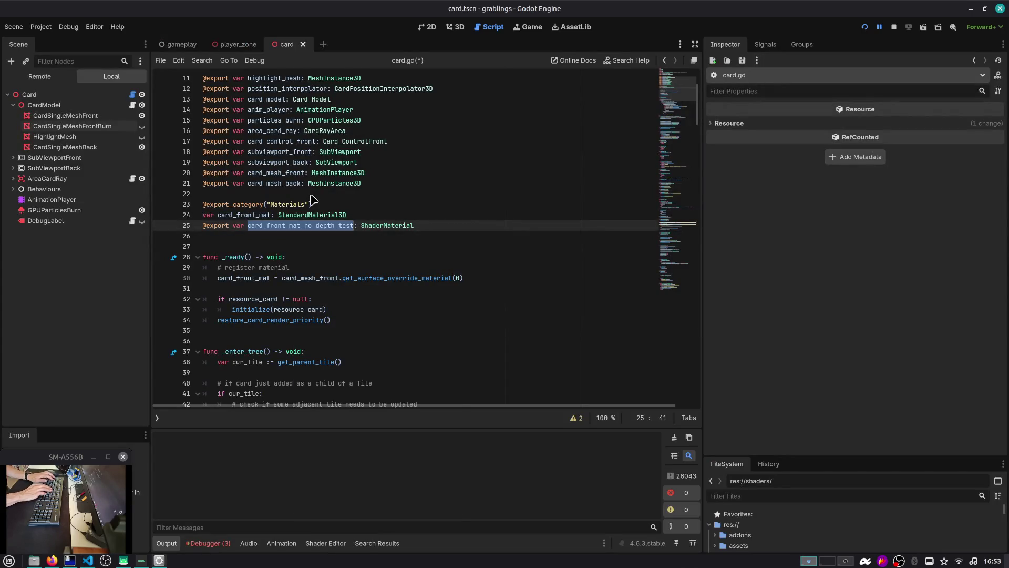
key(ctrl+c)
key(alt+Tab)
key(ctrl+v)
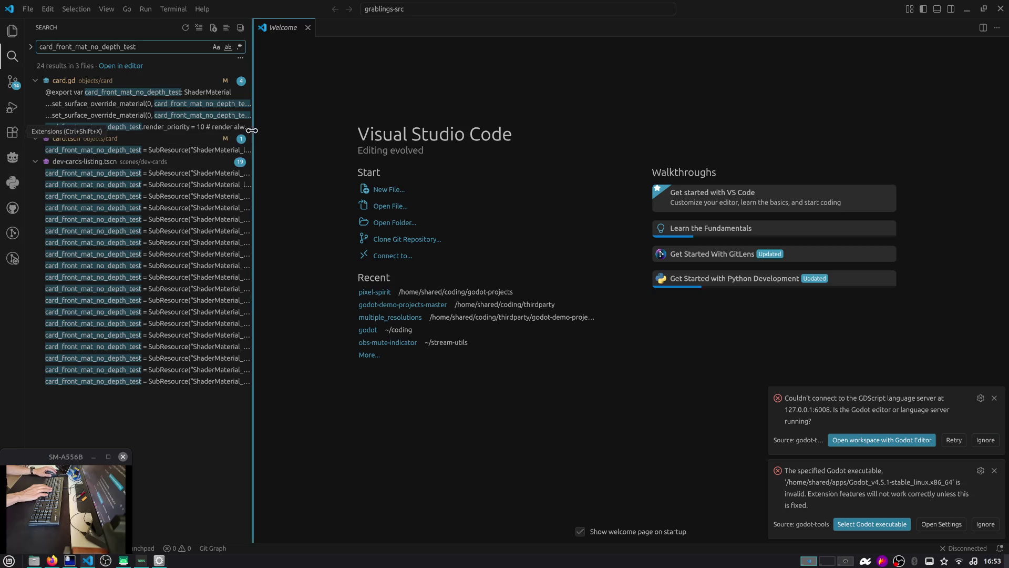
Step: Enter card_front_mat_burn as the replacement and replace all 24 matches in 3 files
drag(257, 139, 333, 140)
click(30, 47)
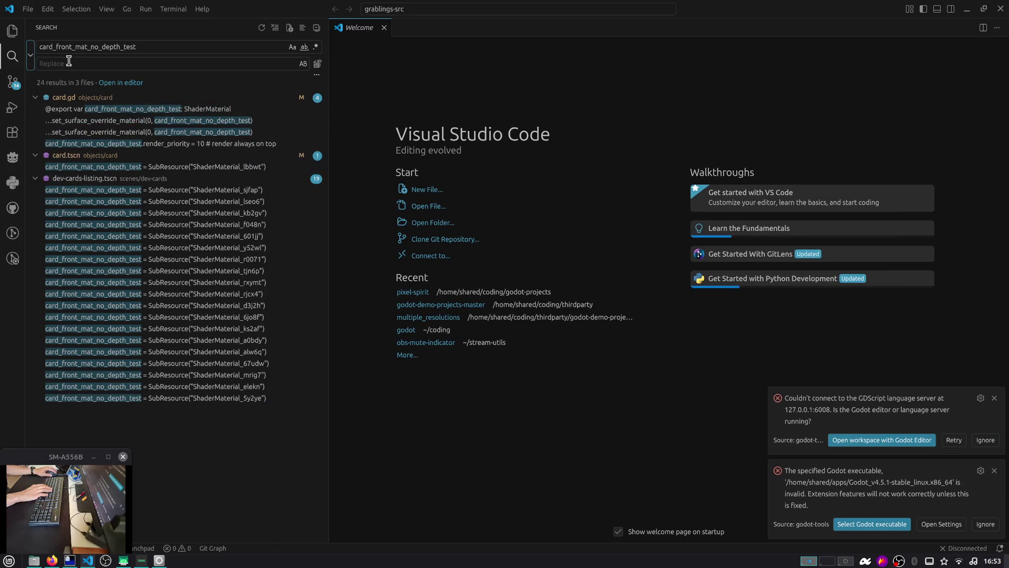
key(ctrl+v)
key(BackSpace)
key(BackSpace)
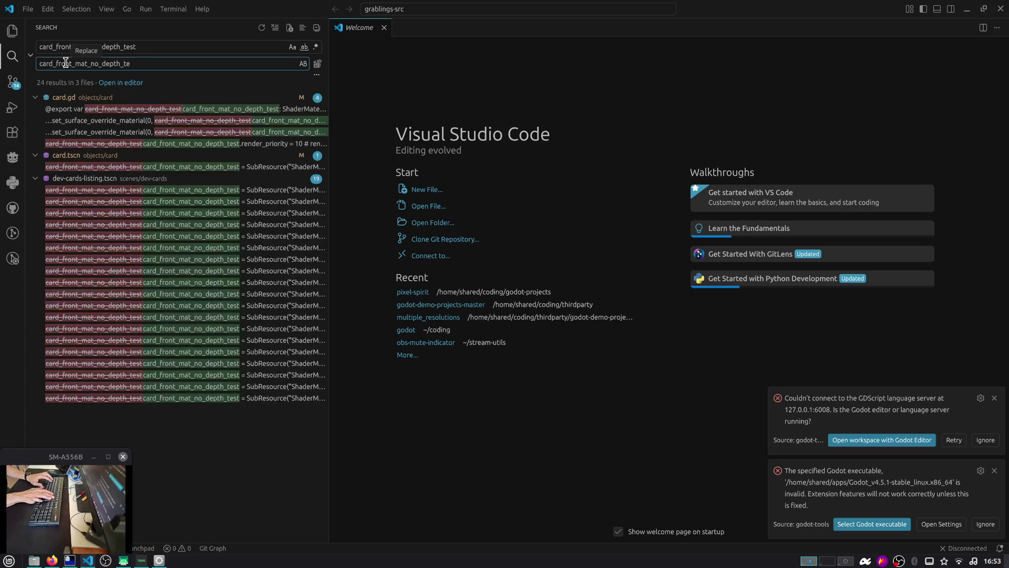
text(_burn)
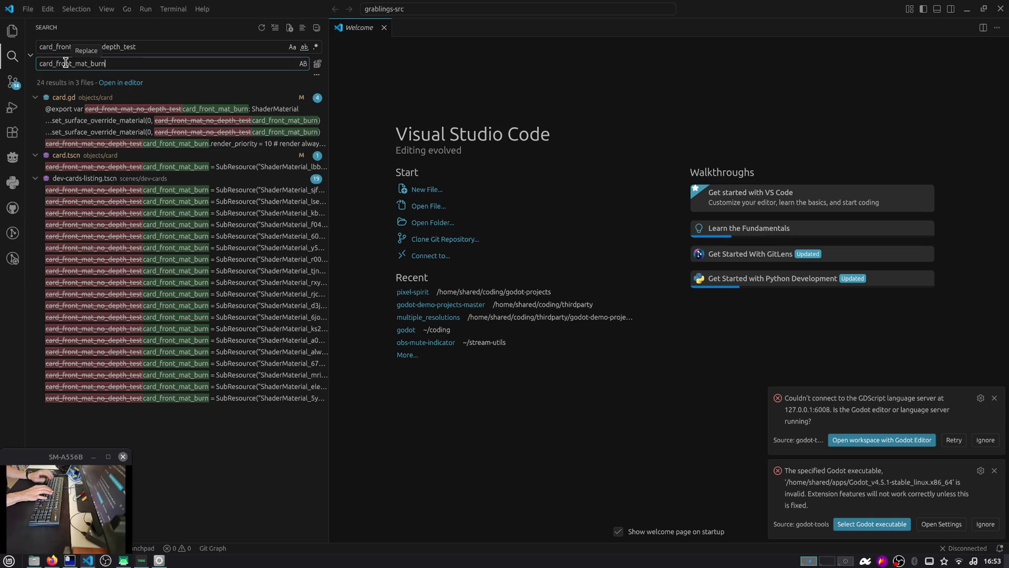
click(317, 64)
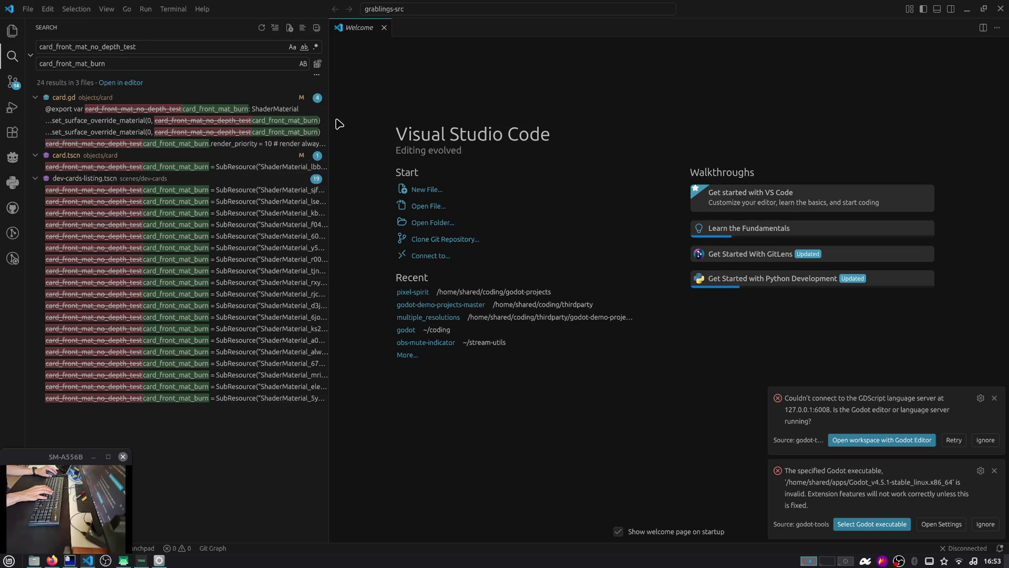
click(317, 65)
click(550, 214)
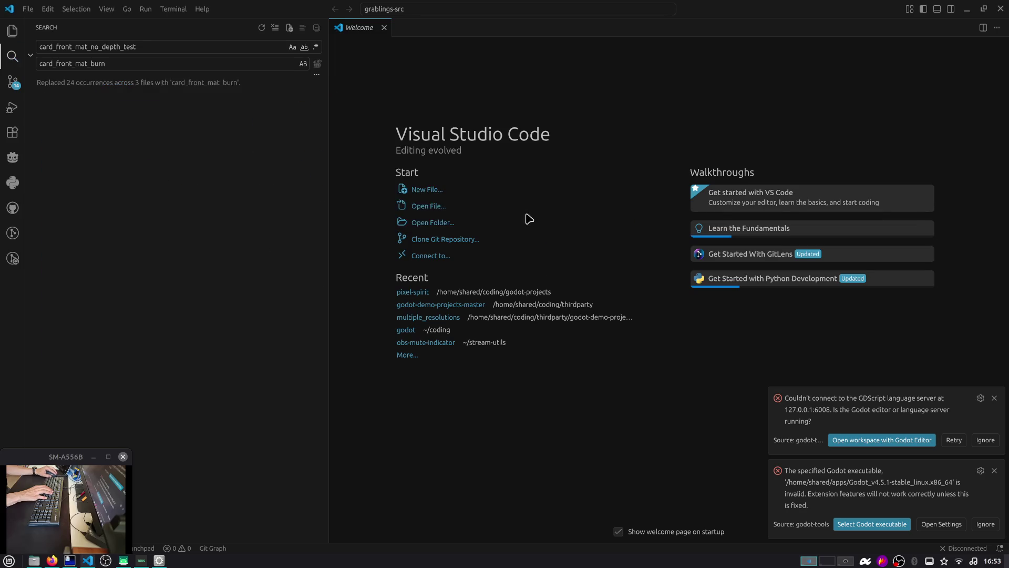
key(alt+Tab)
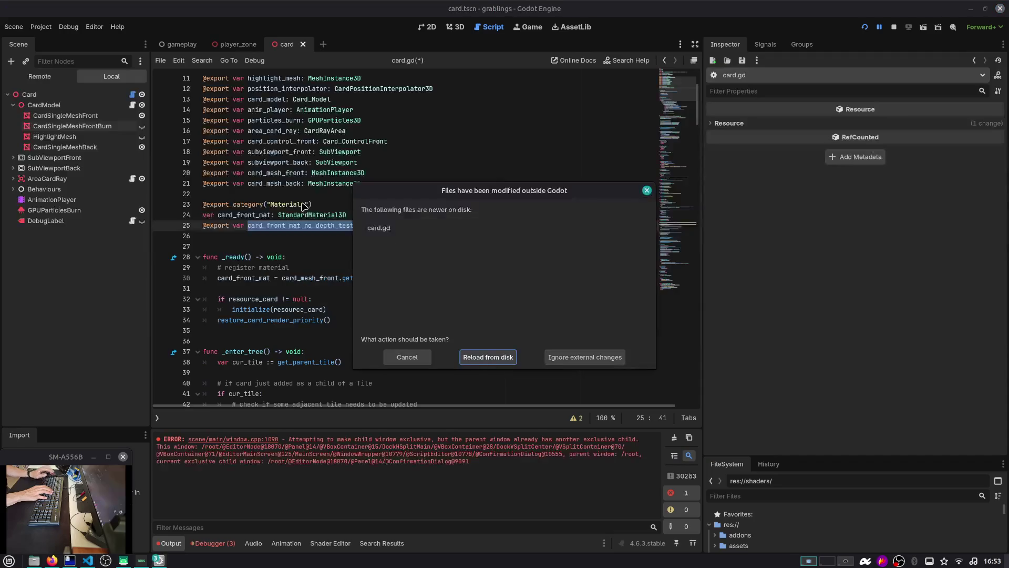
Step: Reload card.gd and card.tscn from disk, stop the running game, and reload the current project
click(461, 361)
click(894, 27)
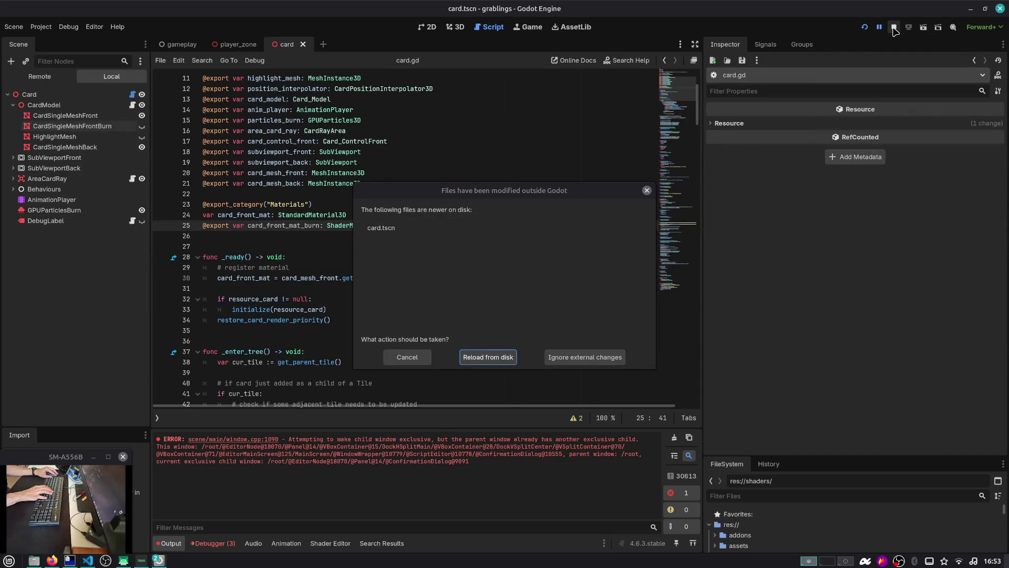
click(489, 352)
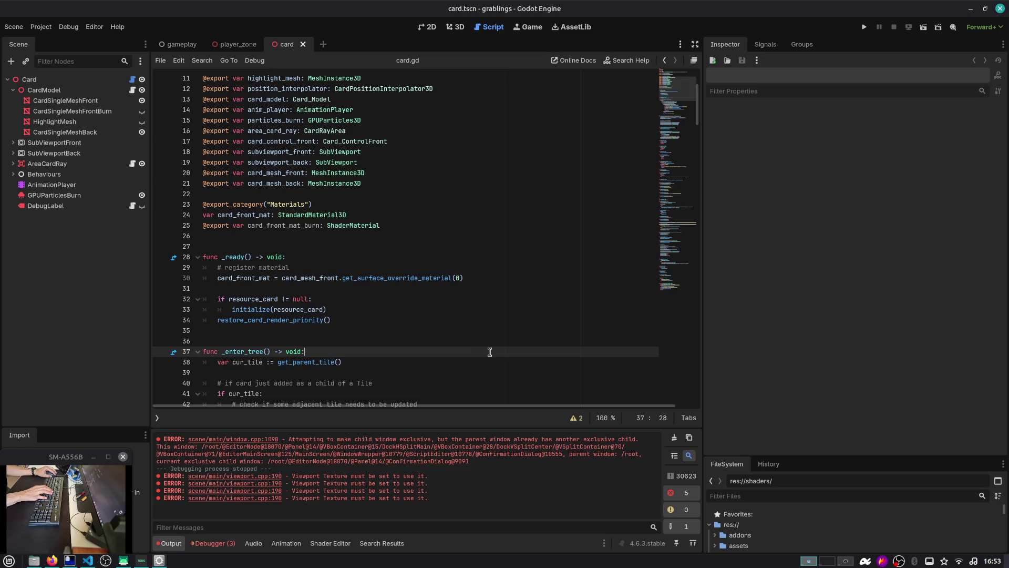
click(41, 26)
click(98, 142)
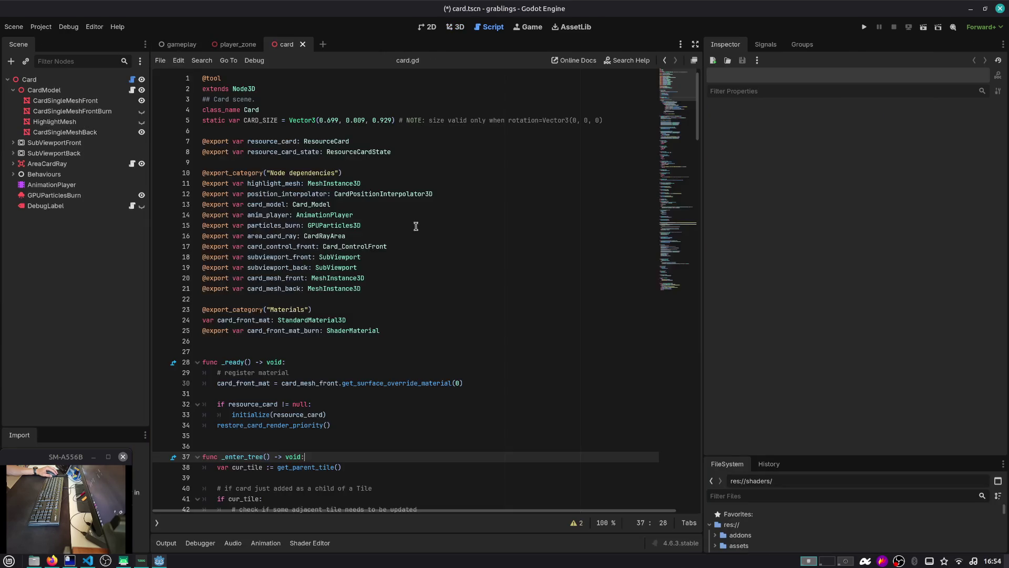
Step: Find the next use of card_front_mat_burn and go to the set_card_render_setings header
scroll(403, 218, down, 6)
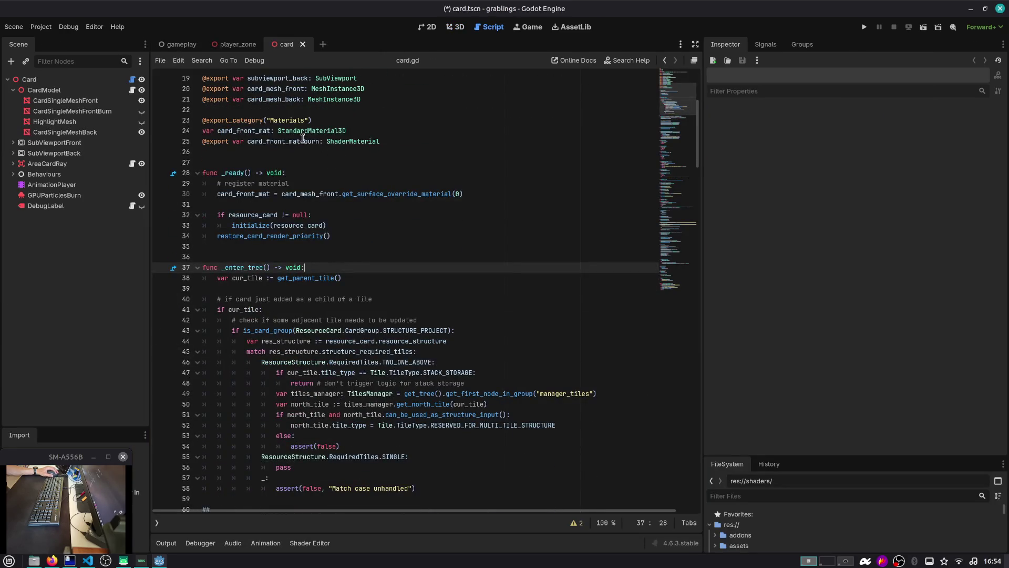
double_click(302, 140)
key(ctrl+f)
key(Return)
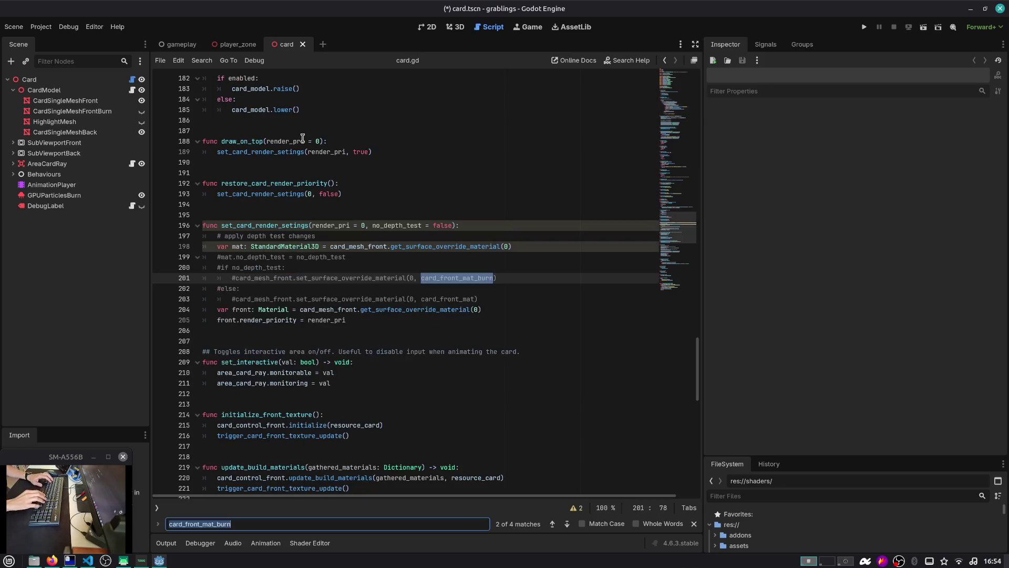
key(Escape)
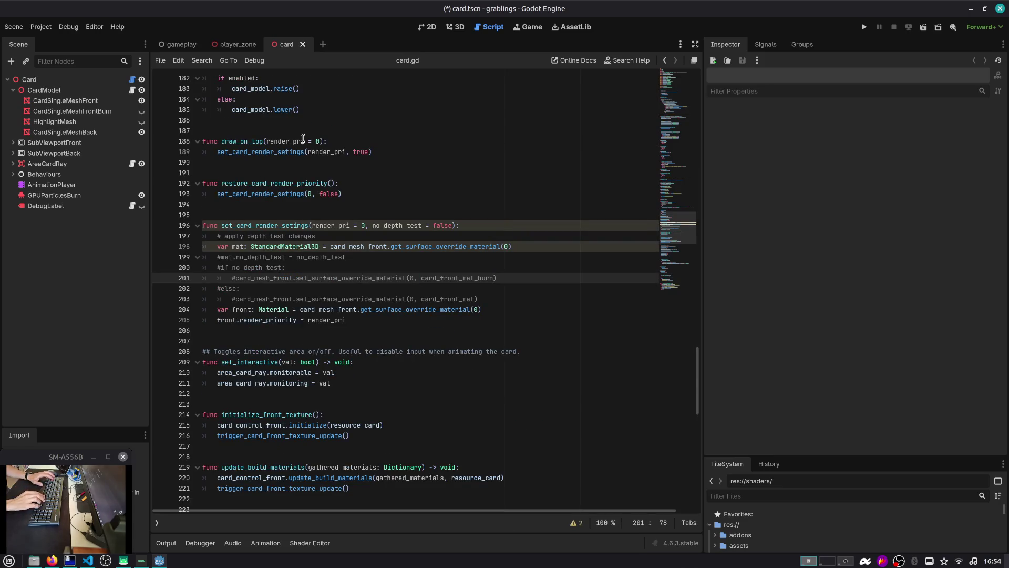
key(Up)
key(Up)
key(Up)
Step: Add a push_warning line inside set_card_render_setings, then delete it again
key(Return)
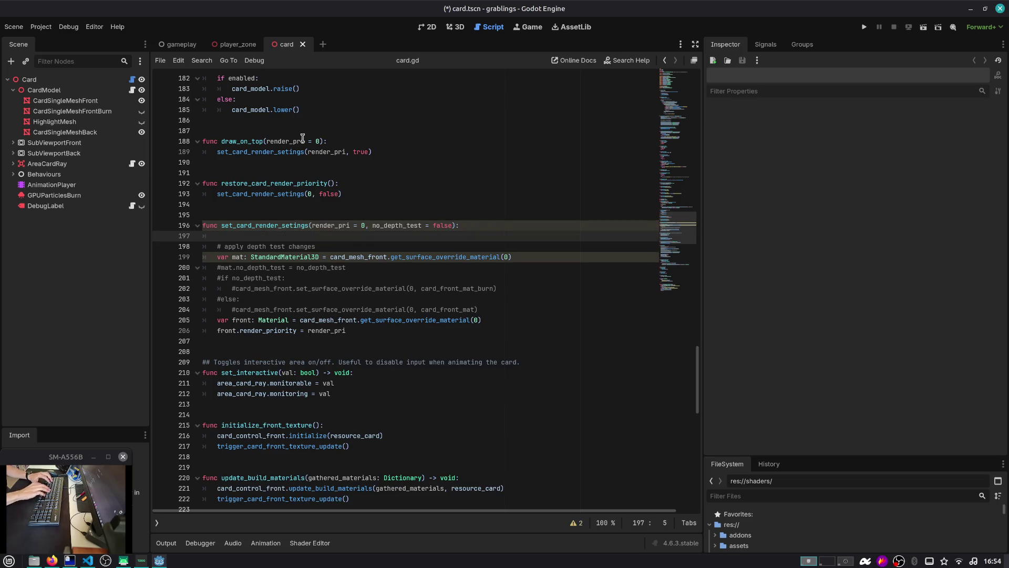
text(push_war)
key(Return)
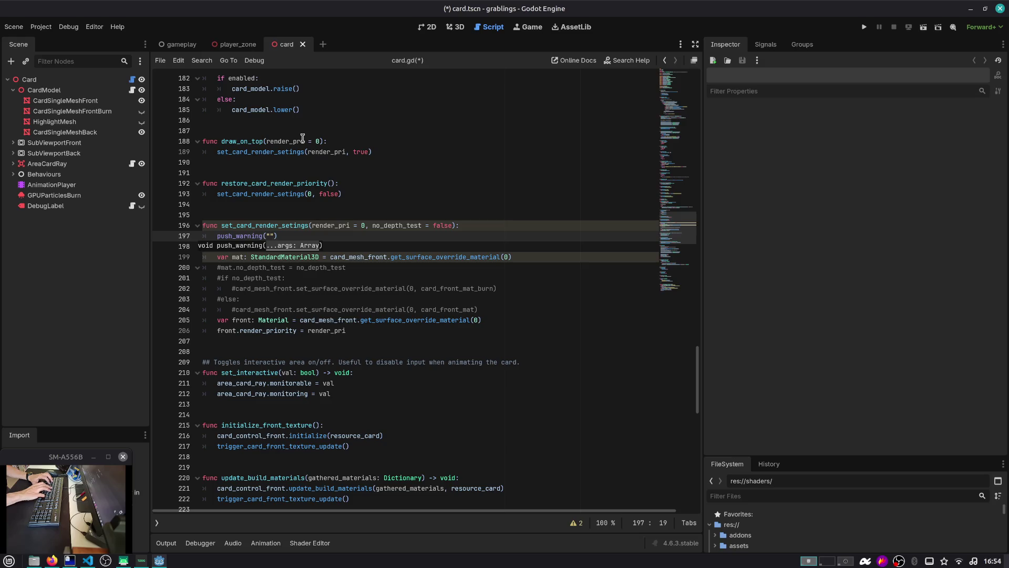
key(Escape)
key(ctrl+shift+k)
key(Up)
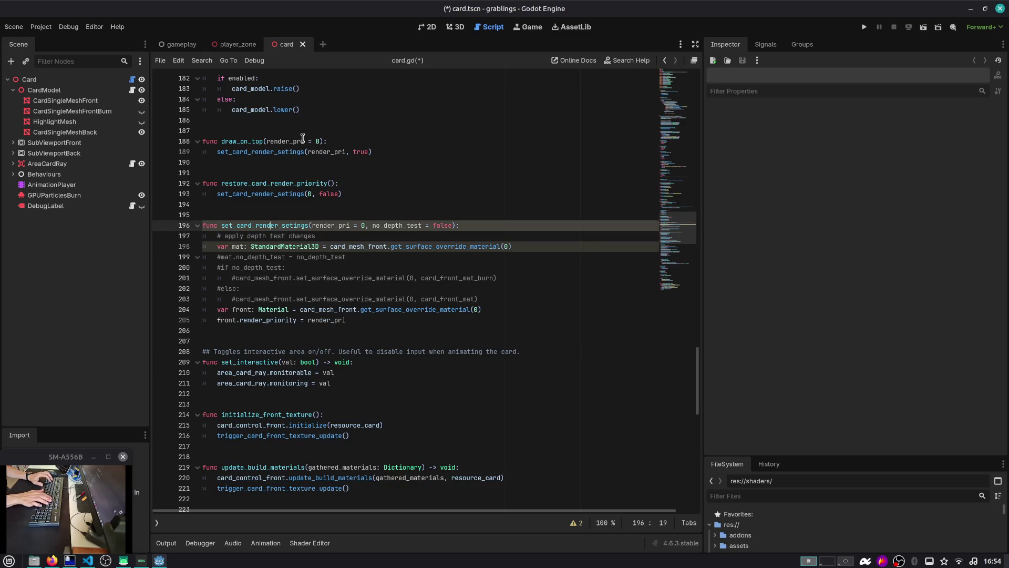
Step: Place the cursor at the end of the render_priority line
key(ctrl+Left)
key(Left)
key(Down)
key(Down)
key(Down)
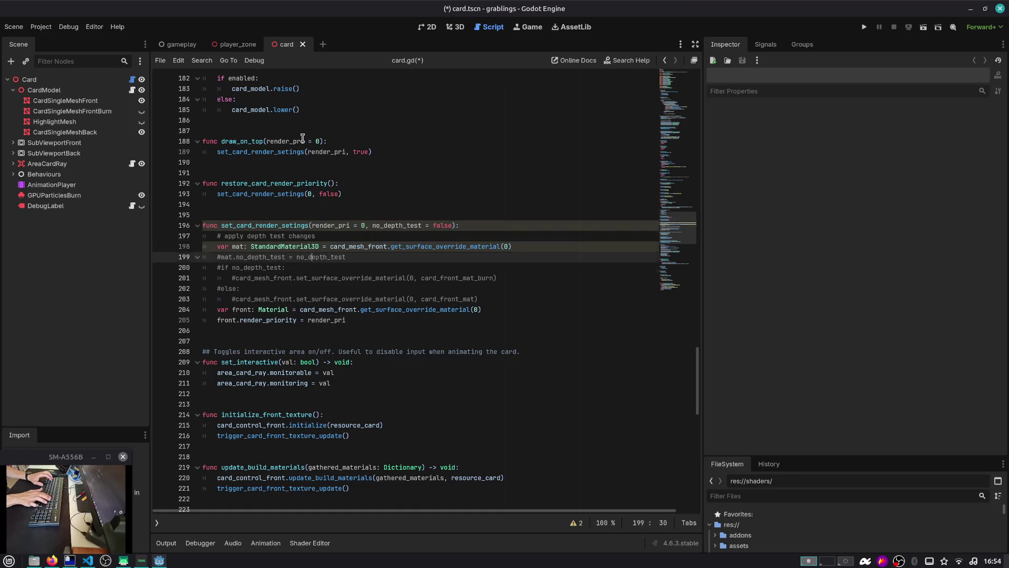
key(Down)
key(End)
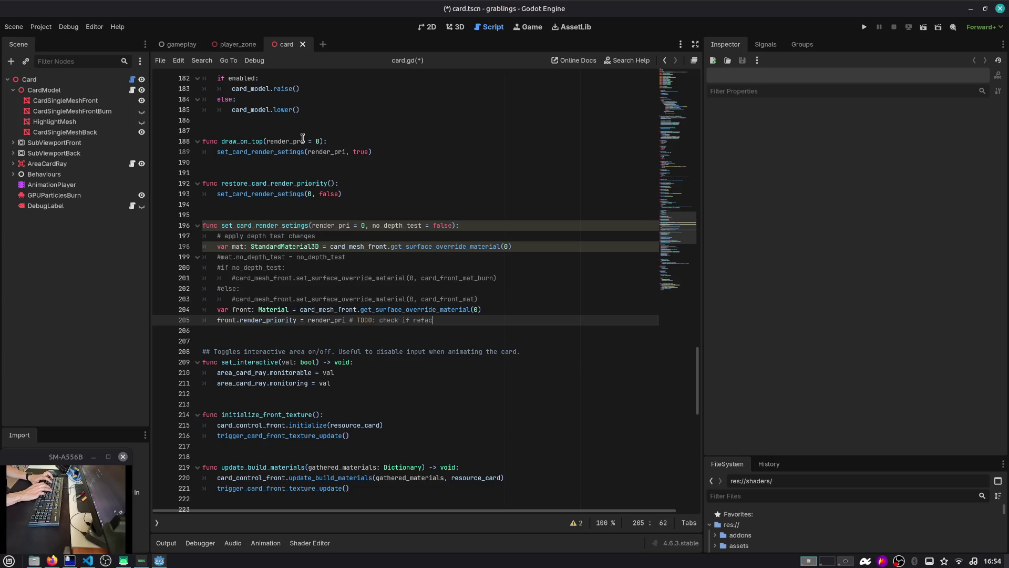
Step: Delete the commented-out depth test block, save card.gd, then undo the deletion
key(Up)
key(Up)
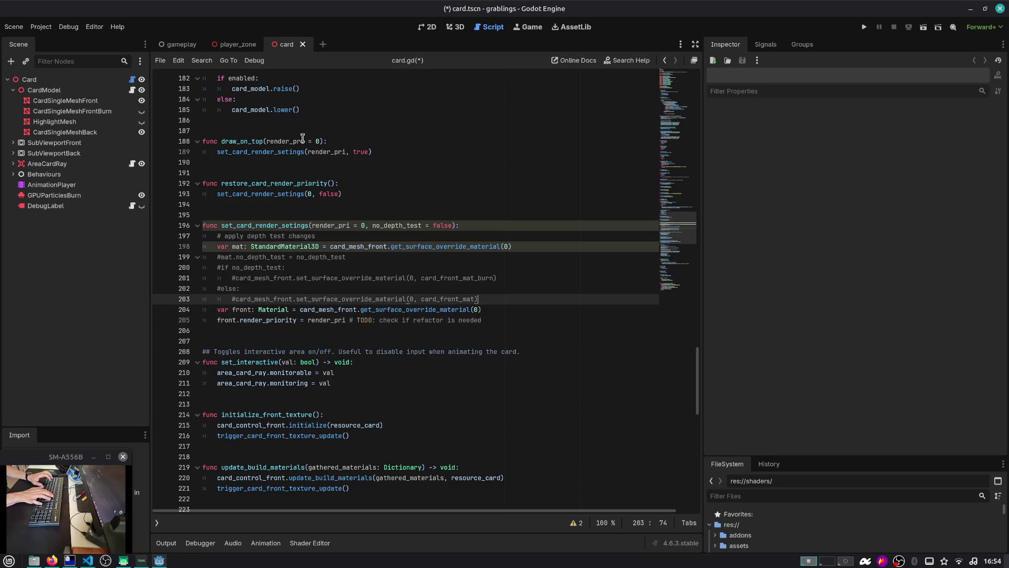
key(shift+Up)
key(shift+Up)
key(shift+Up)
key(shift+Home)
key(BackSpace)
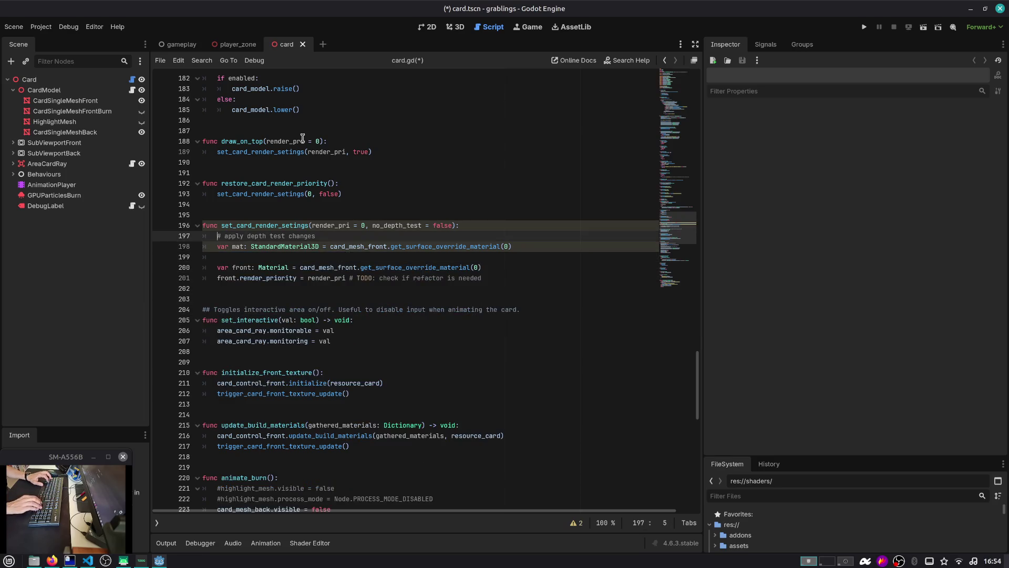
key(Delete)
key(ctrl+s)
key(ctrl+z)
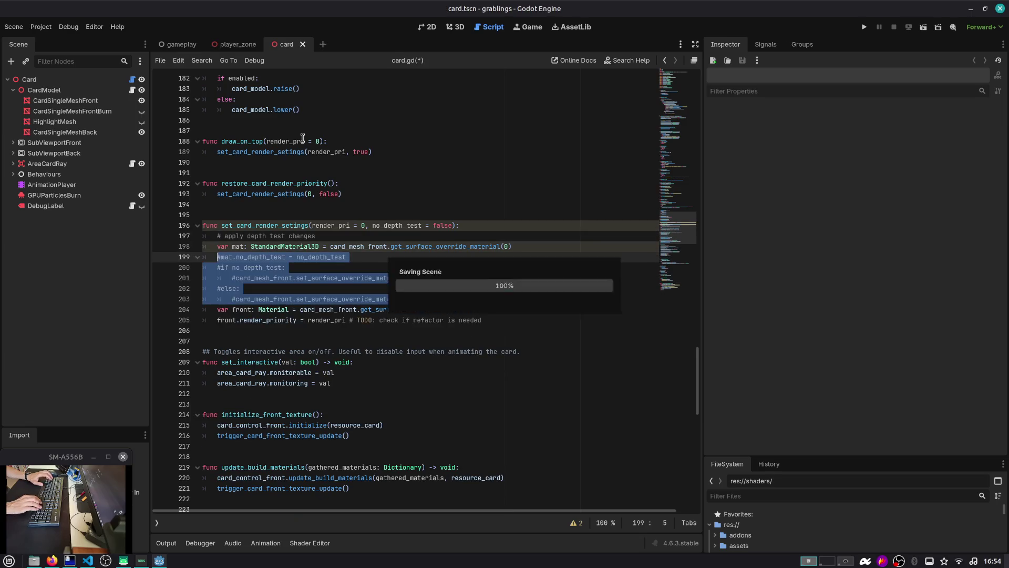
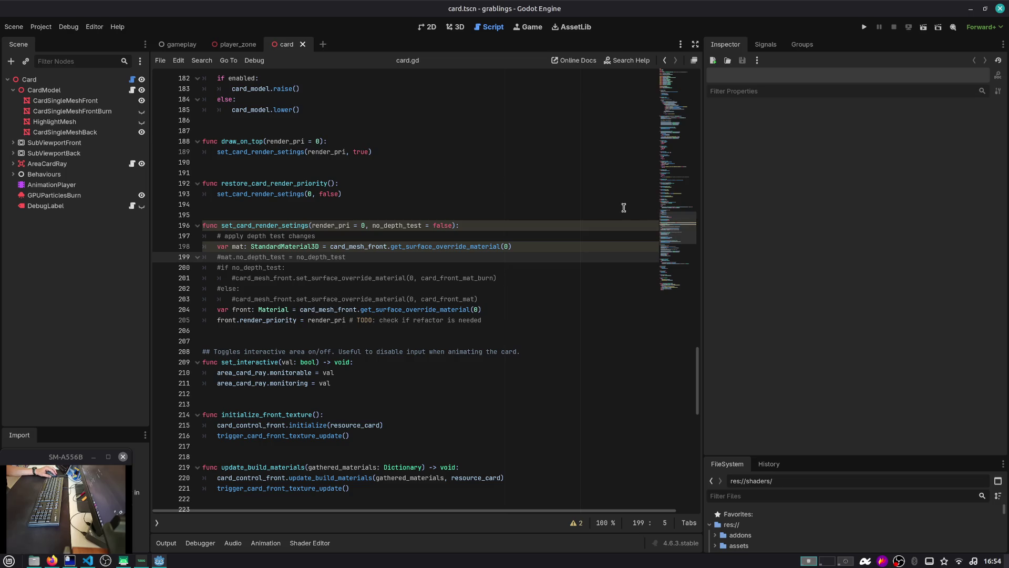
Step: Playtest from Slot 1, lift a BERRY card off the storage stack, then stop the game
key(F5)
click(434, 241)
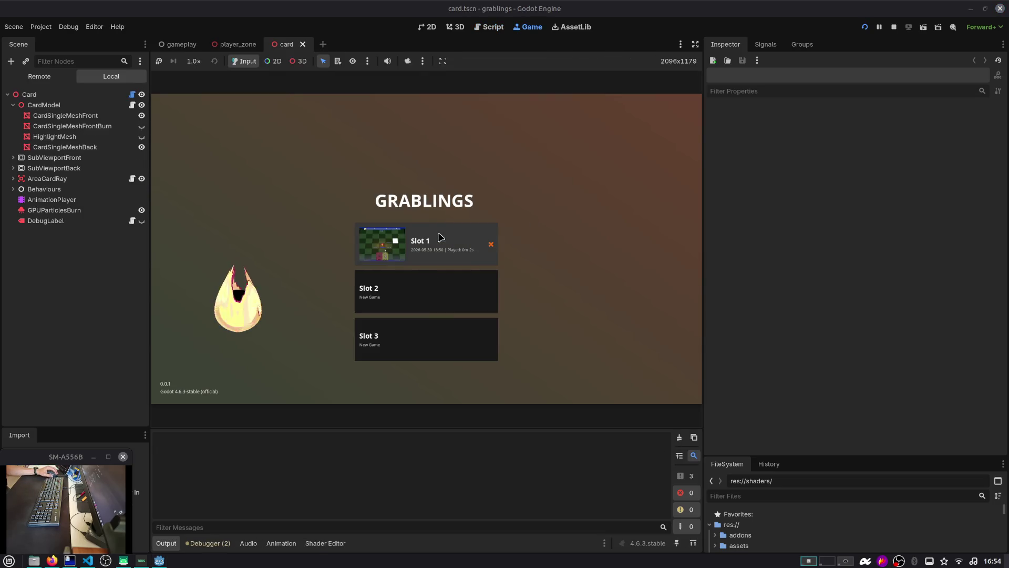
click(441, 237)
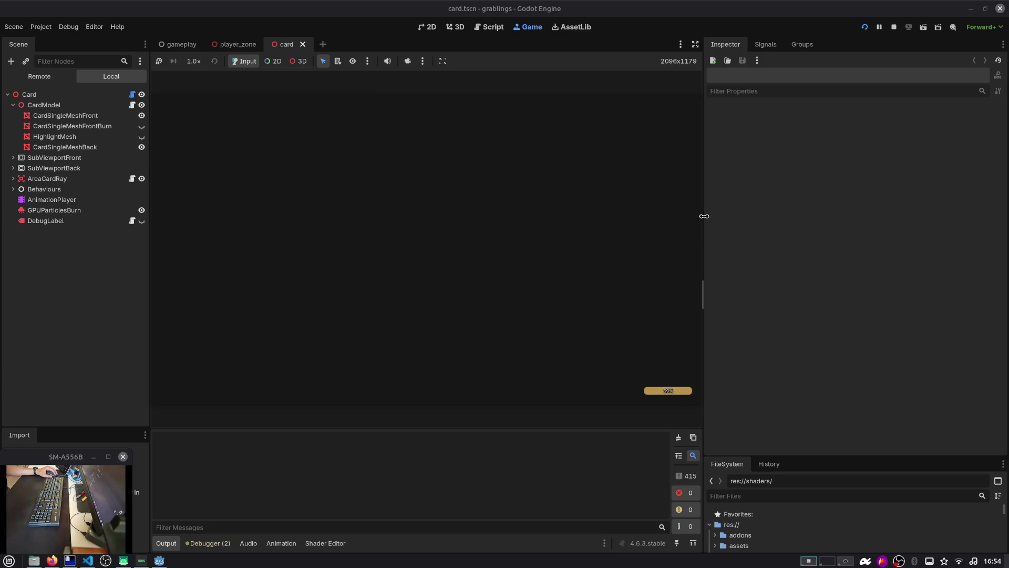
drag(705, 221, 782, 226)
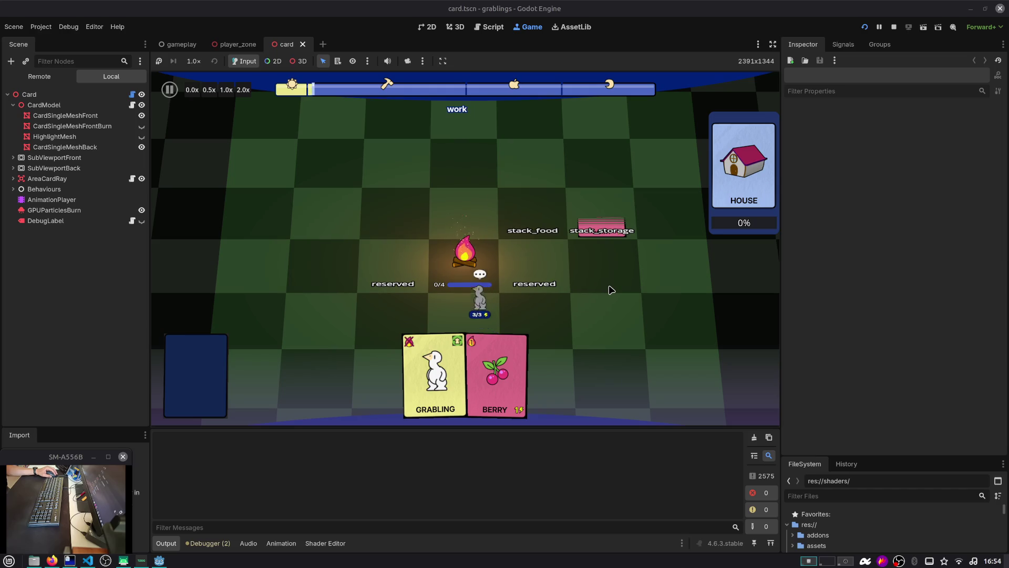
mouse_move(601, 227)
mouse_down()
mouse_move(612, 214)
mouse_move(472, 253)
mouse_up()
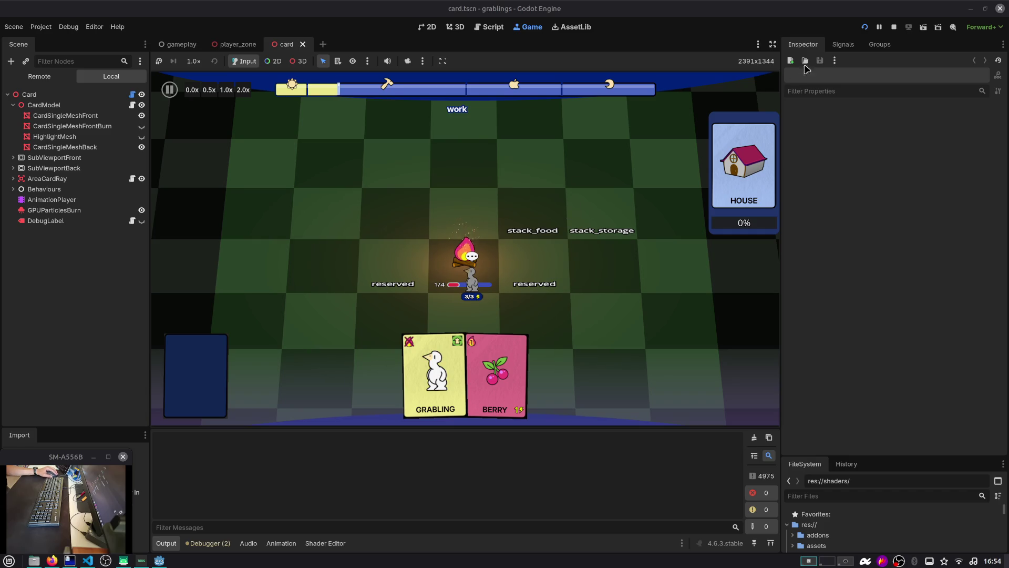
click(894, 26)
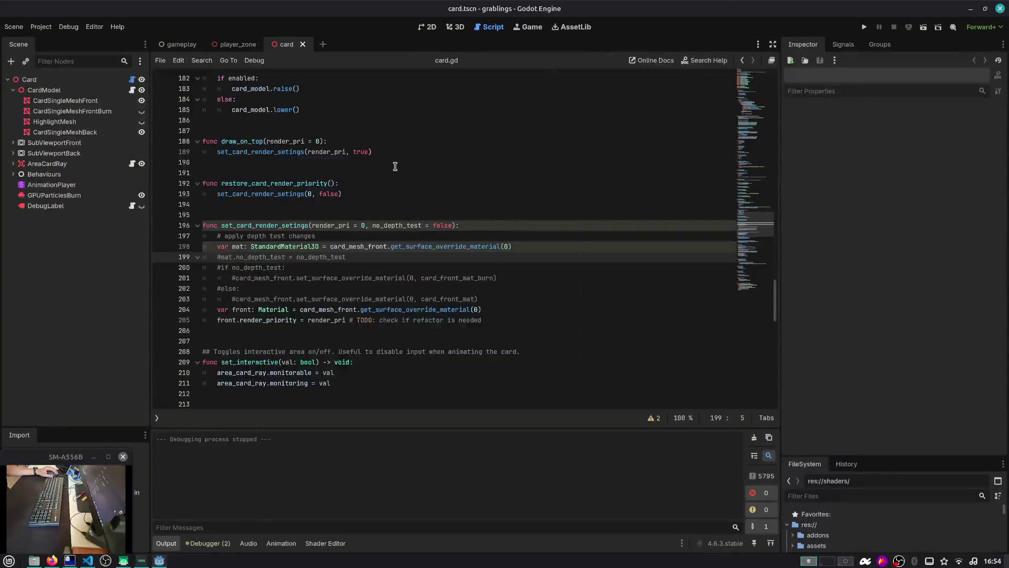
Step: Check usages of set_card_render_setings and comment out its unused mat variable line
double_click(266, 226)
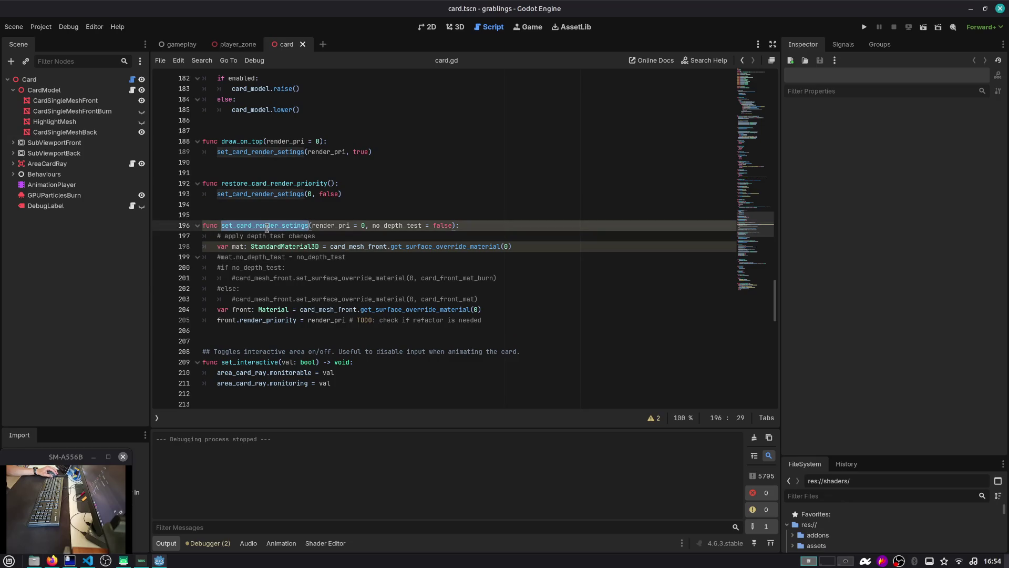
double_click(345, 247)
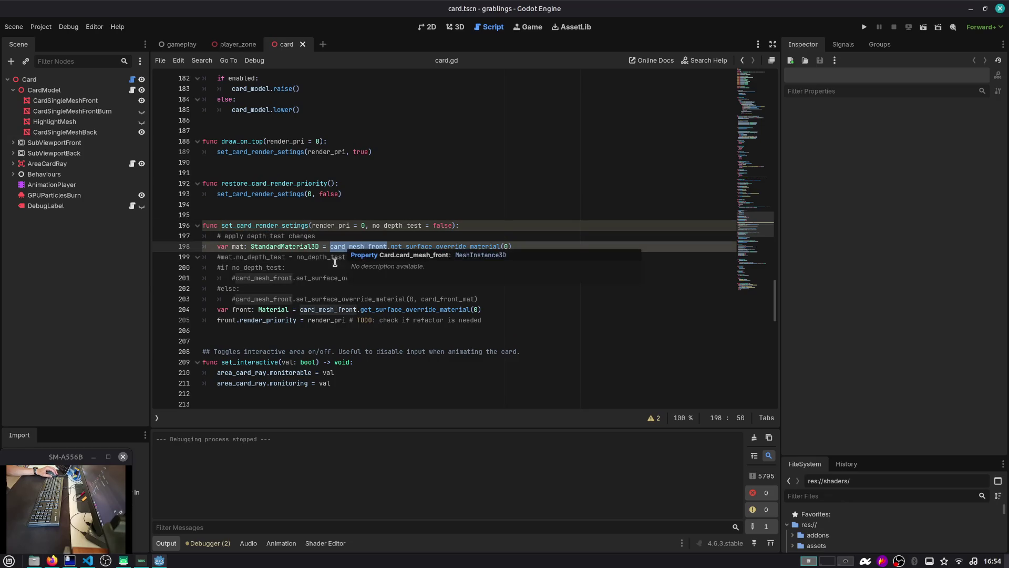
double_click(278, 225)
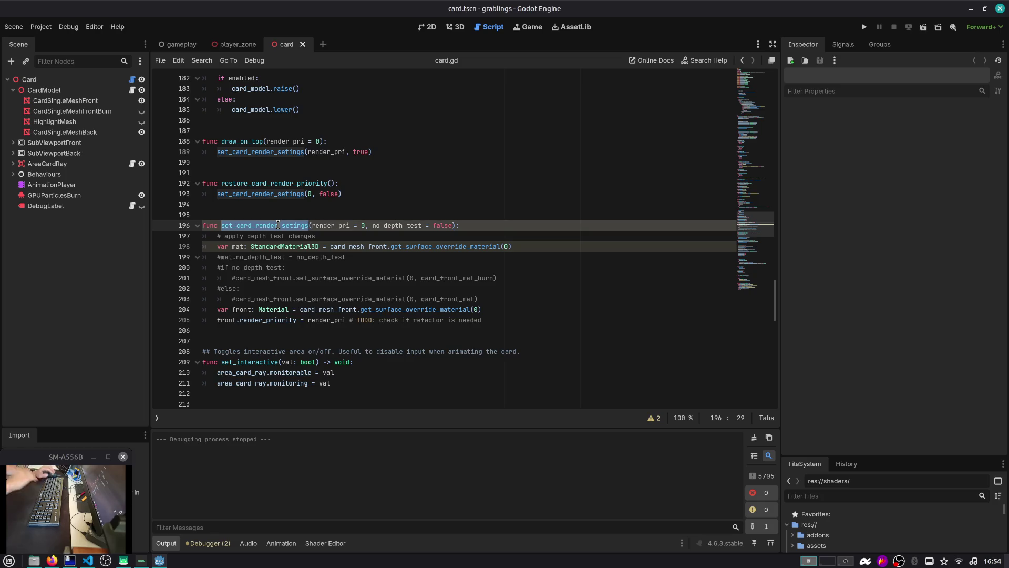
key(ctrl+f)
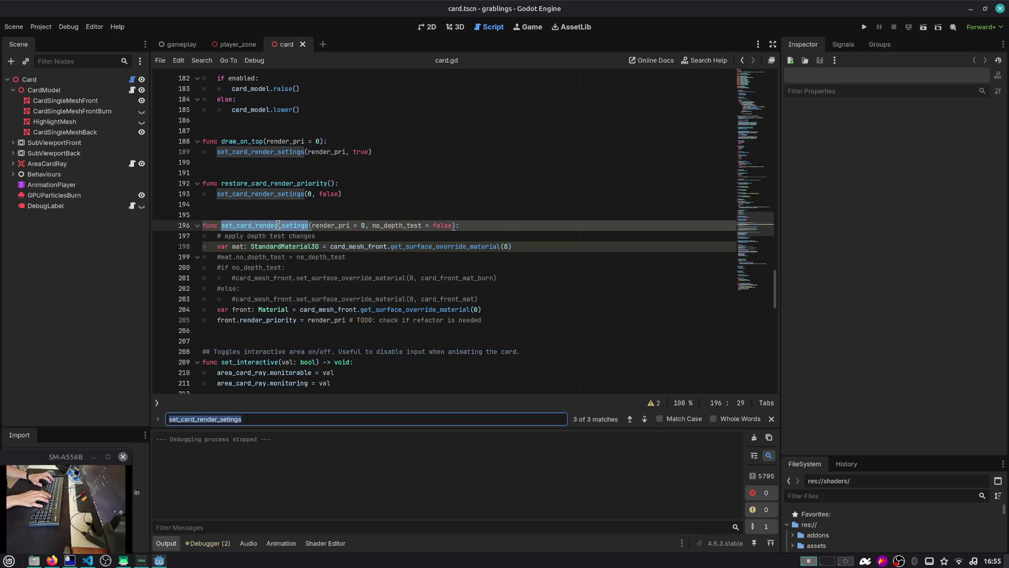
key(Escape)
key(Down)
key(Down)
key(ctrl+k)
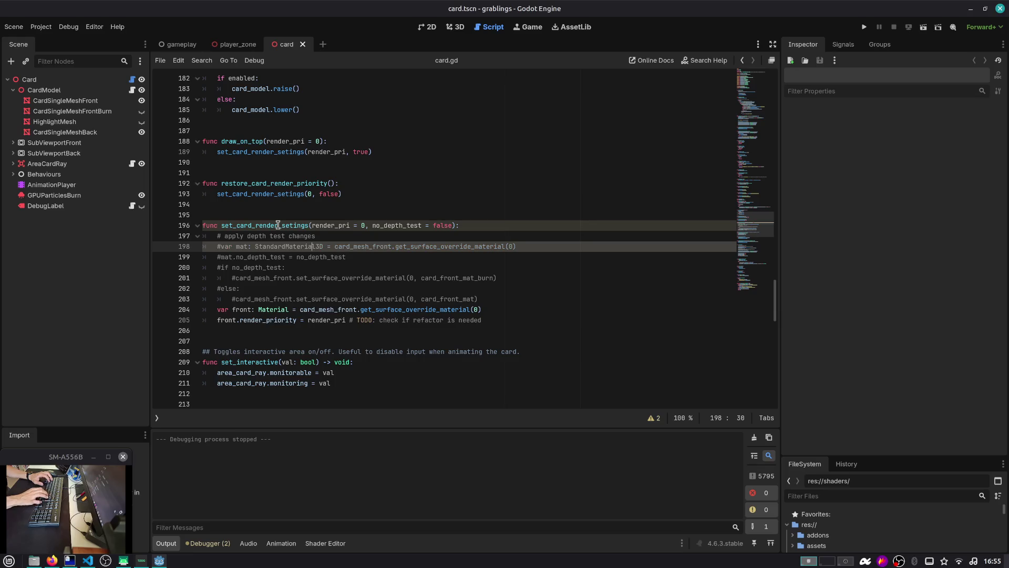
Step: Review the front material and render_priority lines of set_card_render_setings
key(Up)
key(Up)
key(Down)
key(Down)
key(Down)
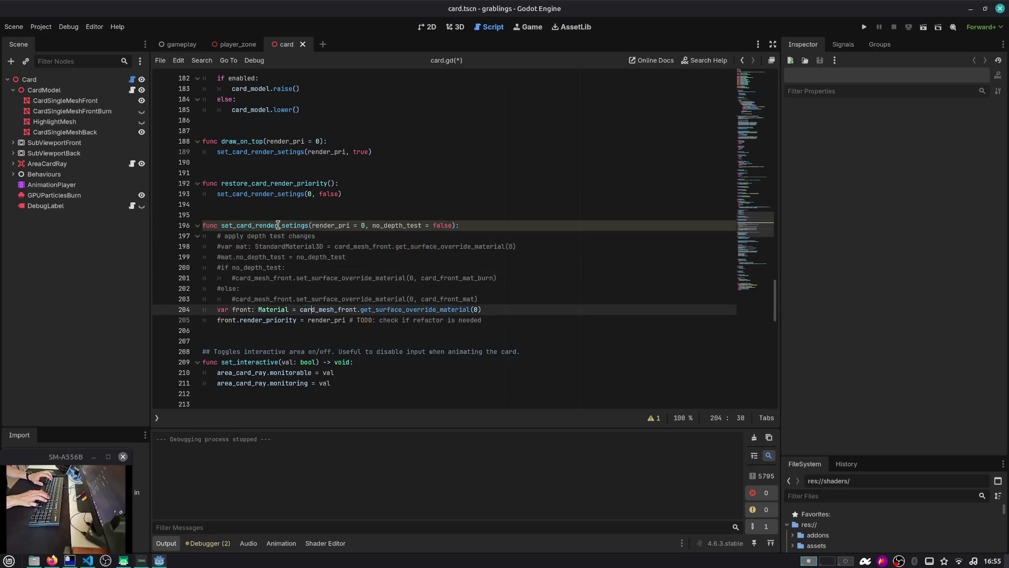
key(Down)
key(Left)
key(Up)
key(ctrl+Right)
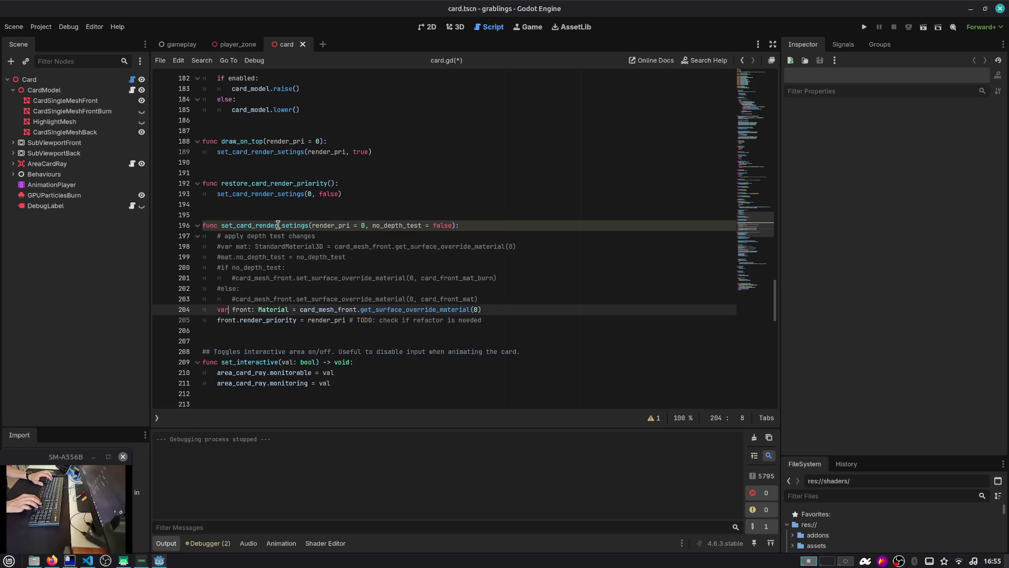
key(Up)
key(Up)
key(Up)
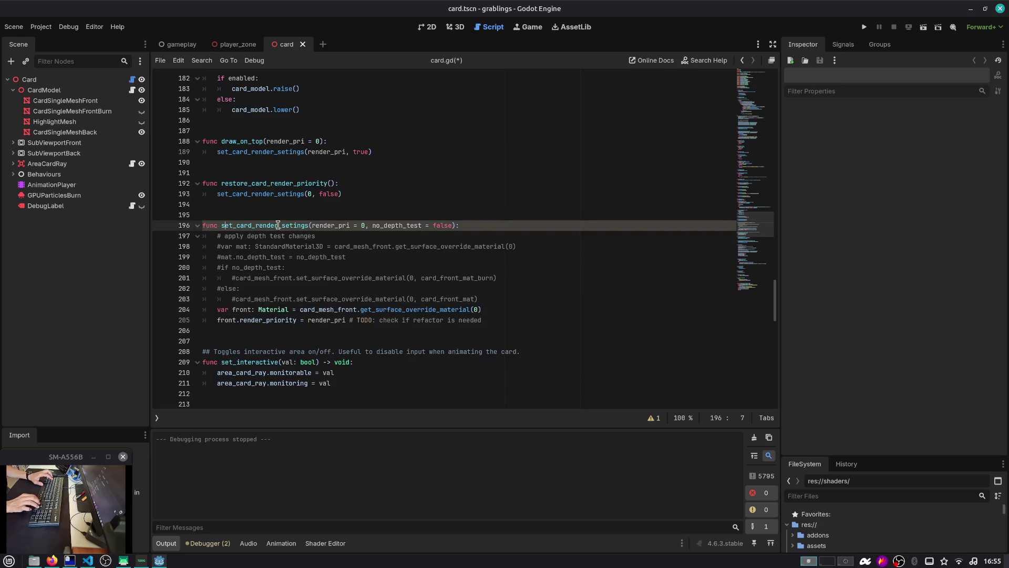
key(ctrl+d)
key(Escape)
key(Down)
key(Down)
key(Down)
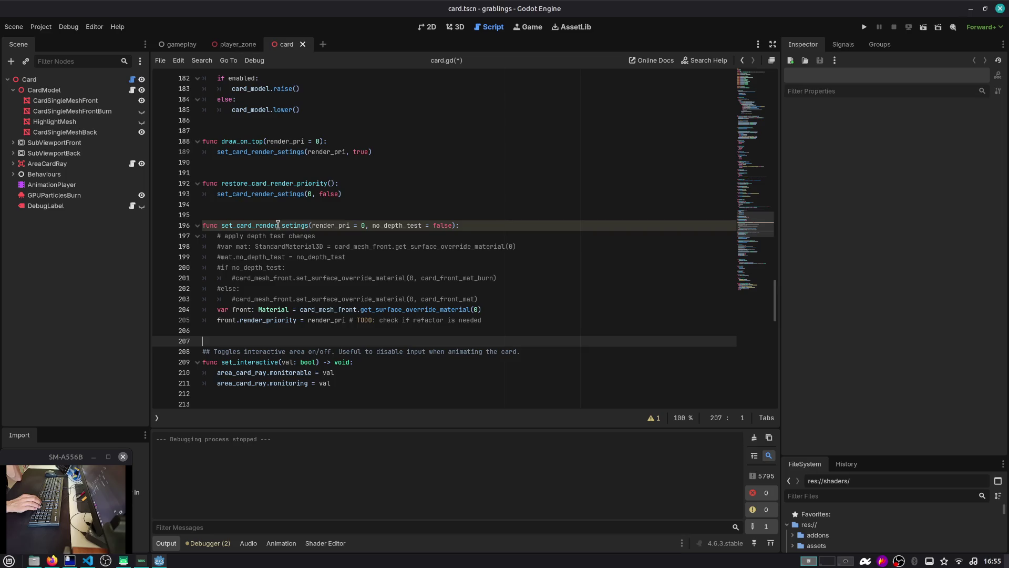
key(Up)
key(Up)
key(Up)
key(Up)
key(Up)
key(Up)
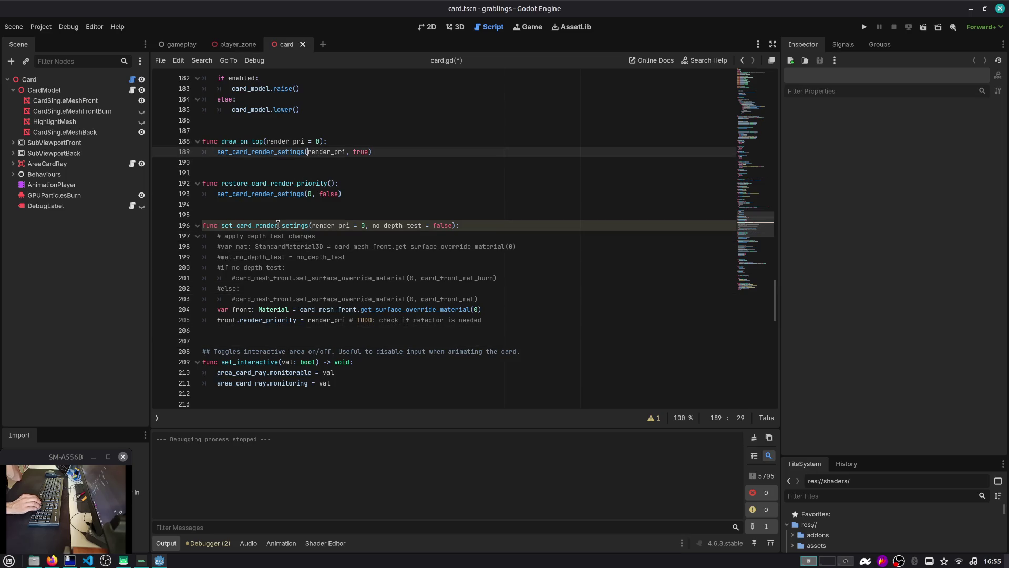
key(Down)
key(Up)
key(Up)
key(Up)
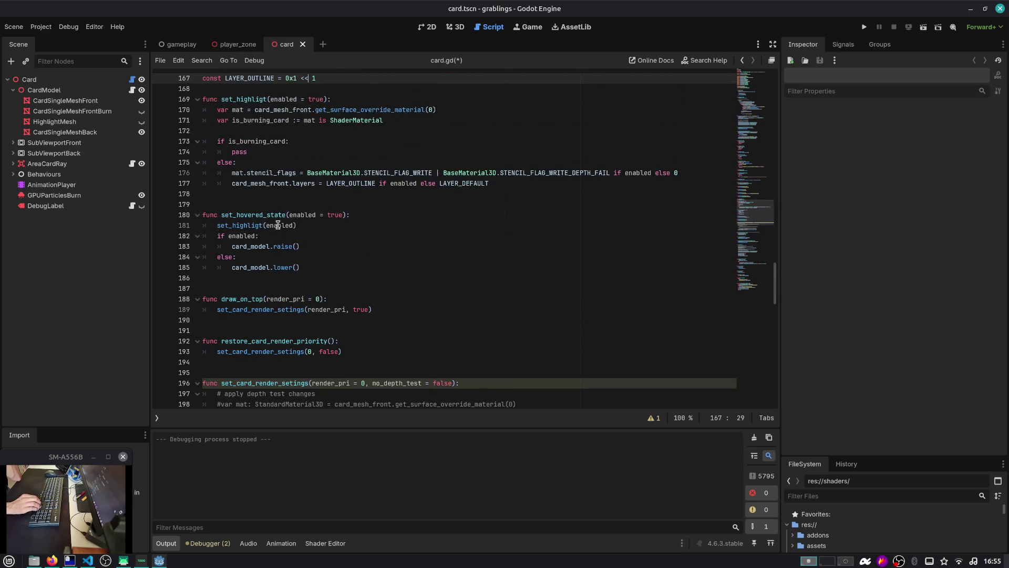
key(Up)
key(Up)
key(Up)
Step: Find the set_highligt call in the hovered state code and search for its definition
key(Down)
key(Down)
key(Down)
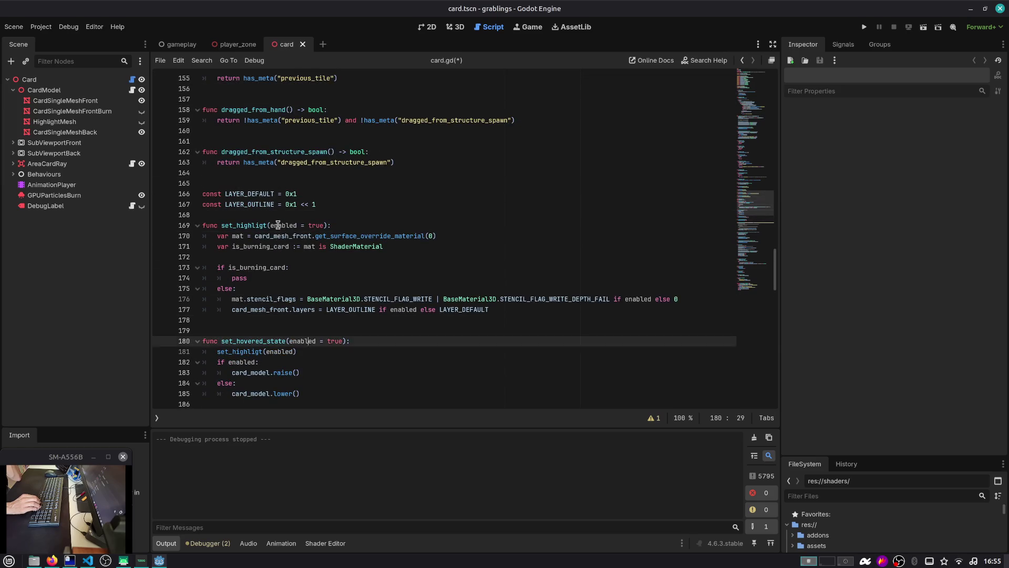
key(End)
scroll(278, 225, down, 1)
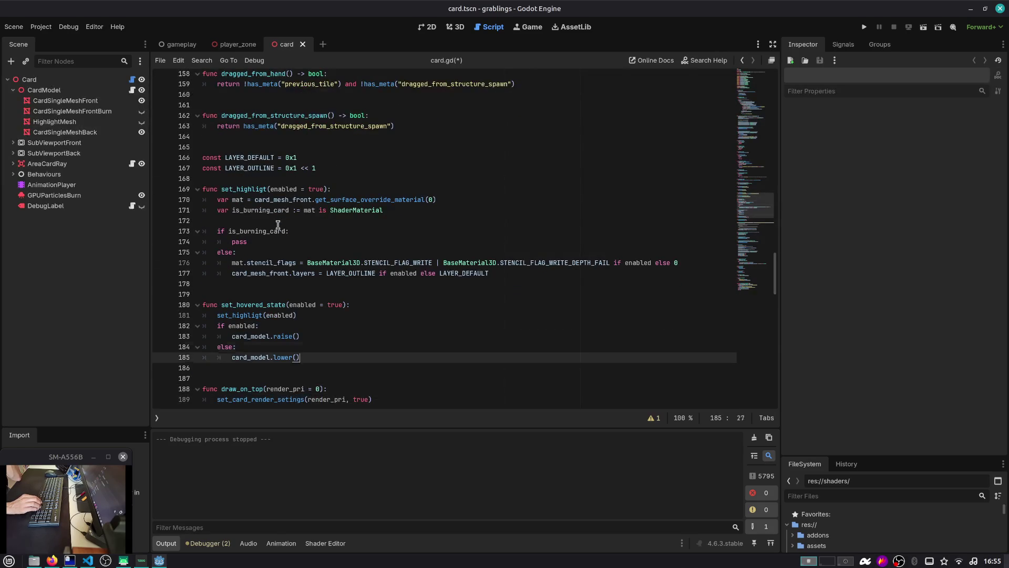
key(Up)
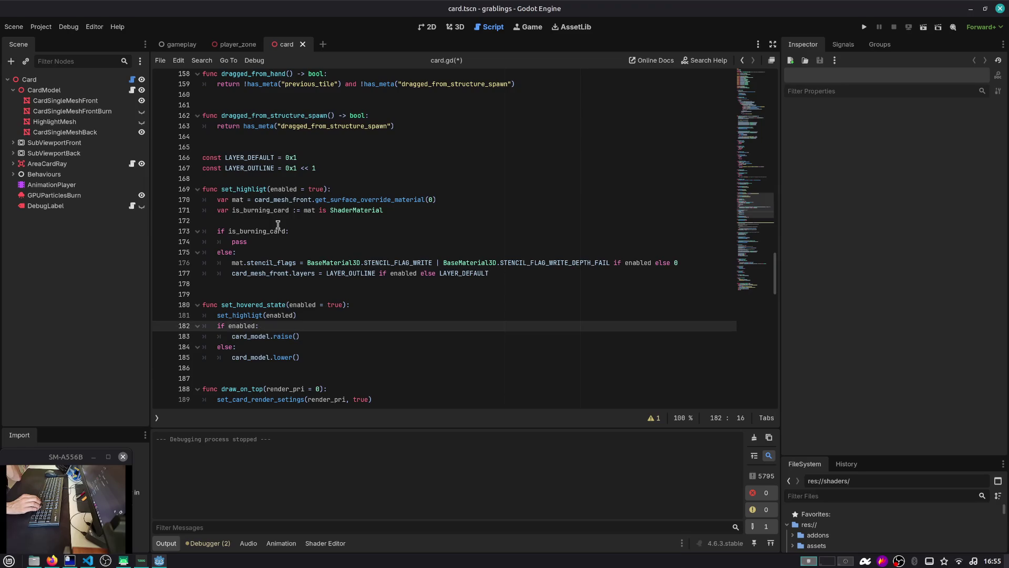
key(Up)
key(Home)
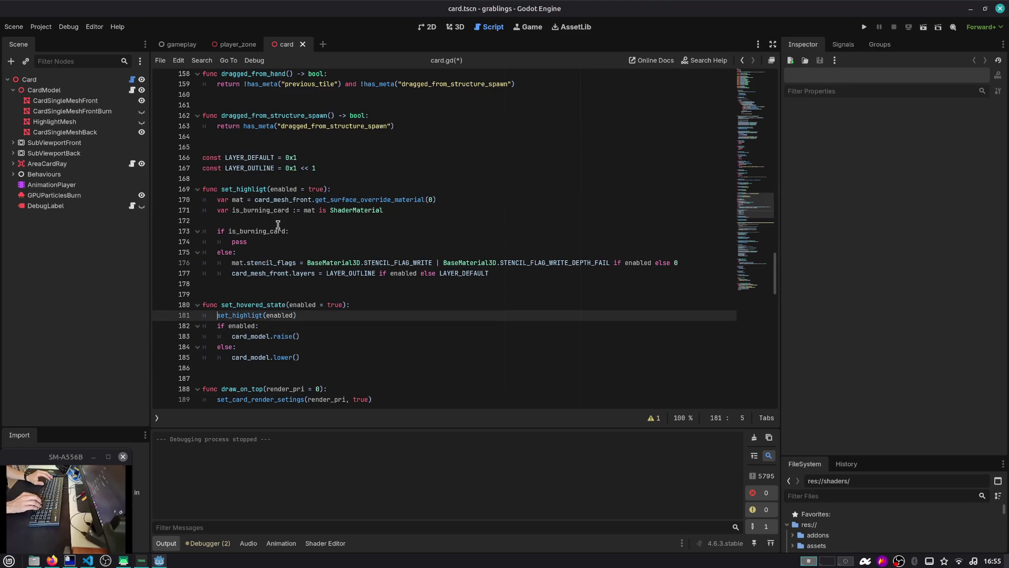
key(ctrl+d)
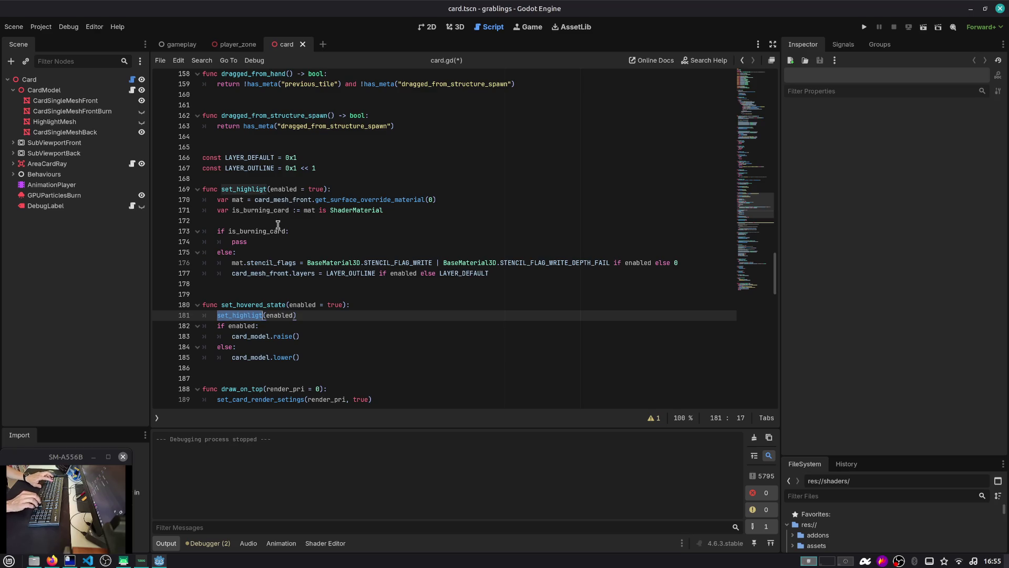
key(ctrl+f)
key(Escape)
Step: Scroll down to the render_priority line 205 and bring up the Go to Function list
key(Down)
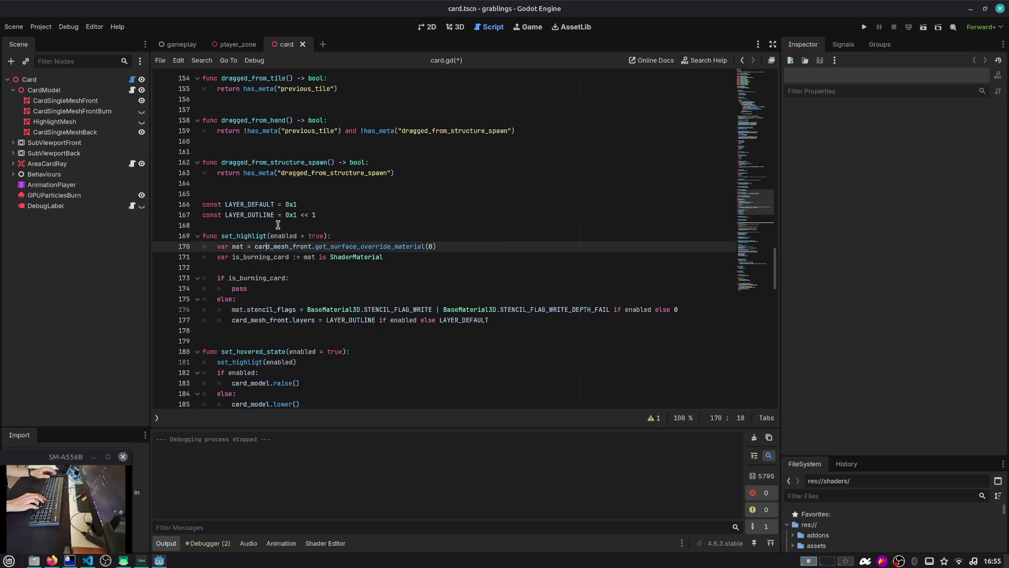
scroll(278, 225, down, 3)
scroll(281, 224, down, 2)
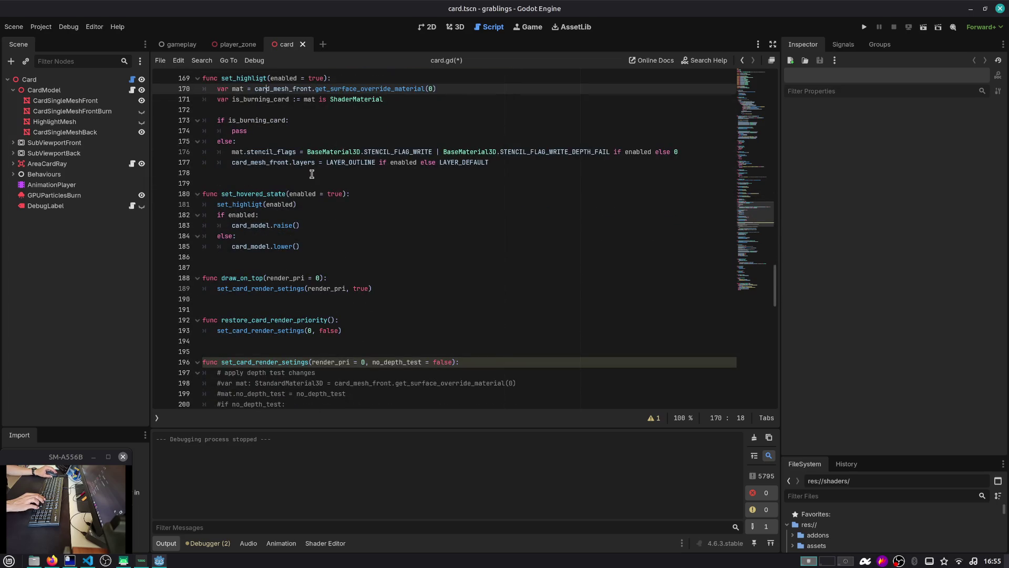
scroll(311, 174, down, 3)
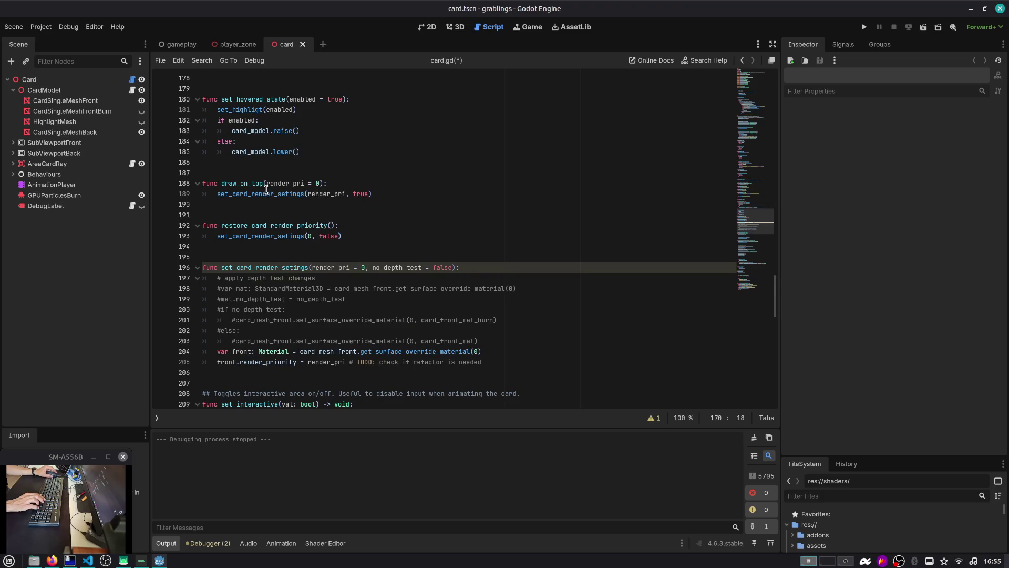
scroll(266, 190, down, 4)
click(292, 235)
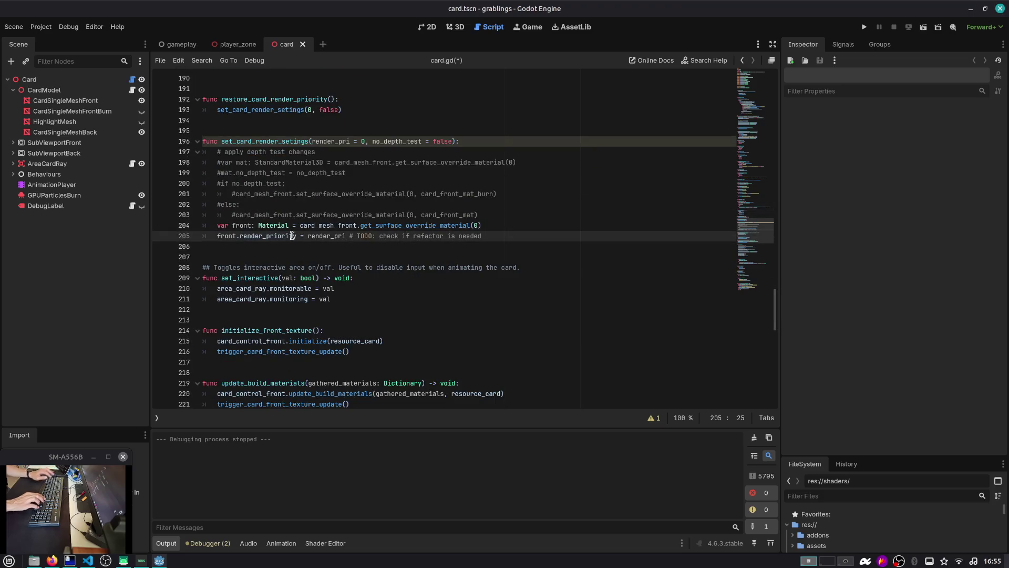
key(ctrl+alt+f)
Step: Jump to animate_burn and inspect its card_front_mat_burn and set_surface_override_material lines
text(b)
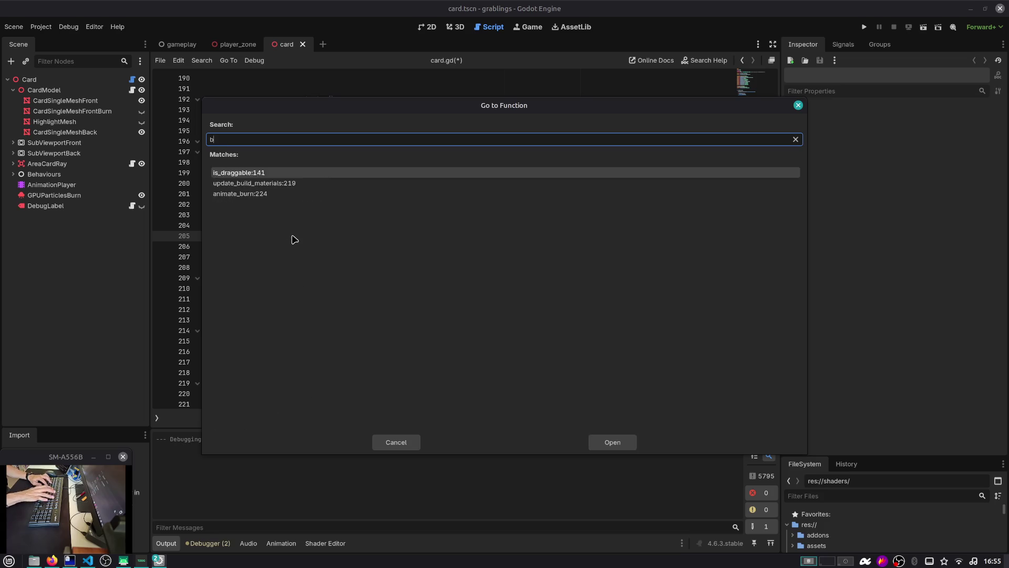
text(ur)
key(Return)
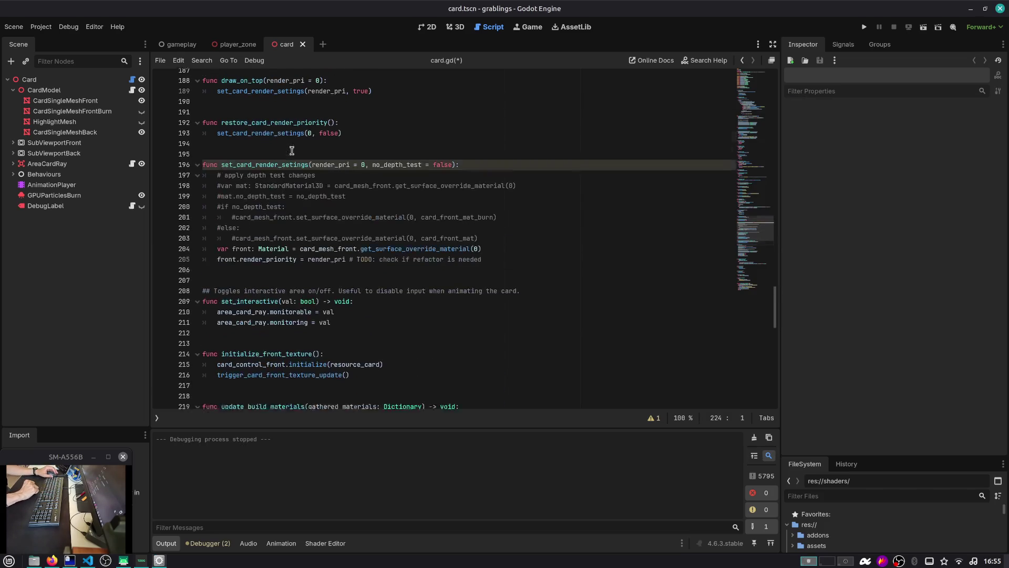
scroll(292, 150, down, 8)
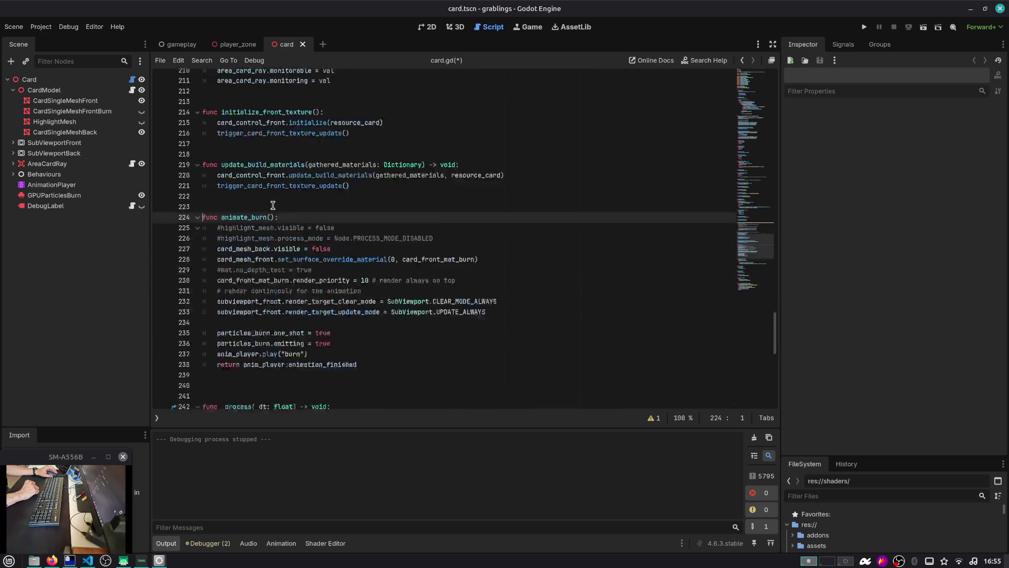
scroll(272, 205, down, 1)
right_click(235, 212)
key(Escape)
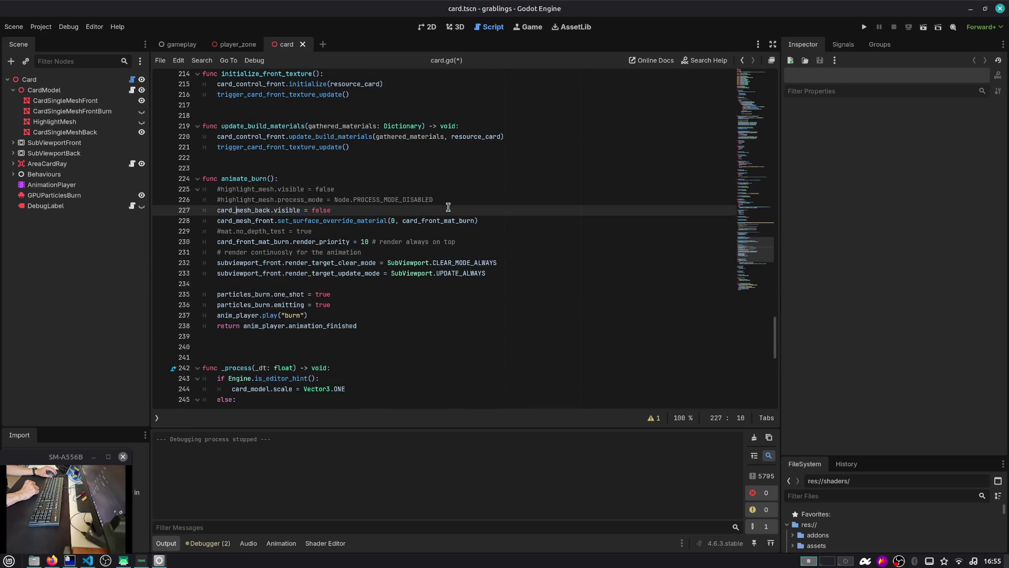
double_click(442, 220)
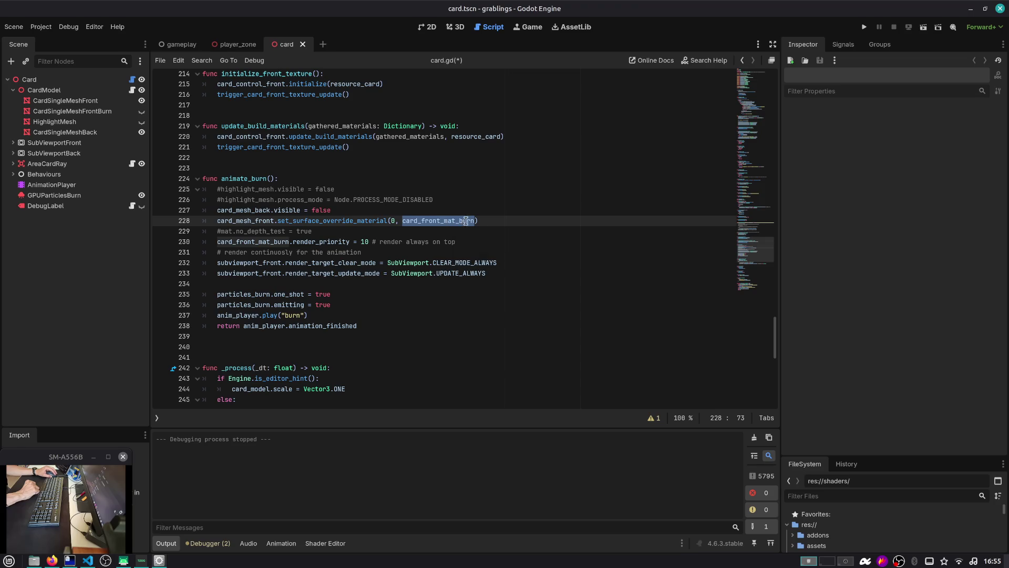
double_click(270, 220)
double_click(293, 220)
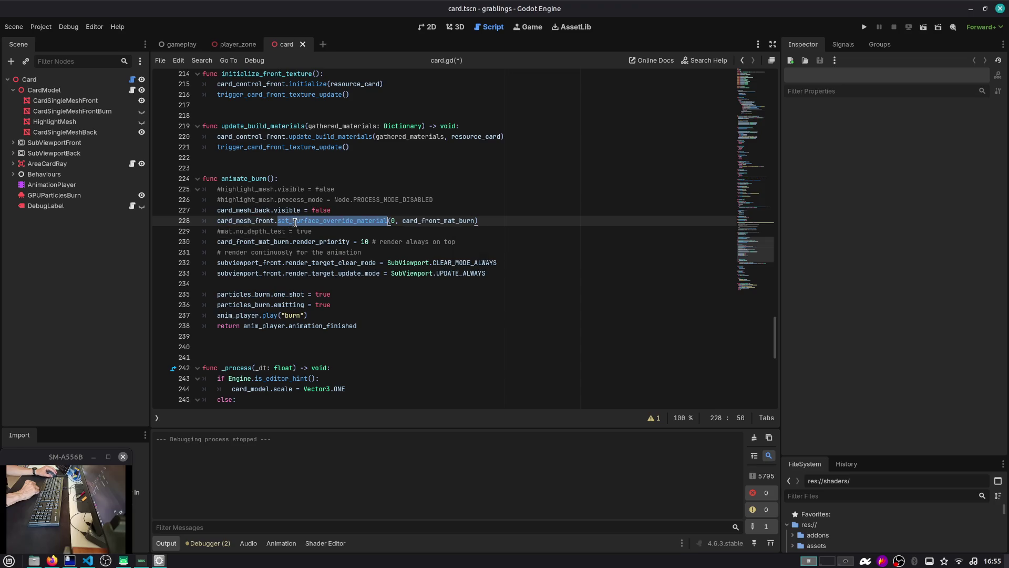
mouse_move(273, 217)
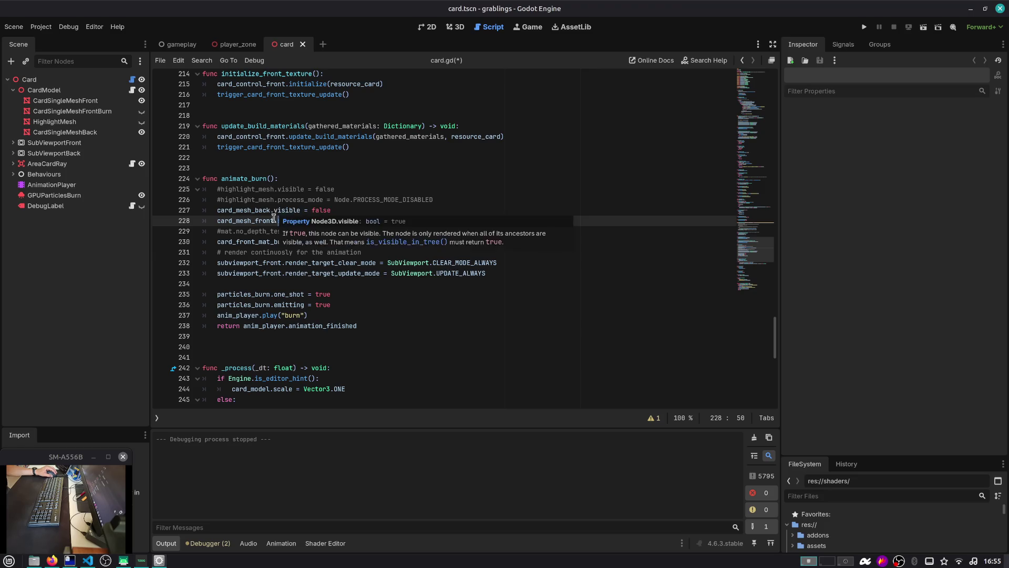
click(256, 242)
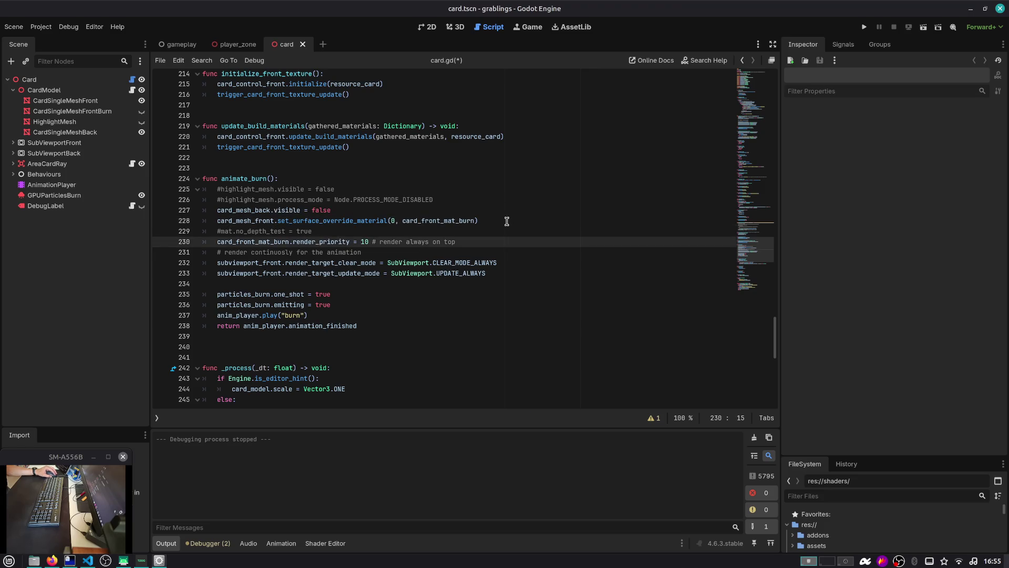
Step: Add card_mesh_front.layers = LAYER_DEFAULT on a new line after line 228
drag(507, 221, 173, 223)
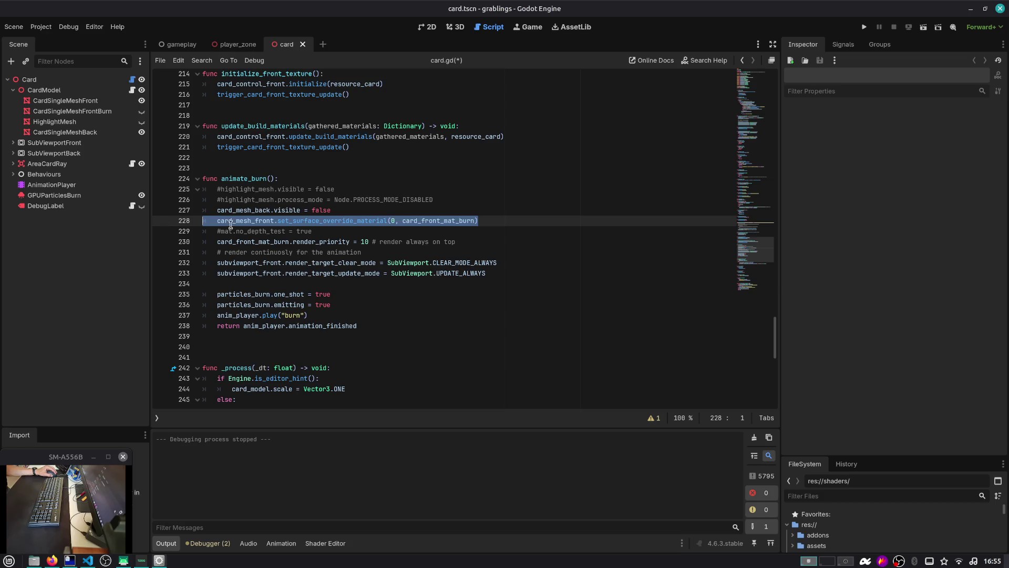
key(End)
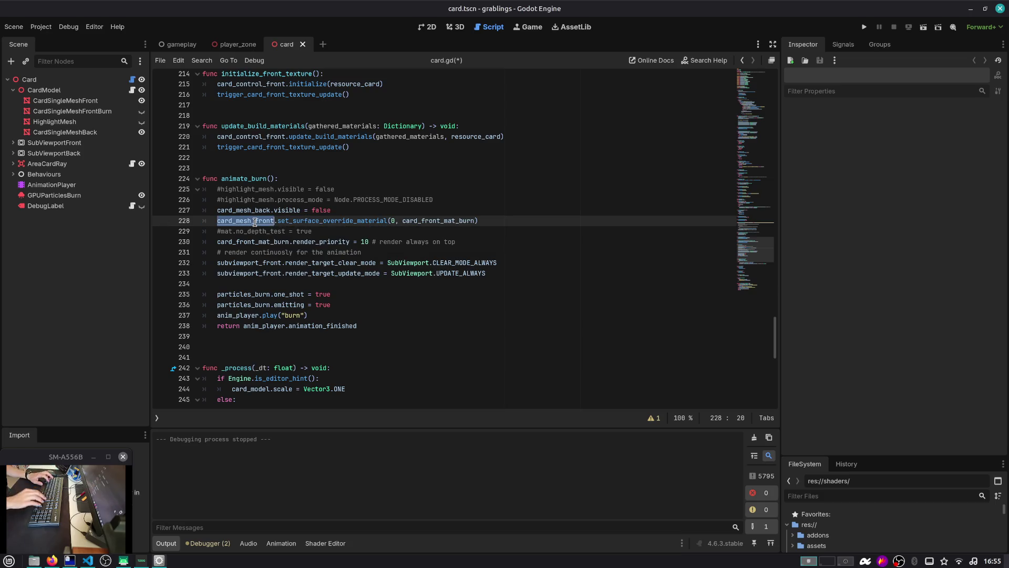
key(Return)
text(card_mesh_front.st)
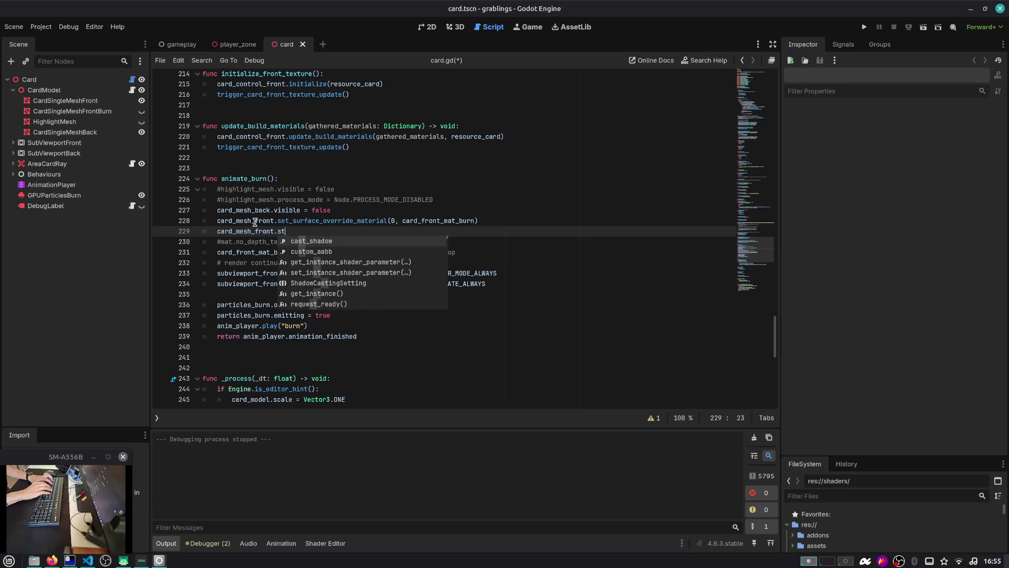
key(BackSpace)
key(BackSpace)
text(mask)
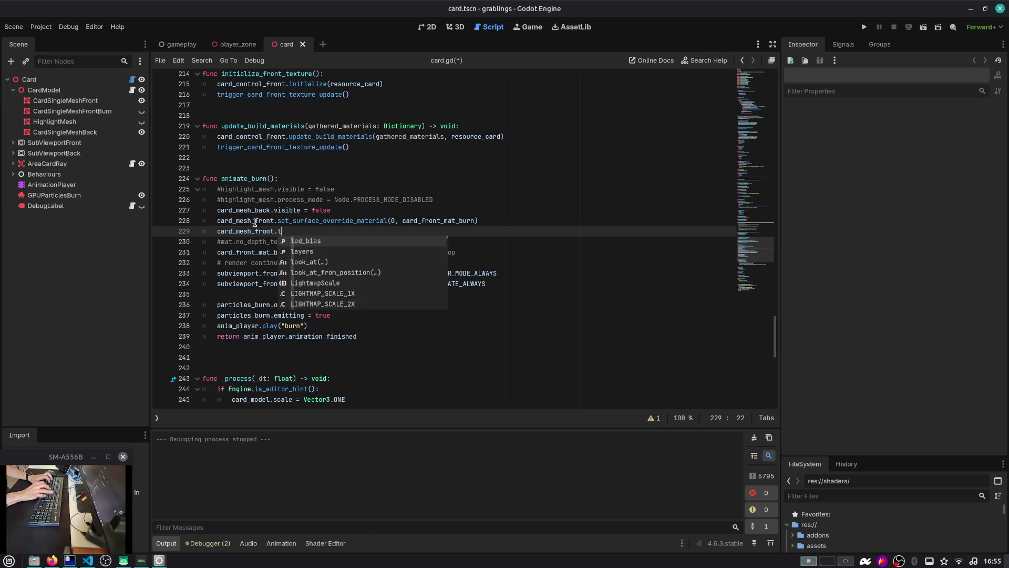
key(BackSpace)
key(BackSpace)
key(BackSpace)
text(layer)
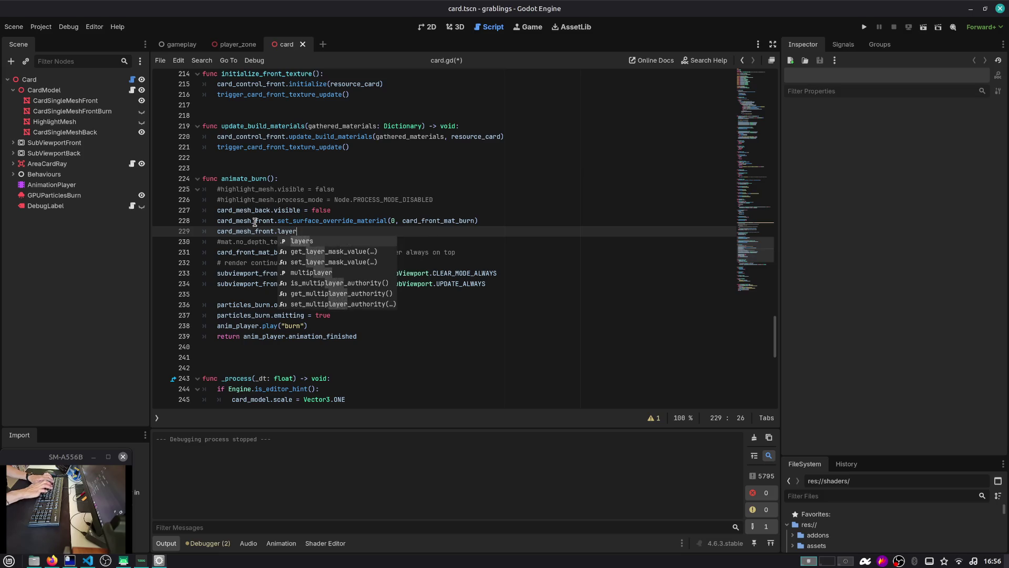
text(s = LAYER_DEFAULT)
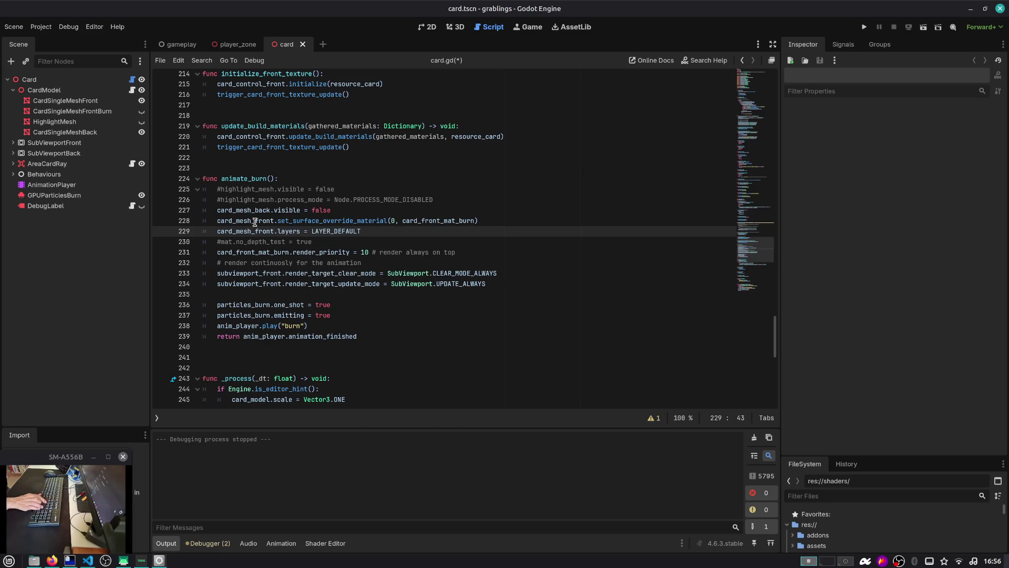
Step: Keep the no_depth_test line commented out, save card.gd, and look up card_front_mat_burn's uses
key(Down)
key(ctrl+k)
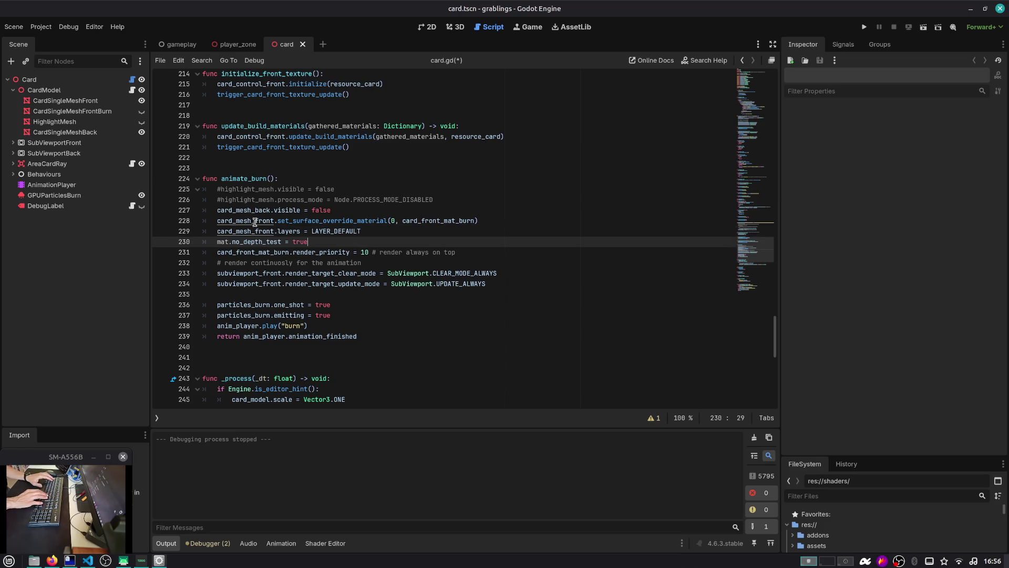
key(ctrl+k)
key(ctrl+s)
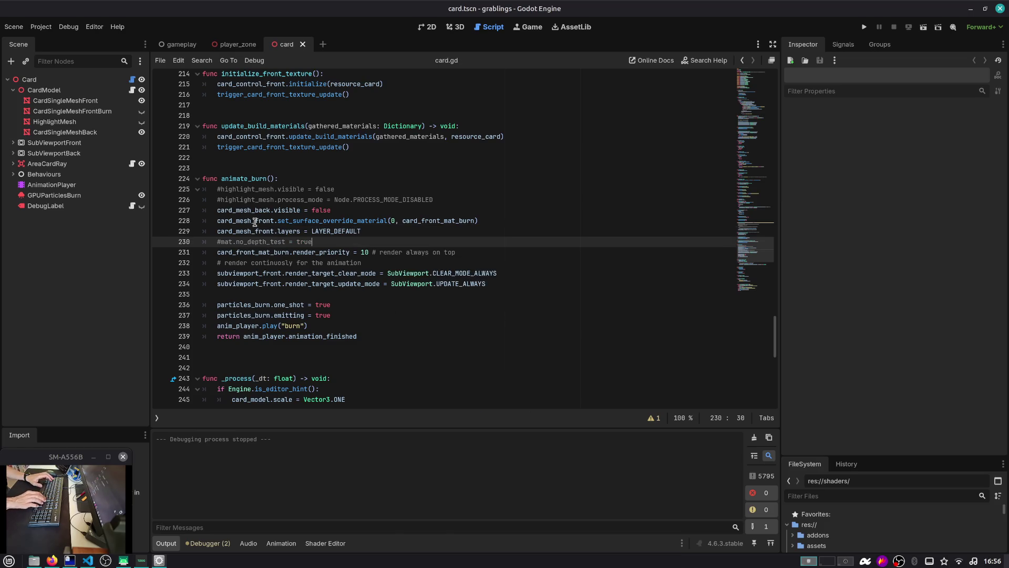
double_click(426, 221)
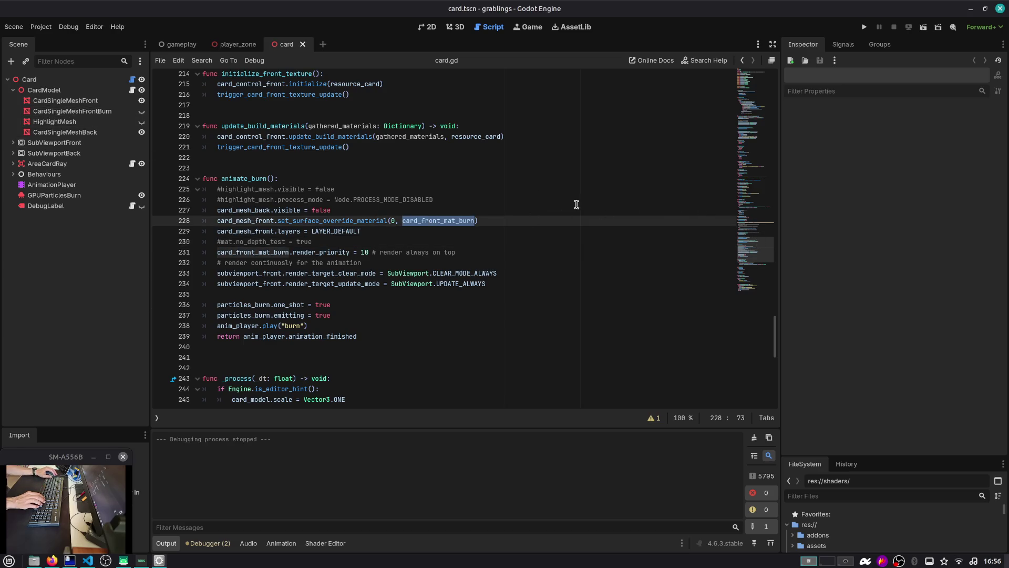
click(119, 79)
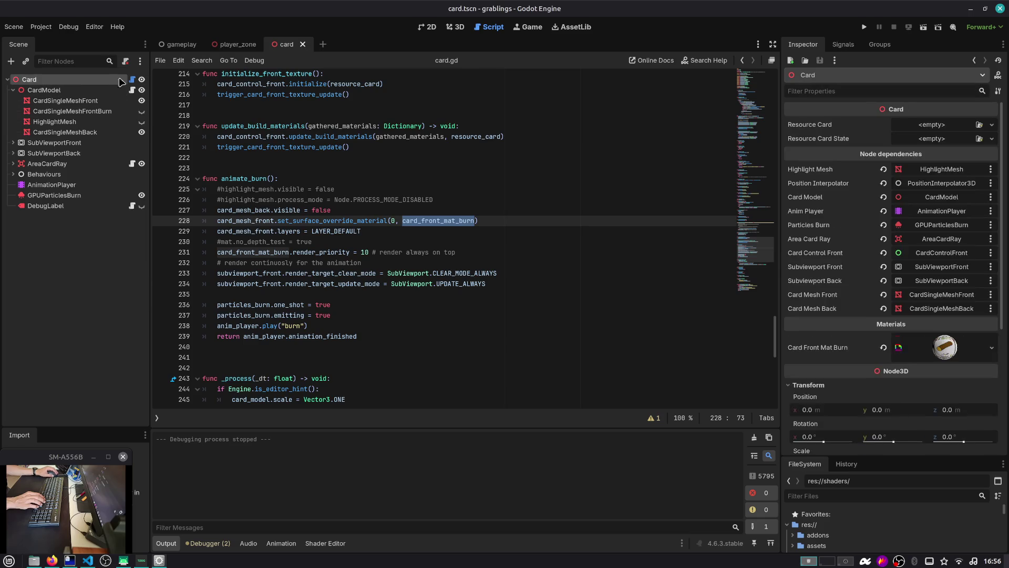
Step: Append ', unshaded' after depth_test_disabled in the Card Front Mat Burn shader's render_mode line
click(920, 351)
scroll(893, 315, down, 3)
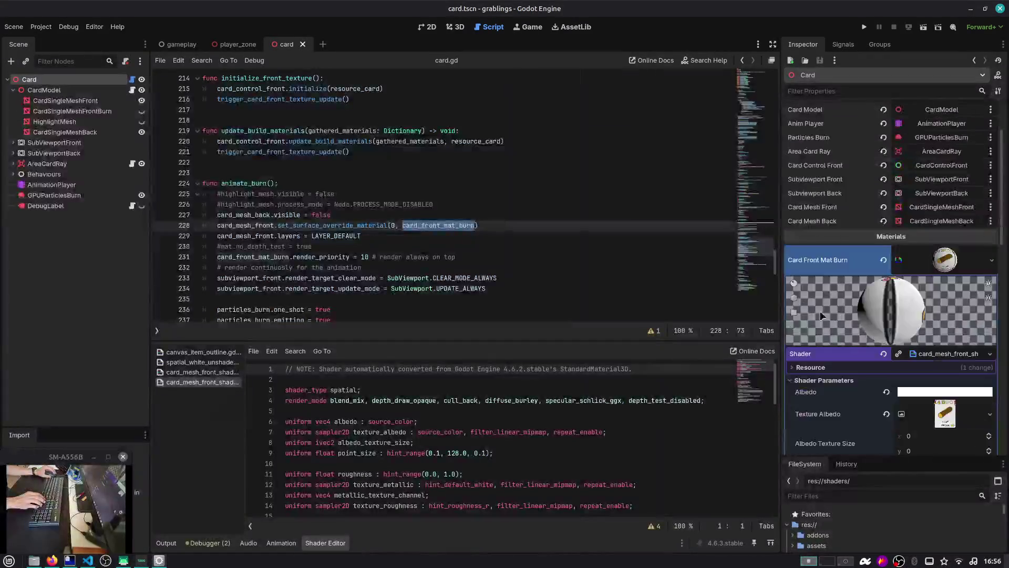
double_click(662, 401)
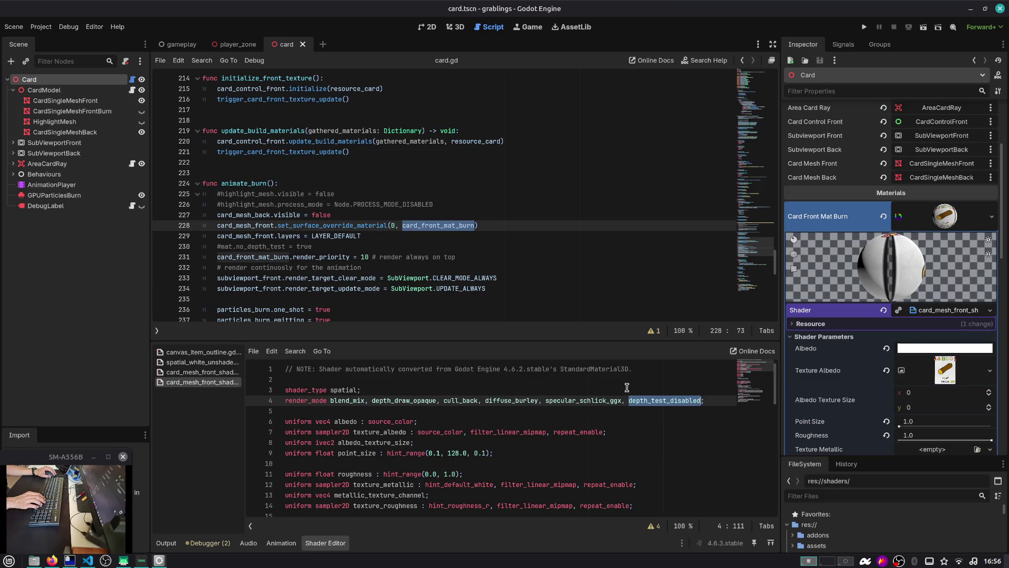
key(Right)
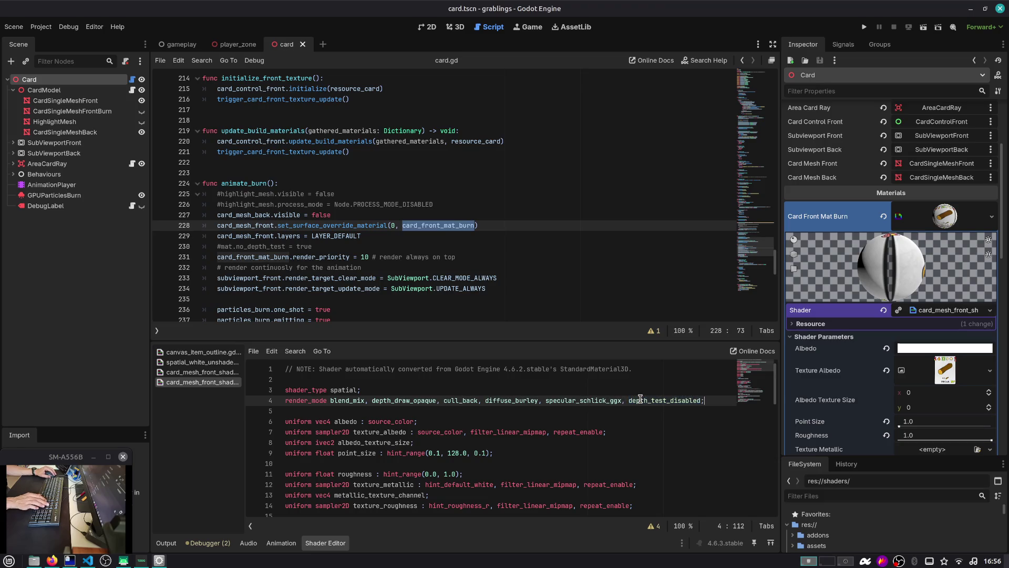
text(.)
key(BackSpace)
text(, unsh)
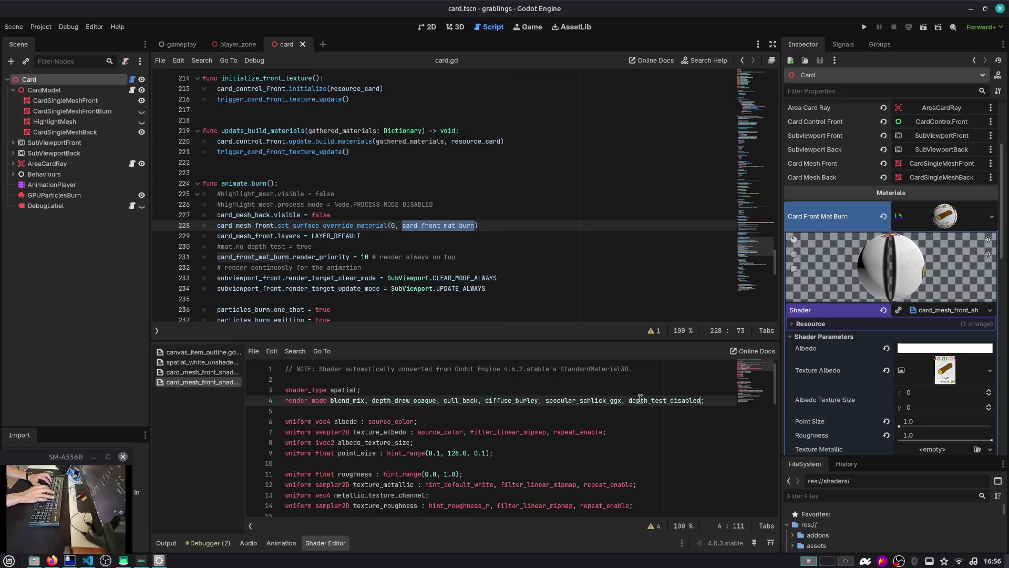
key(Return)
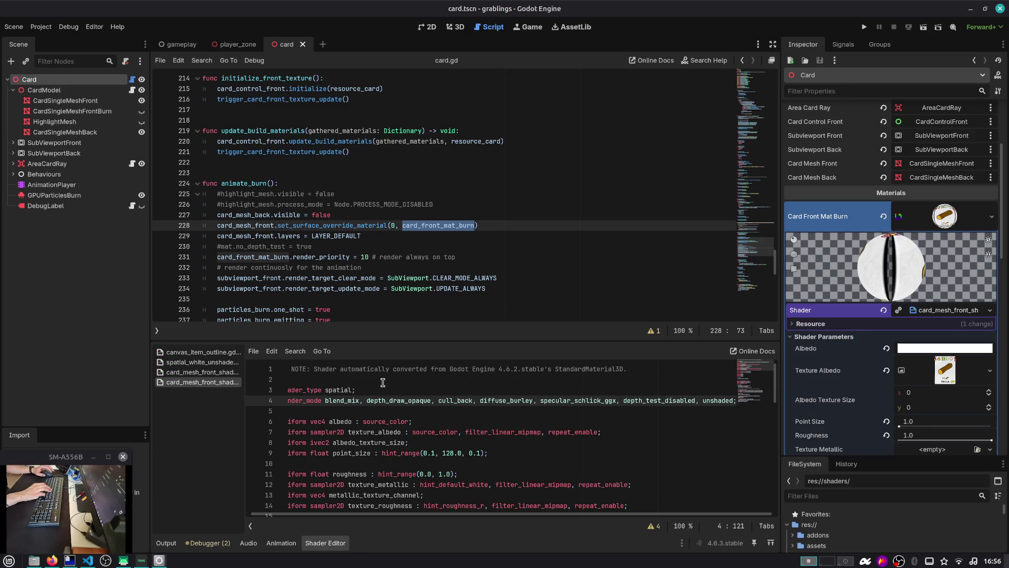
scroll(652, 390, down, 1)
scroll(800, 351, down, 10)
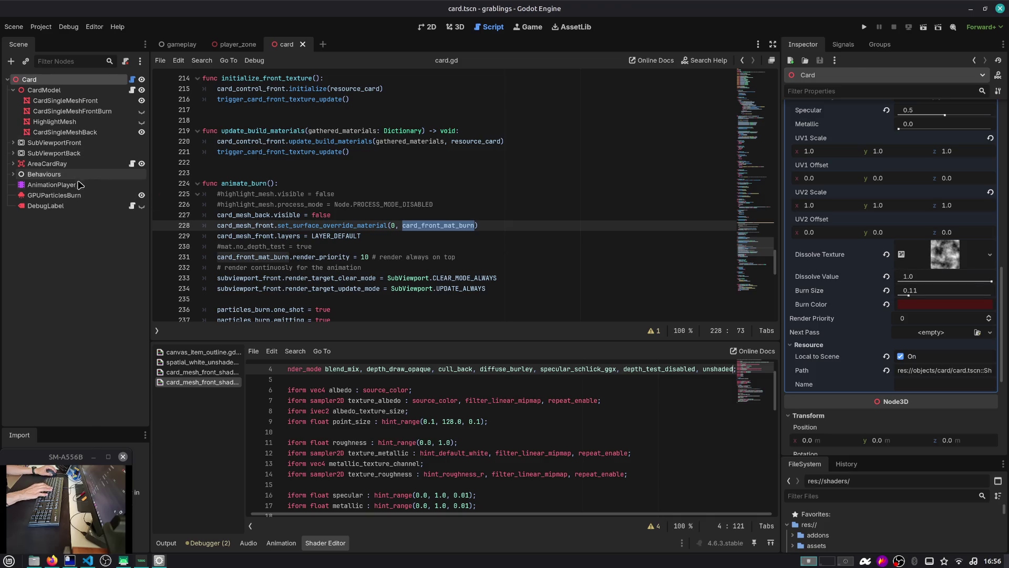
Step: Inspect the AnimationPlayer's burn animation, widening track names to read the full paths
click(78, 184)
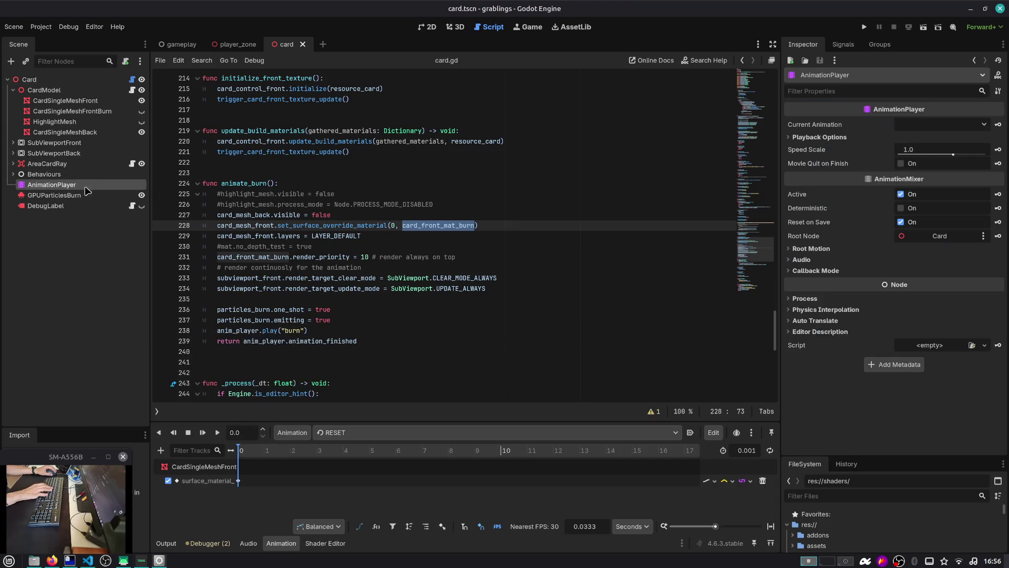
click(419, 431)
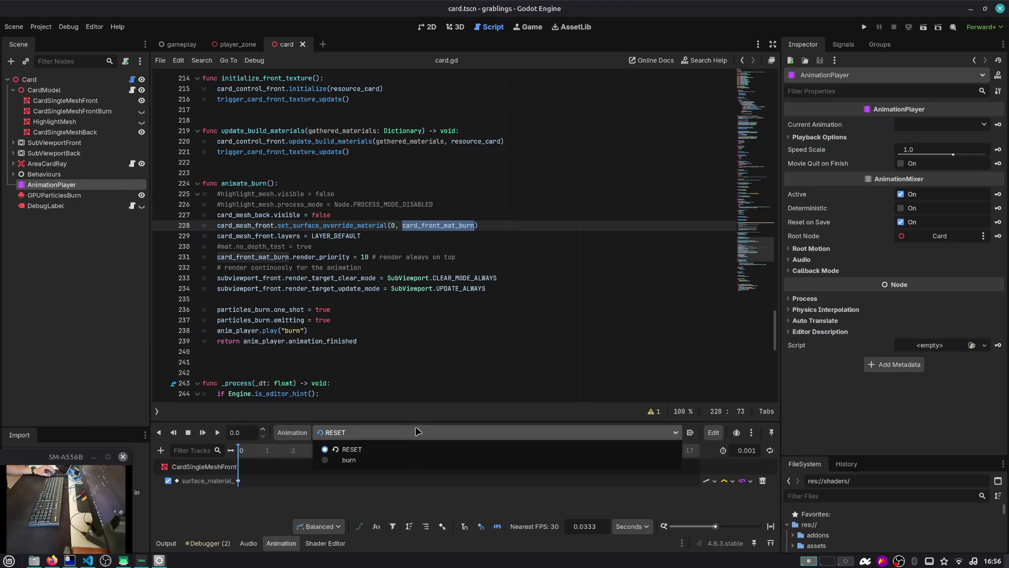
click(408, 458)
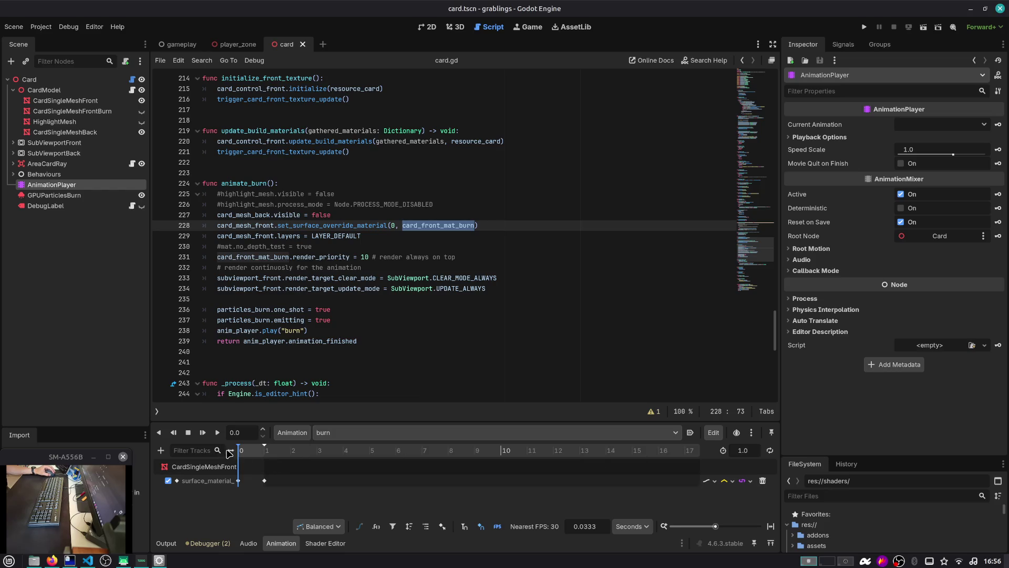
drag(266, 455, 371, 452)
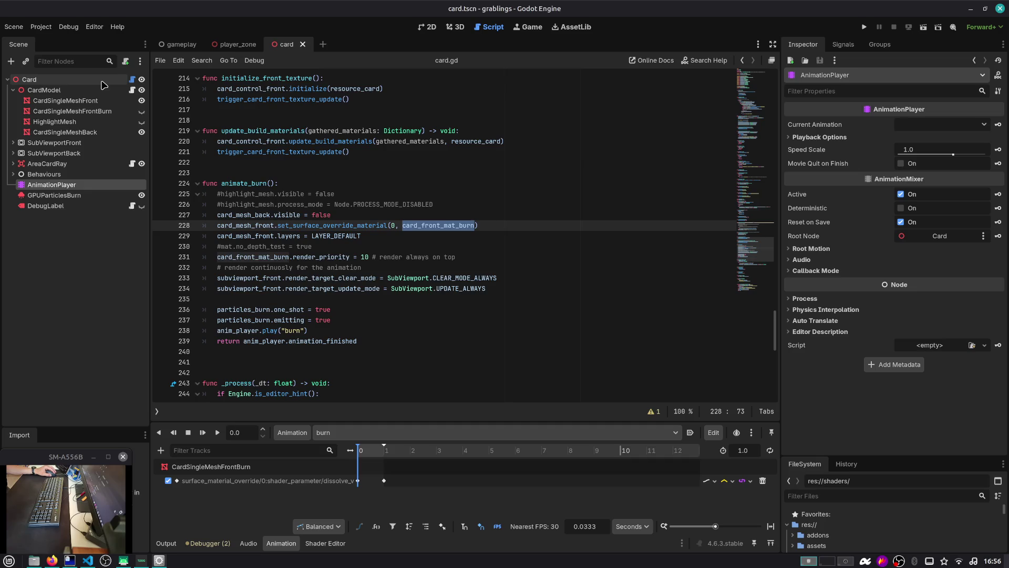
Step: Review the Card's Card Front Mat Burn material settings and recheck the burn animation tracks
click(103, 84)
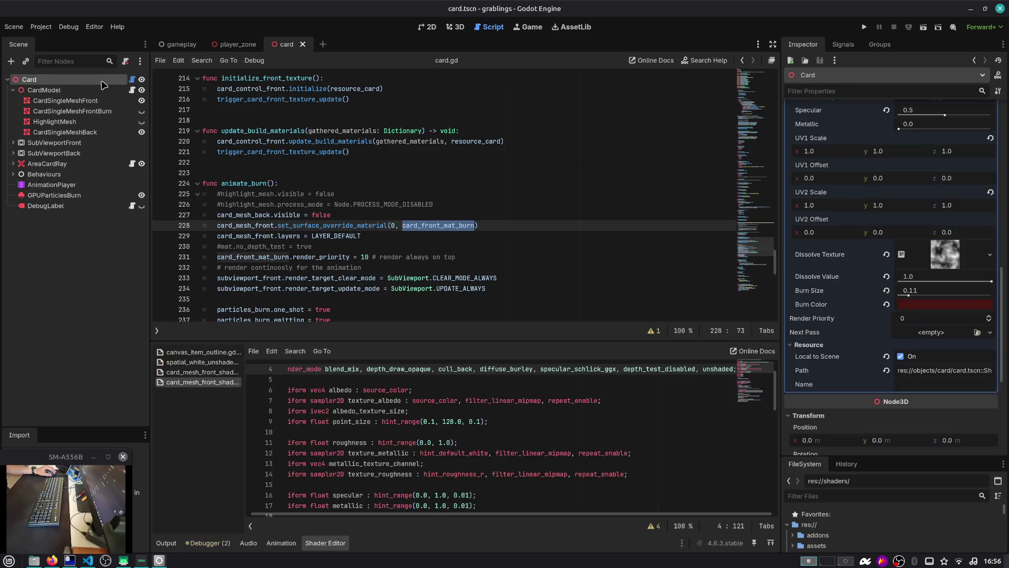
scroll(873, 258, up, 5)
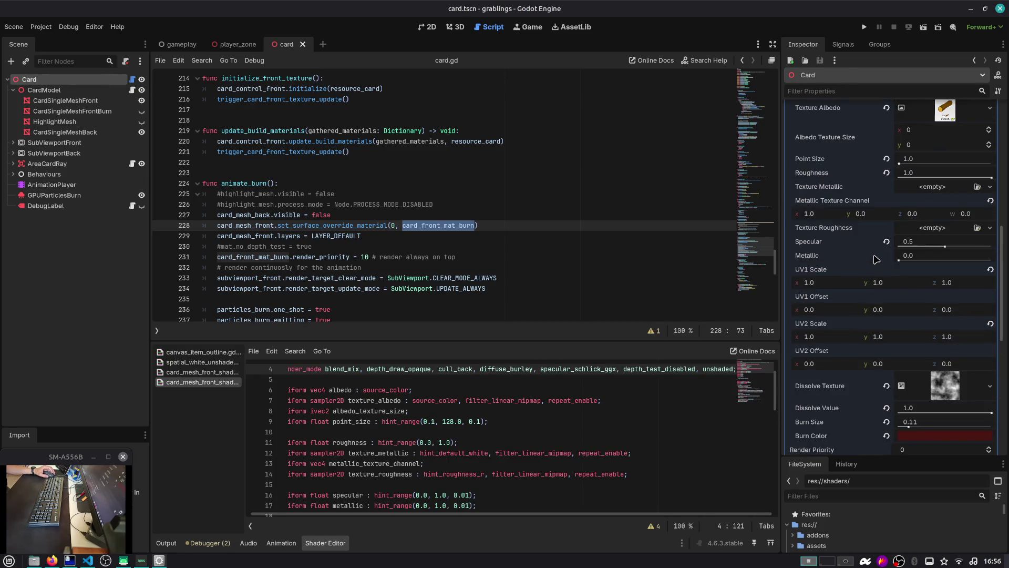
scroll(889, 236, up, 2)
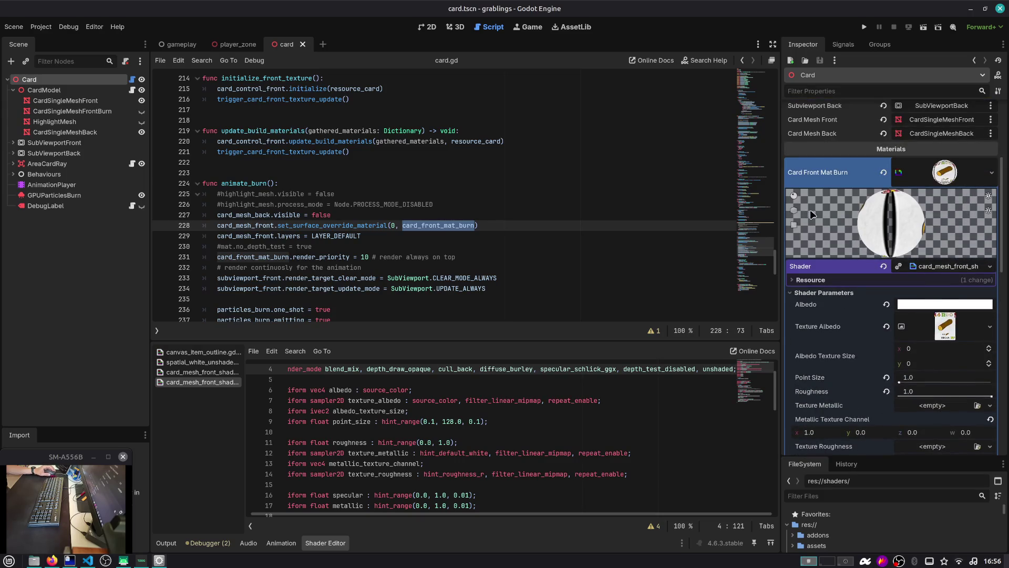
click(927, 176)
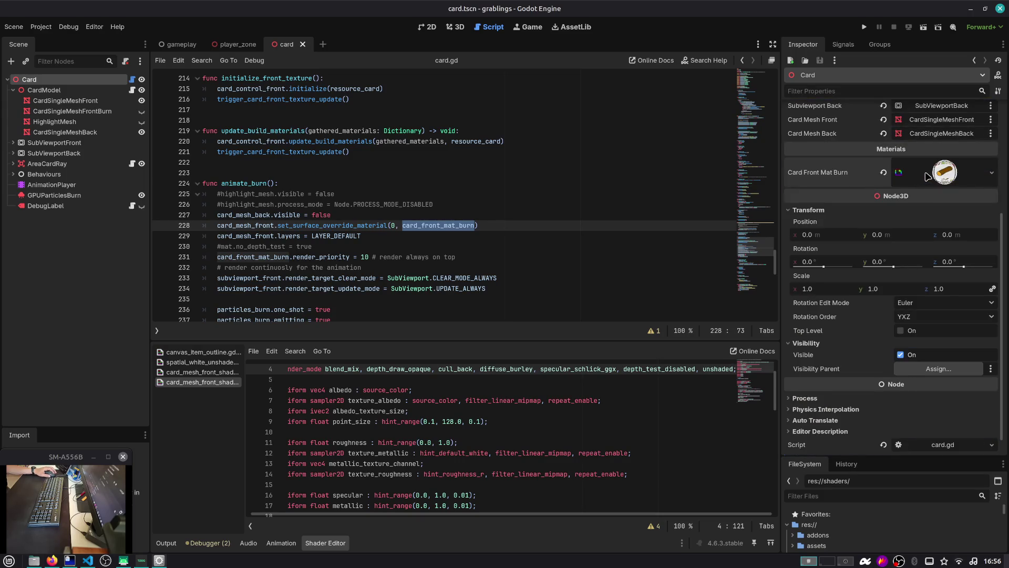
click(927, 176)
scroll(815, 315, down, 10)
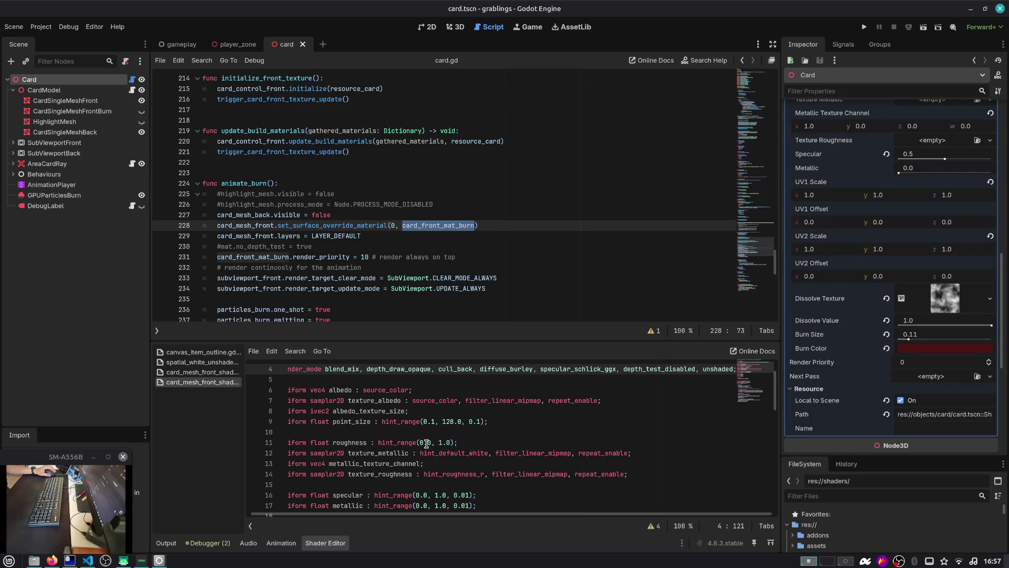
scroll(852, 321, down, 2)
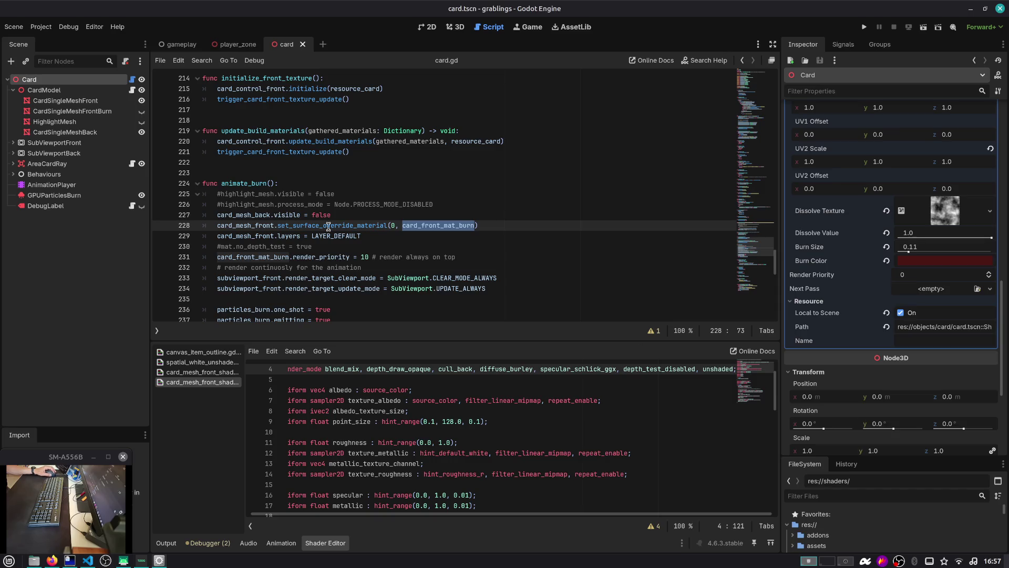
click(52, 186)
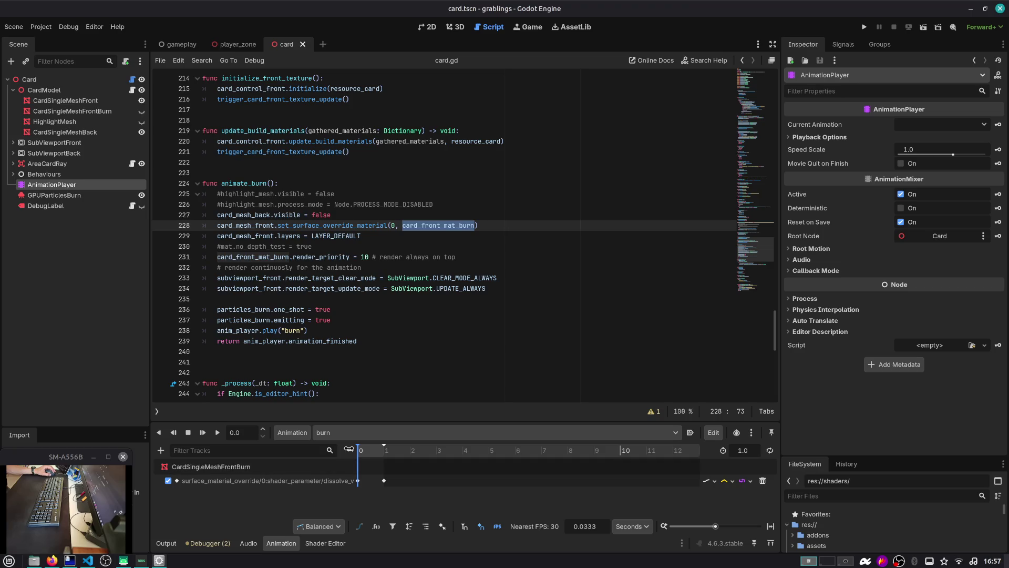
drag(349, 448, 446, 450)
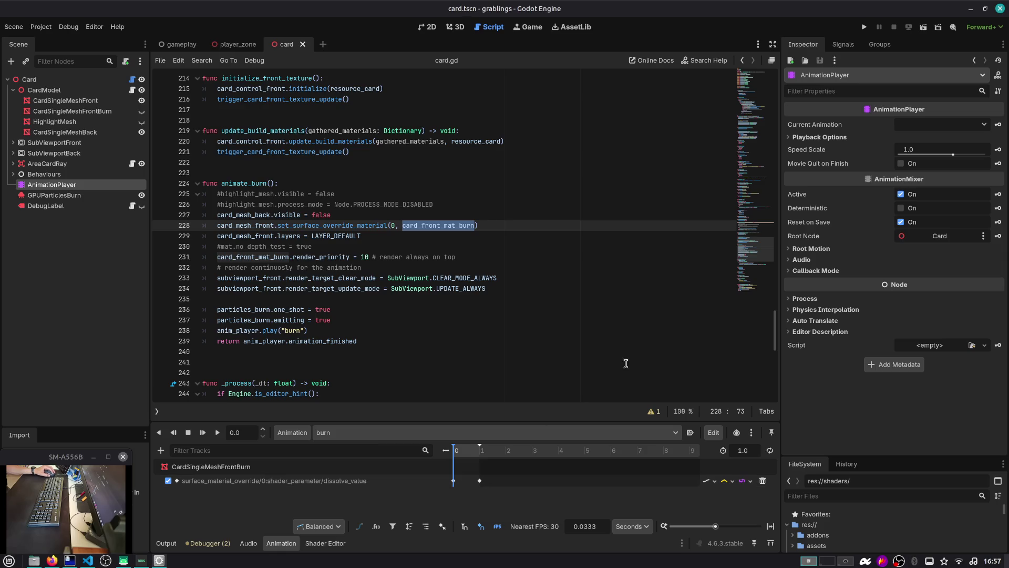
click(93, 85)
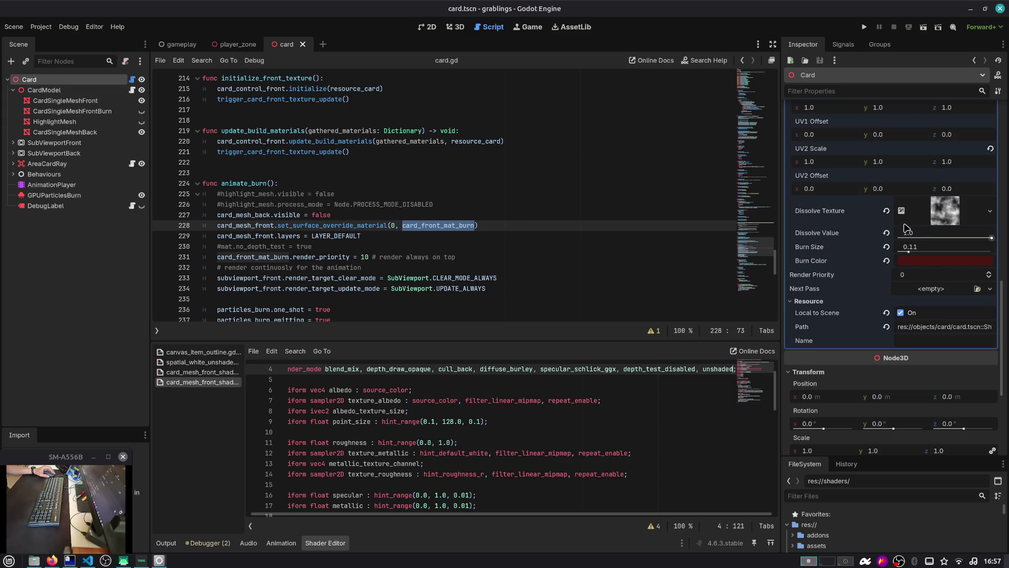
Step: Key Dissolve Value into the burn animation, creating the dissolve_value track with a key at 0
right_click(869, 236)
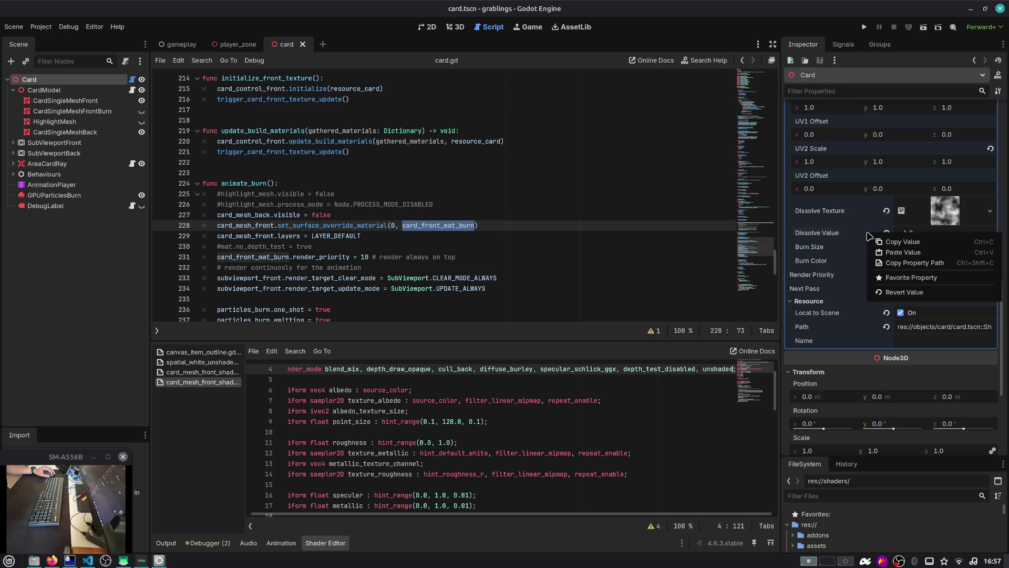
click(868, 234)
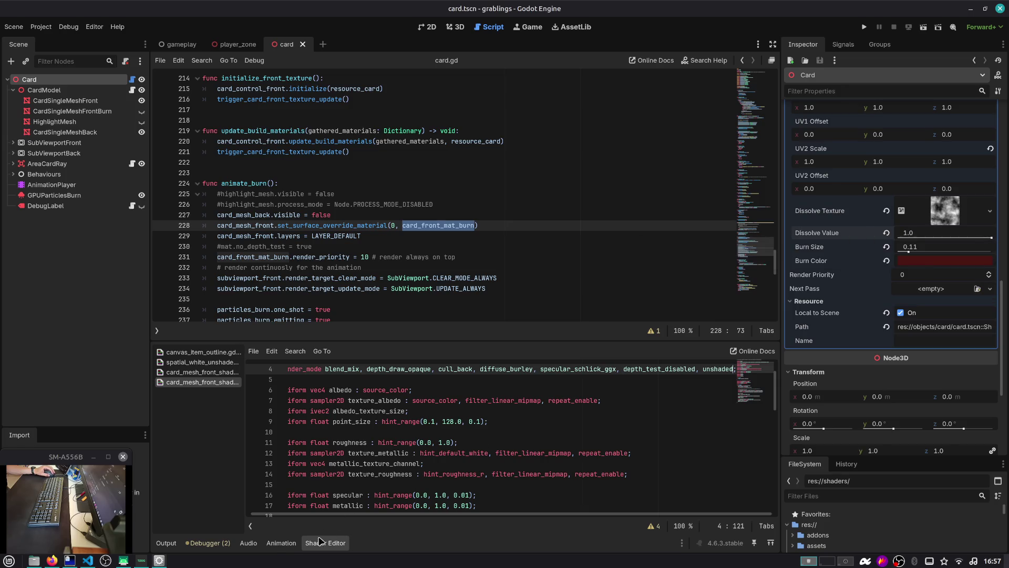
click(271, 542)
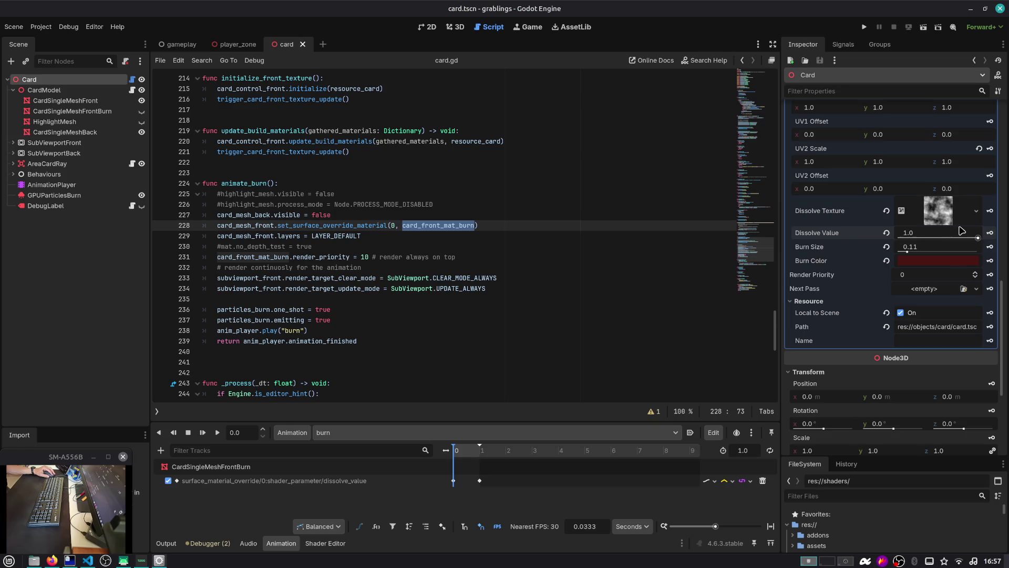
click(989, 233)
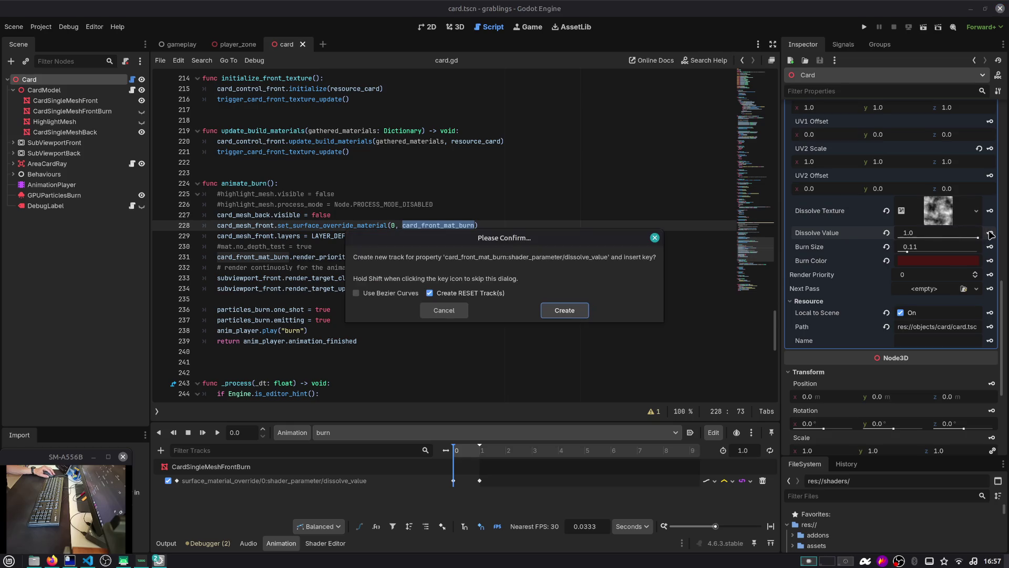
click(564, 310)
scroll(549, 328, down, 2)
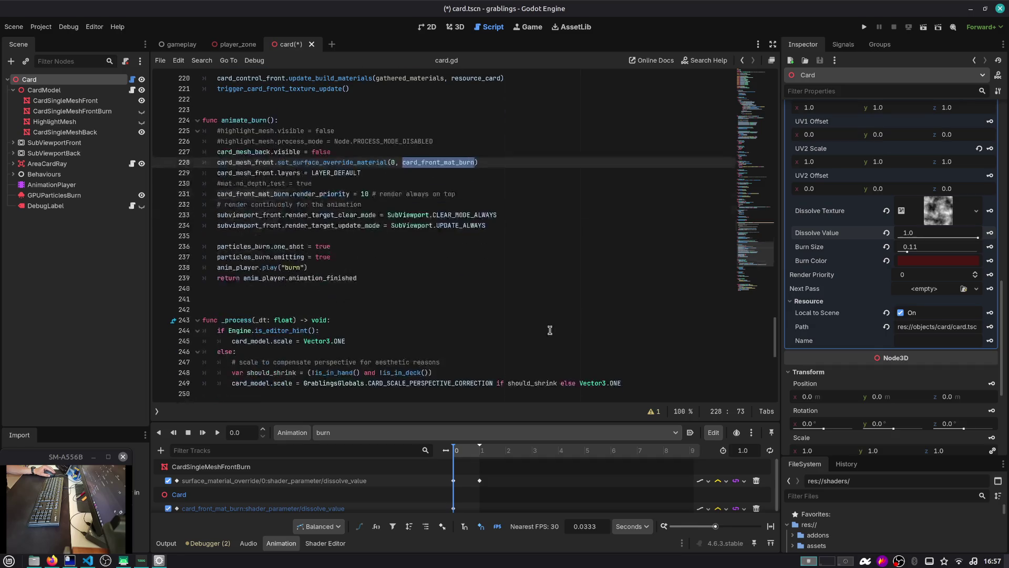
drag(519, 420, 519, 369)
click(453, 457)
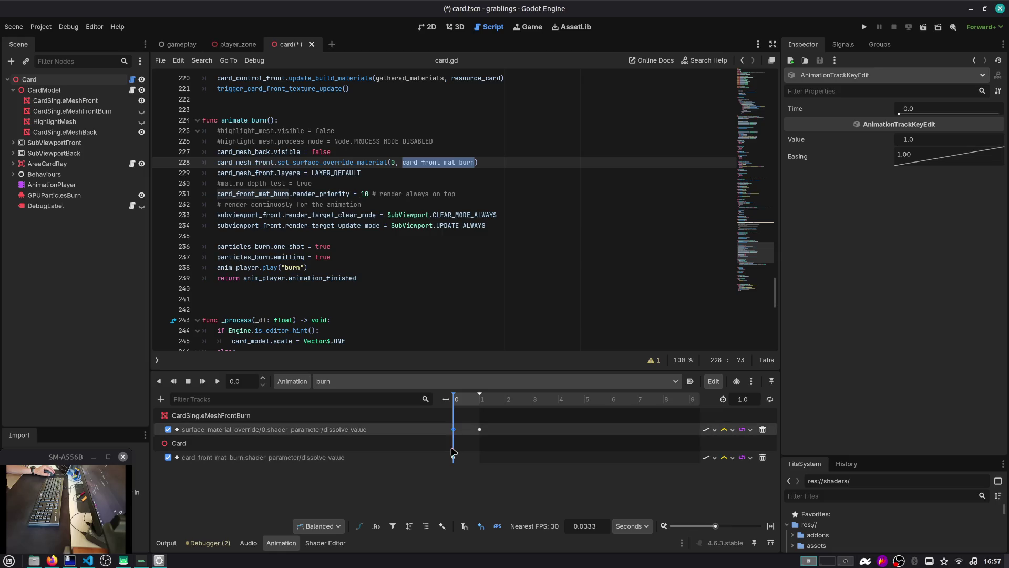
click(453, 456)
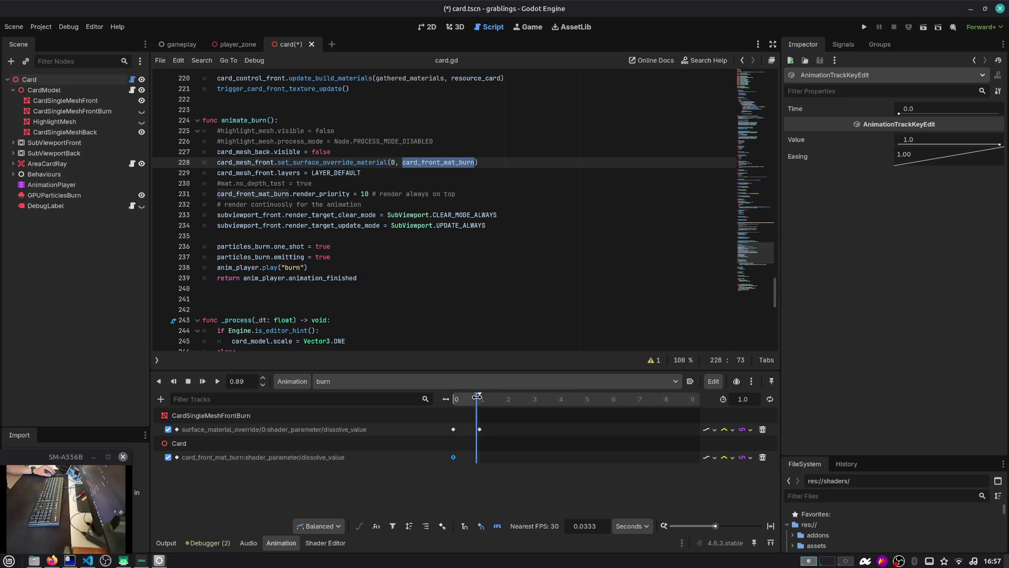
Step: Set the burn animation length to 1 second
click(750, 383)
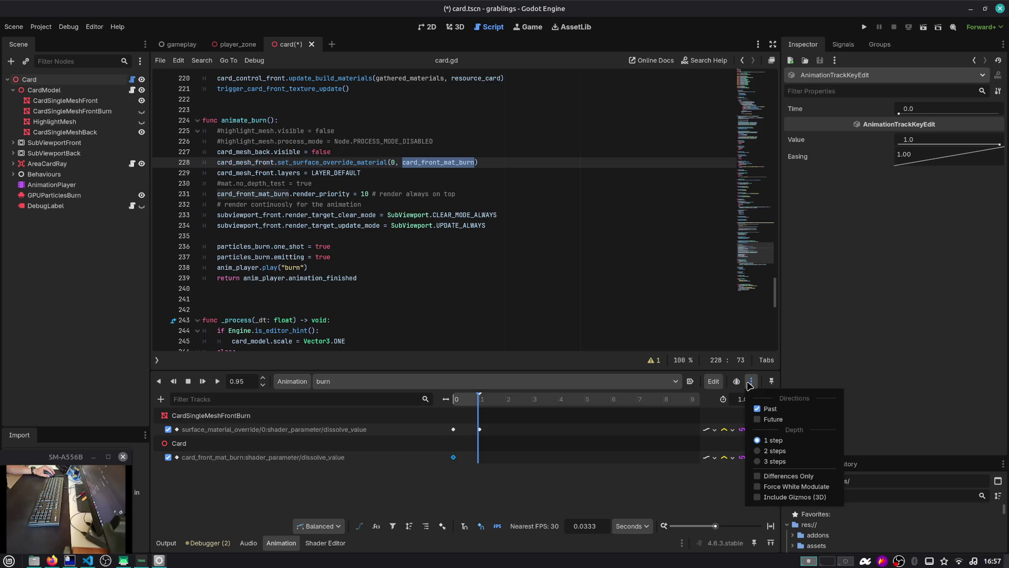
click(752, 382)
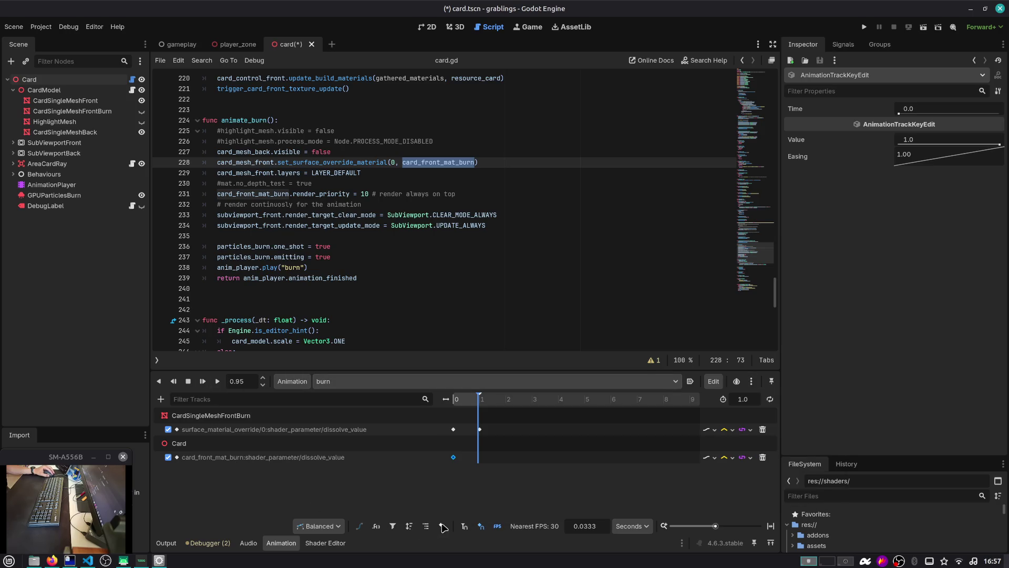
drag(479, 391, 467, 402)
text(1.333)
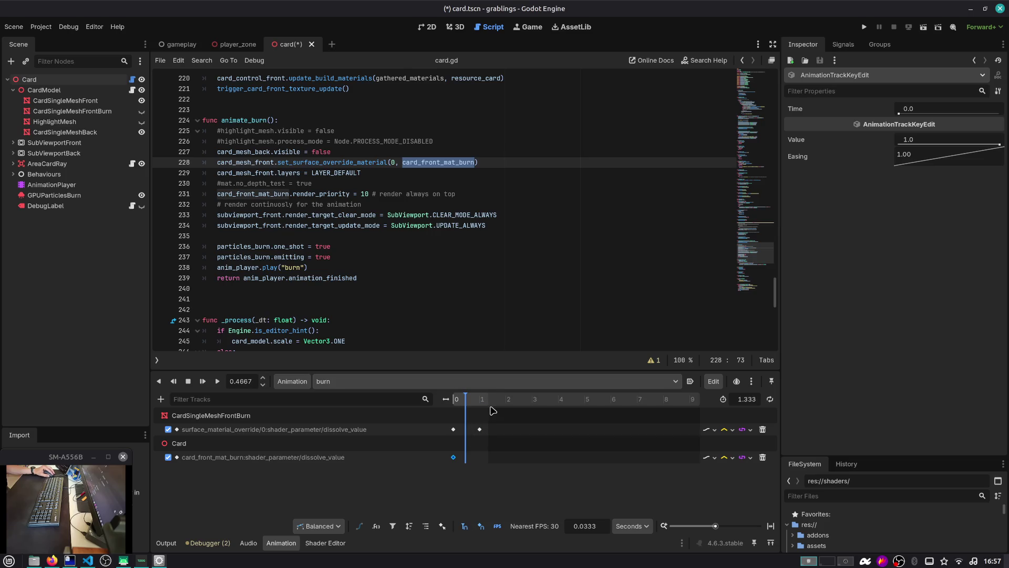
text(1)
key(Return)
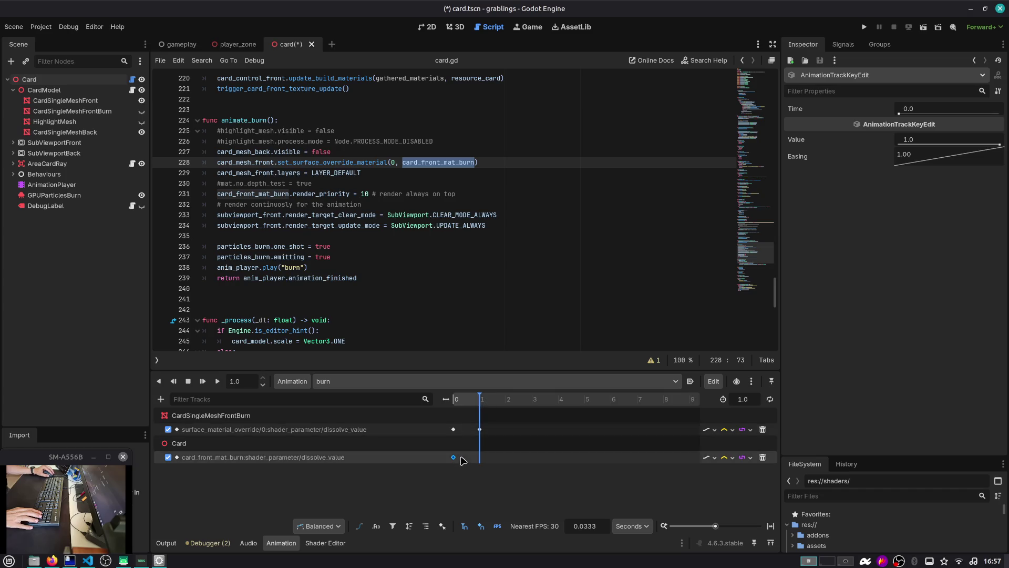
Step: Add a 1-second keyframe with dissolve value 0.0 and save the card scene
right_click(478, 457)
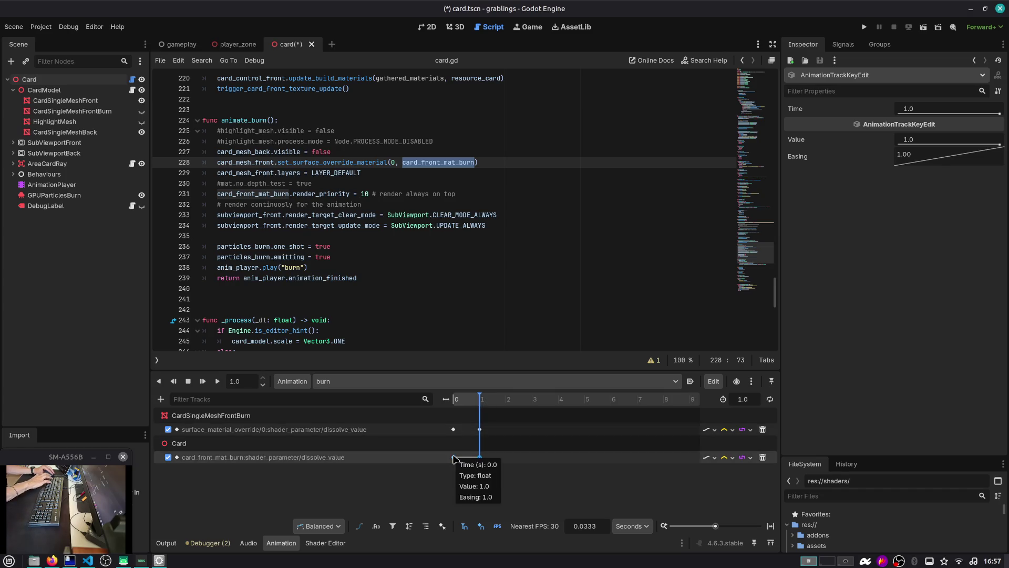
click(478, 460)
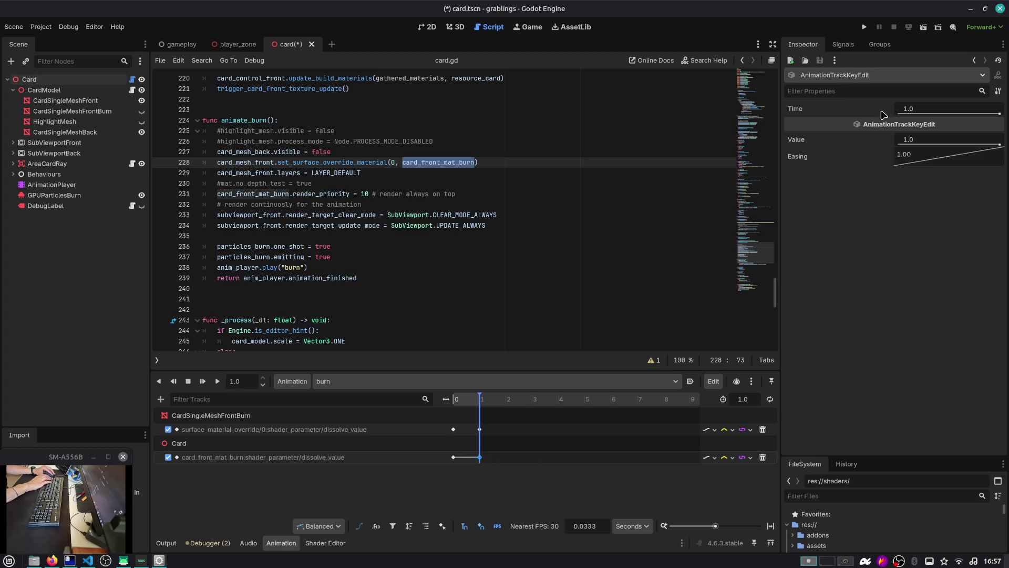
click(908, 139)
text(0)
key(Return)
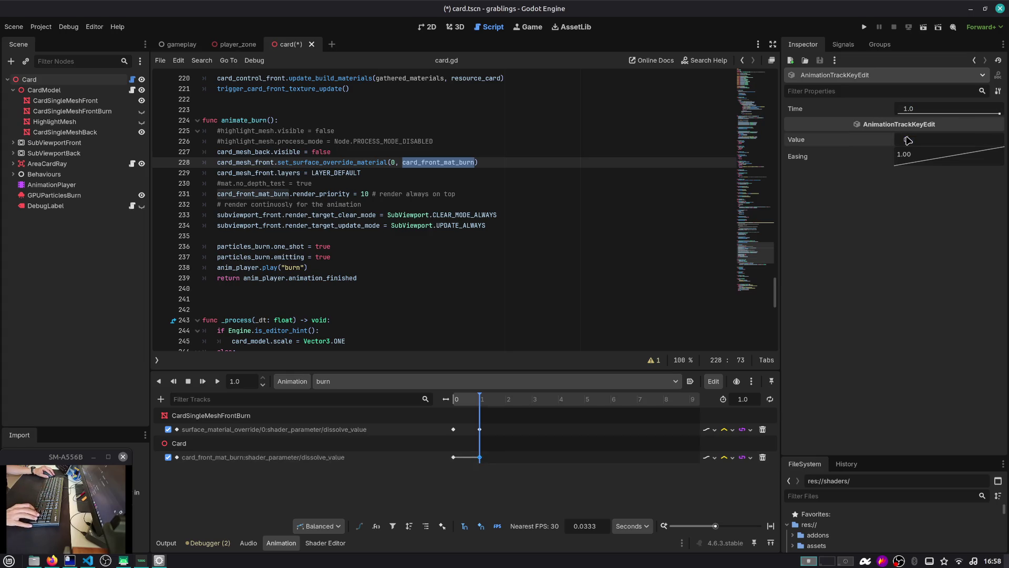
click(454, 457)
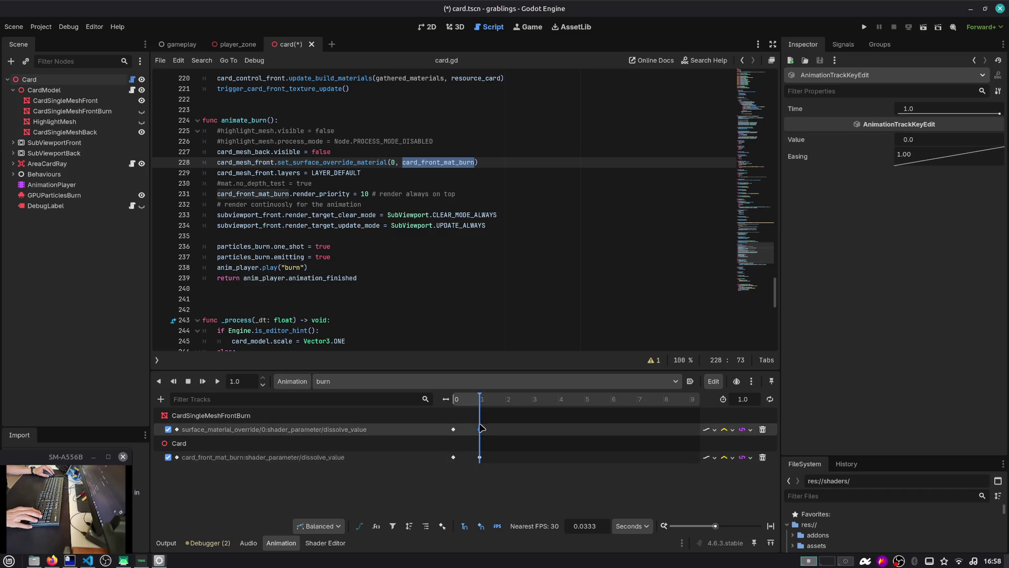
click(455, 438)
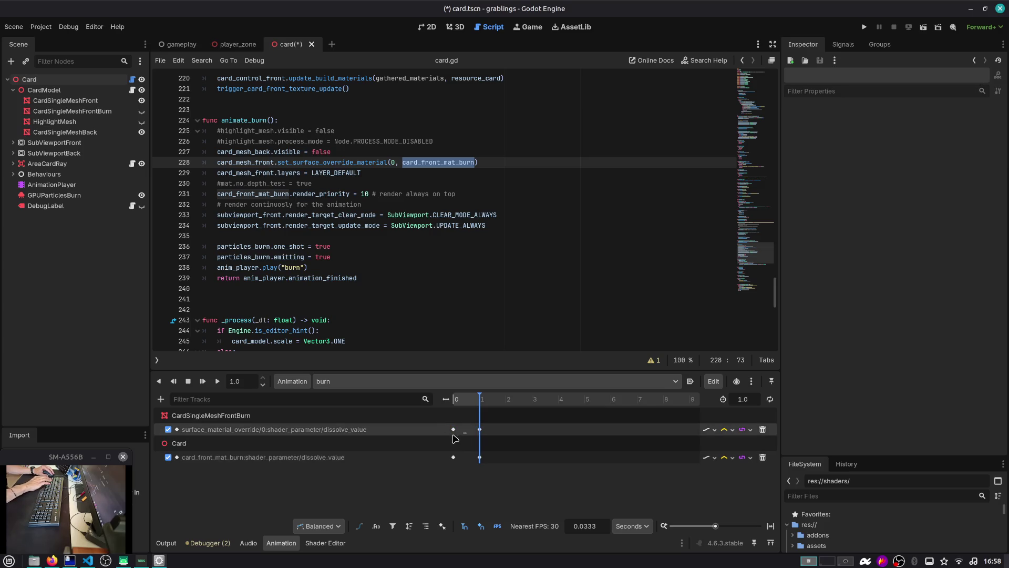
key(ctrl+s)
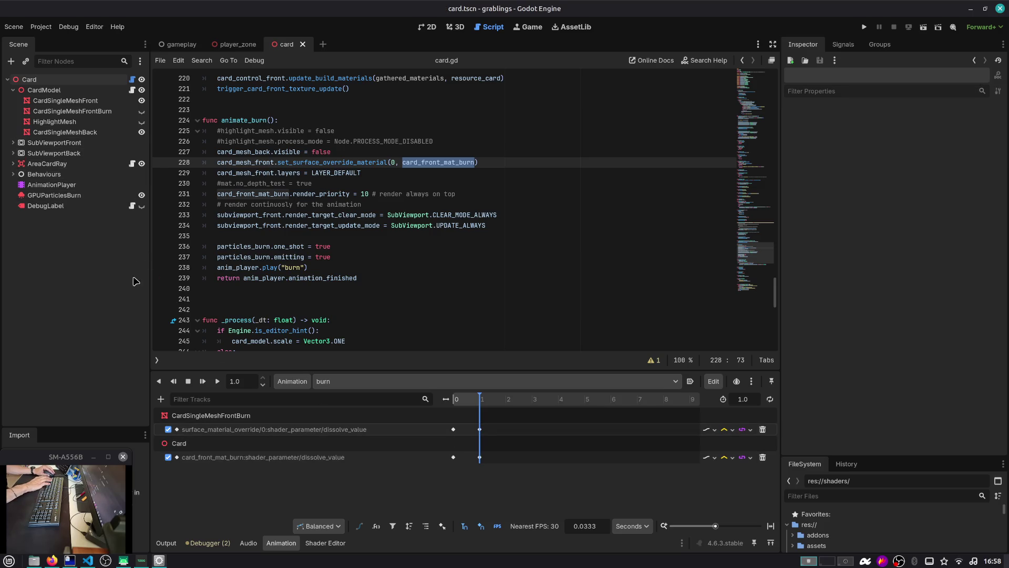
click(29, 79)
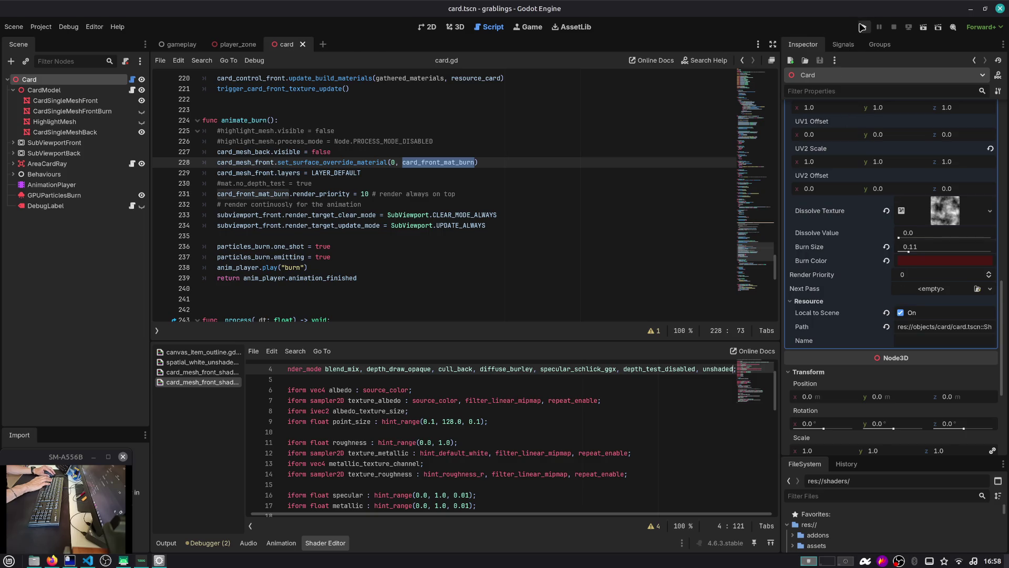
Step: Playtest from Slot 1, burn two berry cards on the campfire, and switch to gameplay.tscn
click(862, 27)
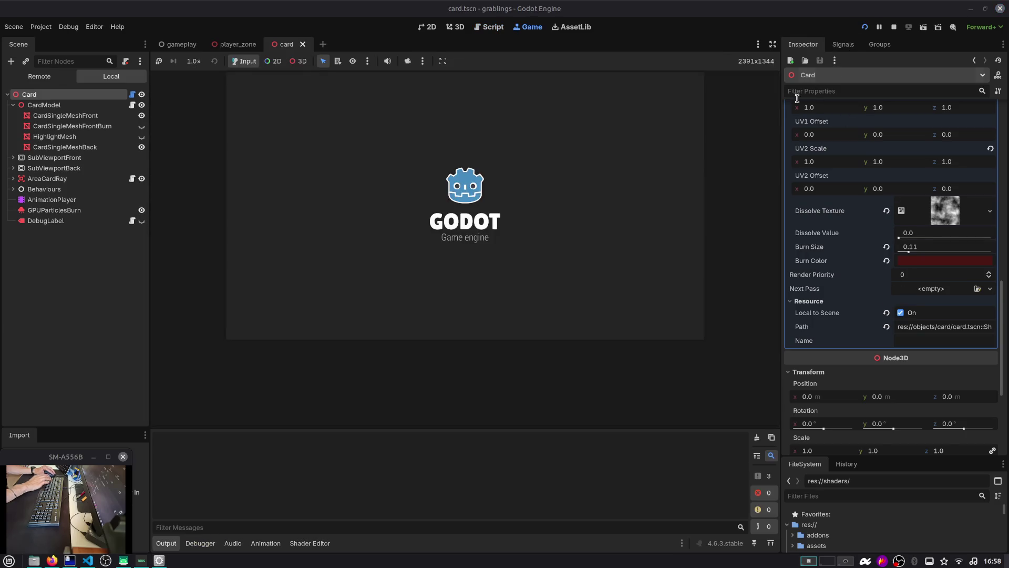
click(494, 236)
click(491, 237)
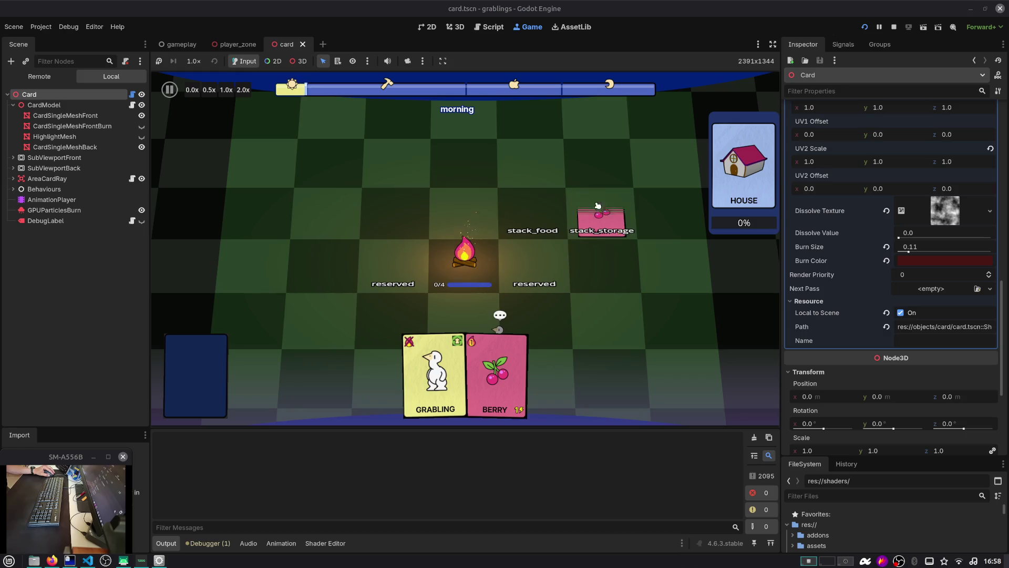
mouse_move(602, 227)
mouse_down()
mouse_move(597, 213)
mouse_move(468, 254)
mouse_up()
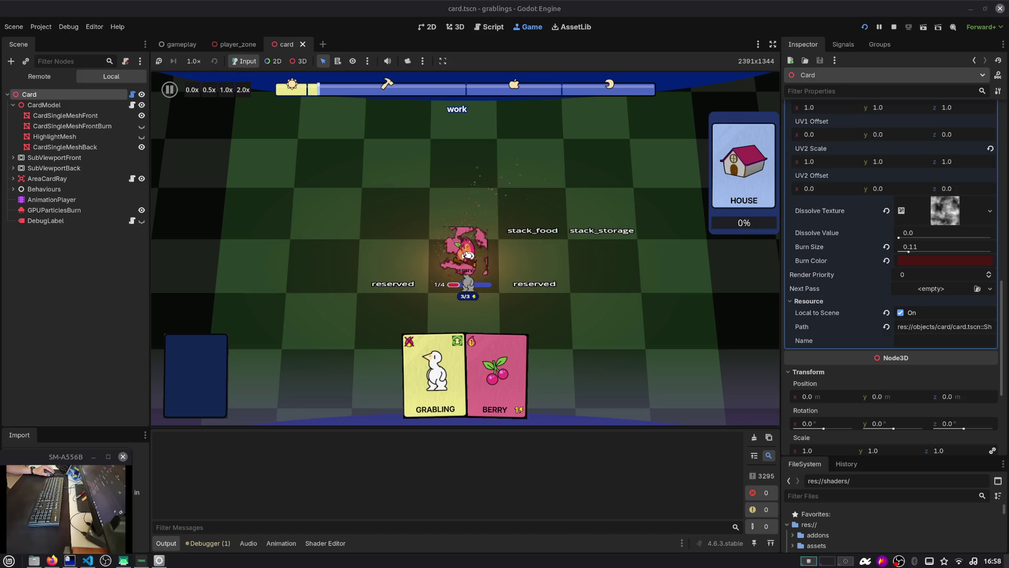
mouse_move(508, 342)
mouse_down()
mouse_move(592, 202)
mouse_move(492, 272)
mouse_up()
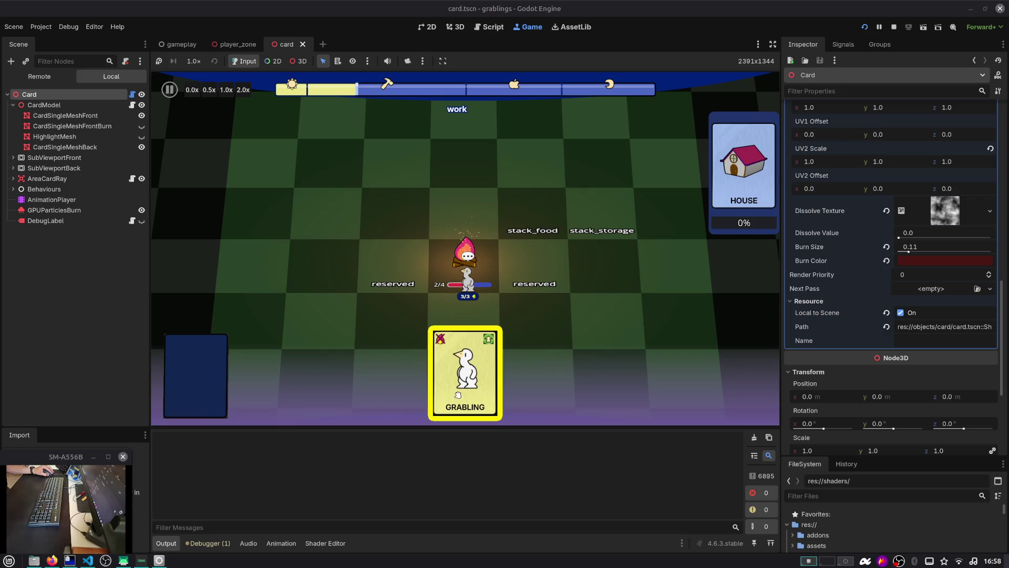
click(177, 44)
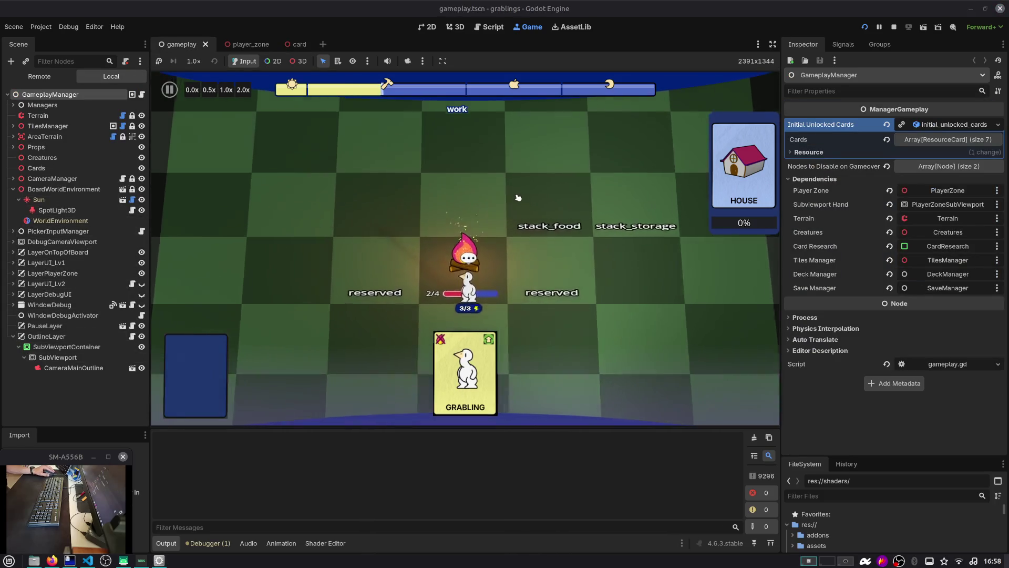
mouse_move(465, 374)
mouse_down()
mouse_move(625, 220)
mouse_move(477, 311)
mouse_up()
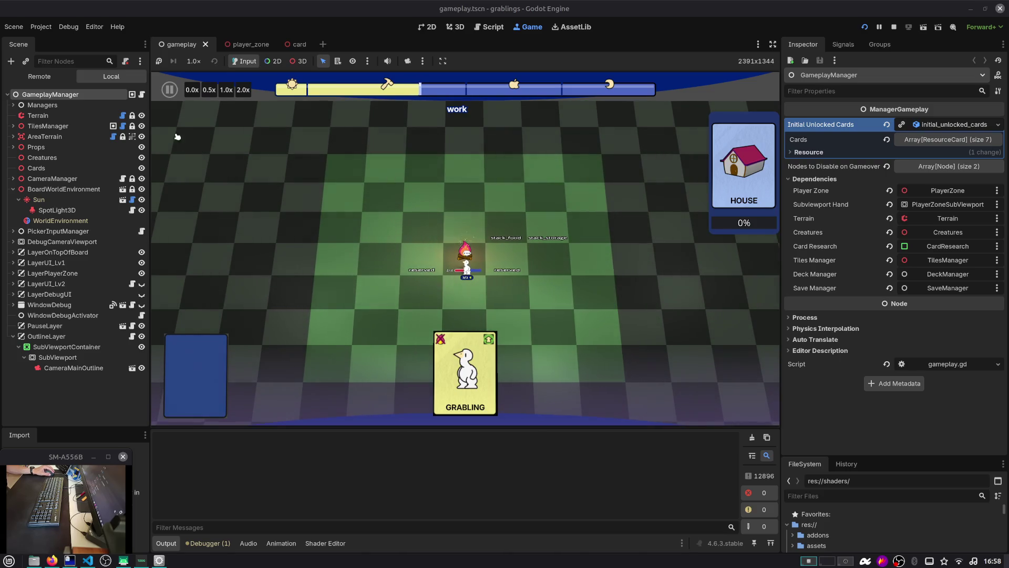
Step: Set CameraMainOutline's StencilBasedOutline Thickness to 8, then switch to Firefox
click(55, 367)
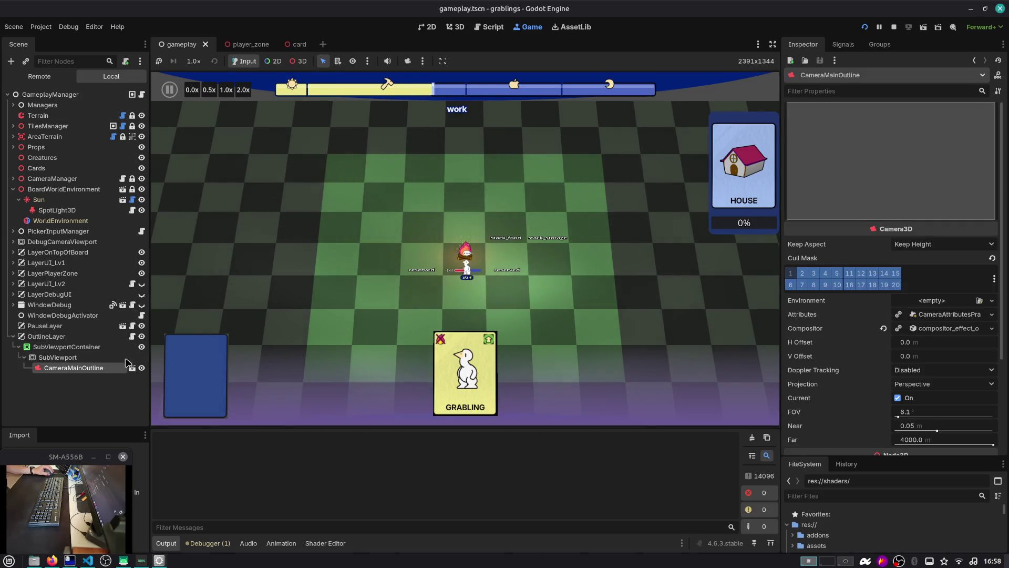
click(936, 328)
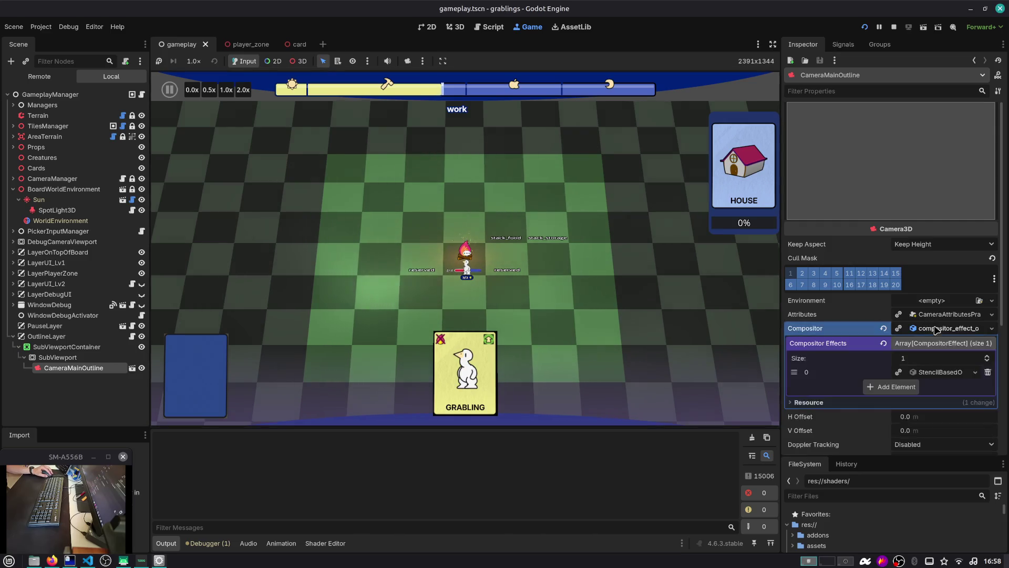
click(915, 372)
click(917, 313)
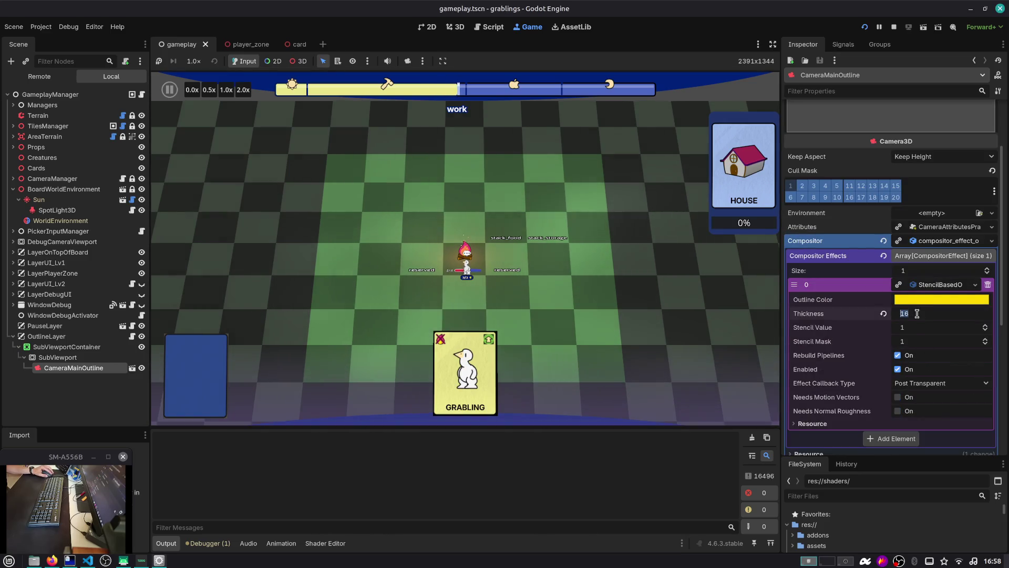
text(8)
key(Return)
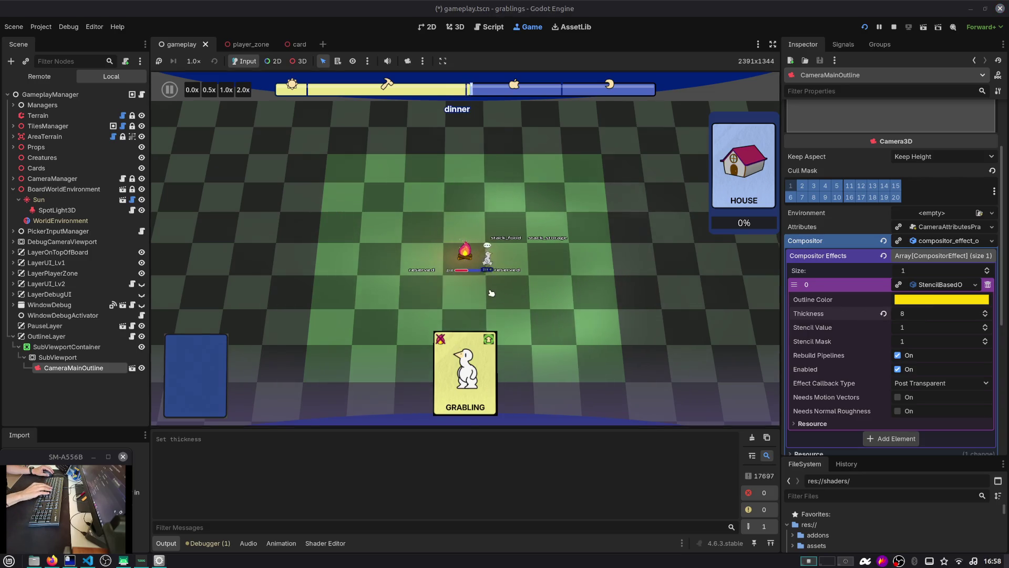
key(alt+Tab)
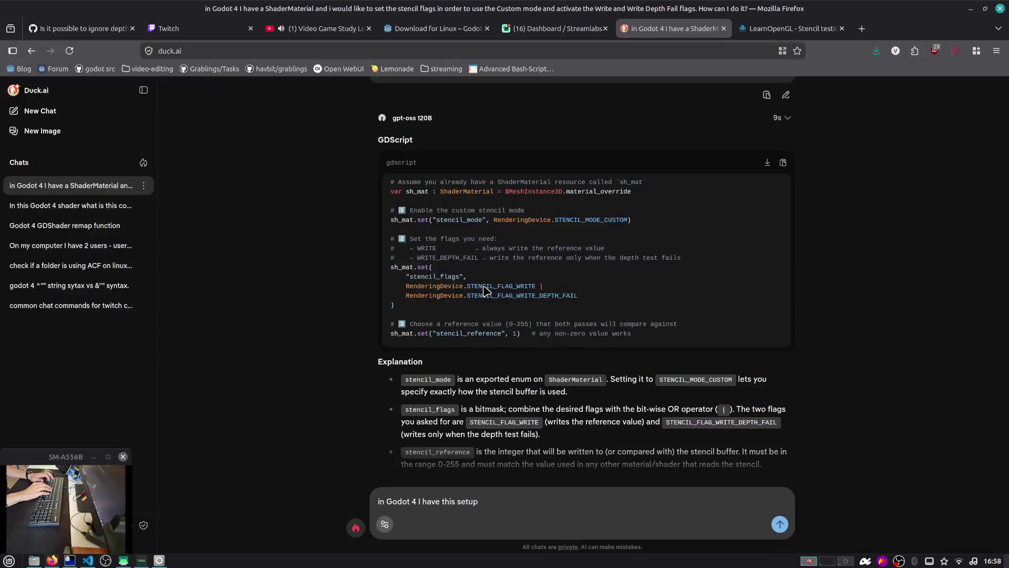
Step: Go to the GitHub issue #3 tab, view the stencil outline repository's main page, then return to the issue
key(ctrl+t)
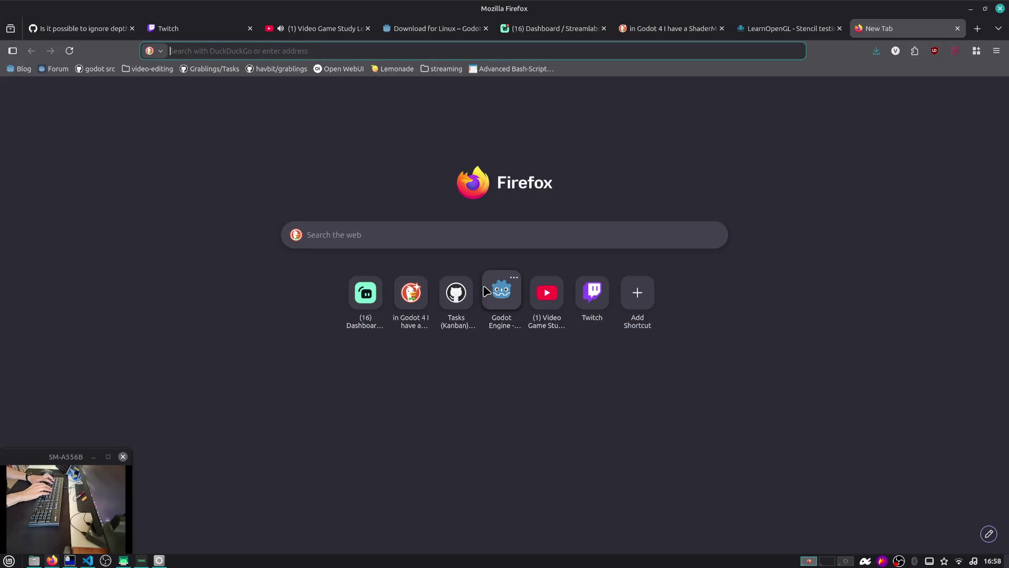
key(alt+1)
key(Home)
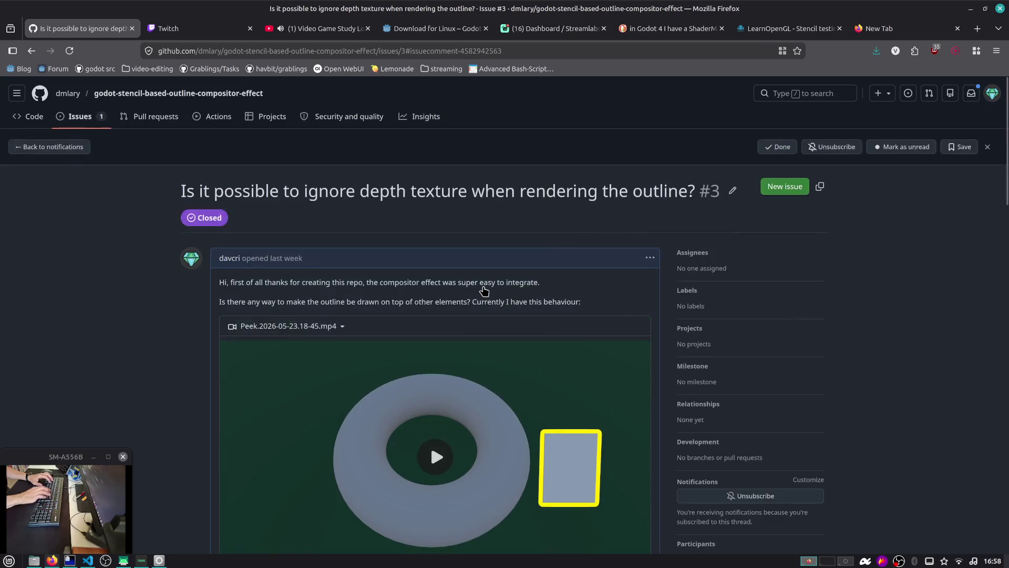
key(ctrl+l)
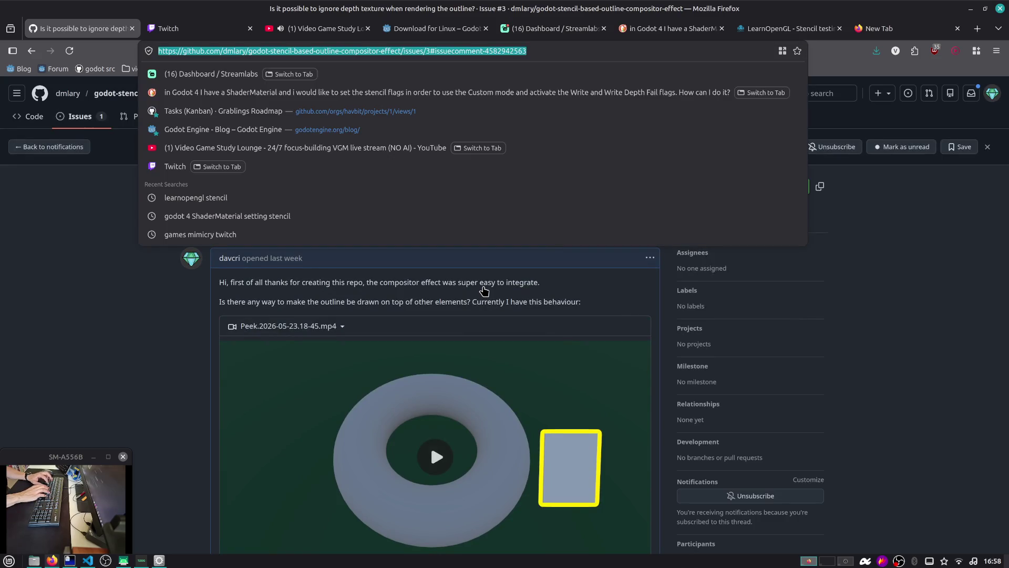
key(Escape)
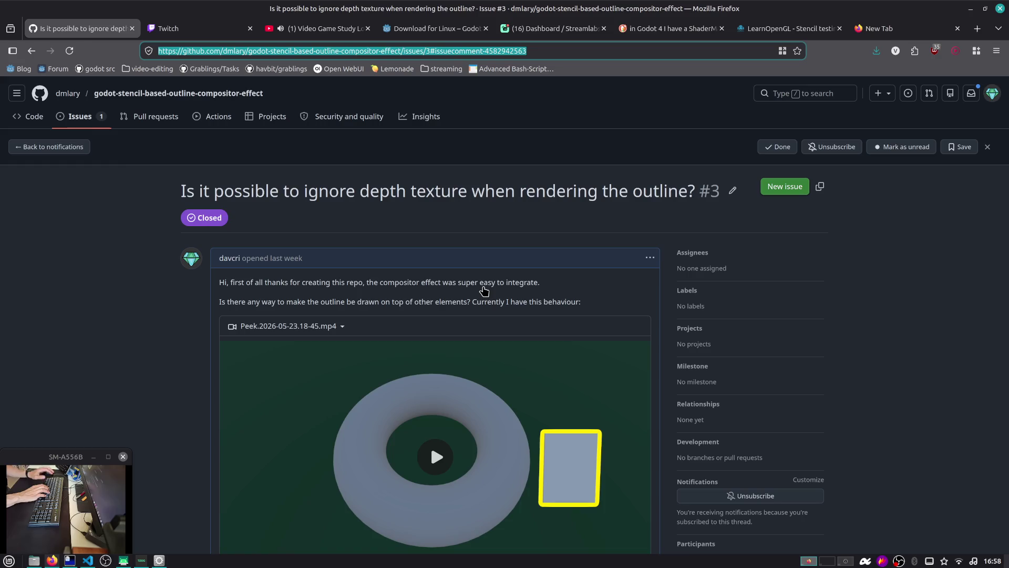
click(216, 93)
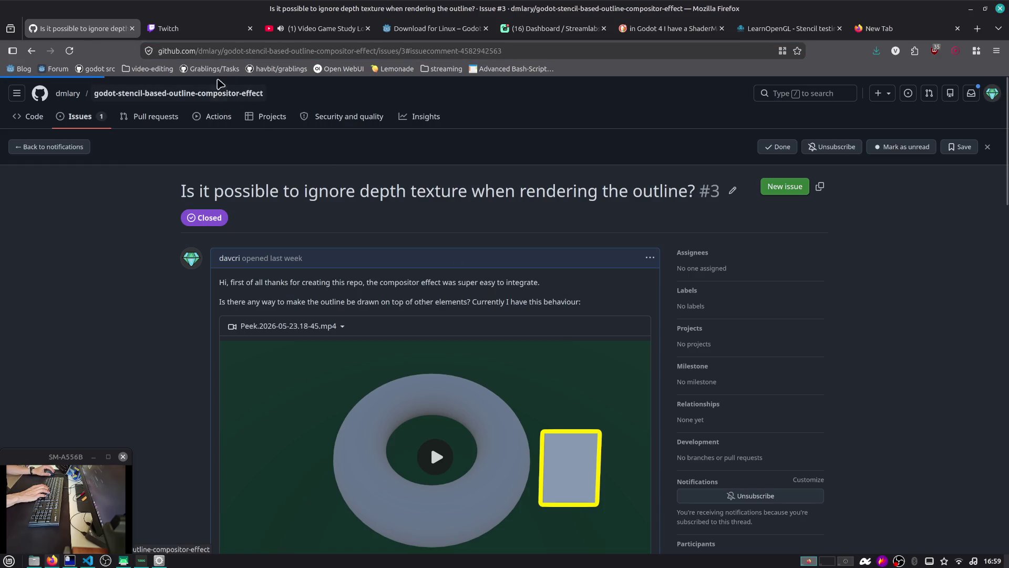
click(264, 51)
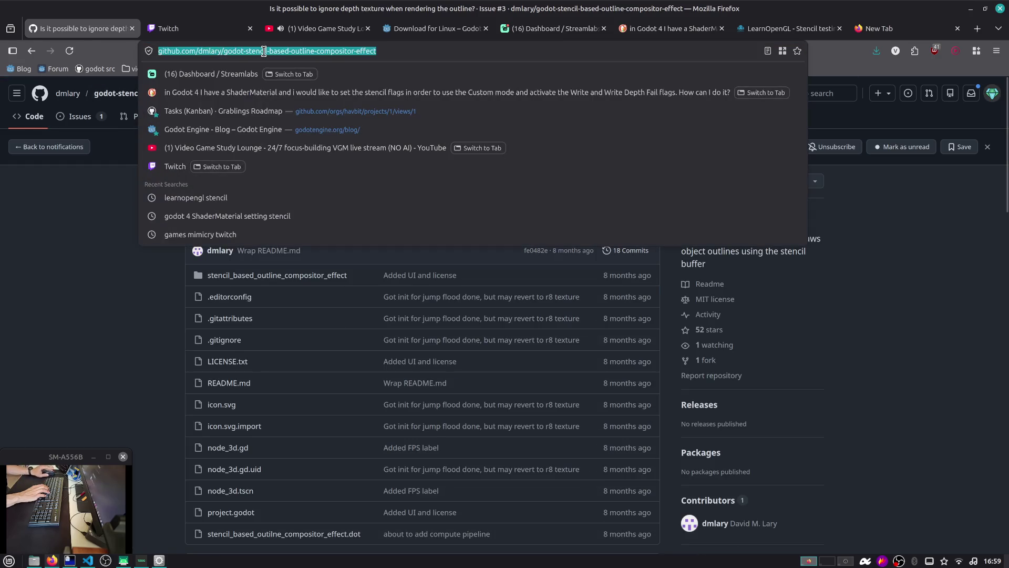
key(Escape)
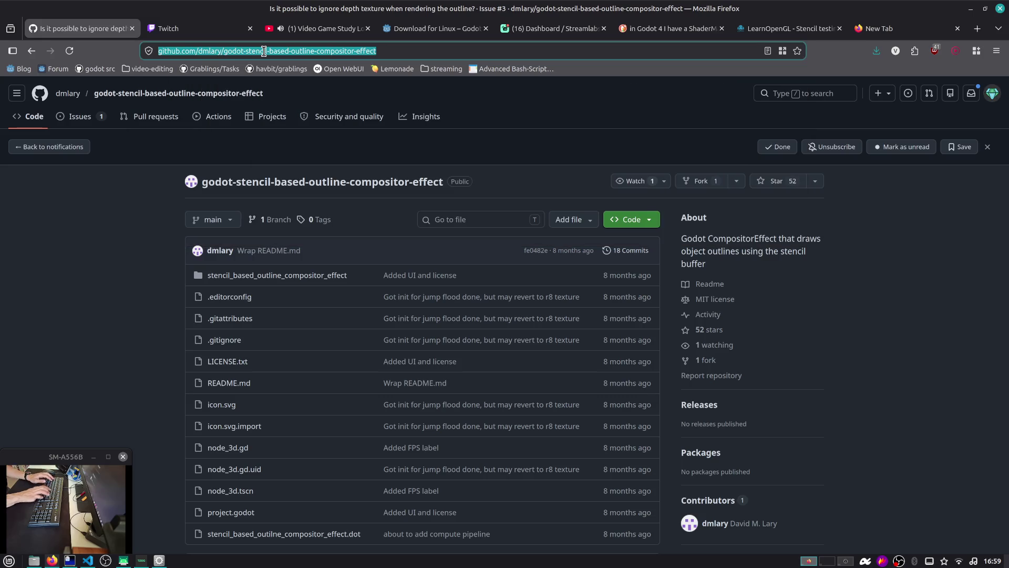
key(alt+Left)
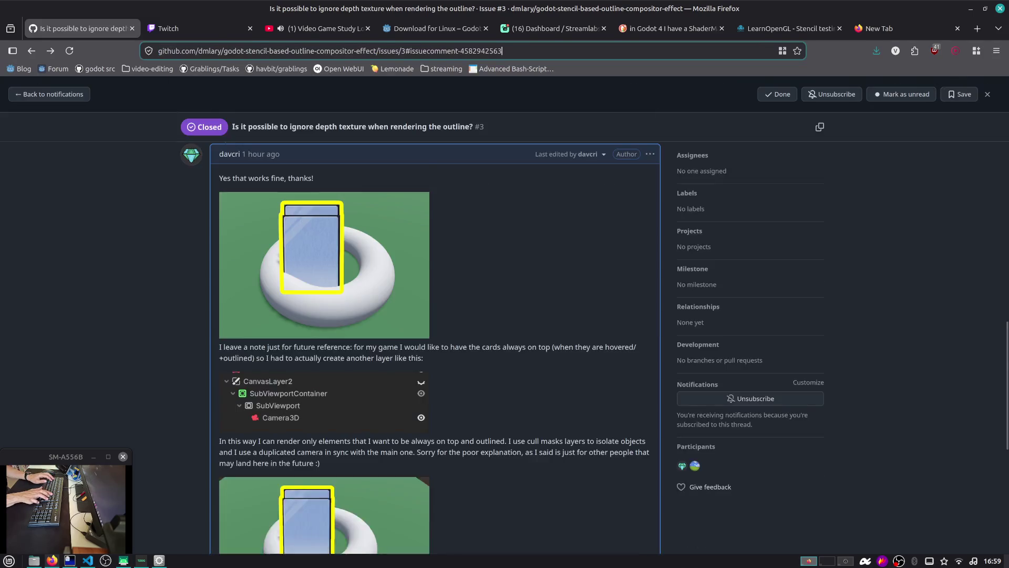
Step: Scroll through the issue #3 replies, open GitHub notifications, and switch back toward Godot
scroll(231, 163, up, 15)
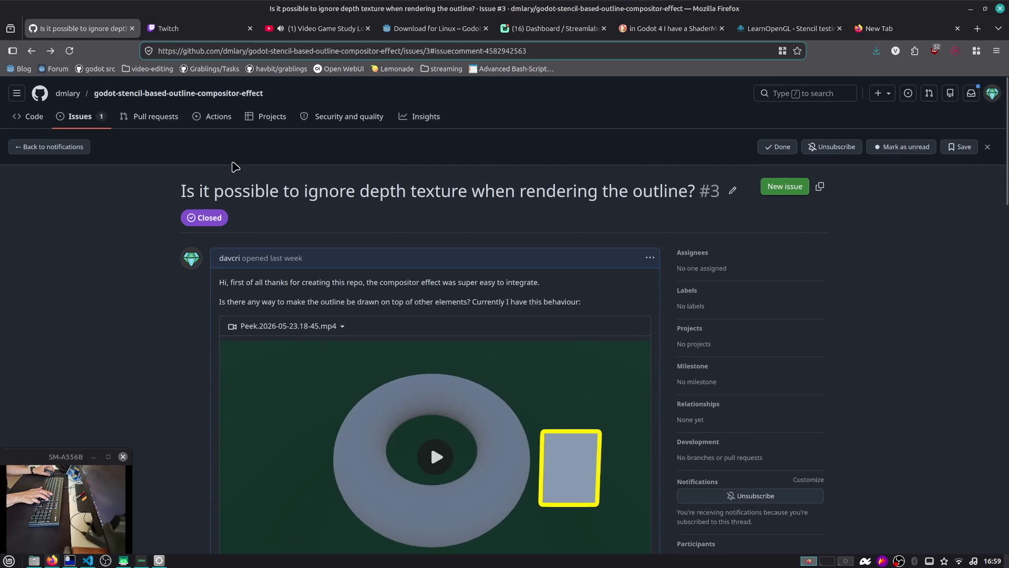
scroll(181, 281, down, 6)
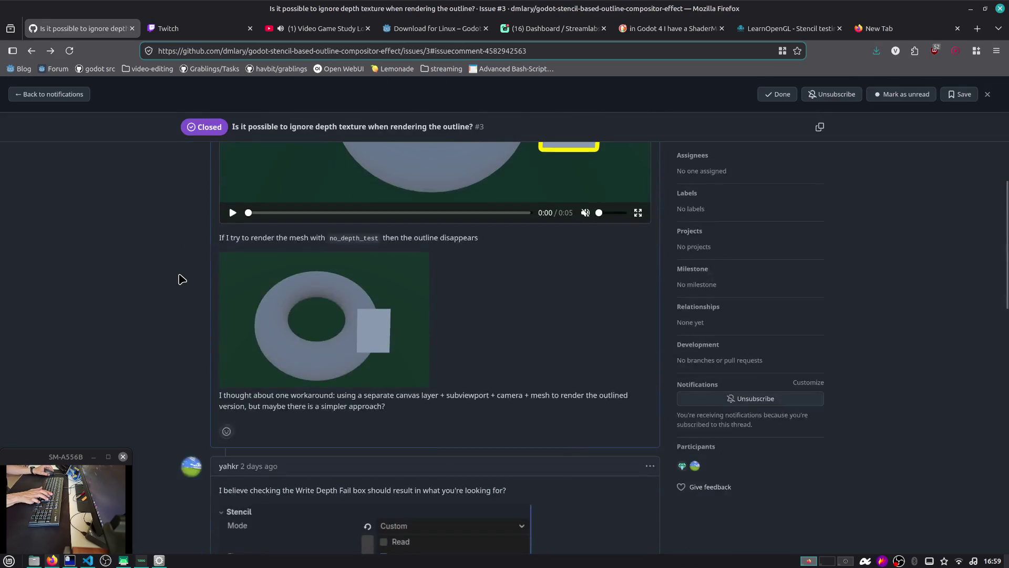
scroll(180, 279, down, 5)
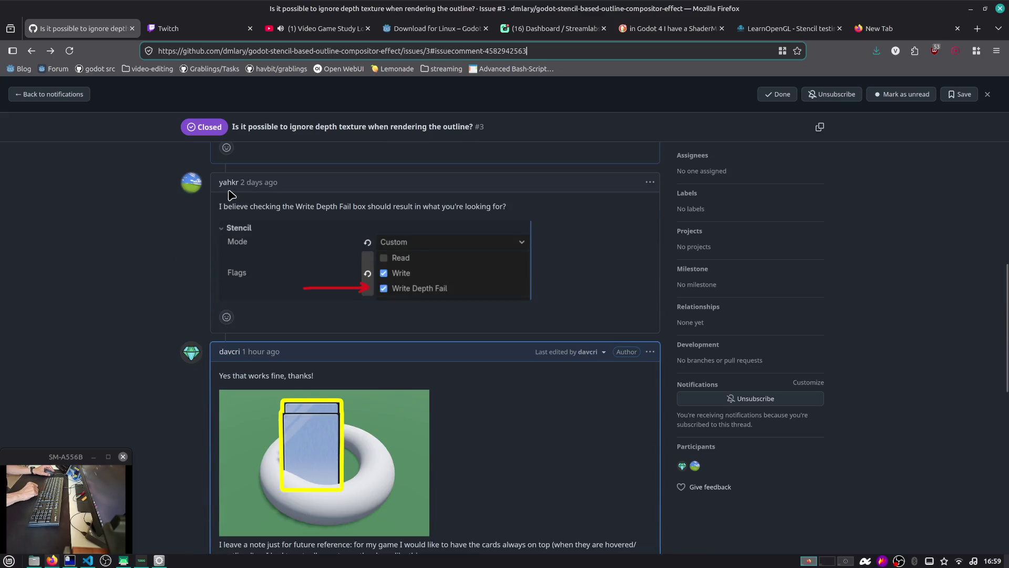
click(13, 50)
click(13, 50)
click(31, 51)
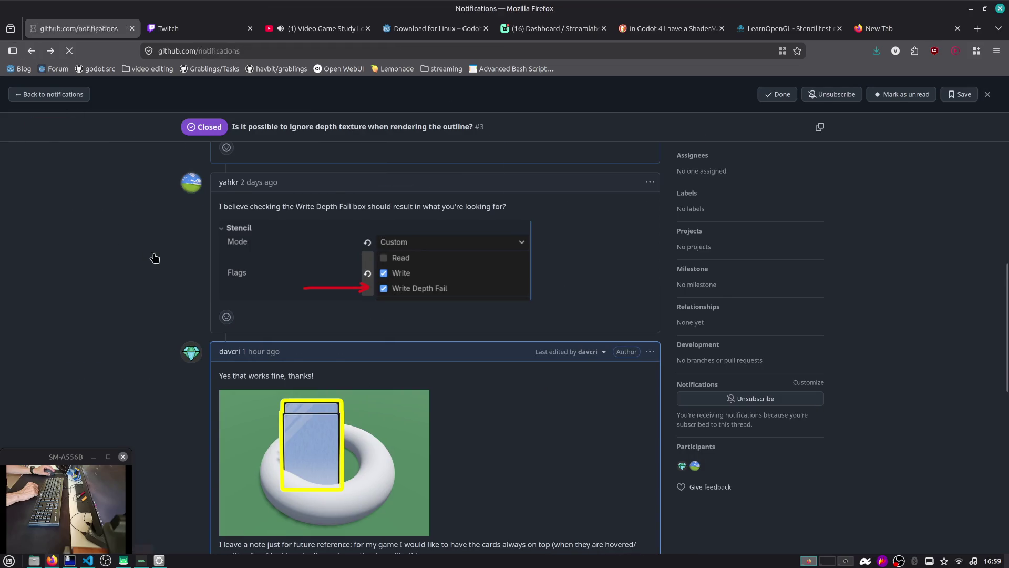
key(alt+Tab)
key(alt+Tab)
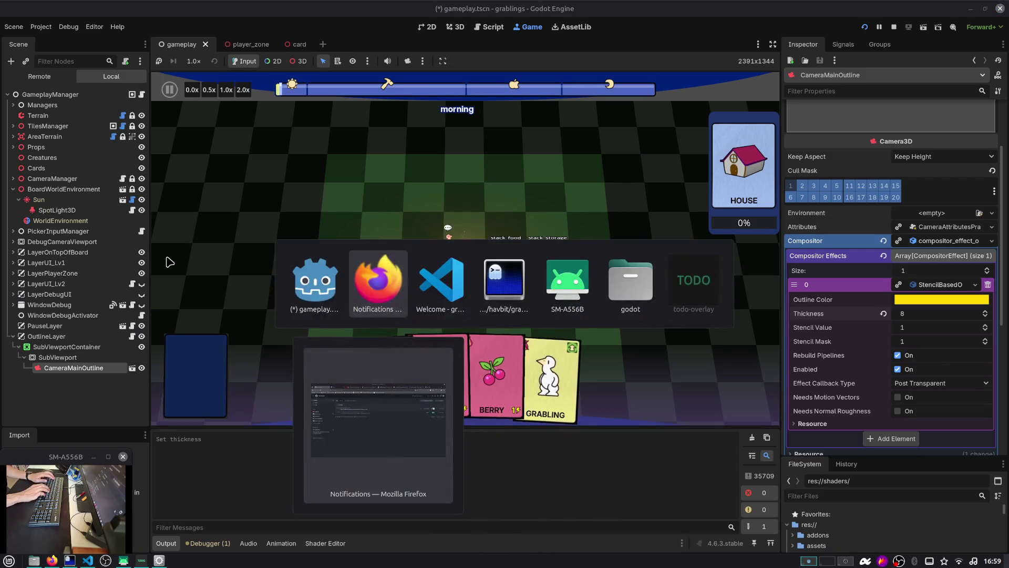
Step: Paste the stencil outline compositor repository link into the Twitch stream chat and send it
key(ctrl+Tab)
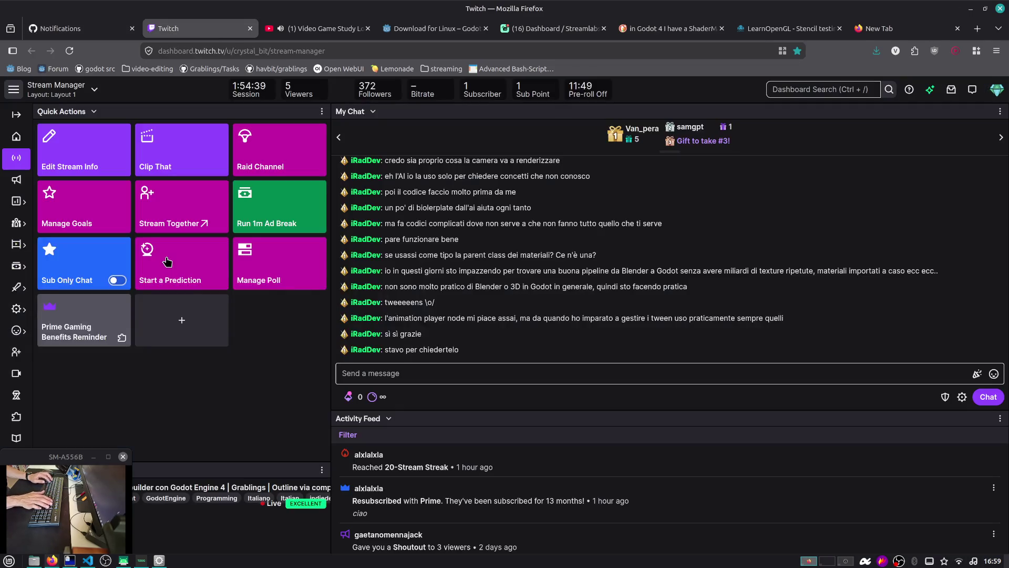
click(368, 373)
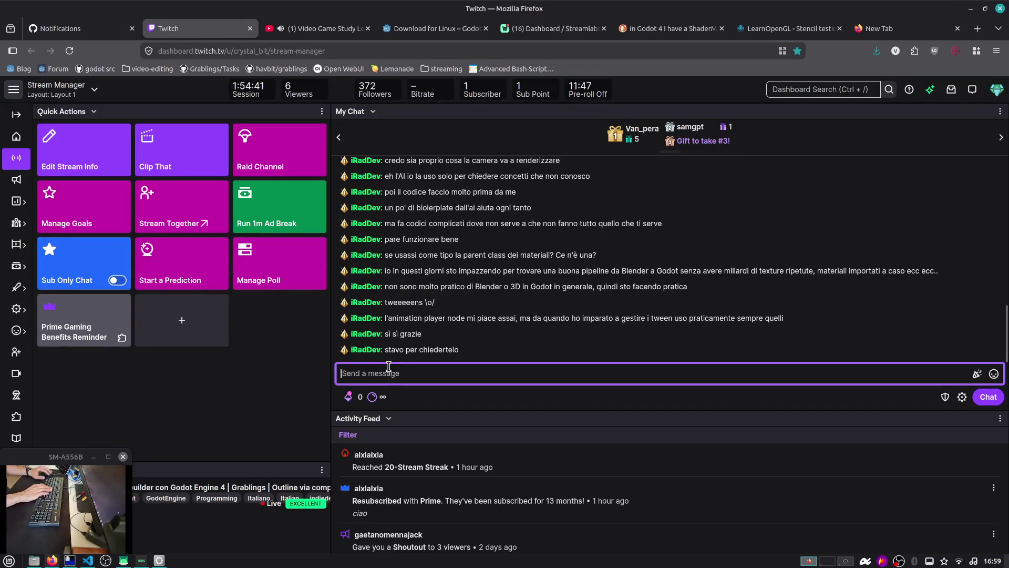
text(https://github.com/dmlary/godot-stencil-based-outline-compositor-effect)
key(Return)
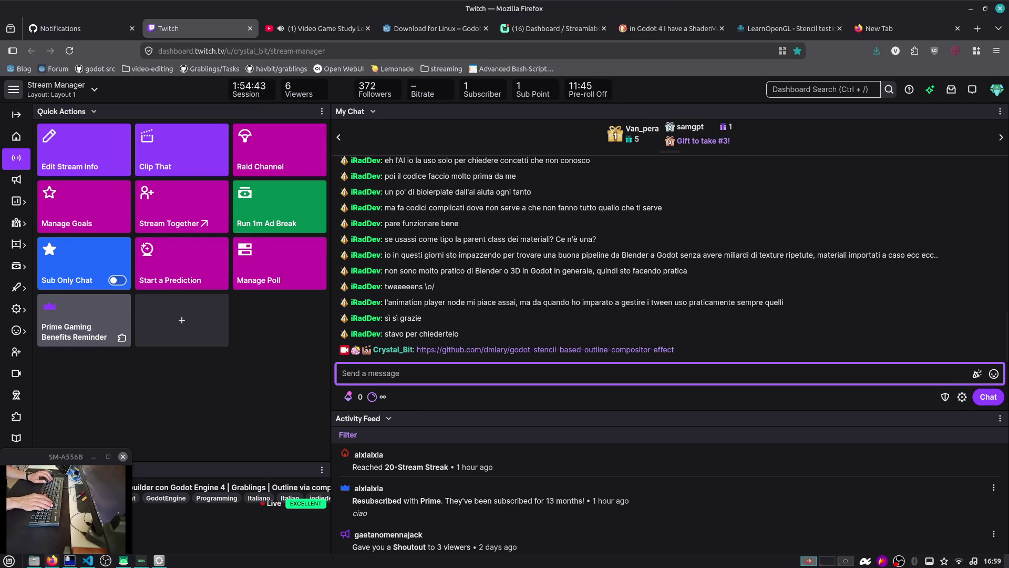
Step: Return to Godot and stop the running game with F8
key(ctrl+shift+Tab)
key(alt+Tab)
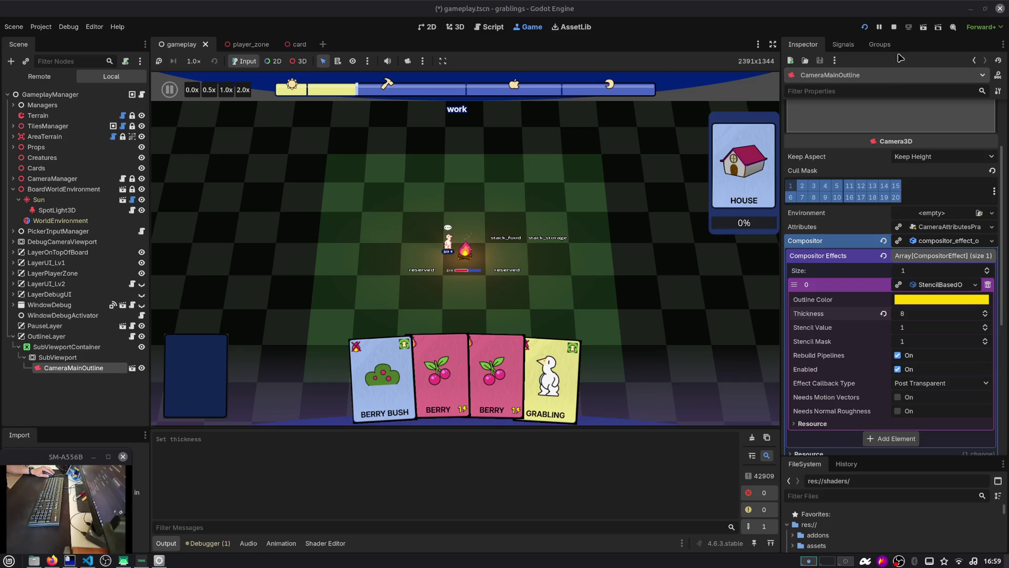
key(F8)
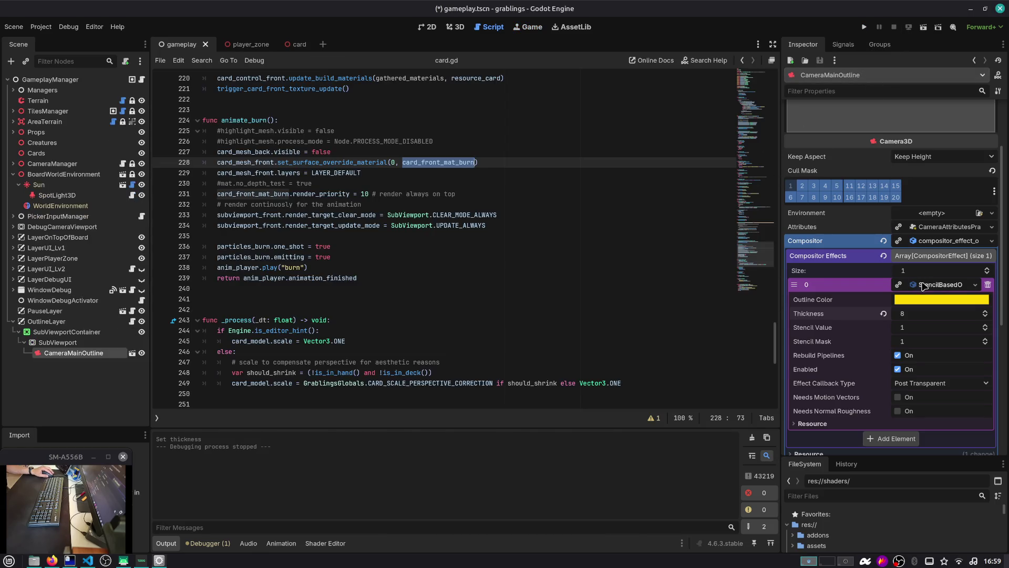
Step: Collapse the camera's Compositor resource in the Inspector and save gameplay.tscn
click(950, 241)
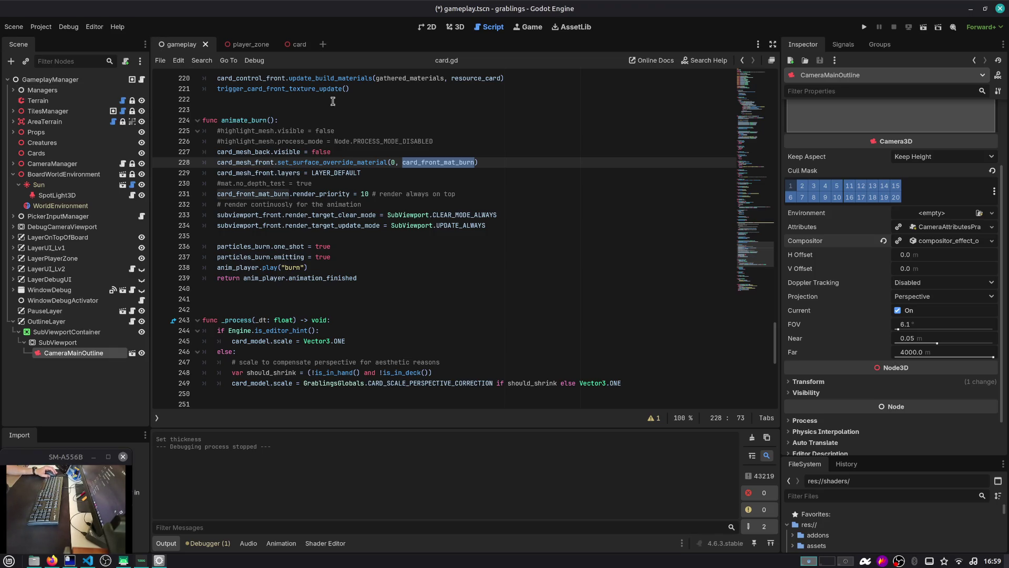
click(942, 241)
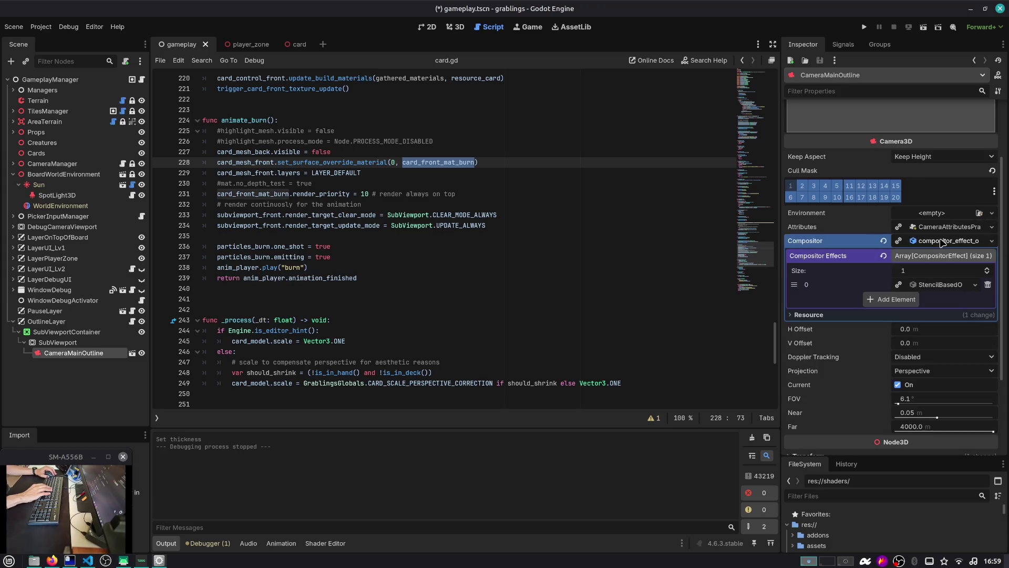
click(923, 243)
click(608, 204)
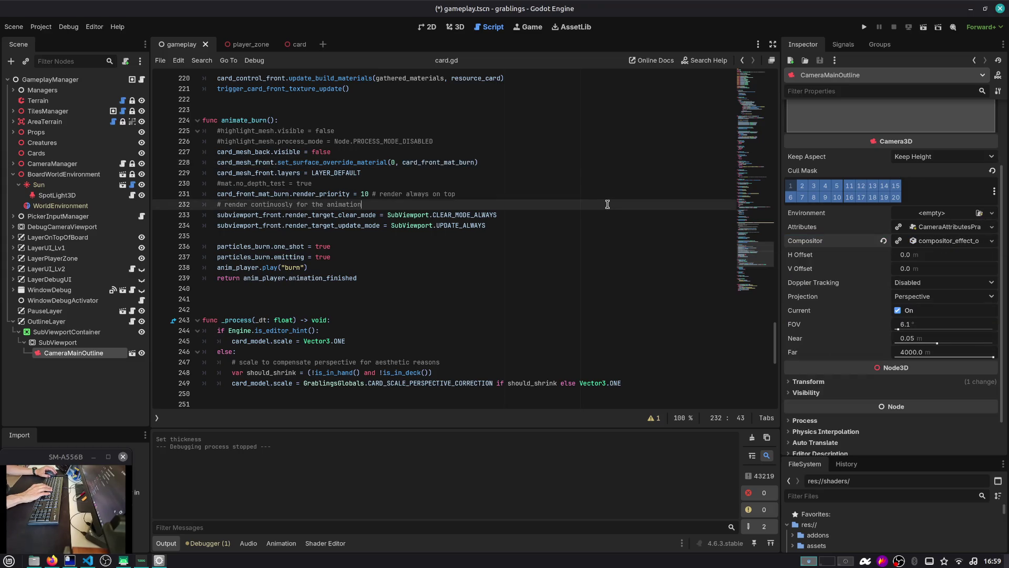
key(ctrl+s)
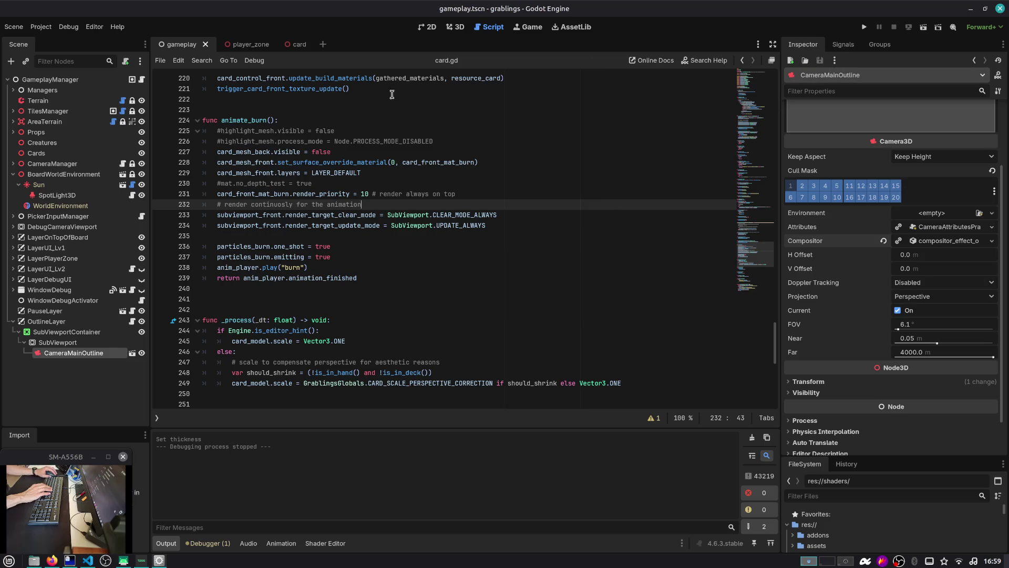
Step: Select GameplayManager, collapse BoardWorldEnvironment, and launch the game with F5
click(78, 79)
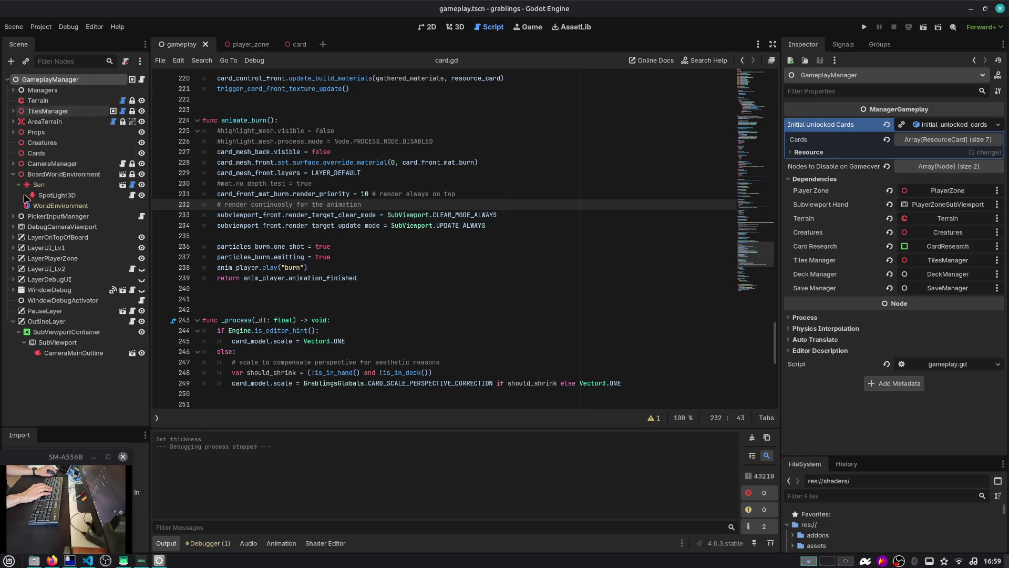
click(12, 175)
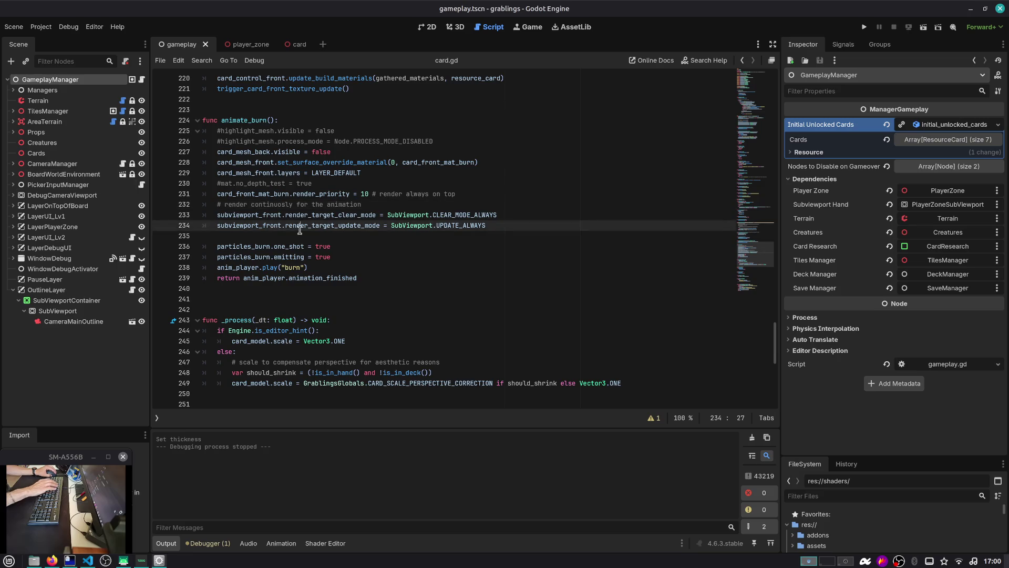
key(F5)
Step: Load Save Slot 1 in the running game and switch the editor to card.tscn
click(455, 234)
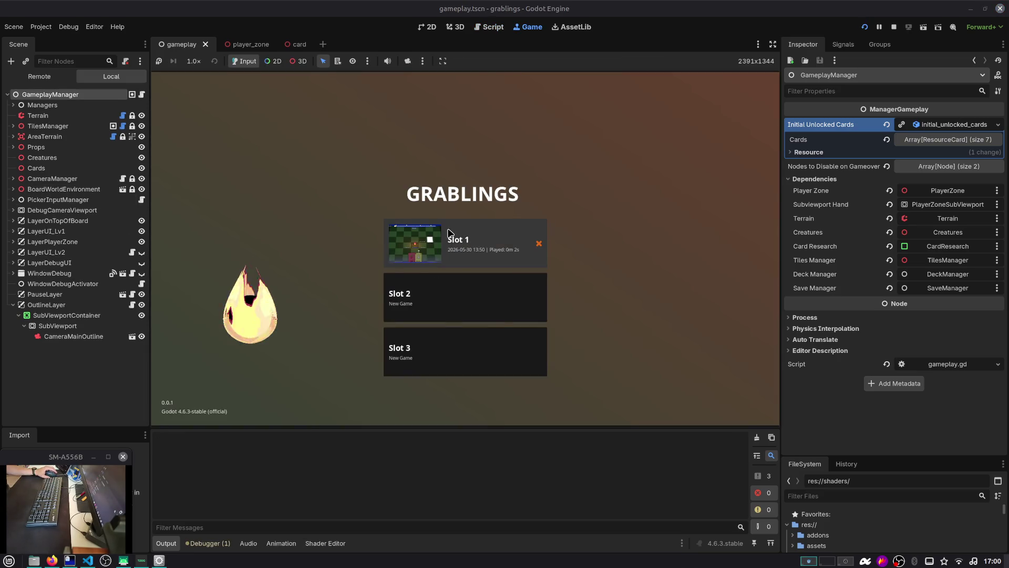
click(456, 236)
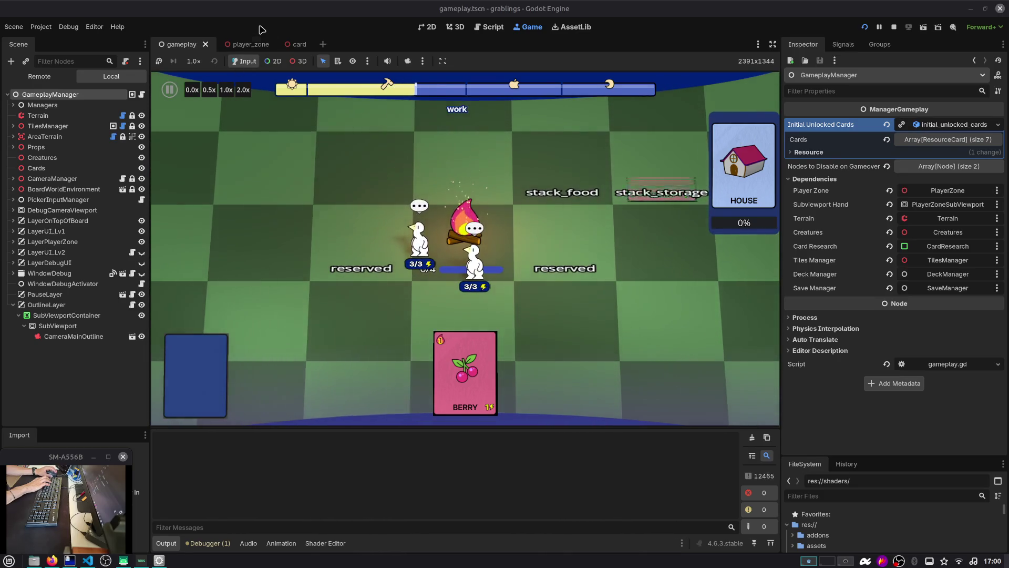
click(295, 44)
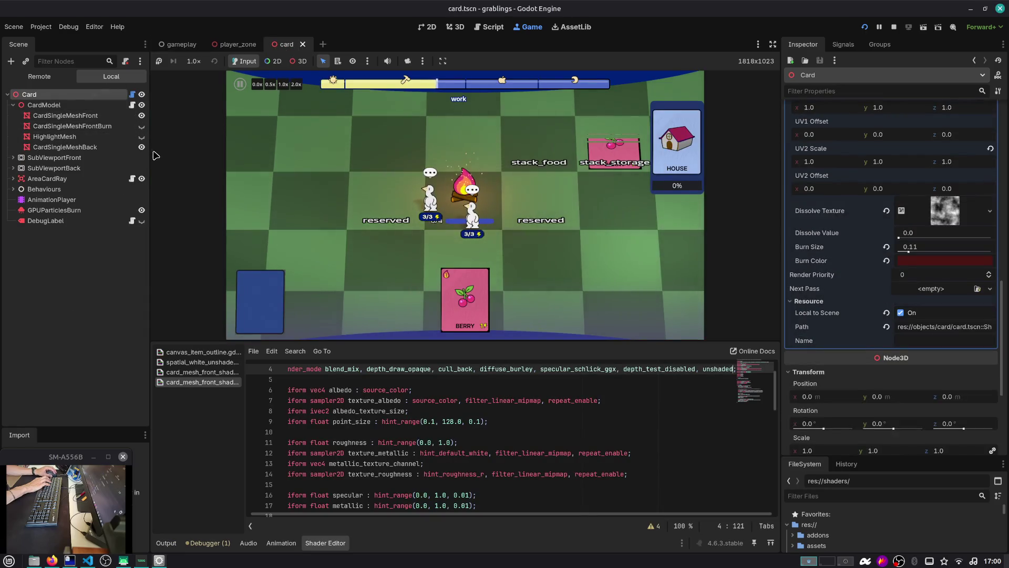
Step: Drag the BERRY card to stack_storage and make CardSingleMeshFront visible again in card.tscn
click(179, 44)
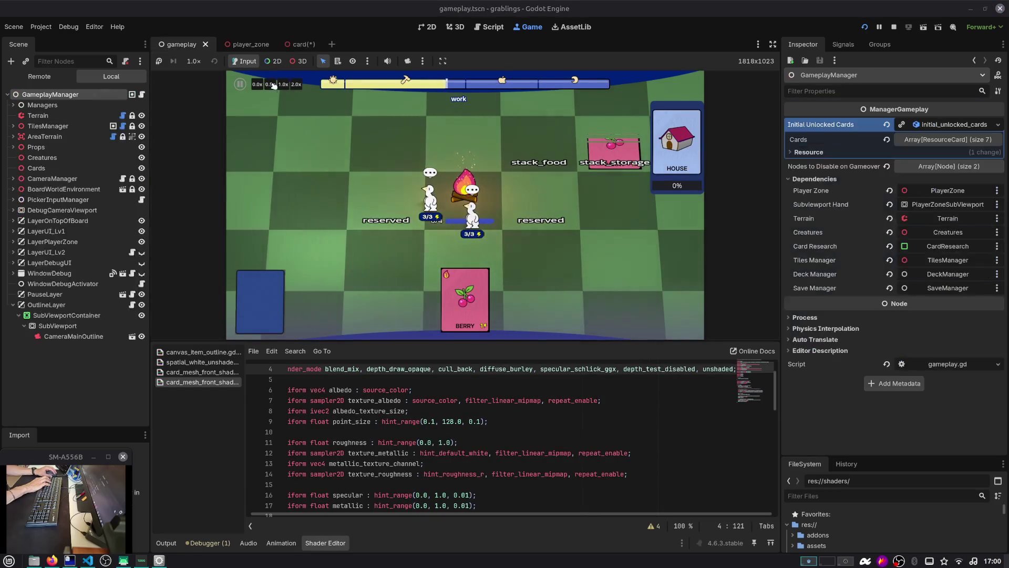
scroll(516, 163, down, 2)
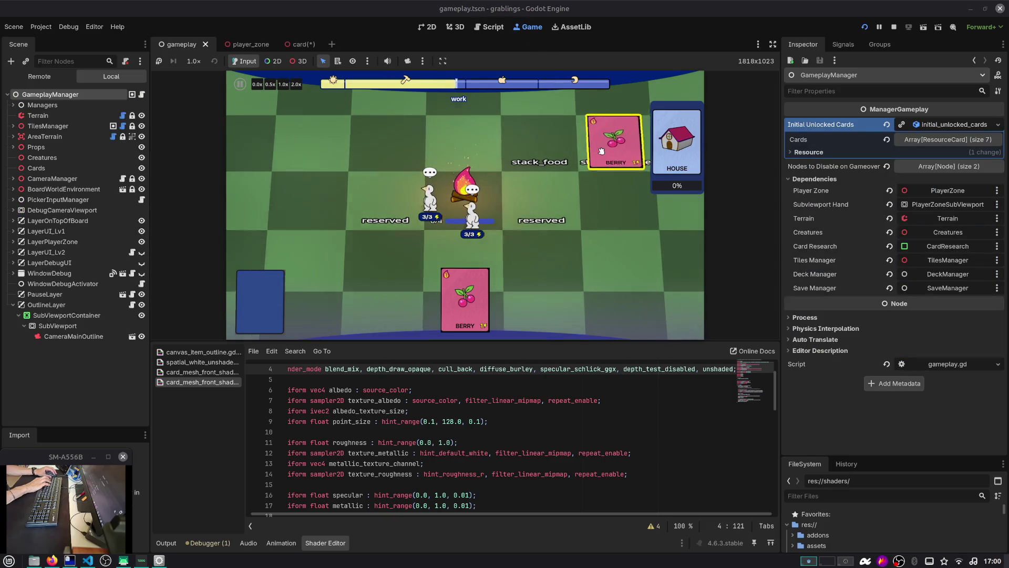
click(302, 44)
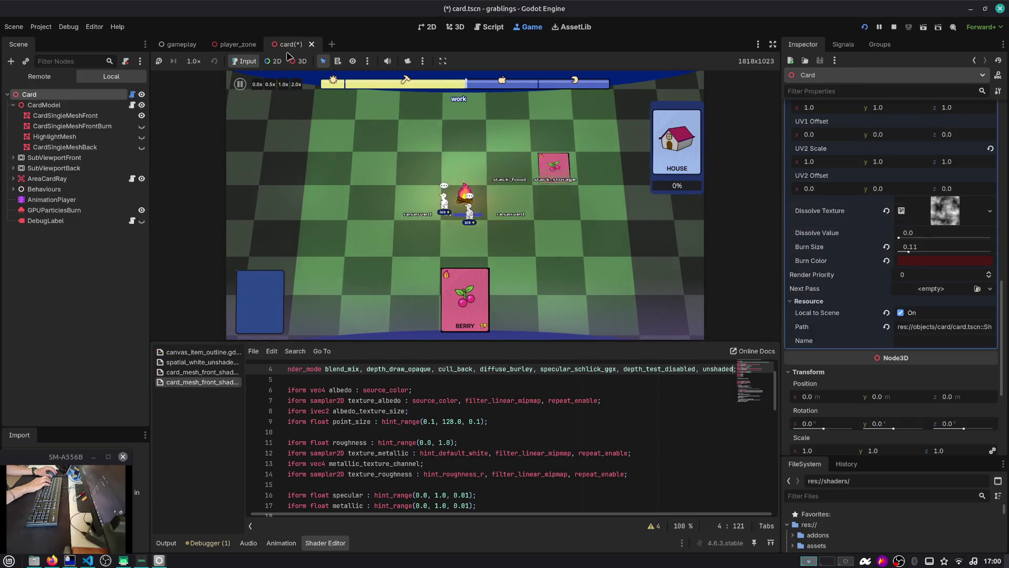
click(50, 256)
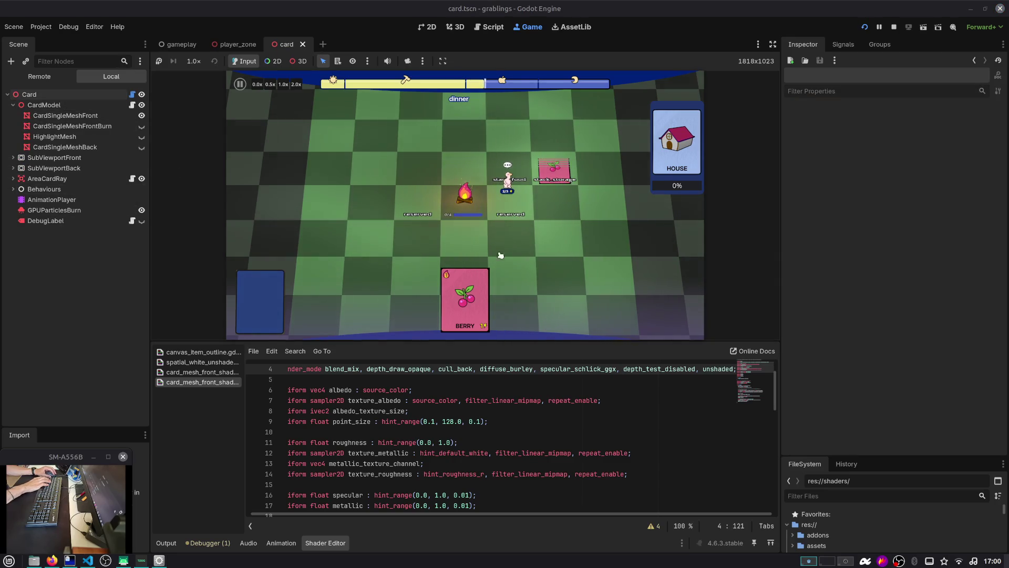
drag(465, 294, 562, 175)
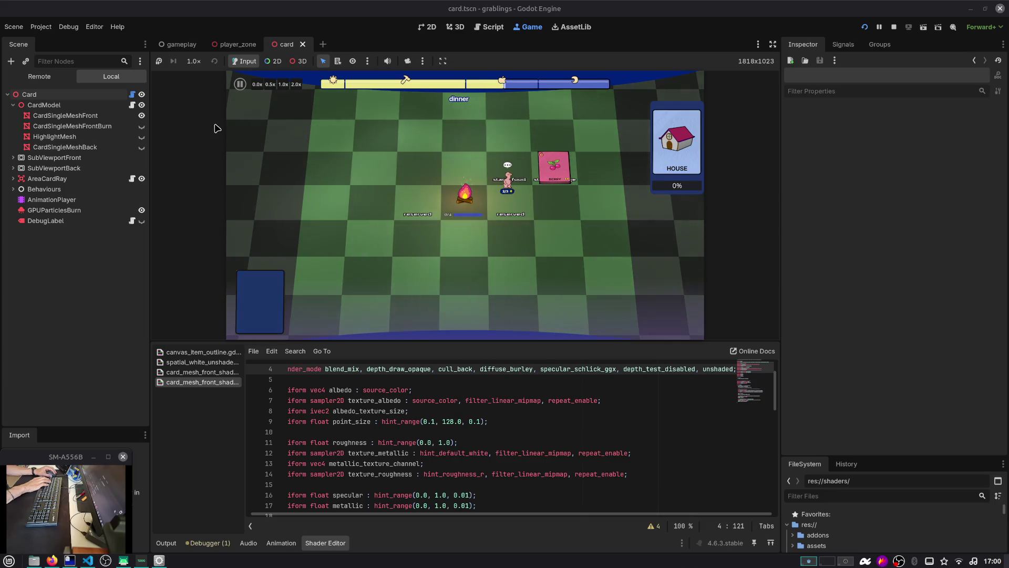
click(141, 115)
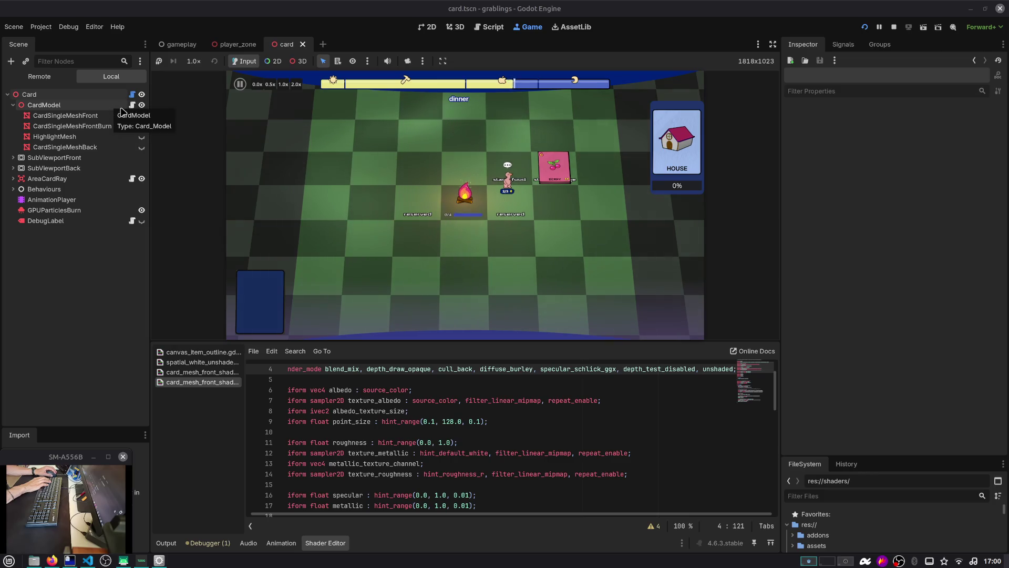
Step: Set CardSingleMeshFront's Position Y to -0.01 and save the running game from the pause menu
scroll(310, 127, up, 2)
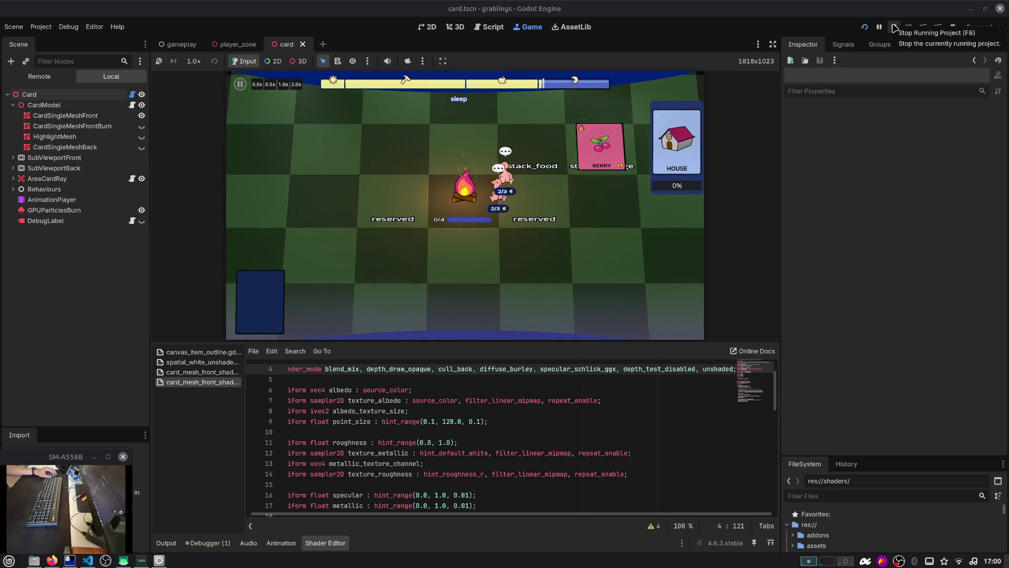
click(76, 116)
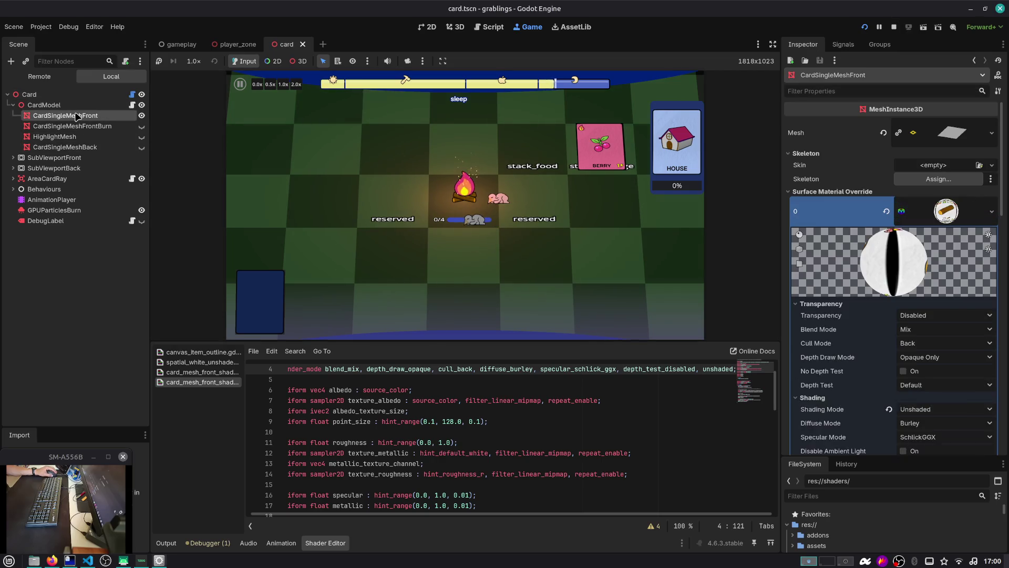
click(870, 193)
click(841, 232)
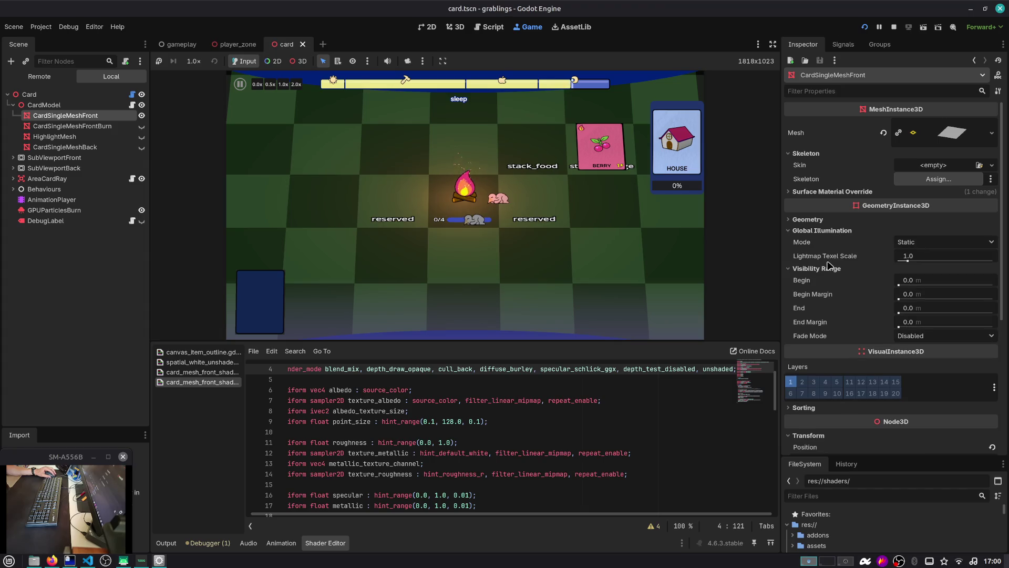
scroll(820, 428, down, 5)
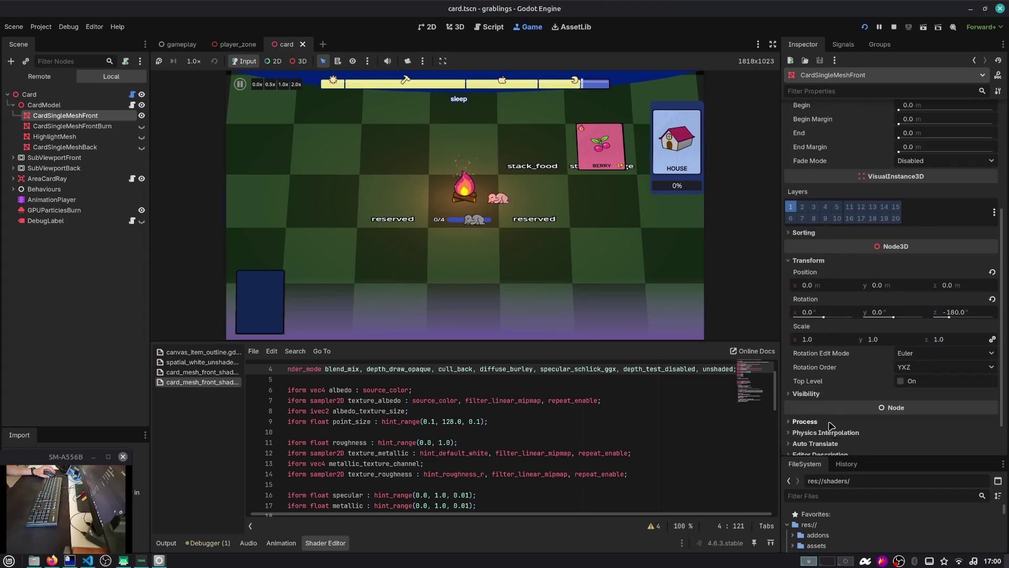
click(55, 126)
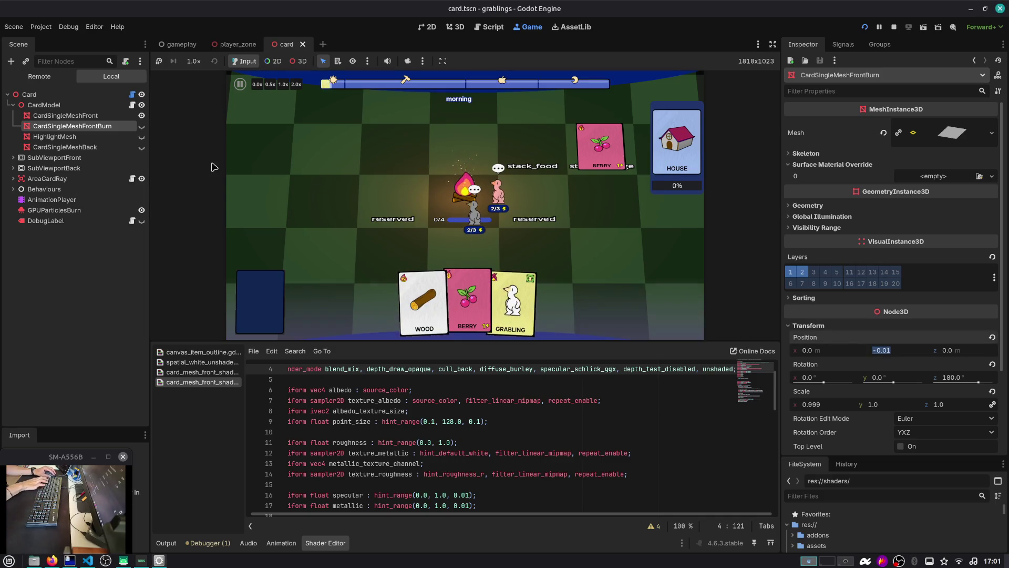
click(97, 116)
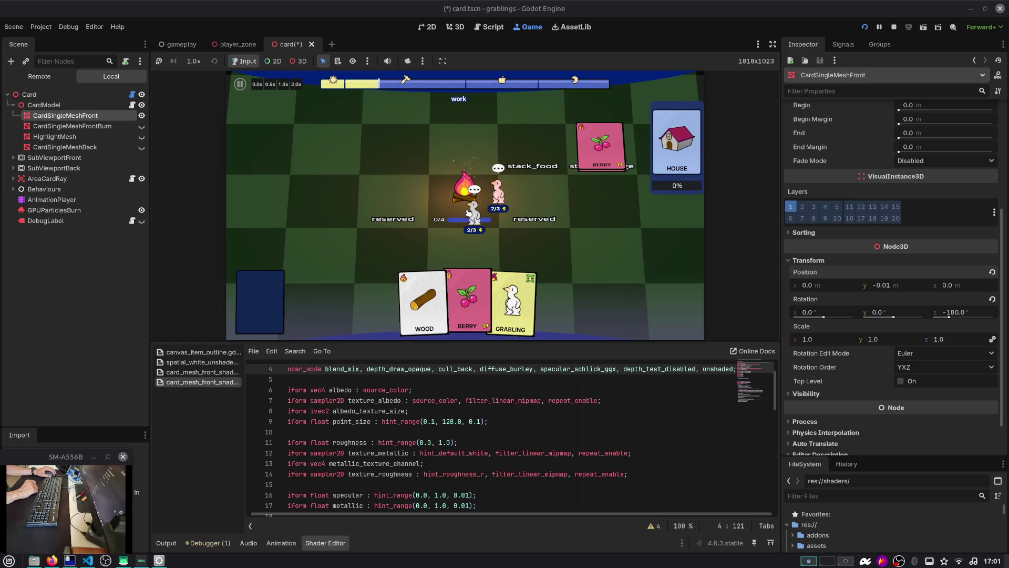
key(Escape)
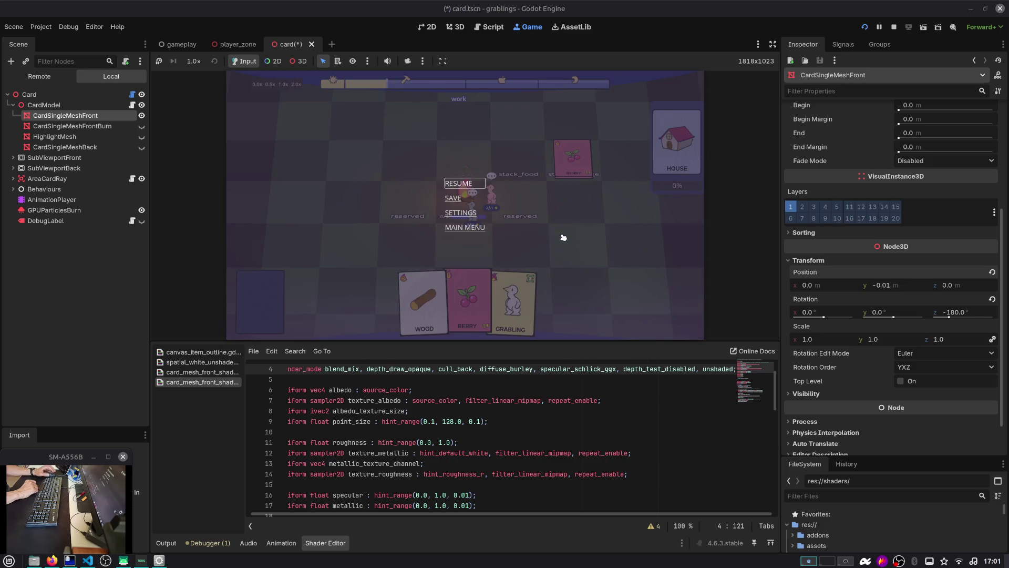
key(Escape)
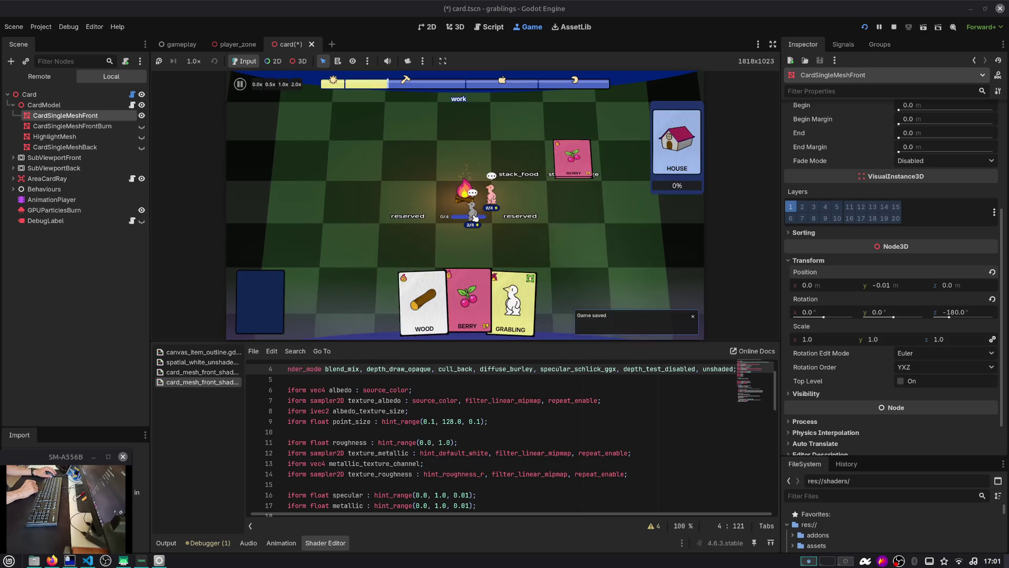
Step: Show the Output log and place the Wood, Berry and Grabling cards on the board
click(166, 546)
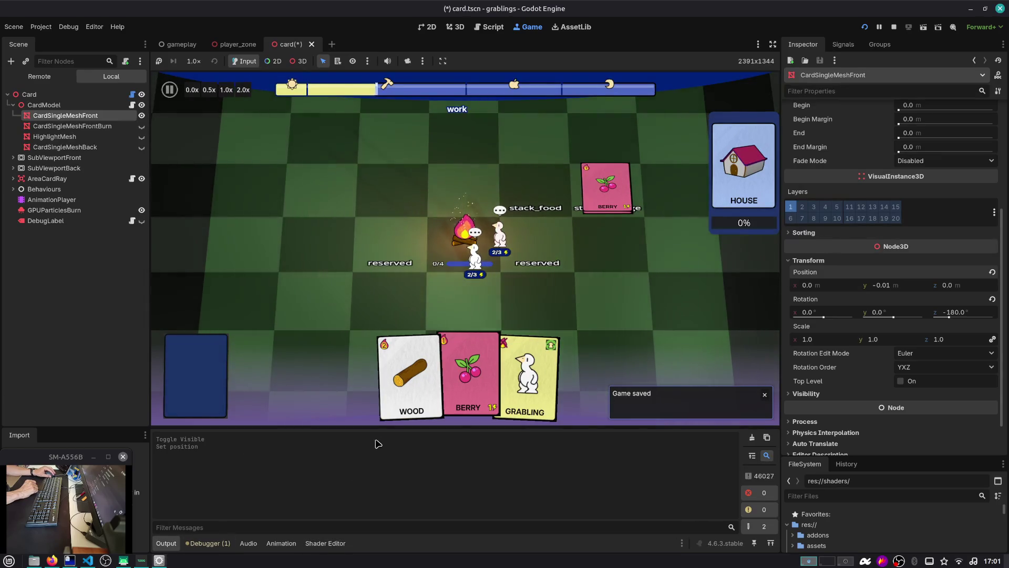
mouse_move(410, 374)
mouse_down()
mouse_move(554, 221)
mouse_move(621, 179)
mouse_move(508, 204)
mouse_move(531, 189)
mouse_up()
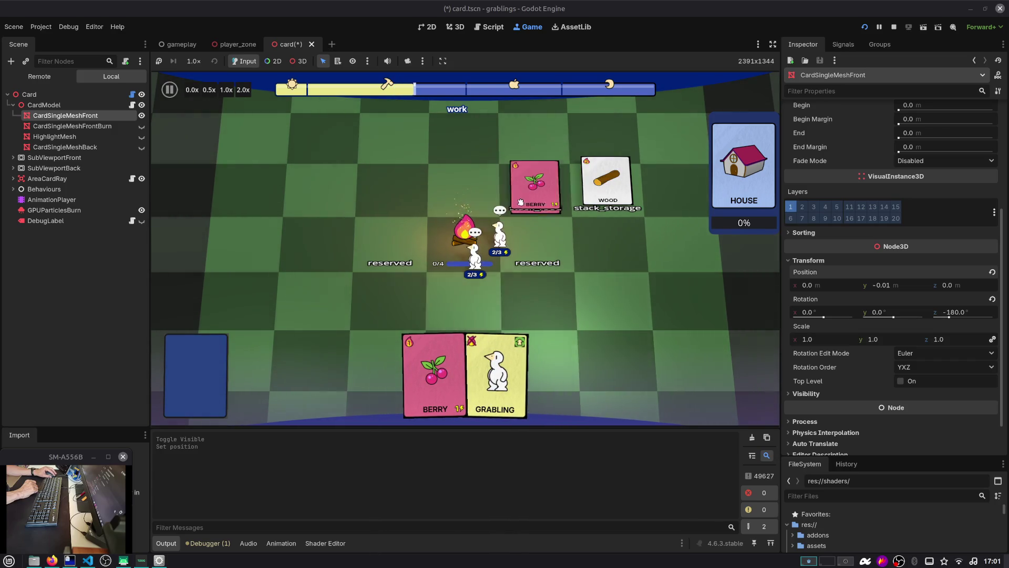
mouse_move(484, 372)
mouse_down()
mouse_move(529, 327)
mouse_move(537, 292)
mouse_up()
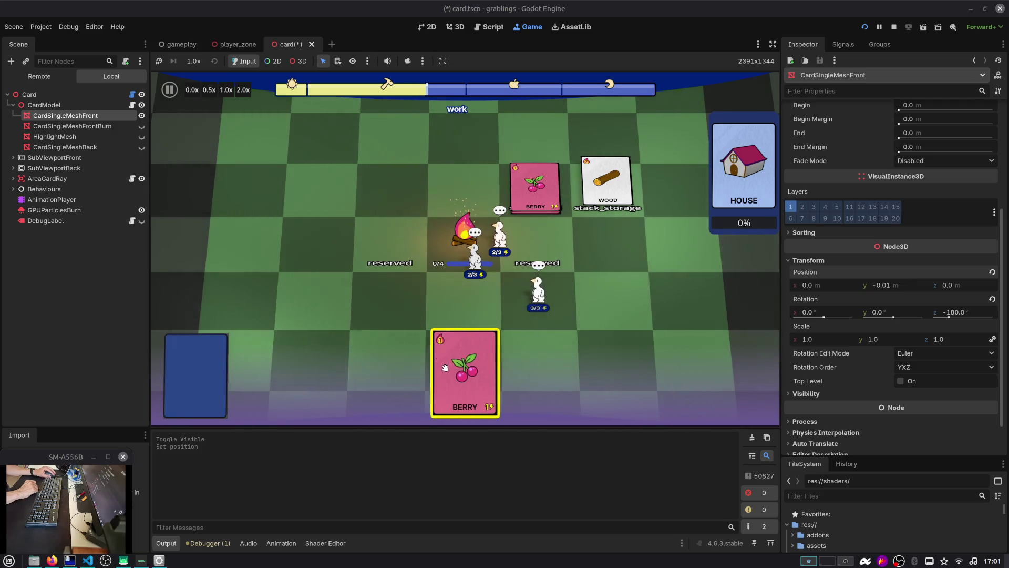
Step: Open the Debug Gameplay Window with F1, skip two time slots, and reload Save Slot 1
key(F1)
click(948, 250)
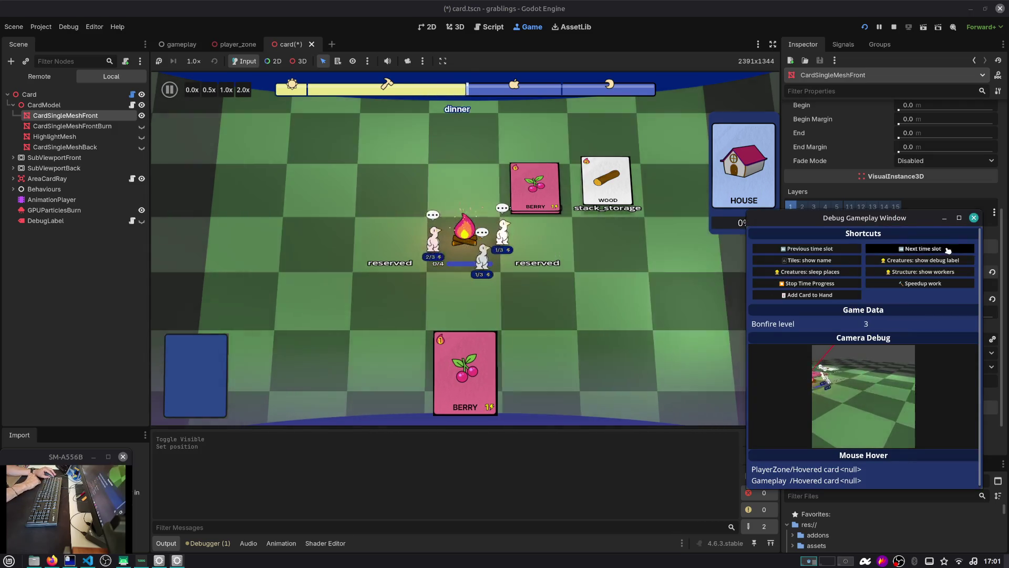
click(948, 250)
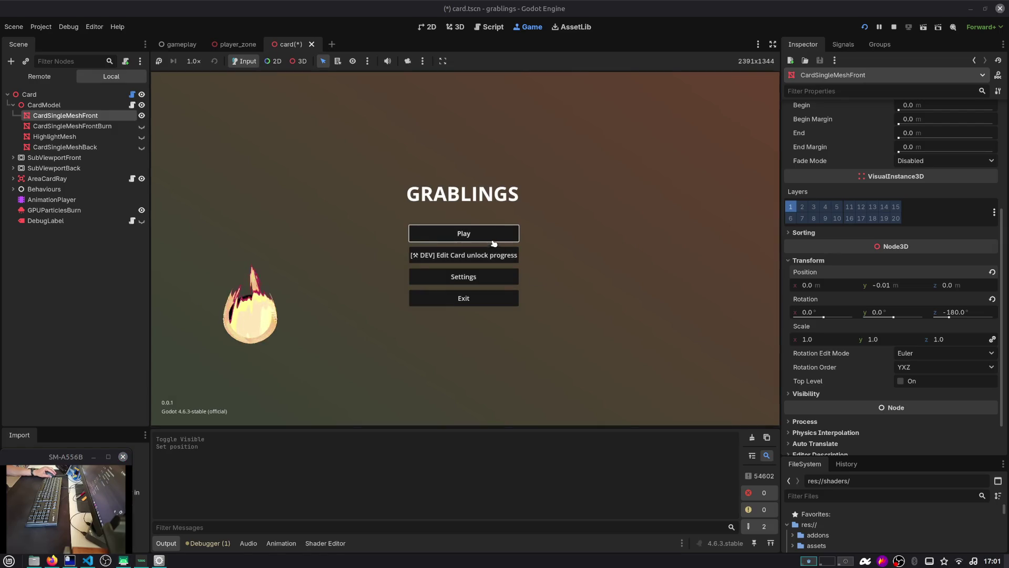
click(494, 242)
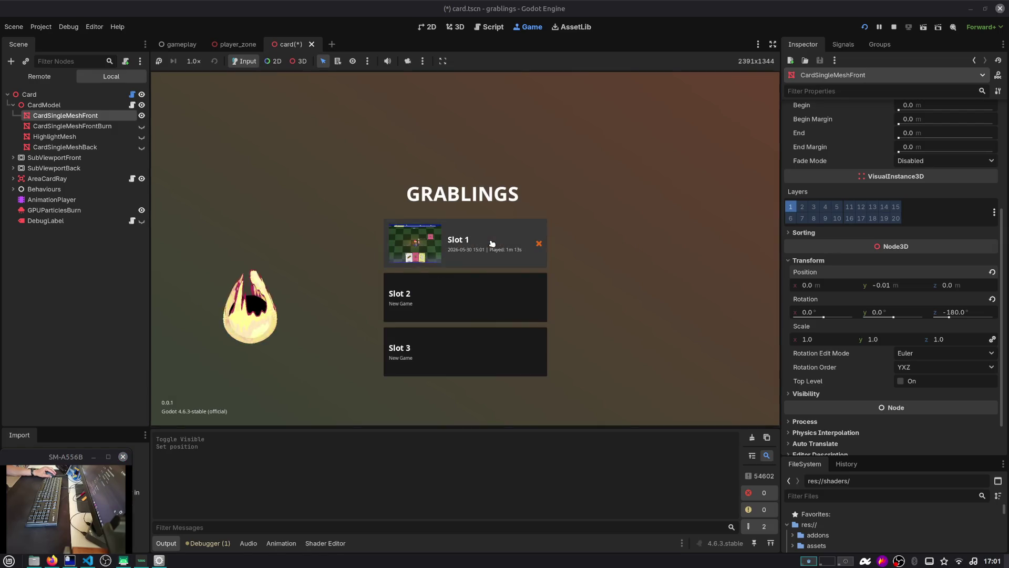
click(499, 249)
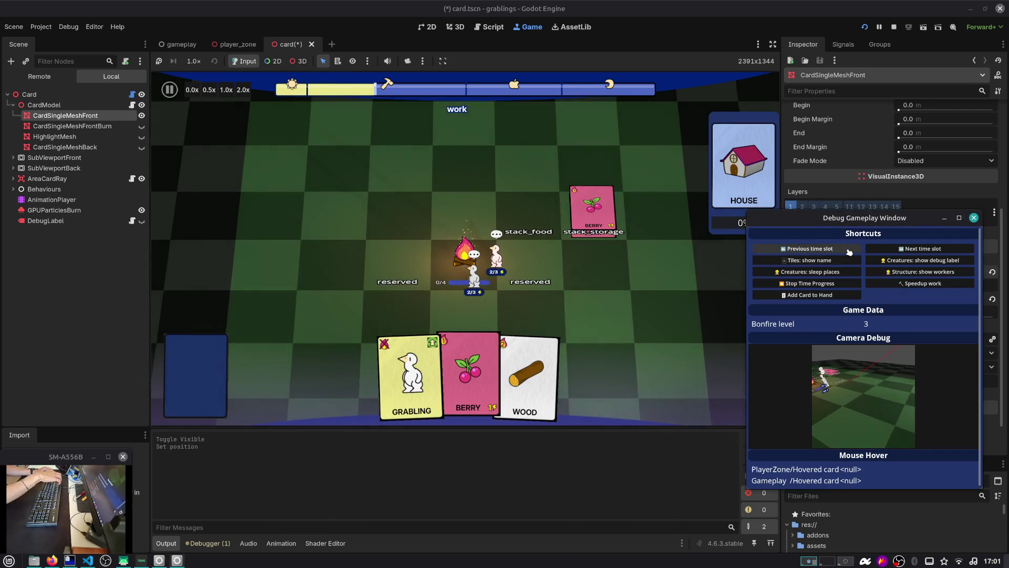
Step: Advance a time slot, feed a BERRY to the bonfire, and deploy a GRABLING on the board
click(876, 251)
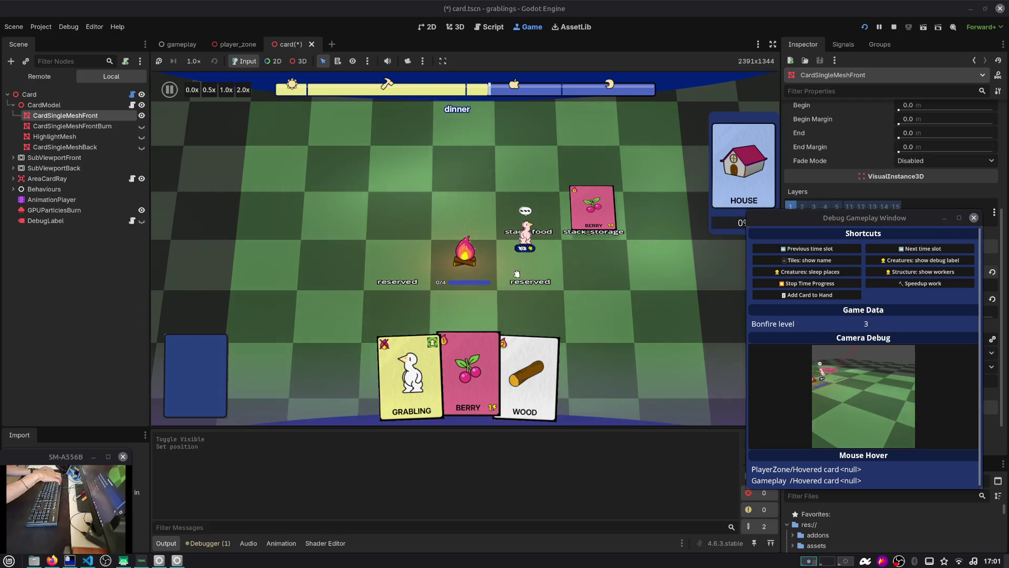
mouse_move(468, 379)
mouse_down()
mouse_move(504, 318)
mouse_move(521, 231)
mouse_up()
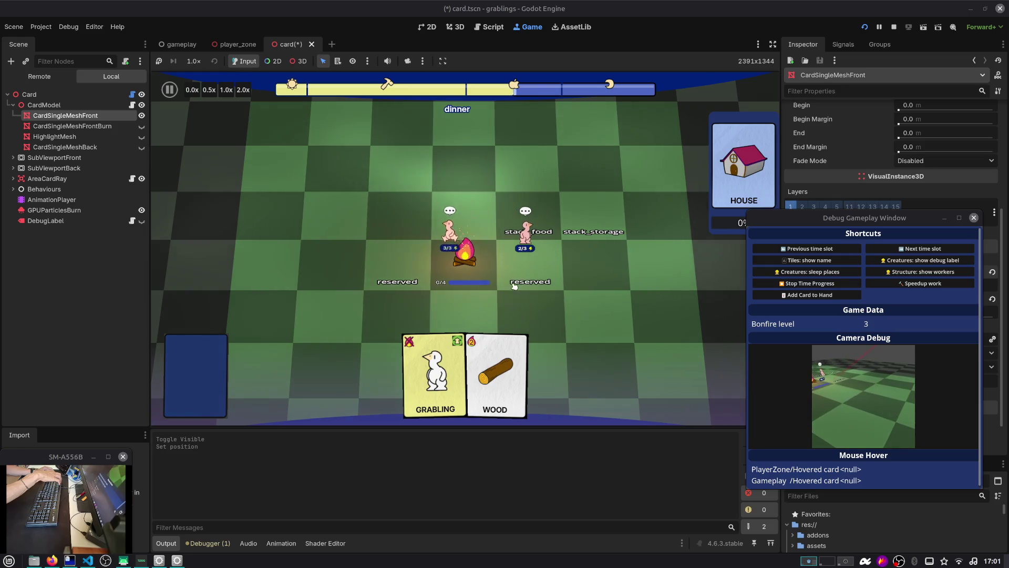
drag(447, 360, 625, 278)
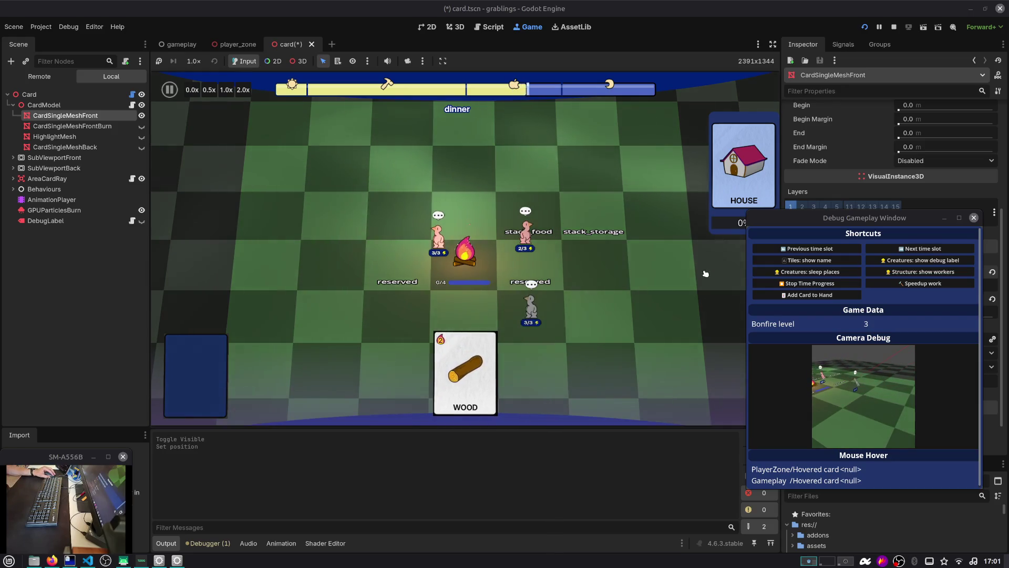
click(929, 244)
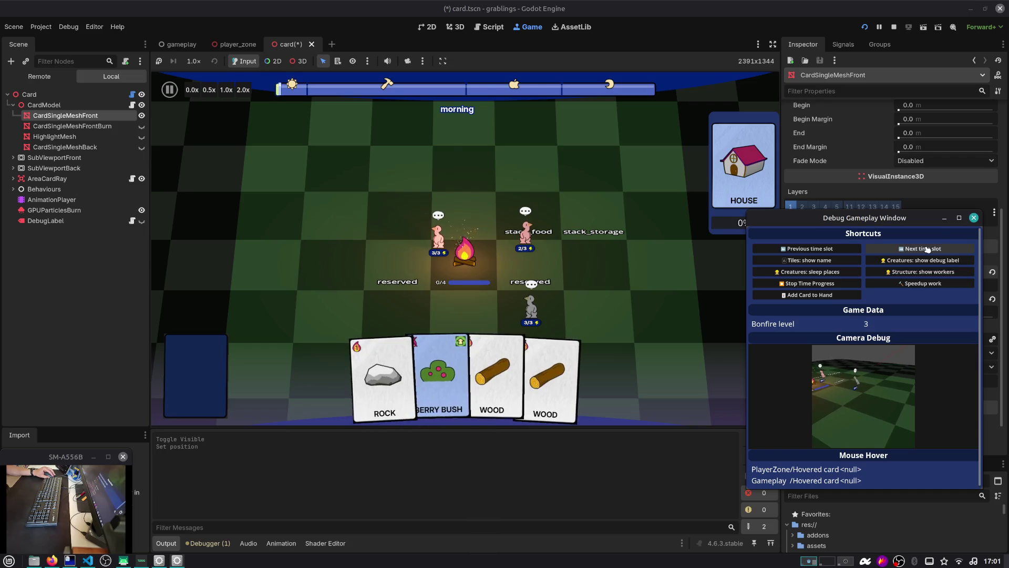
Step: Plant the BERRY BUSH on the left tile, stack two WOOD and a ROCK on storage, then place a Berry
mouse_move(472, 337)
mouse_down()
mouse_move(415, 336)
mouse_move(328, 308)
mouse_up()
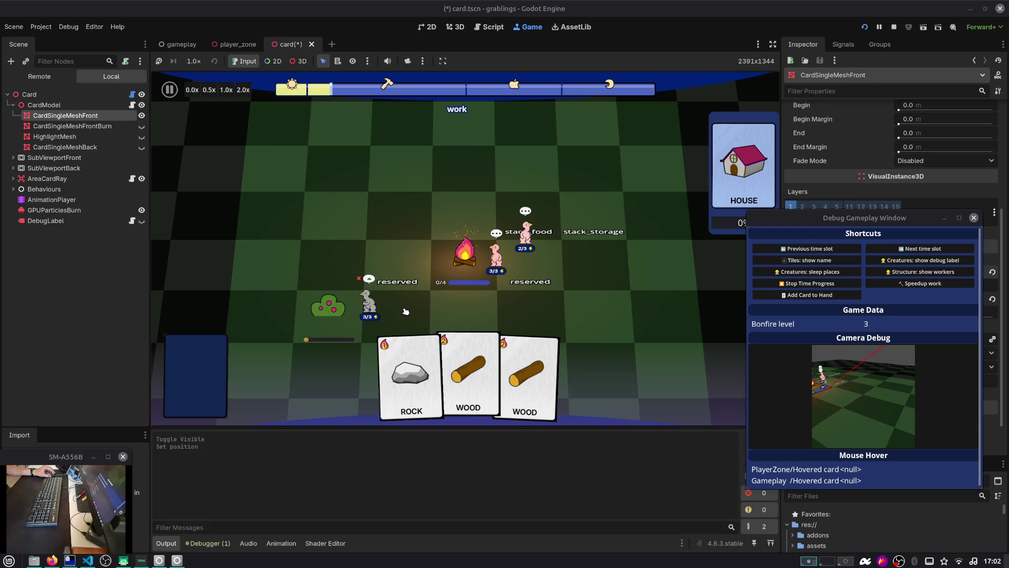
mouse_move(462, 371)
mouse_down()
mouse_move(544, 195)
mouse_move(549, 218)
mouse_up()
drag(501, 376, 586, 170)
mouse_move(430, 376)
mouse_down()
mouse_move(544, 305)
mouse_move(529, 247)
mouse_move(586, 158)
mouse_up()
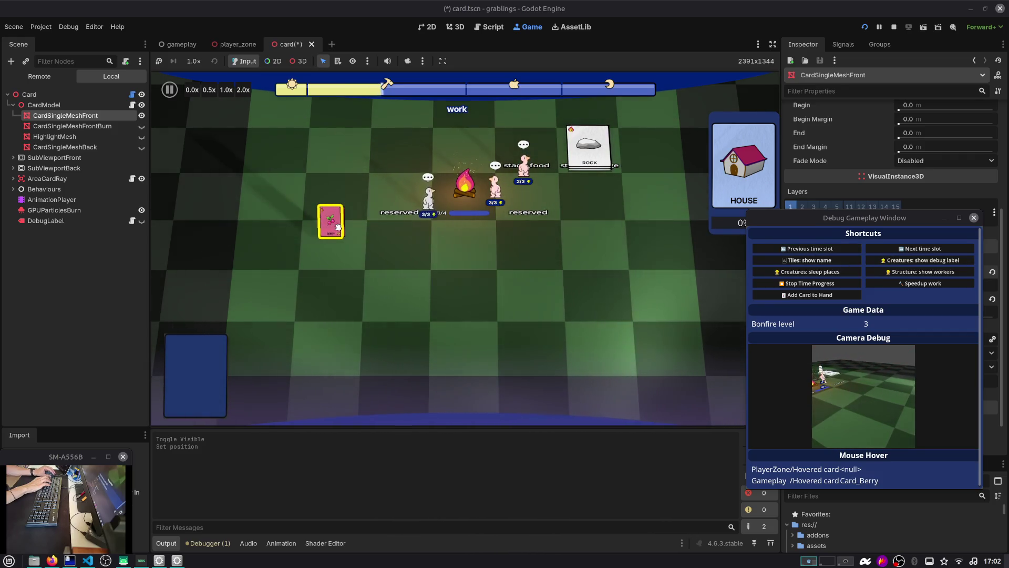
drag(338, 229, 329, 220)
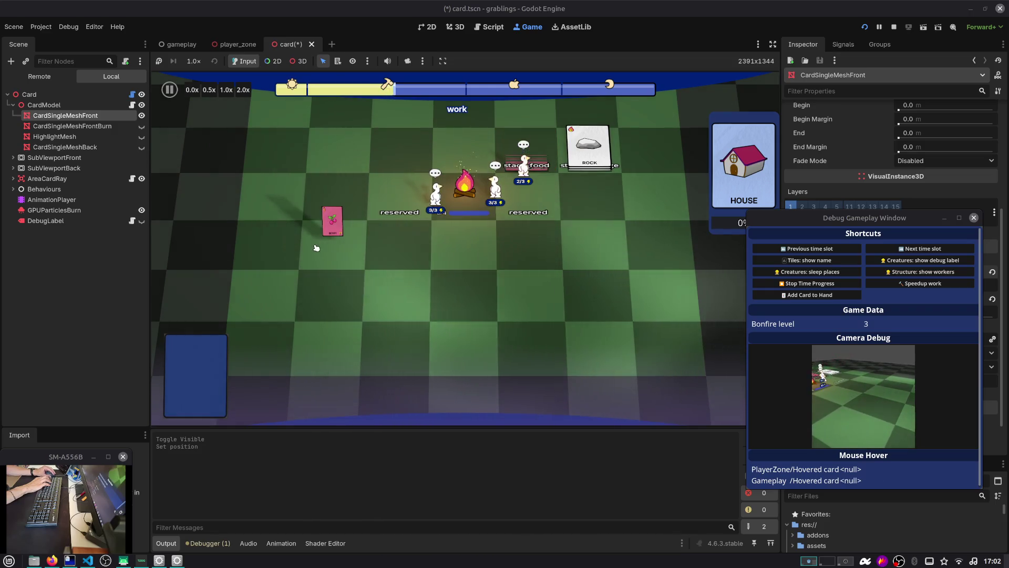
Step: Skip a time slot, add a Berry to the berry stack, save via pause, then step back a slot
click(897, 248)
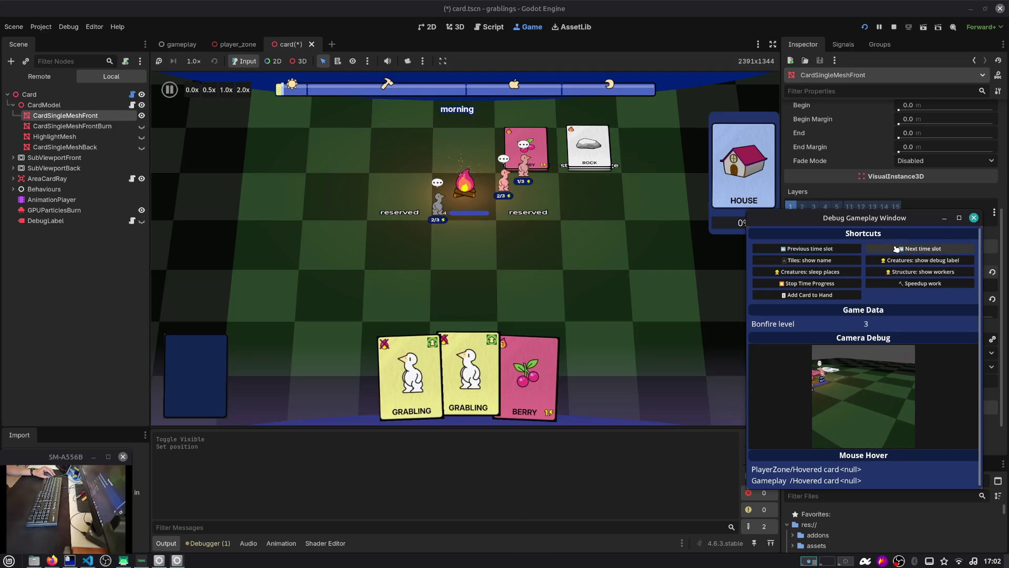
drag(525, 378, 531, 239)
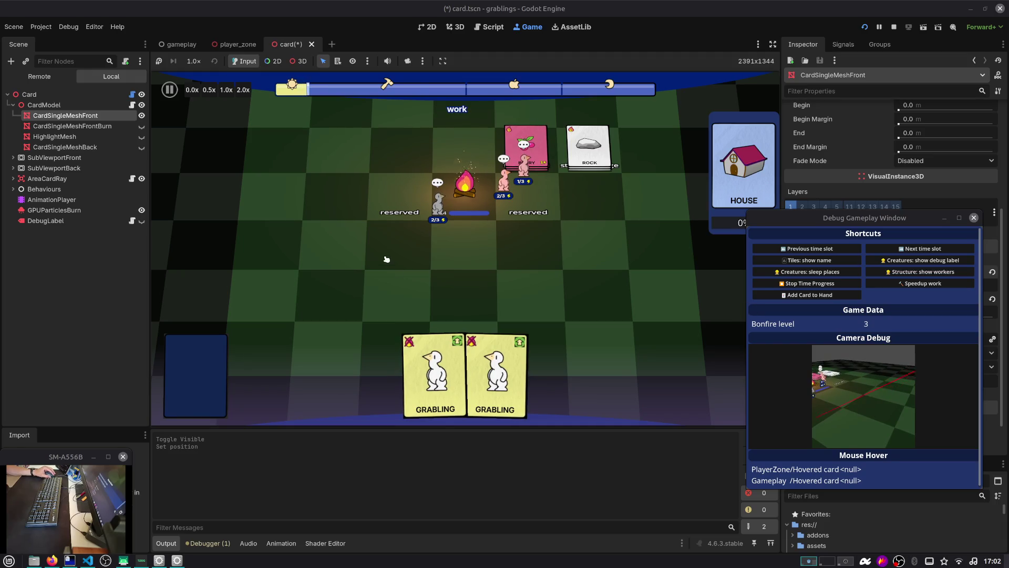
key(Escape)
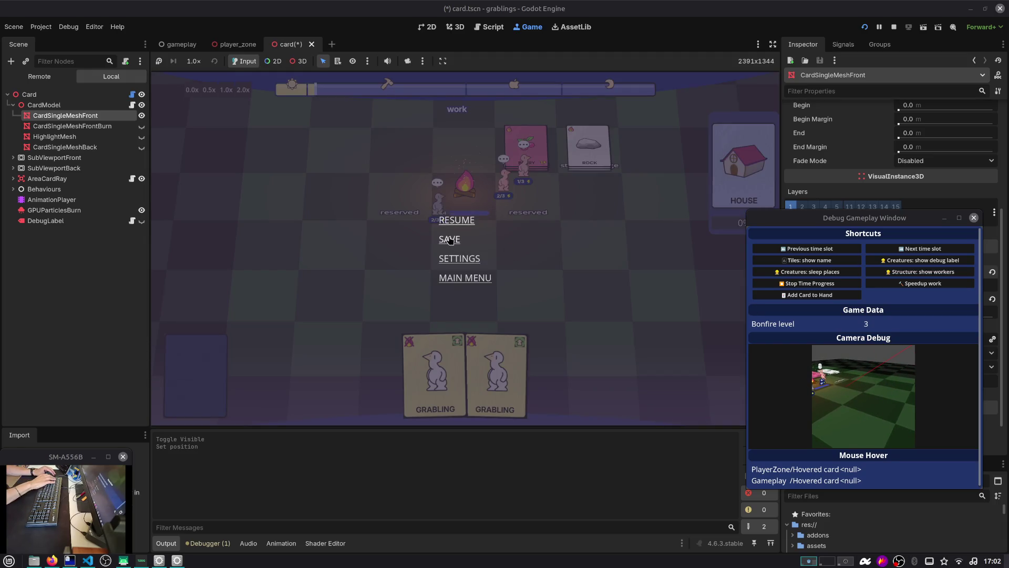
click(452, 226)
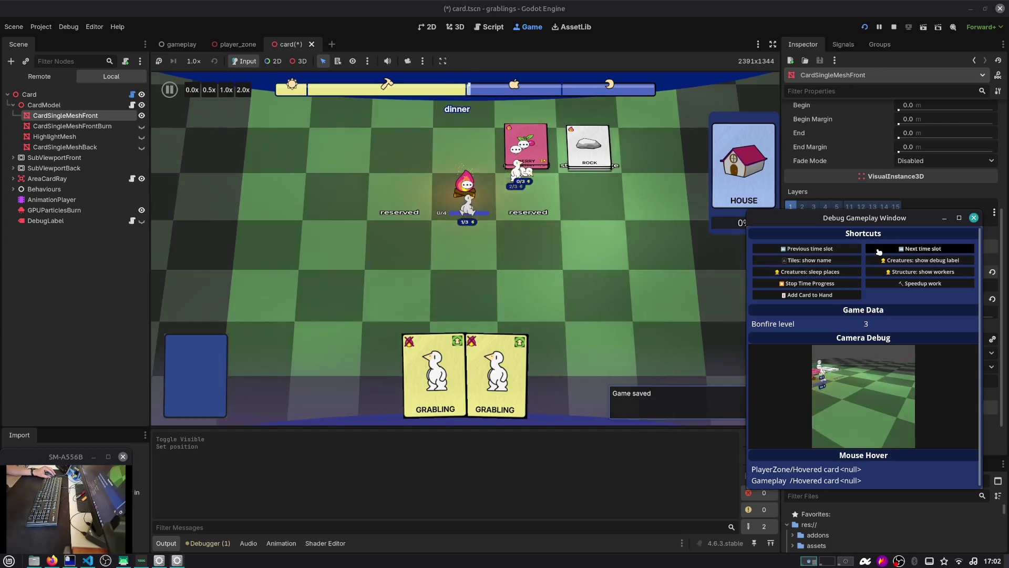
click(835, 251)
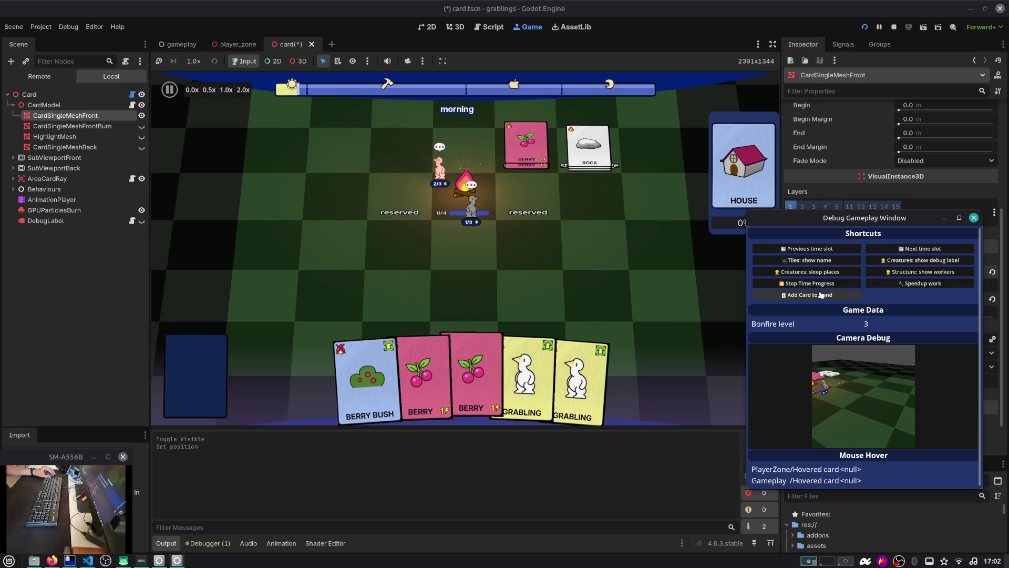
Step: Add House and Laboratory cards to the hand from the Debug Gameplay Window, then resume the game
click(822, 295)
scroll(828, 325, down, 5)
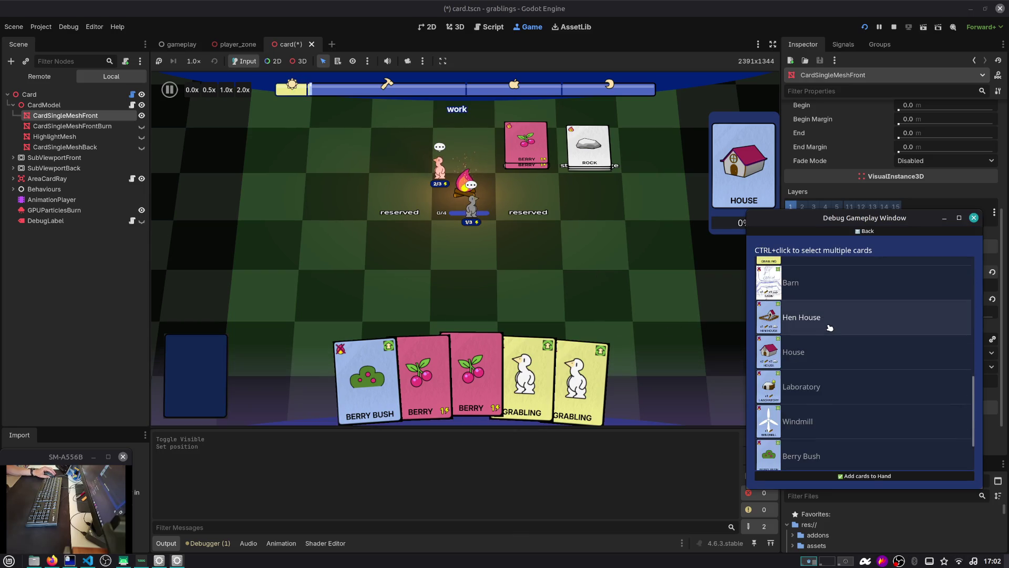
click(824, 351)
scroll(823, 349, down, 1)
click(820, 337)
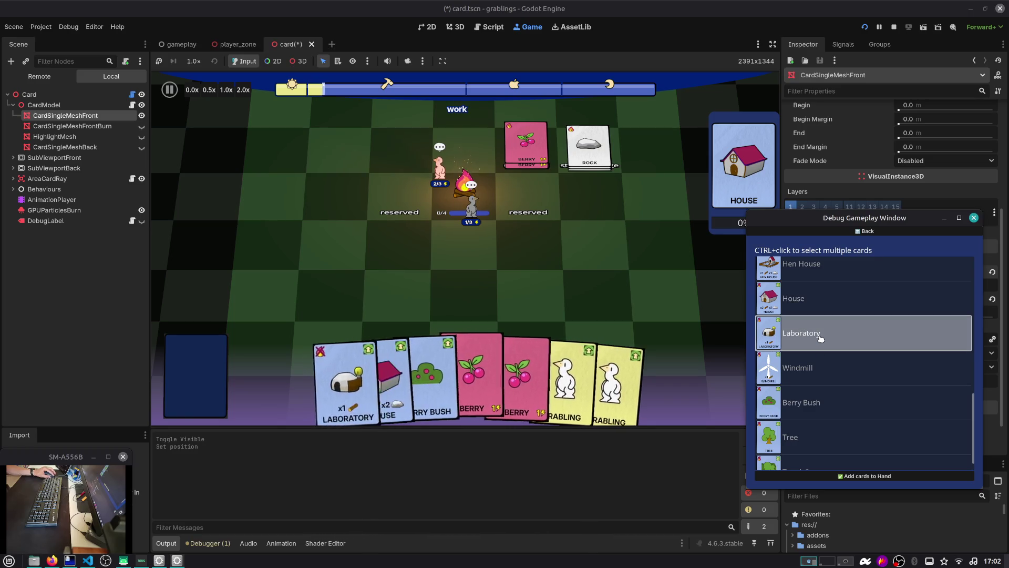
click(974, 218)
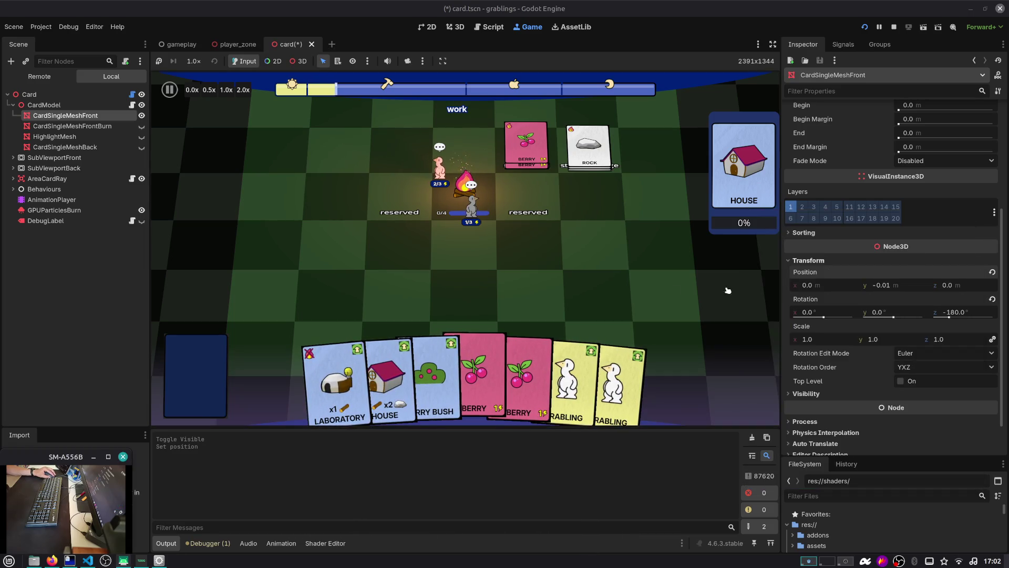
key(Escape)
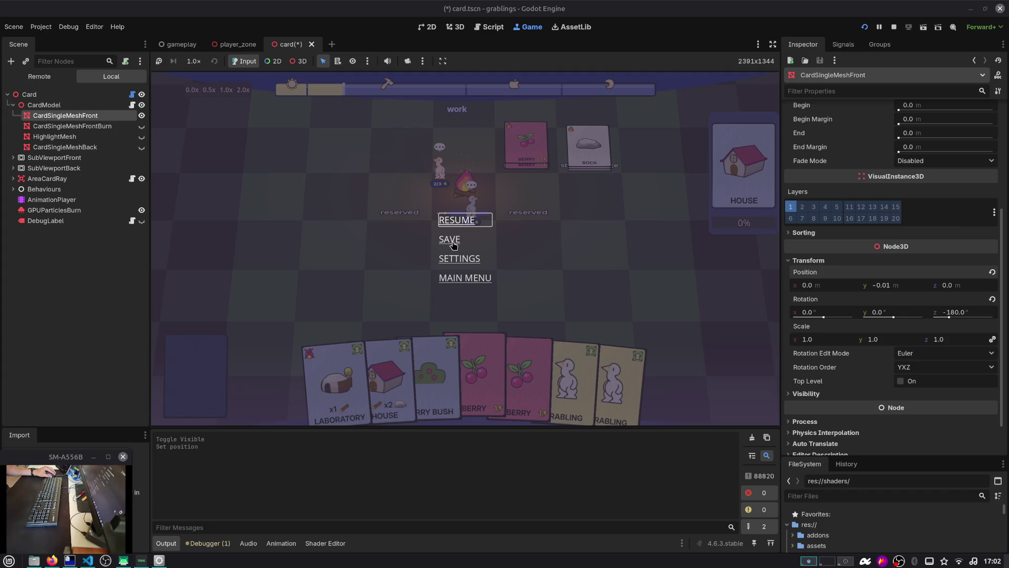
click(454, 222)
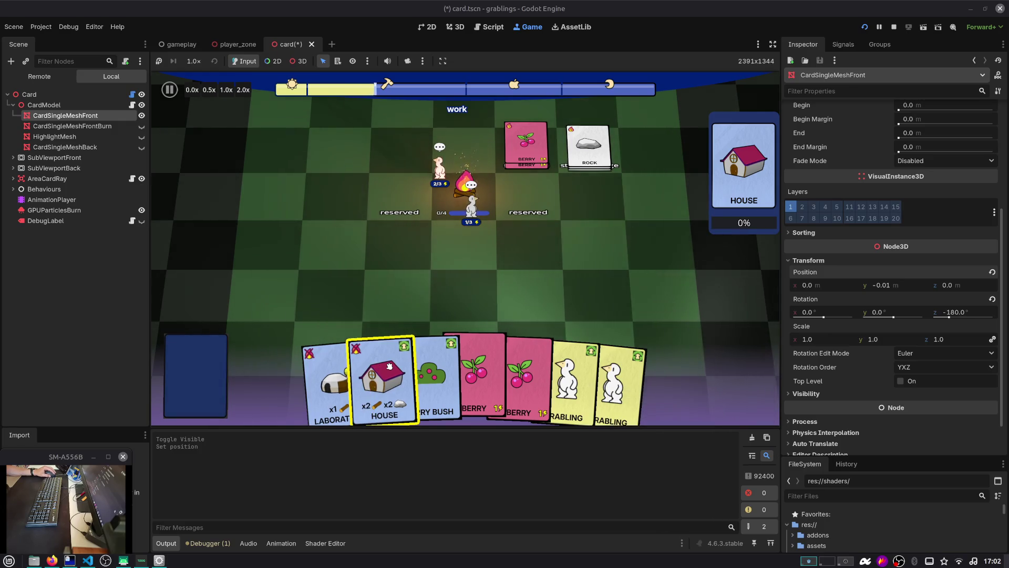
Step: Place the House on an empty board slot and pile Rock and Wood cards onto it
mouse_move(389, 367)
mouse_down()
mouse_move(399, 342)
mouse_move(580, 264)
mouse_move(591, 241)
mouse_up()
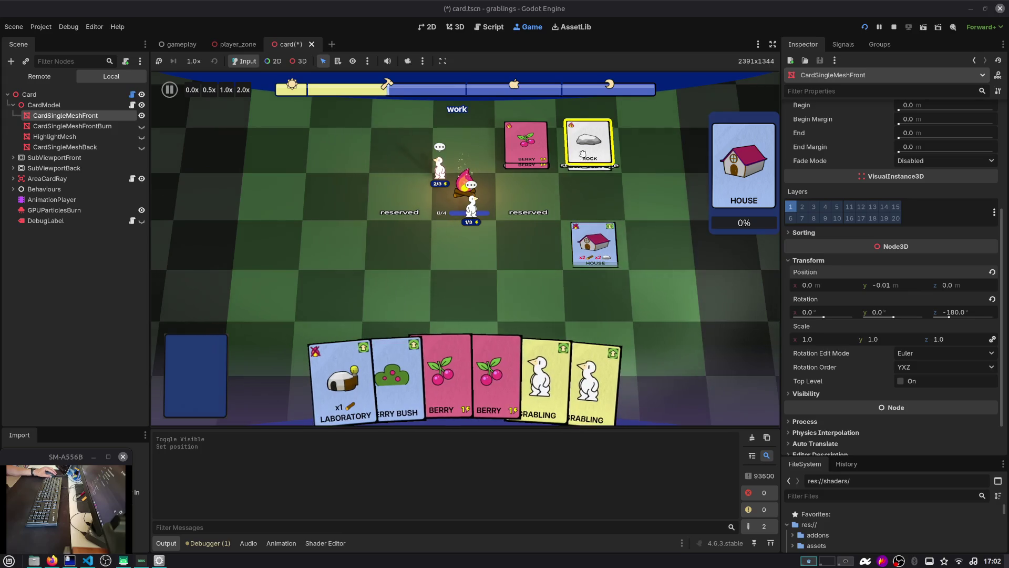
drag(589, 150, 599, 242)
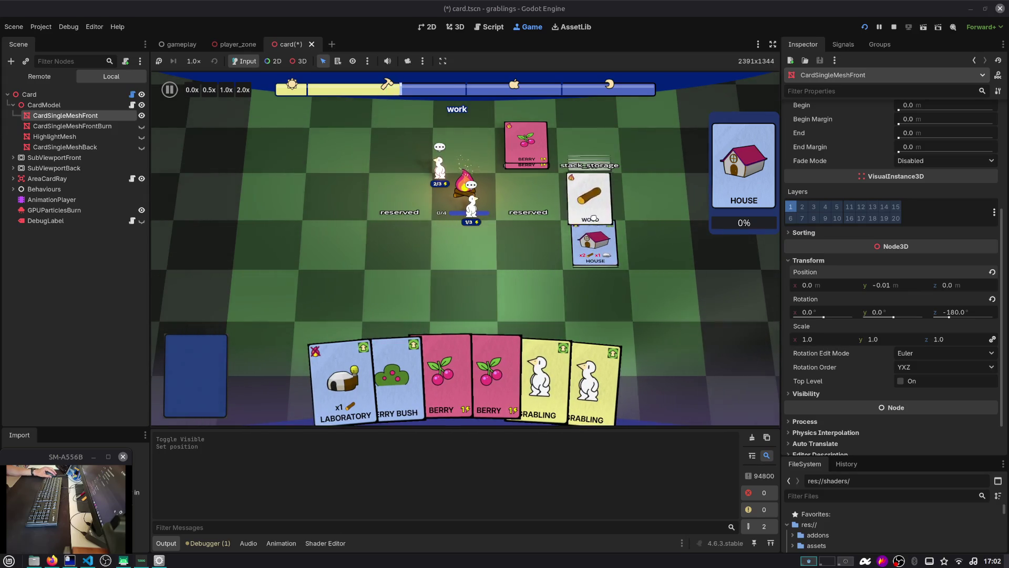
drag(589, 152, 591, 217)
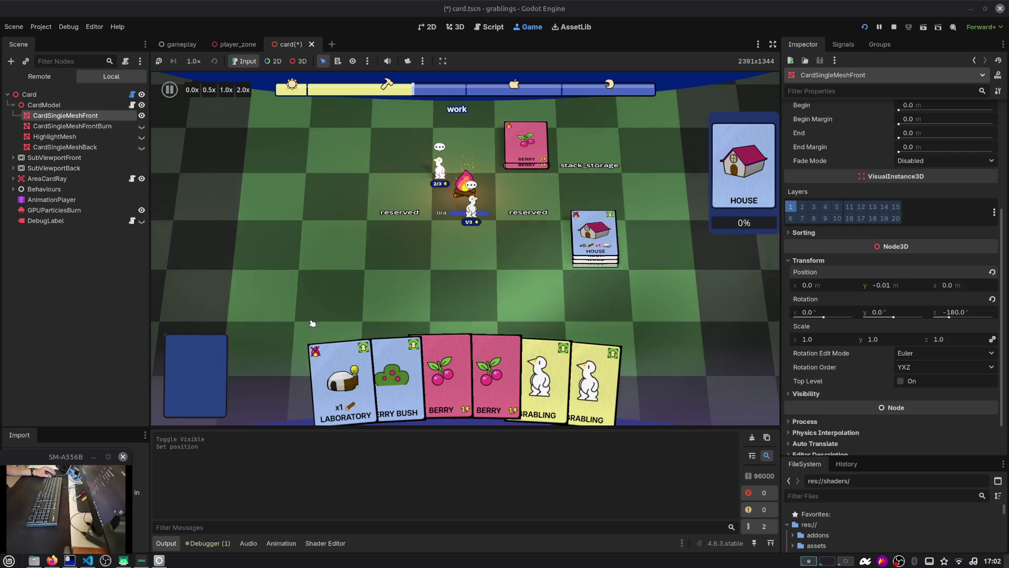
Step: Add a Rock card through the debug window and stack it onto the House
key(F1)
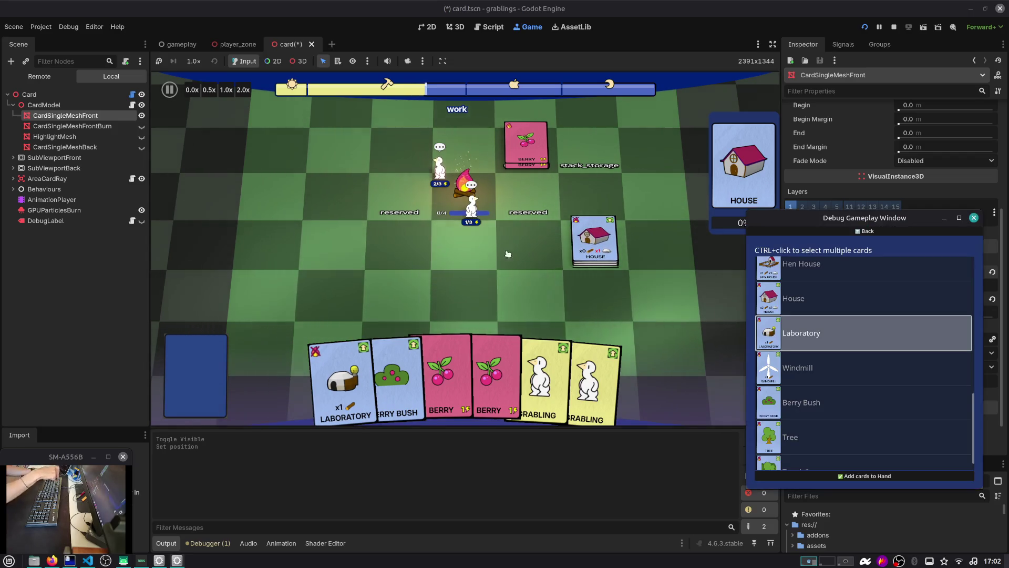
scroll(842, 339, down, 3)
scroll(842, 339, up, 3)
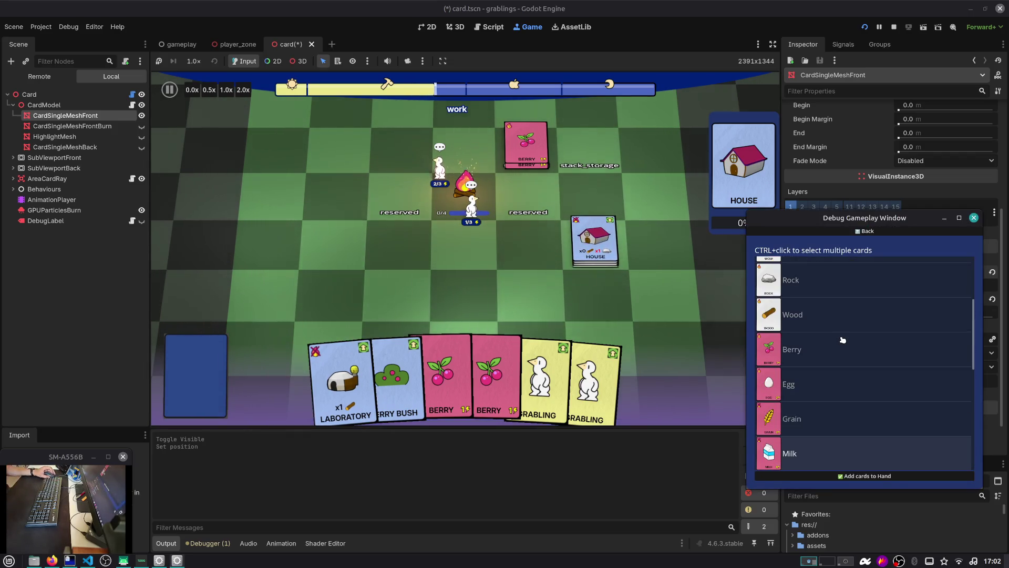
click(835, 279)
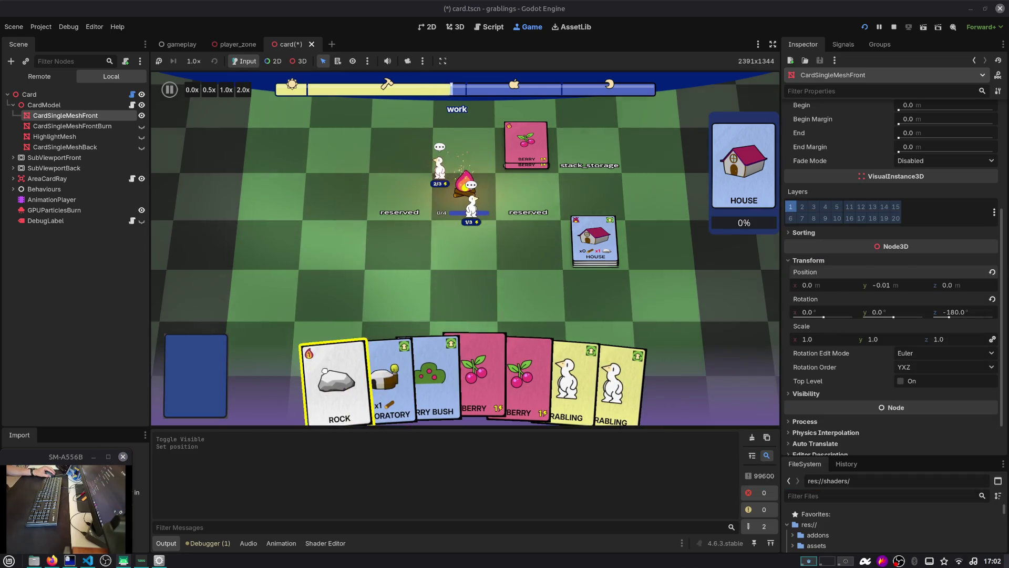
mouse_move(337, 389)
mouse_down()
mouse_move(578, 283)
mouse_move(577, 241)
mouse_up()
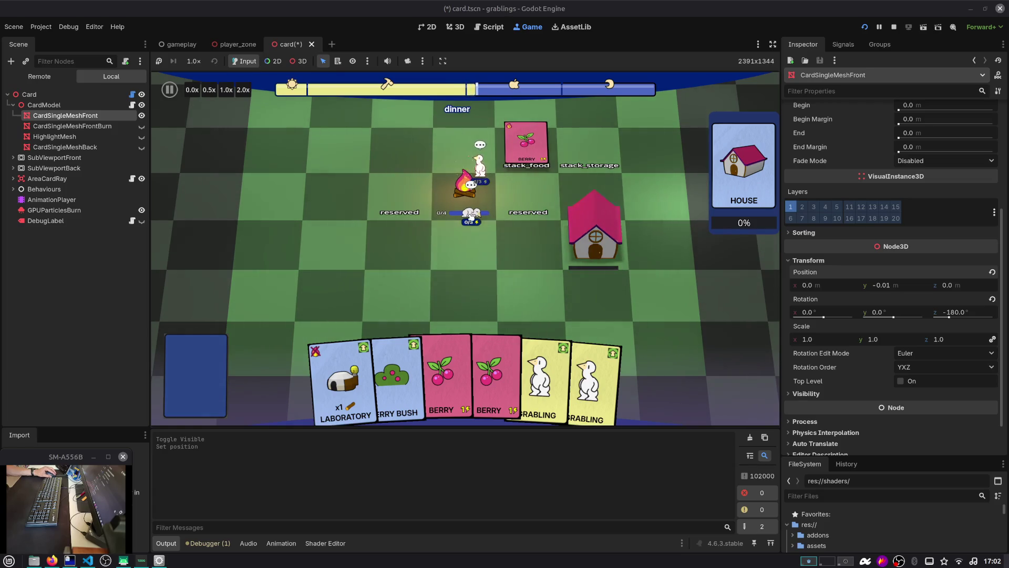
Step: Feed two Berry cards to the food stack, deploy a Grabling, and advance two time slots
drag(469, 371, 526, 164)
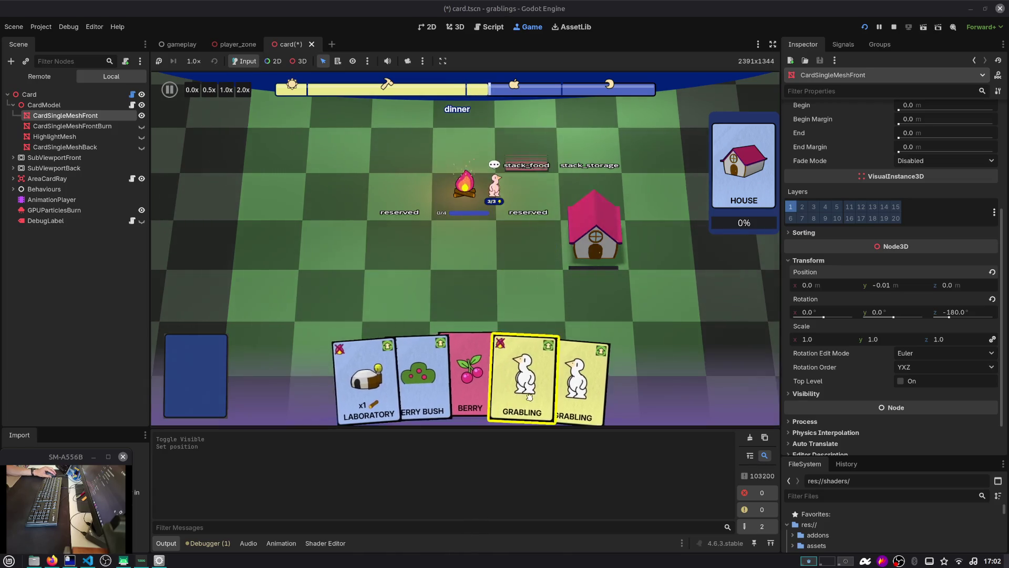
drag(541, 372, 531, 243)
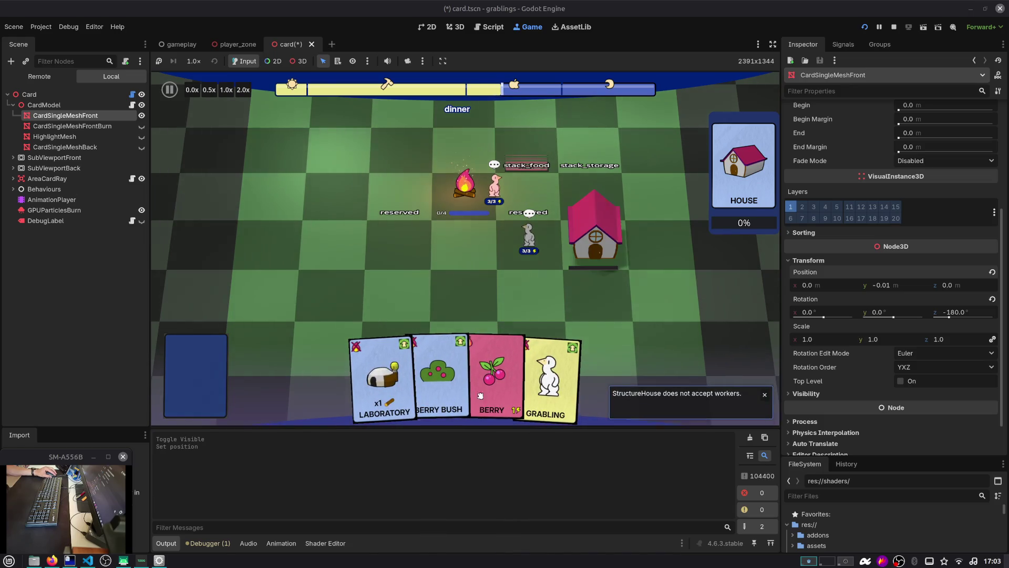
mouse_move(497, 368)
mouse_down()
mouse_move(523, 142)
mouse_move(526, 158)
mouse_up()
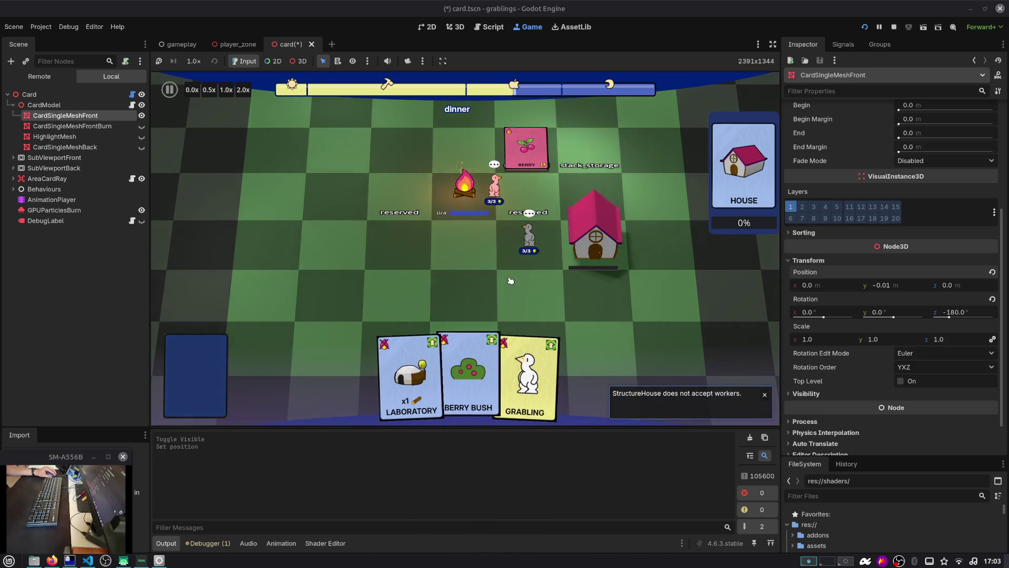
key(F1)
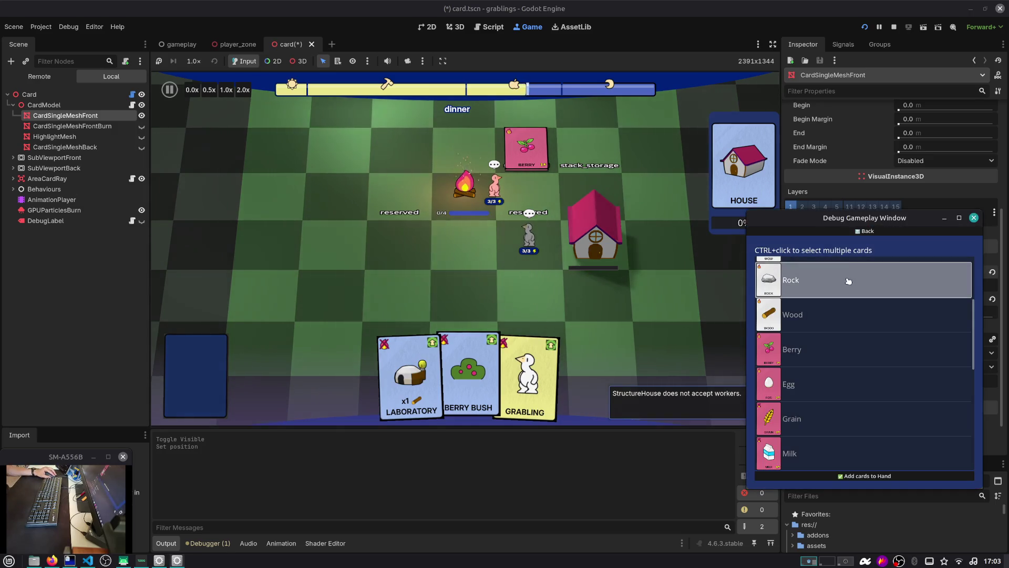
click(866, 231)
click(905, 248)
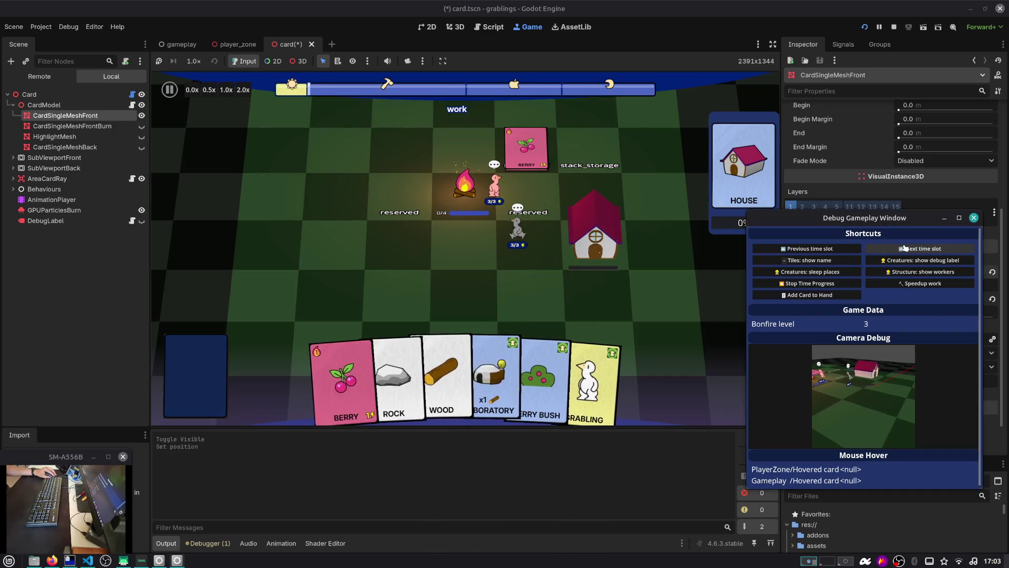
click(905, 248)
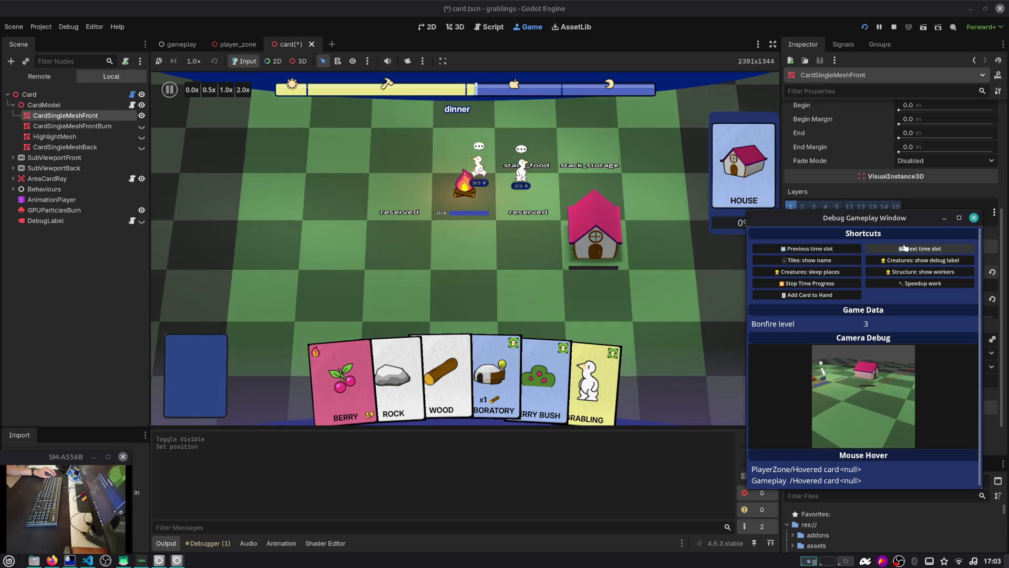
Step: Stop and relaunch the game, then move a Wood card onto the storage stack
key(Escape)
key(F8)
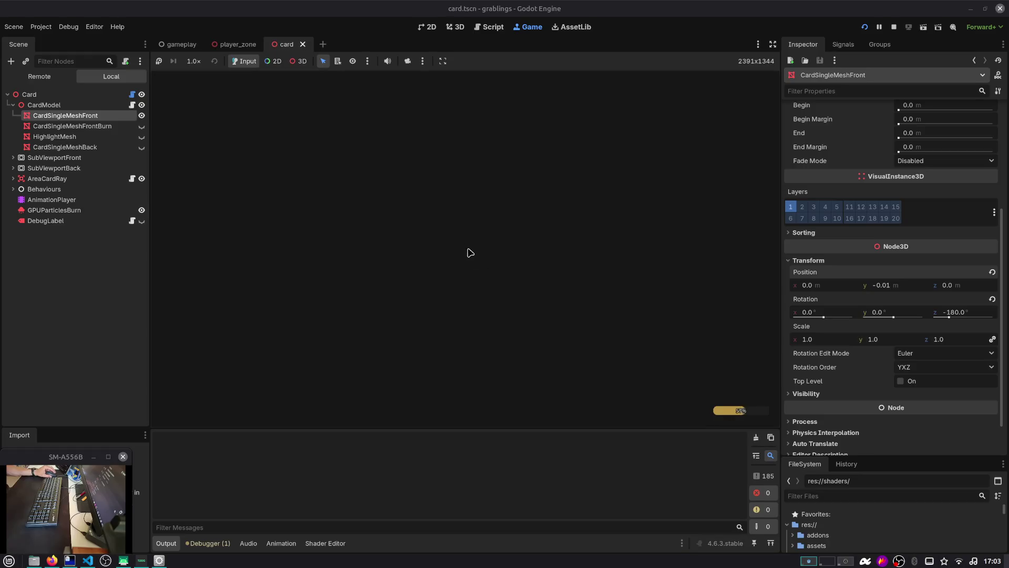
key(F5)
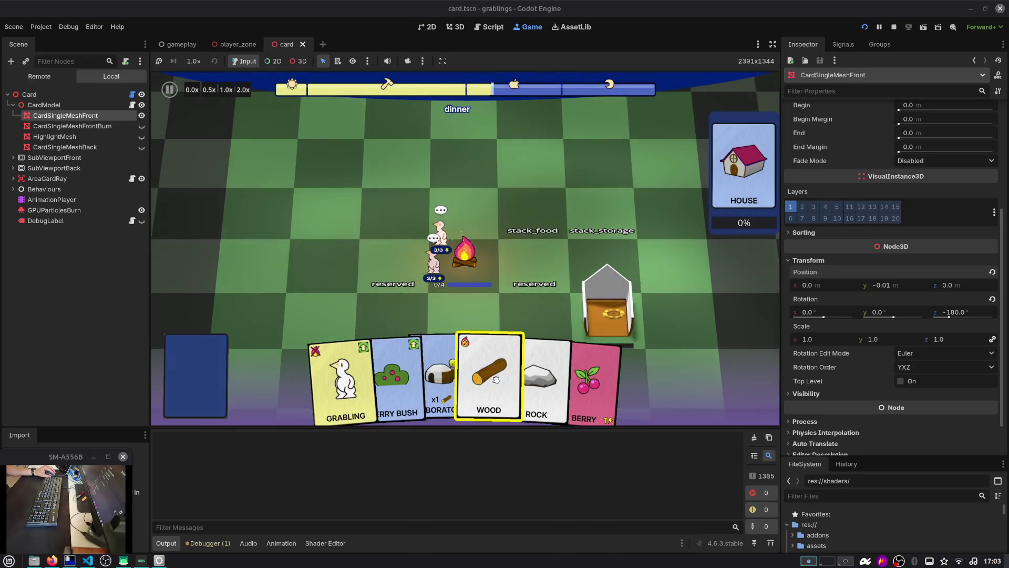
drag(486, 362, 591, 237)
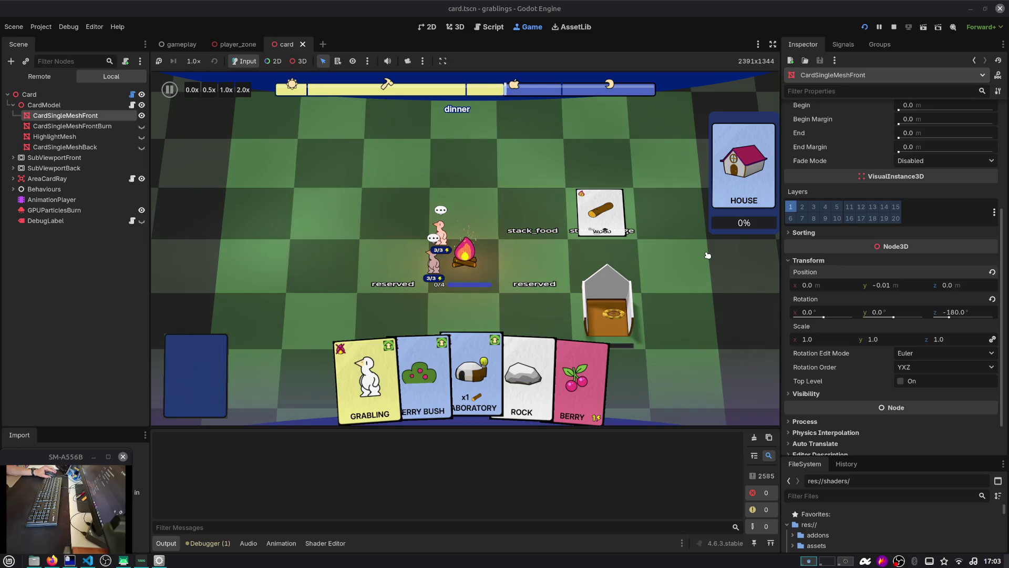
Step: Select CardSingleMeshFrontBurn in the Remote tree and check its Transform position values
scroll(699, 251, down, 5)
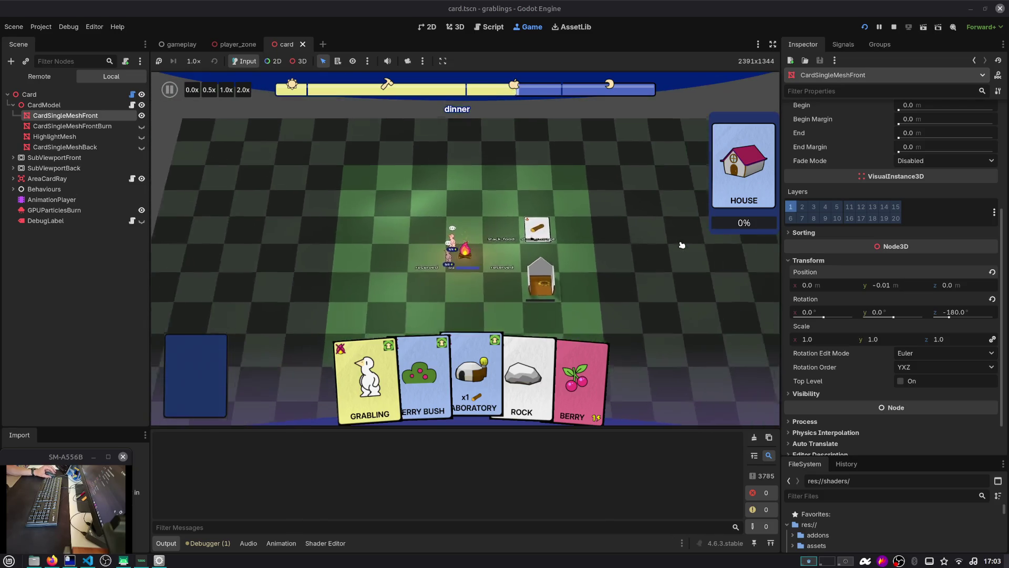
scroll(682, 245, up, 5)
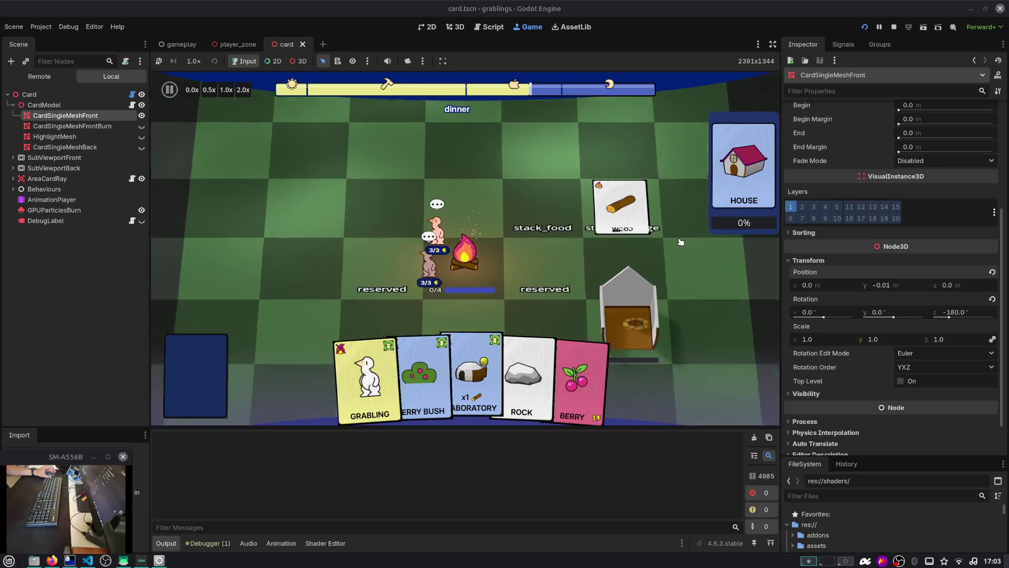
scroll(680, 242, down, 5)
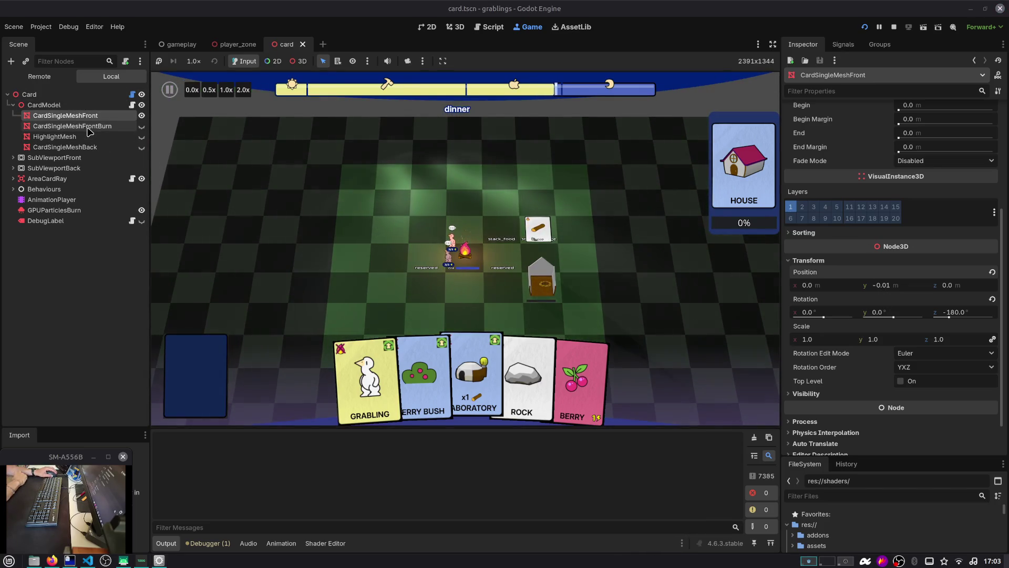
click(88, 129)
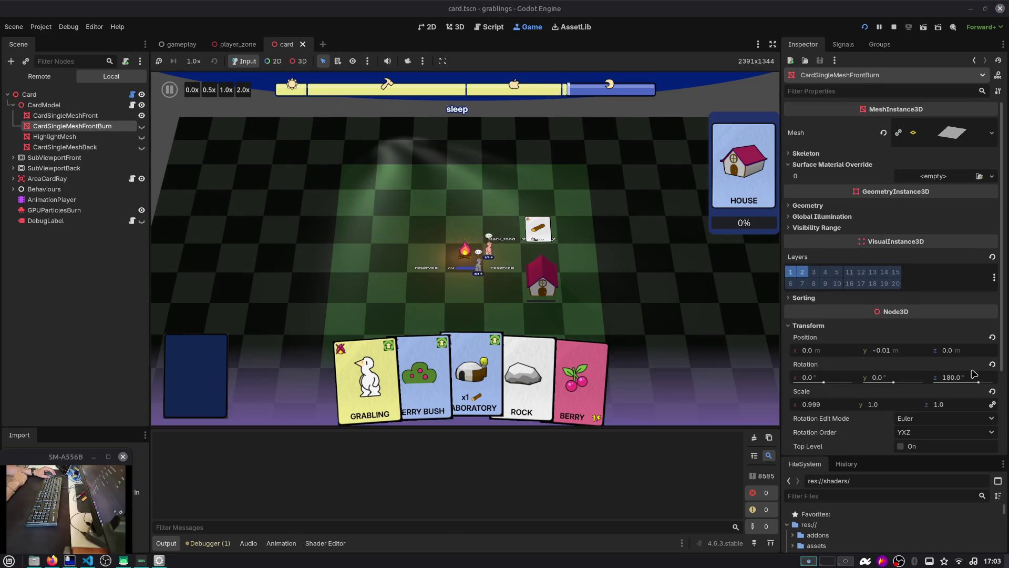
click(904, 347)
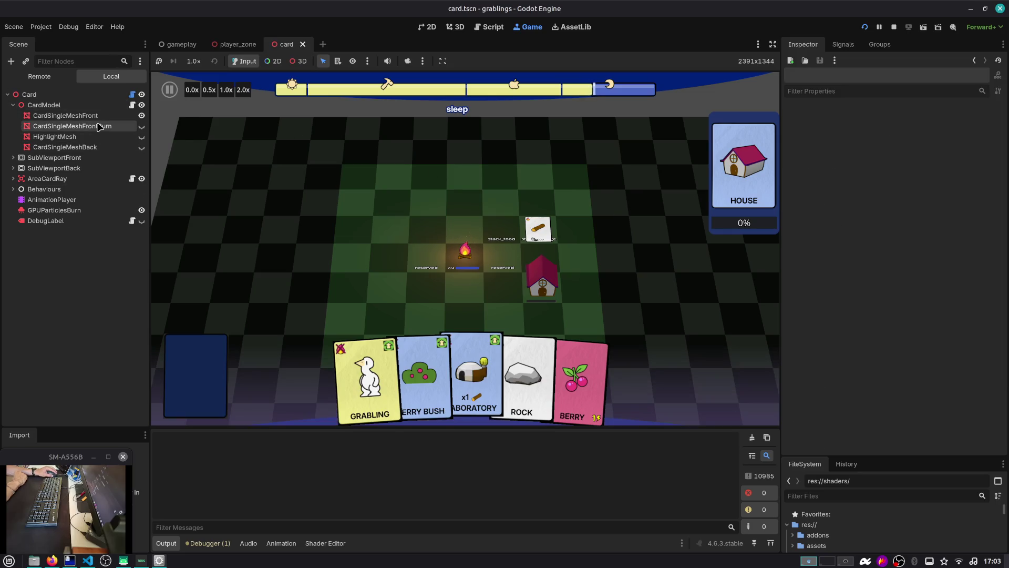
click(102, 126)
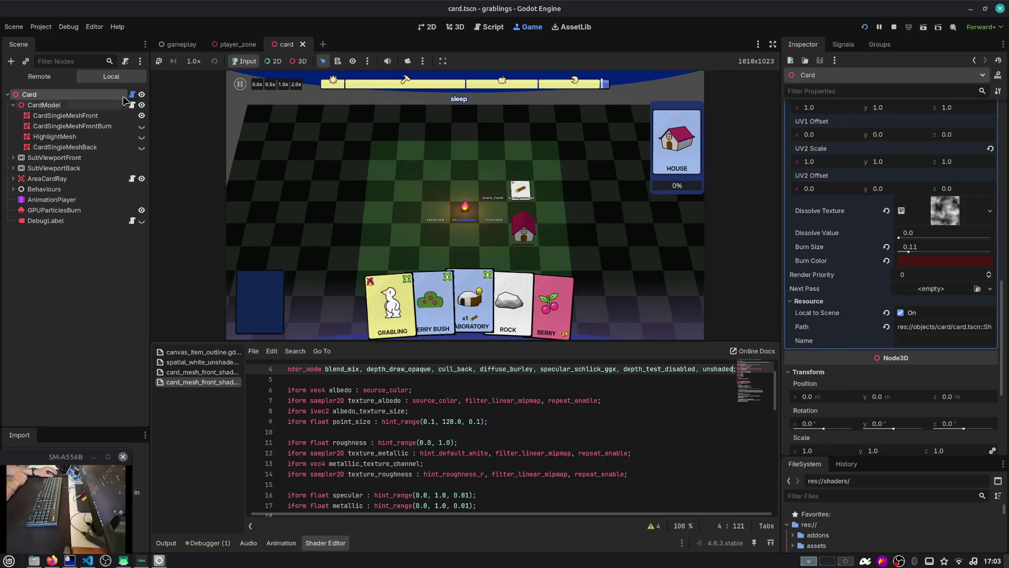
Step: Open card.gd and read the docs for card_mesh_front and get_surface_override_material
click(132, 95)
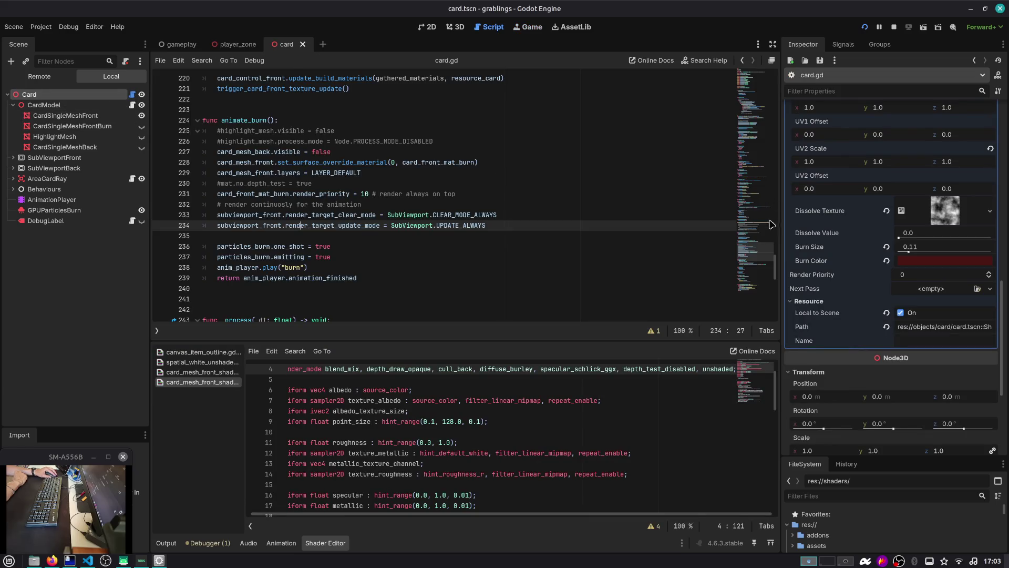
key(ctrl+Home)
click(443, 214)
scroll(368, 200, down, 3)
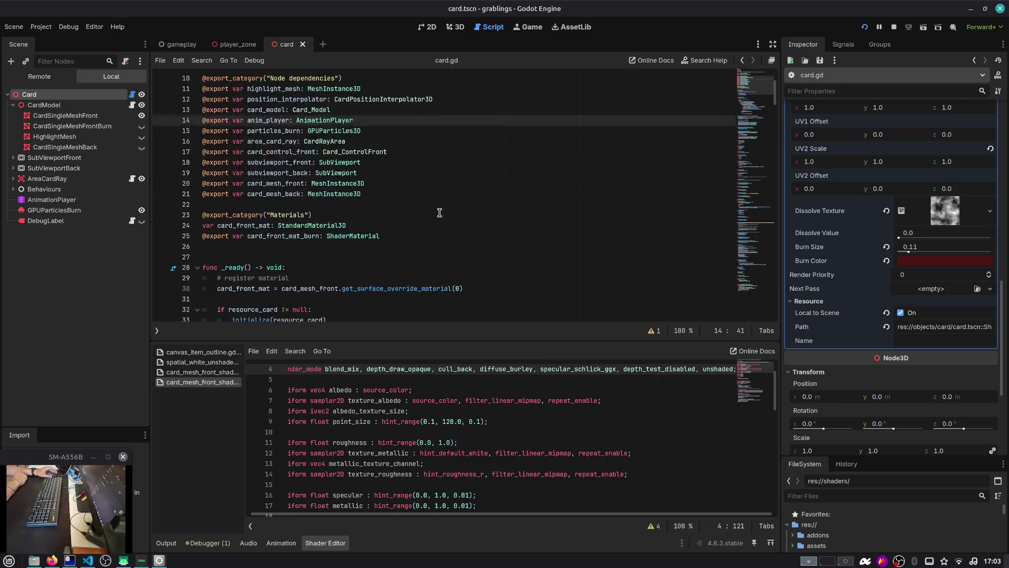
double_click(268, 154)
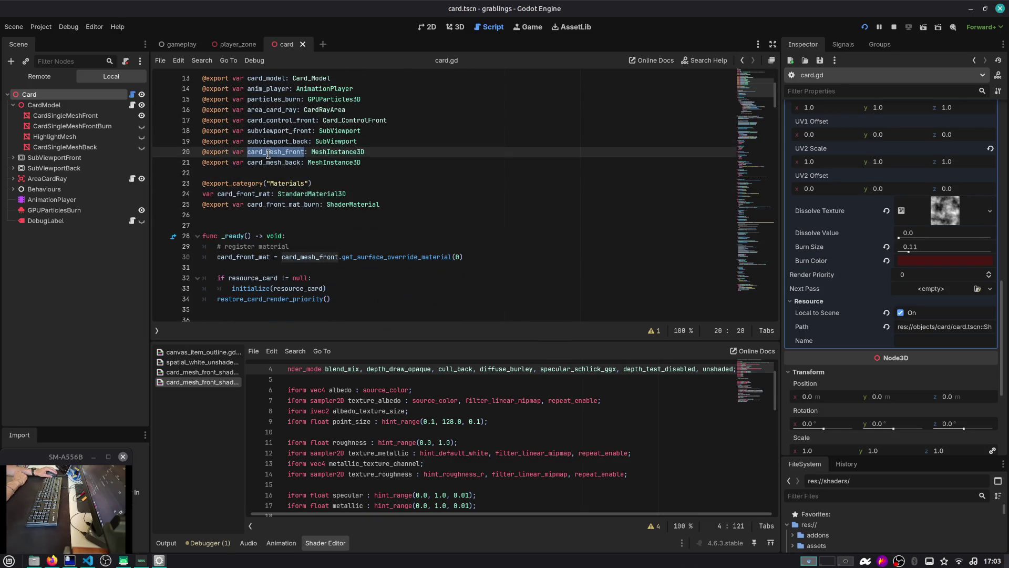
scroll(305, 201, down, 2)
scroll(355, 161, down, 2)
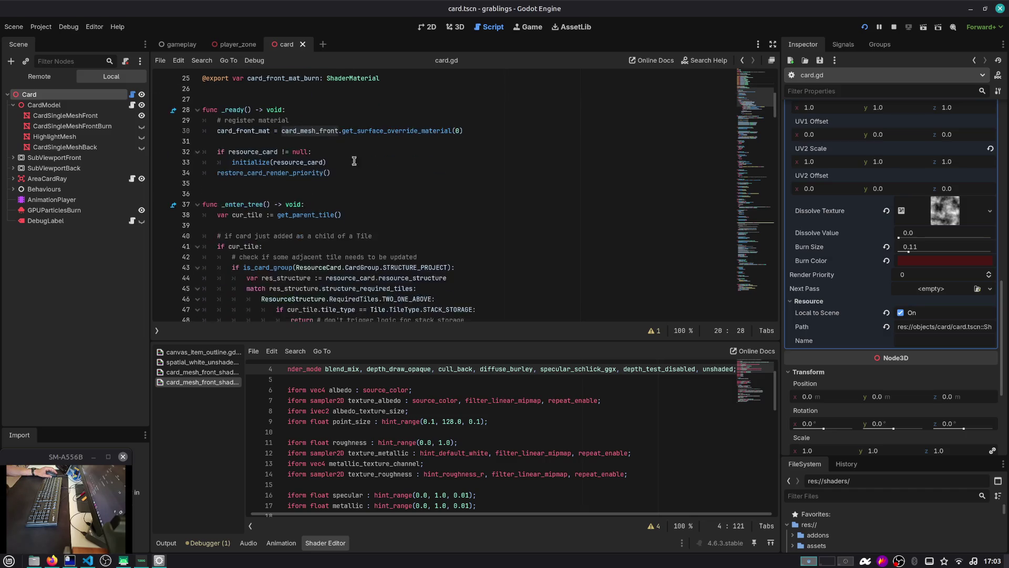
double_click(377, 131)
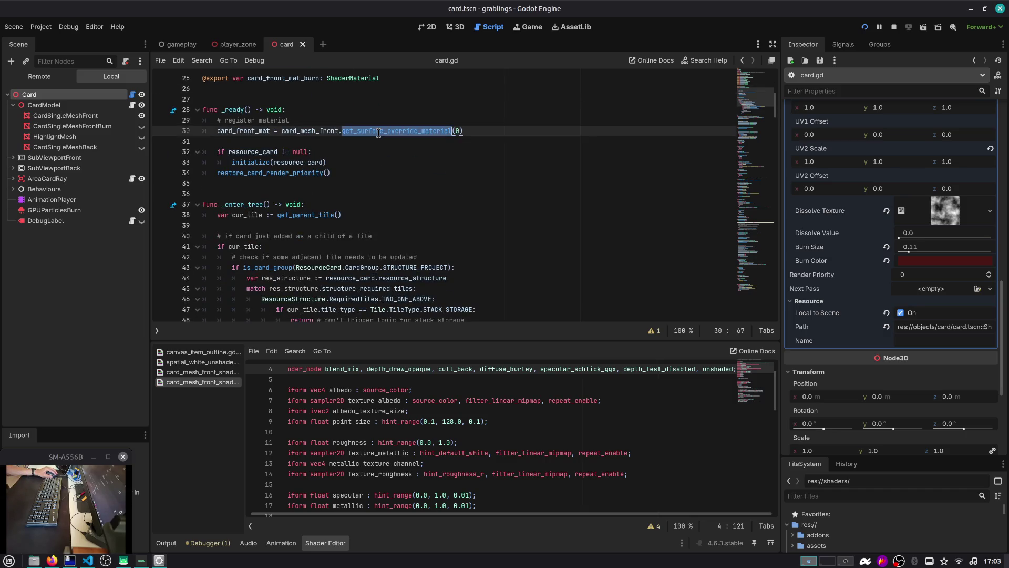
click(251, 129)
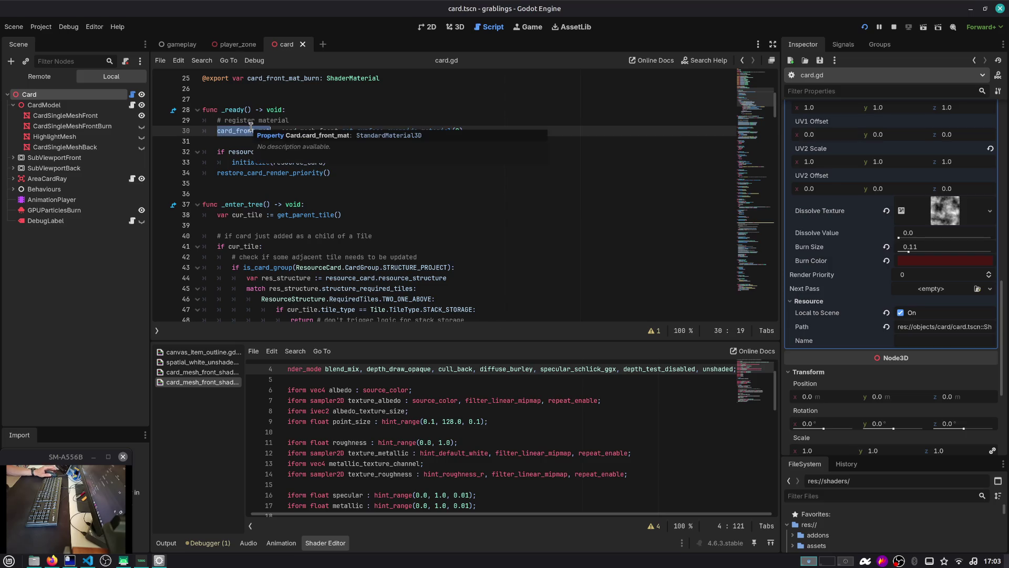
Step: Search the function list for 'burn' to jump to the animate_burn function
key(ctrl+alt+f)
text(burn)
key(Return)
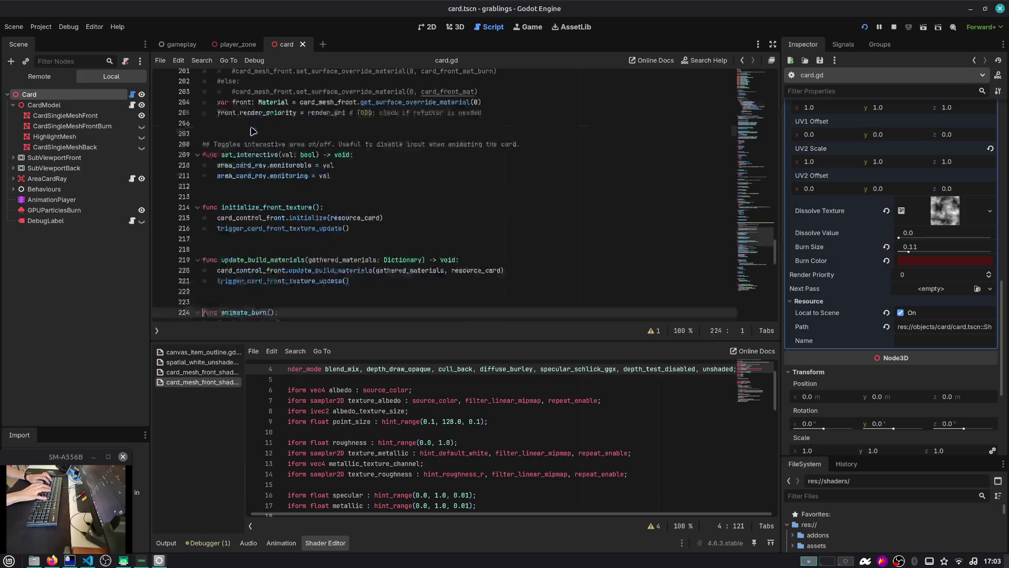
scroll(255, 136, down, 2)
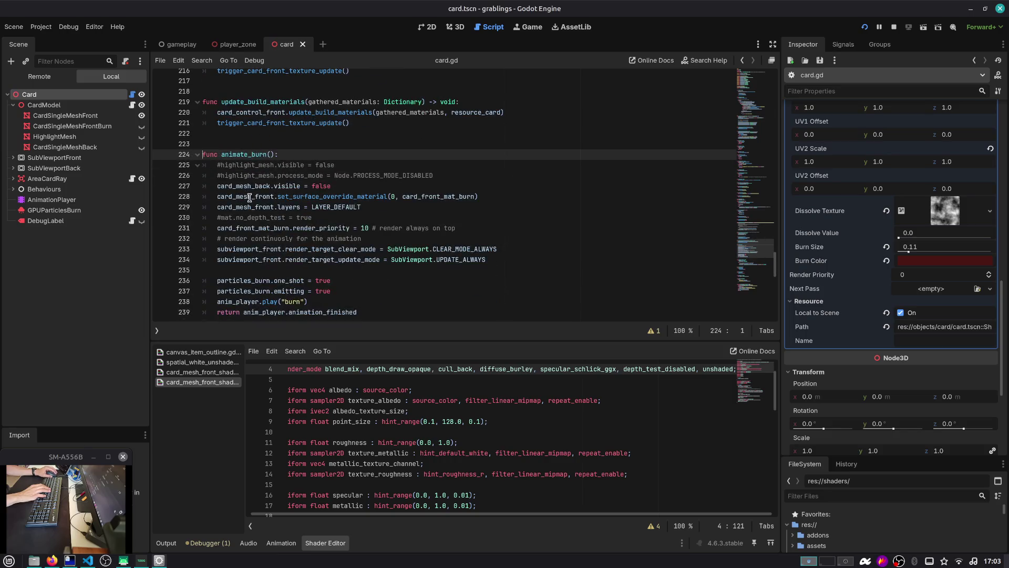
Step: Delete the CardSingleMeshFrontBurn node and inspect the AnimationPlayer's burn animation tracks
click(93, 127)
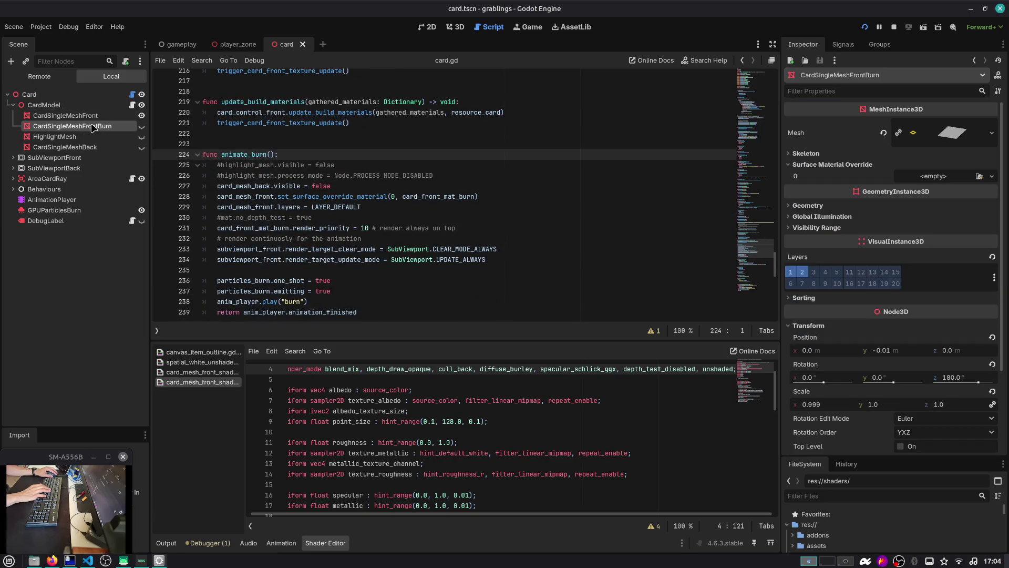
key(Delete)
click(533, 305)
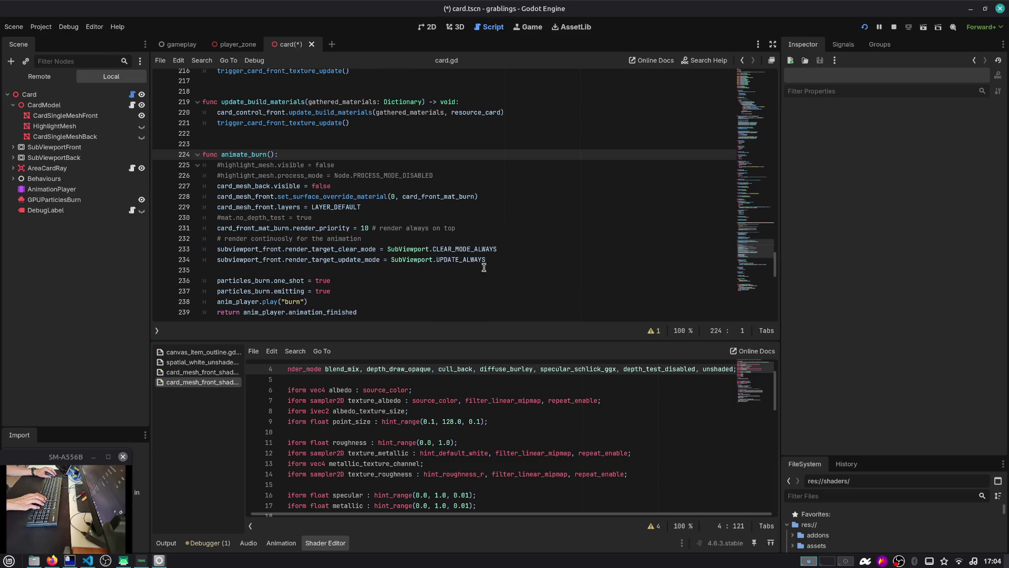
click(29, 94)
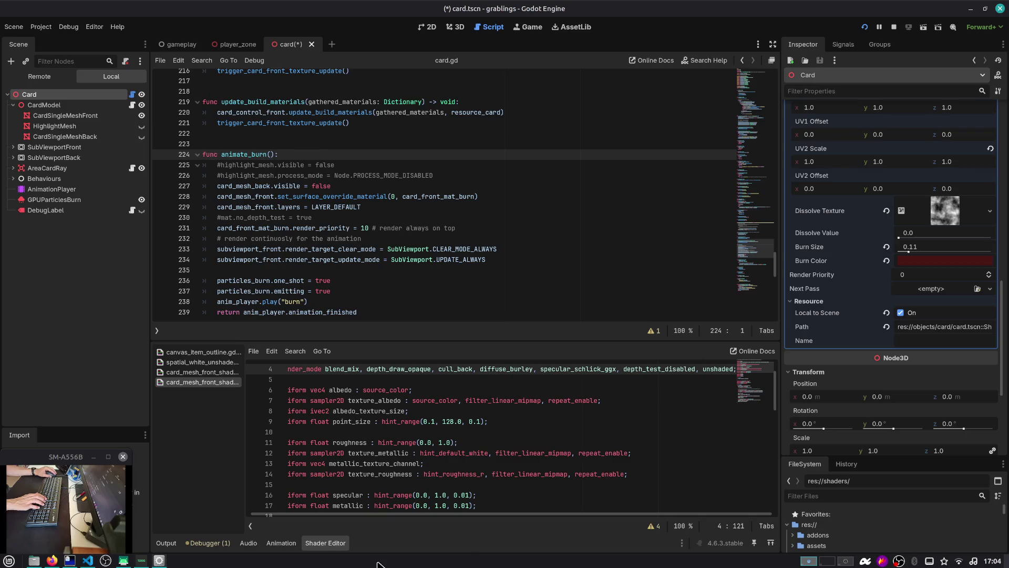
click(281, 543)
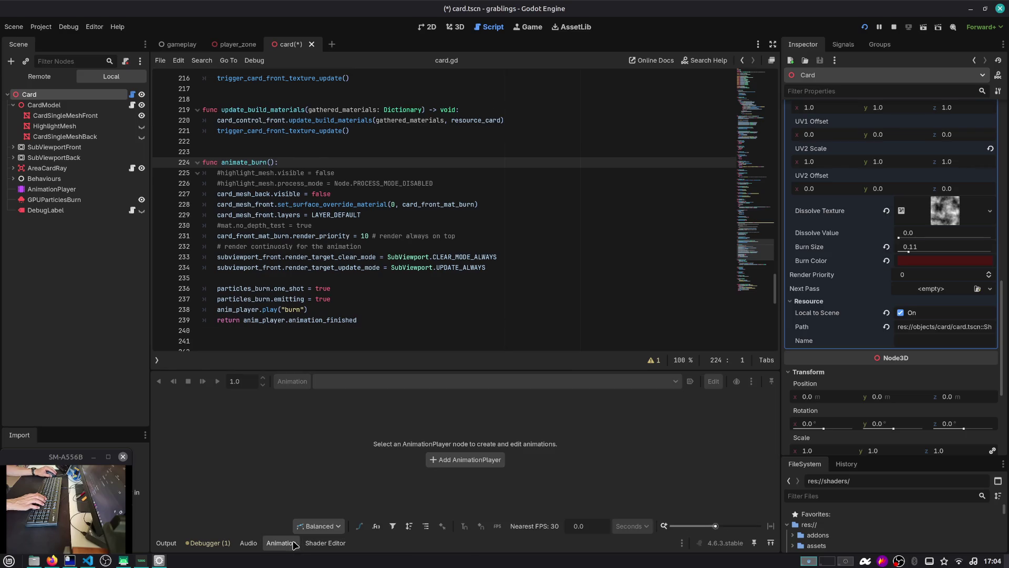
click(85, 188)
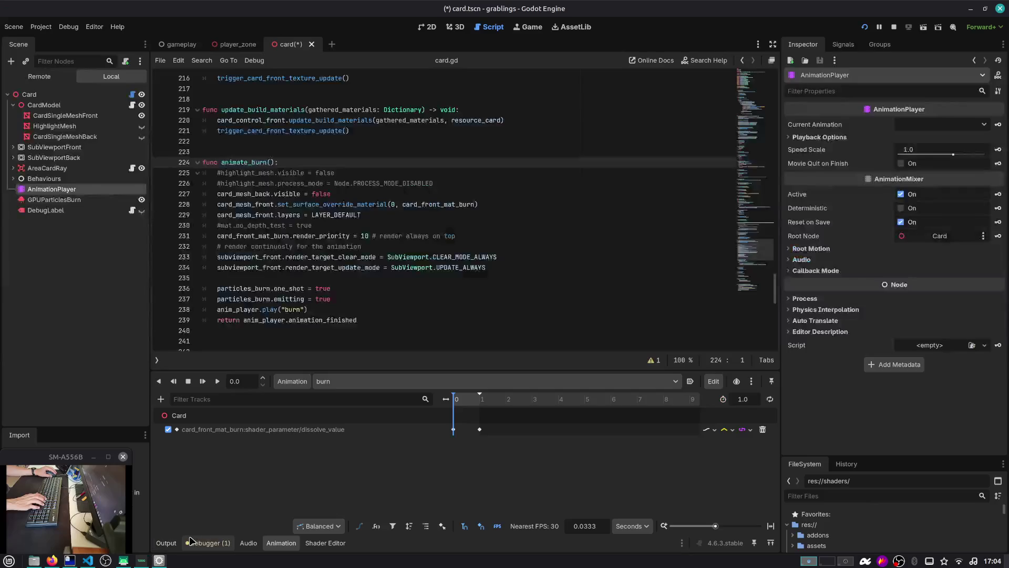
Step: Stop the running game and save the card scene
click(168, 542)
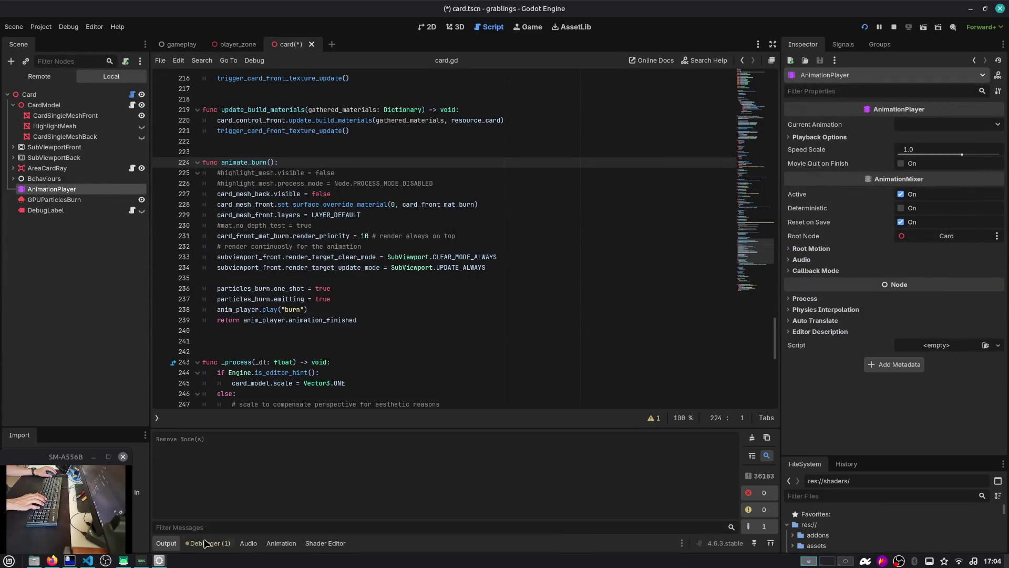
click(895, 27)
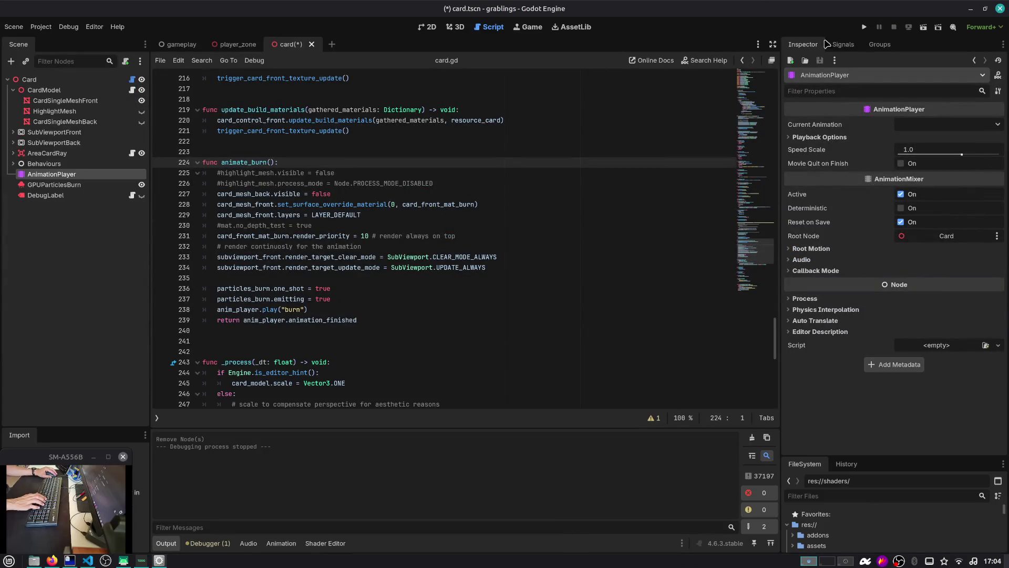
click(586, 109)
key(ctrl+s)
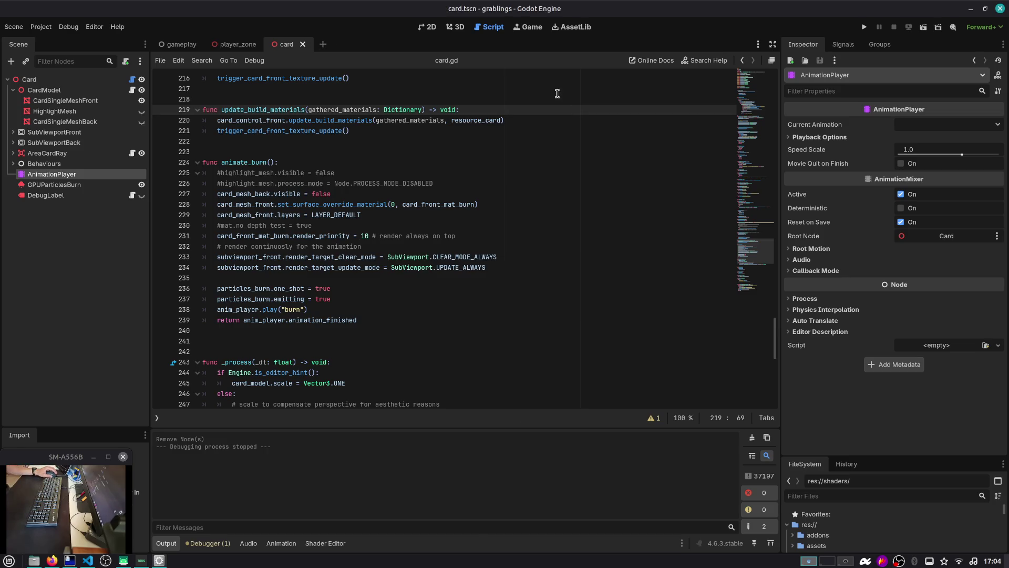
Step: Delete the HighlightMesh node from the Card scene tree
scroll(538, 101, up, 3)
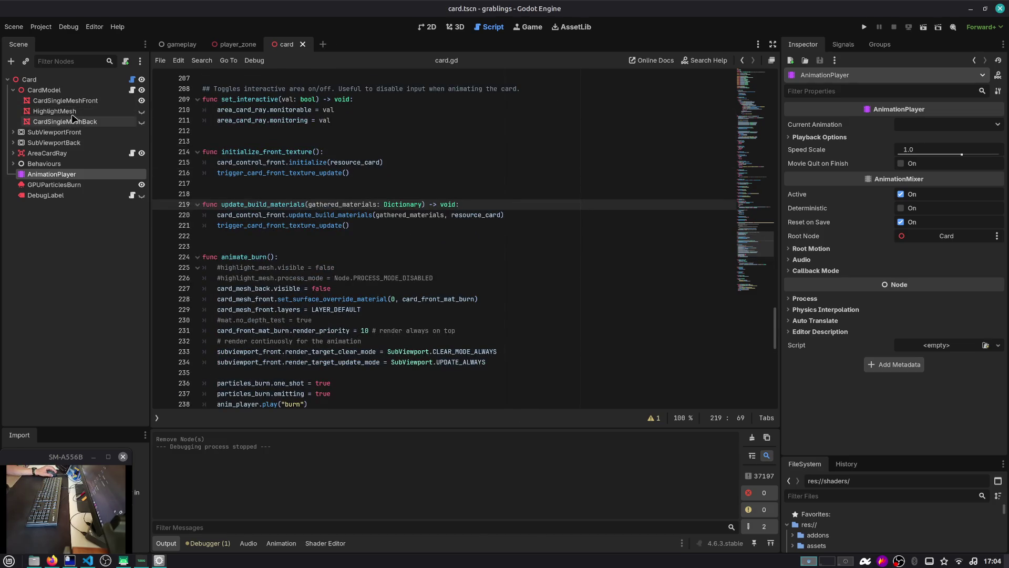
click(55, 111)
key(Delete)
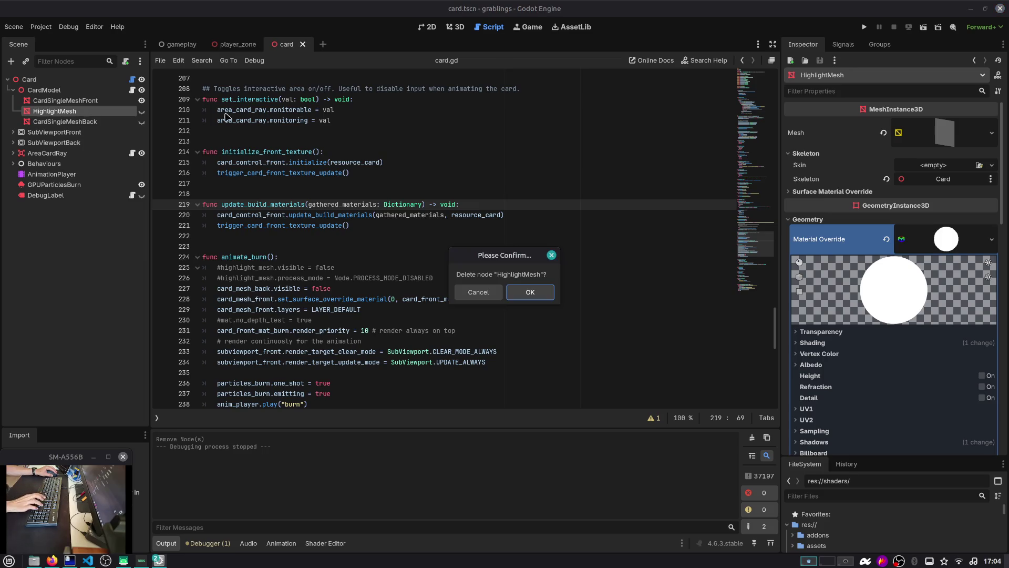
key(Return)
click(132, 80)
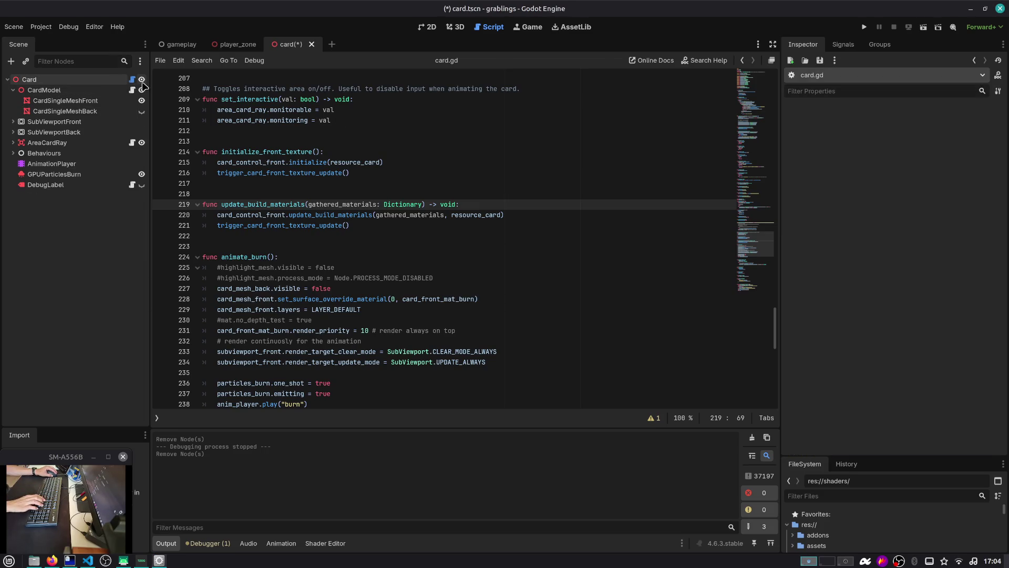
click(308, 133)
key(ctrl+f)
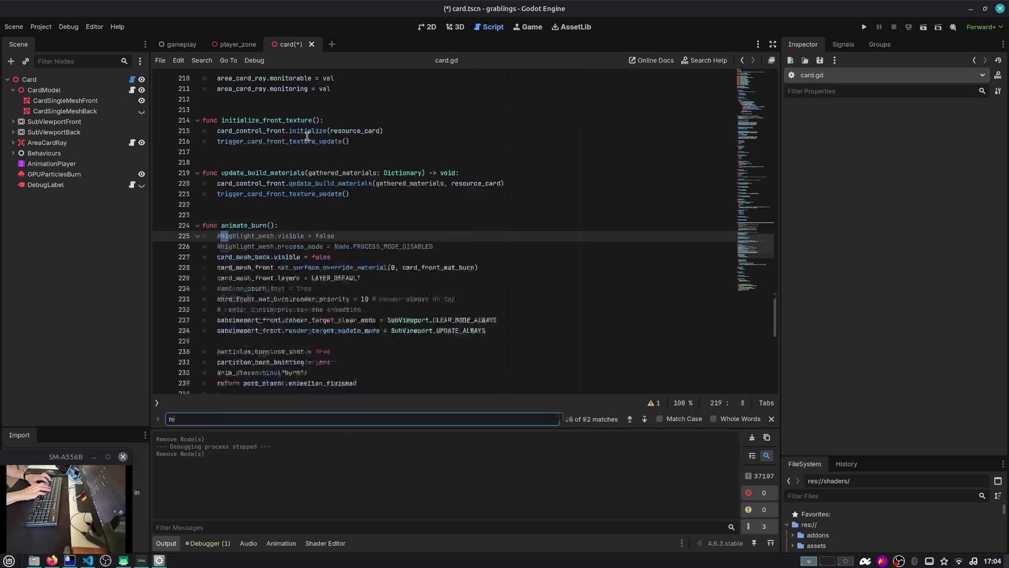
text(highli)
key(Return)
key(Return)
key(Return)
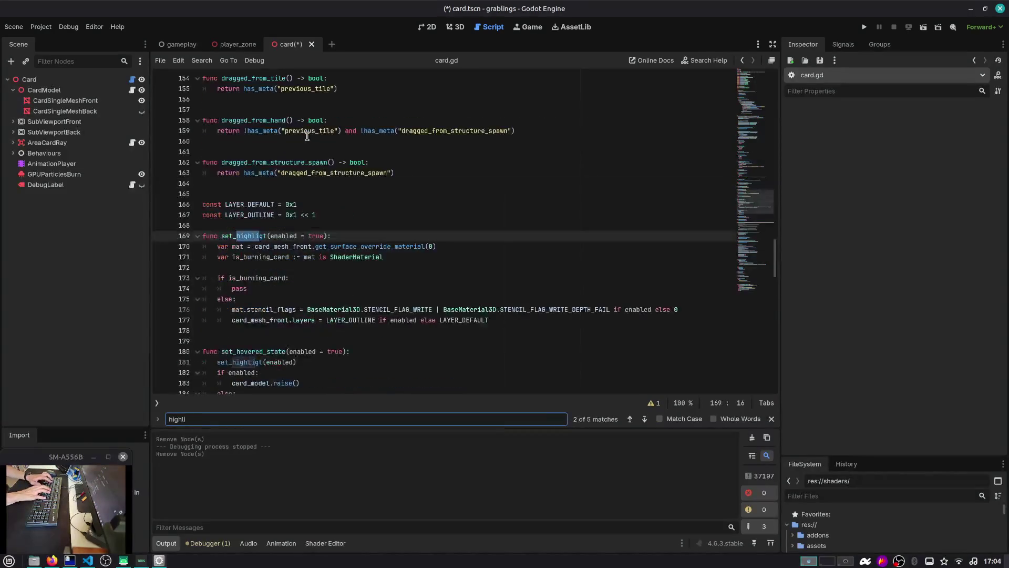
key(shift+Return)
key(Escape)
key(ctrl+shift+k)
Step: Delete the commented-out highlight_mesh lines in animate_burn and save
key(ctrl+f)
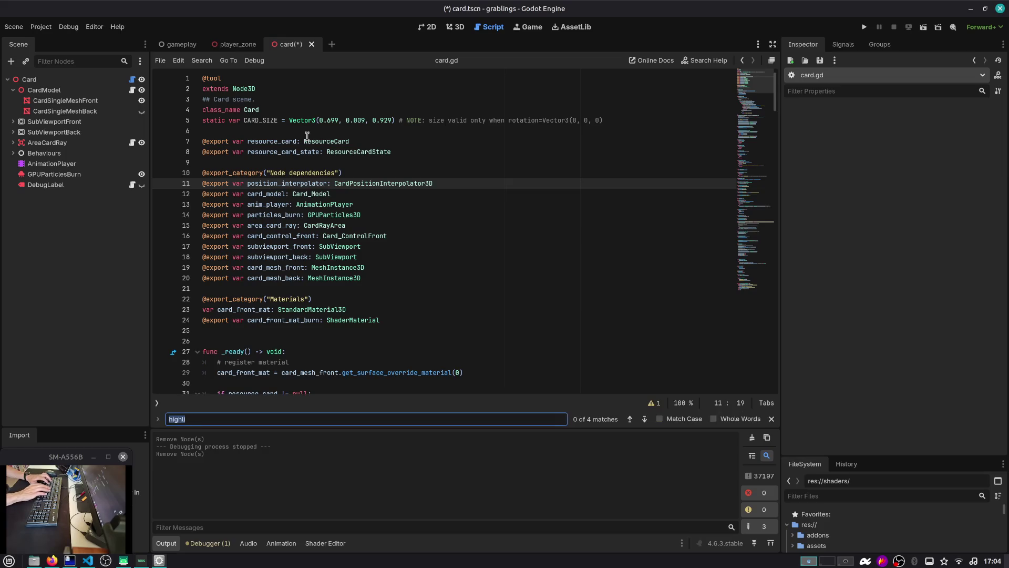
text(highlight)
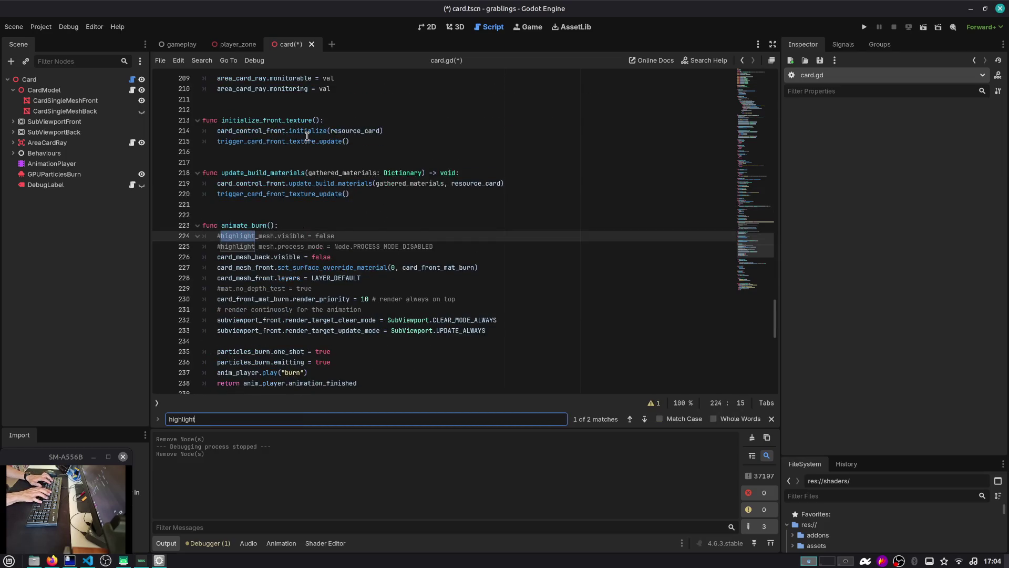
key(Escape)
key(ctrl+shift+k)
key(ctrl+shift+k)
key(ctrl+s)
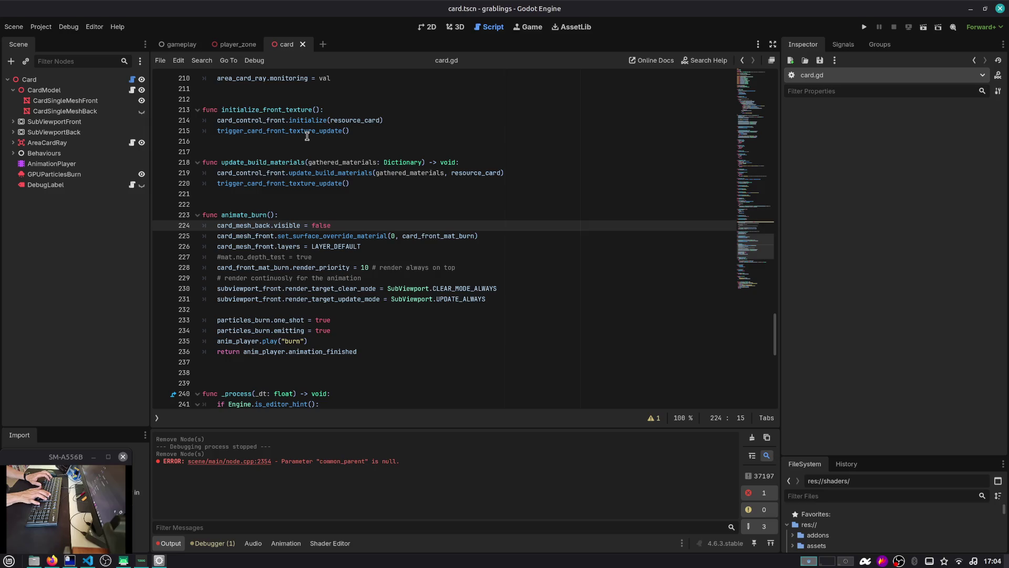
Step: Search the whole project in VS Code for 'highlight_mesh' and review the 40 results
key(alt+Tab)
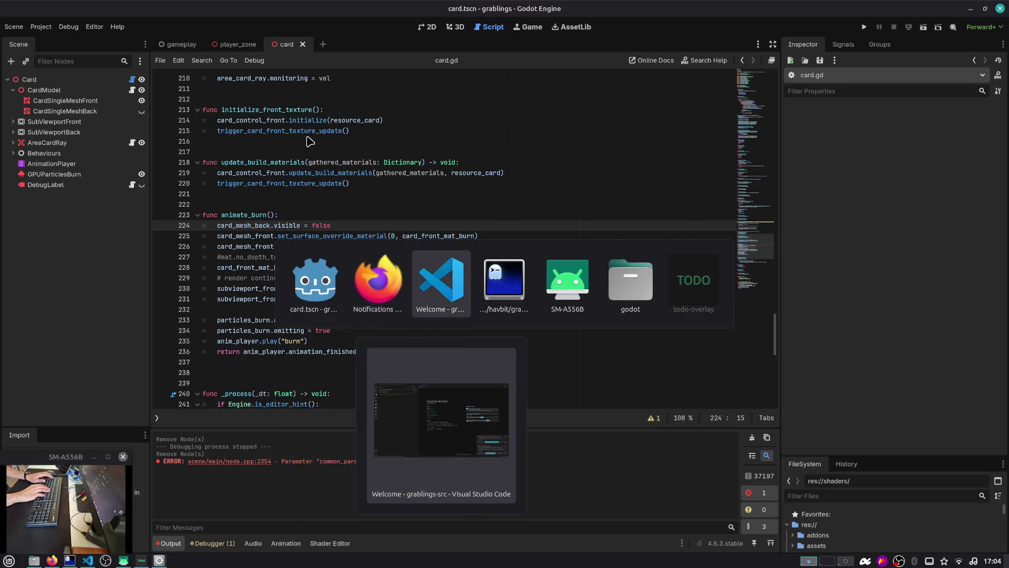
key(ctrl+shift+f)
text(highlight_mesh)
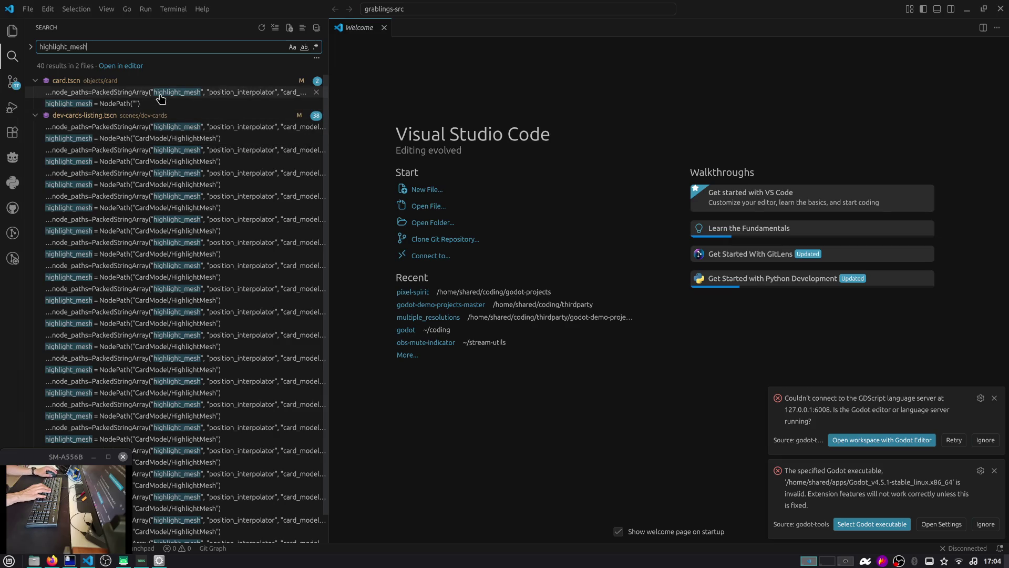
scroll(162, 129, down, 1)
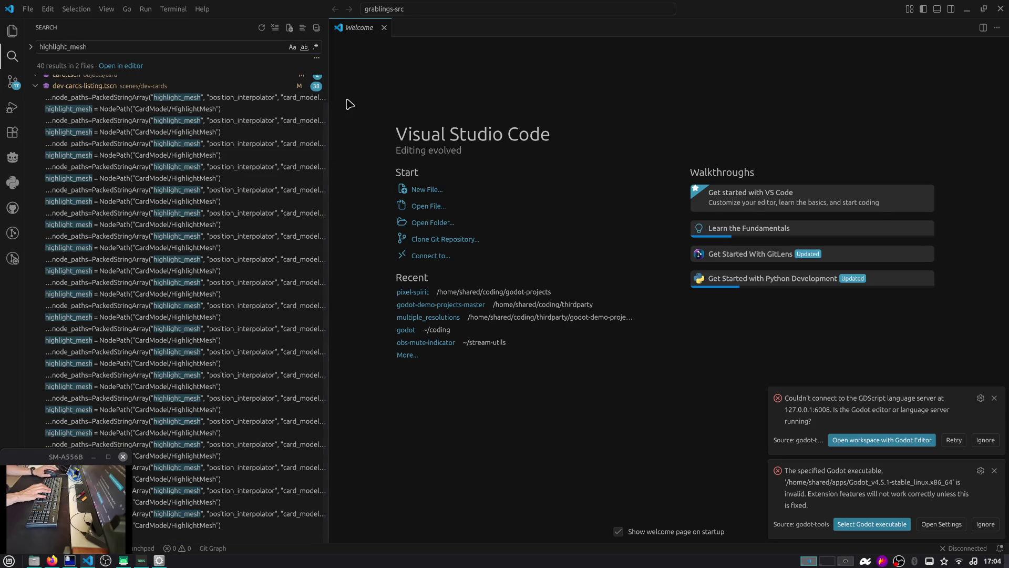
key(alt+Tab)
key(alt+Tab)
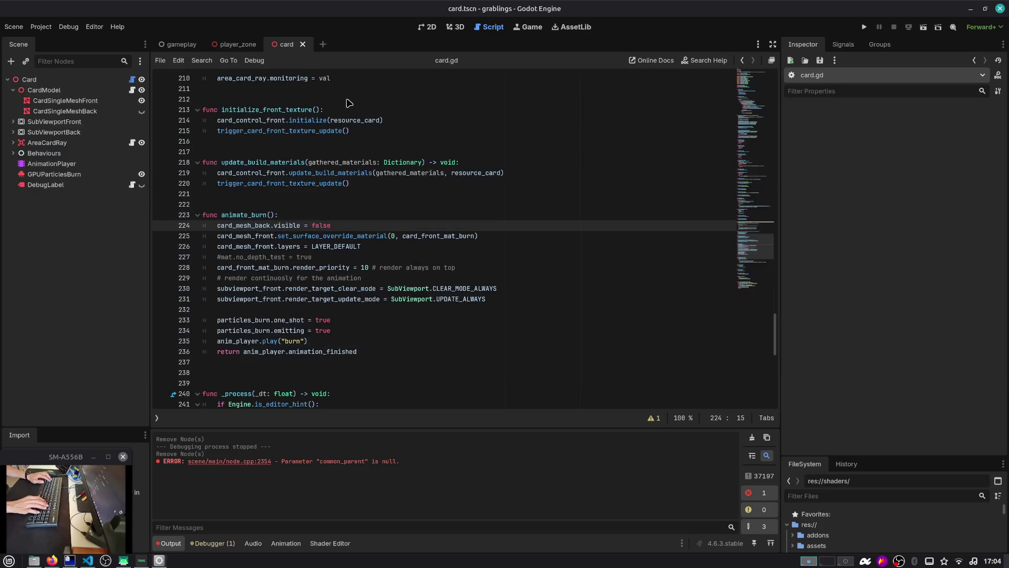
Step: Reload the grablings project with Project > Reload Current Project
key(alt+Left)
key(alt+Left)
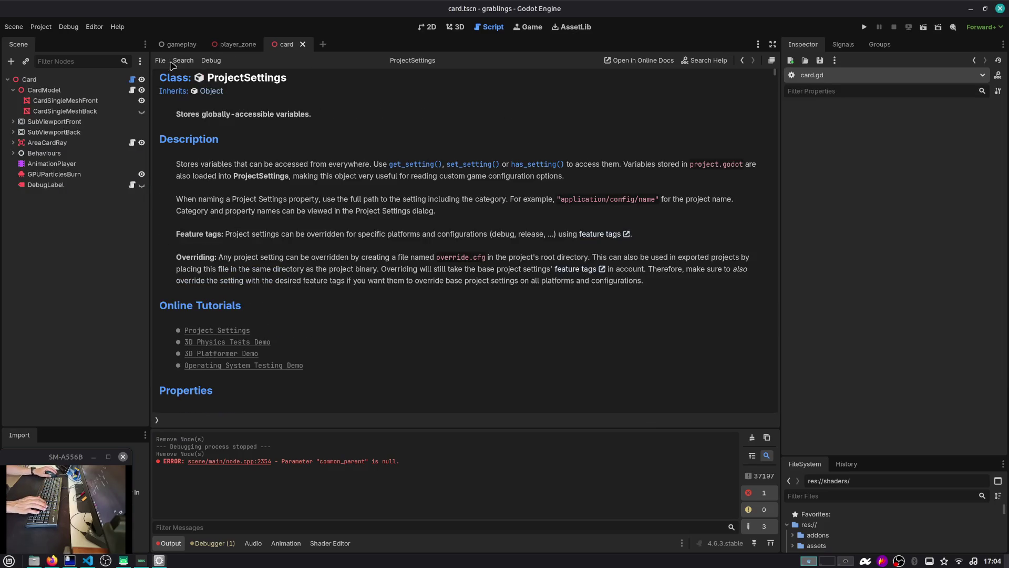
click(40, 28)
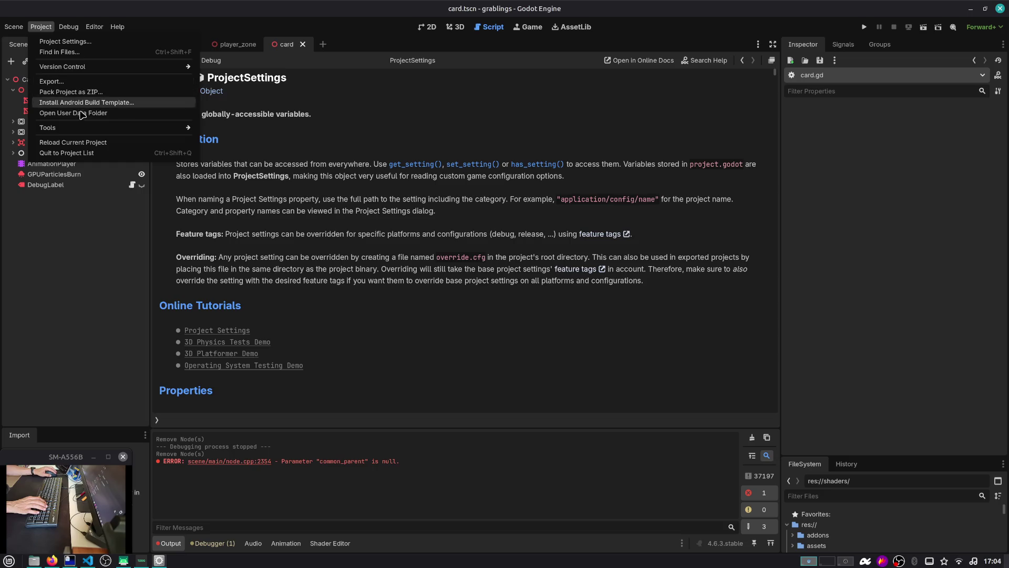
click(88, 141)
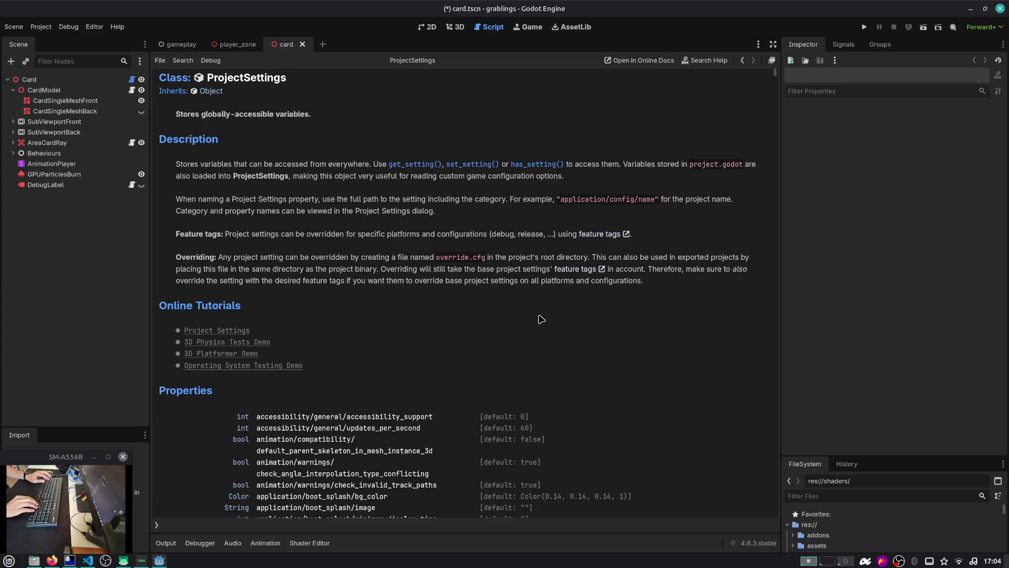
key(ctrl+alt+Right)
key(ctrl+alt+Left)
key(alt+Tab)
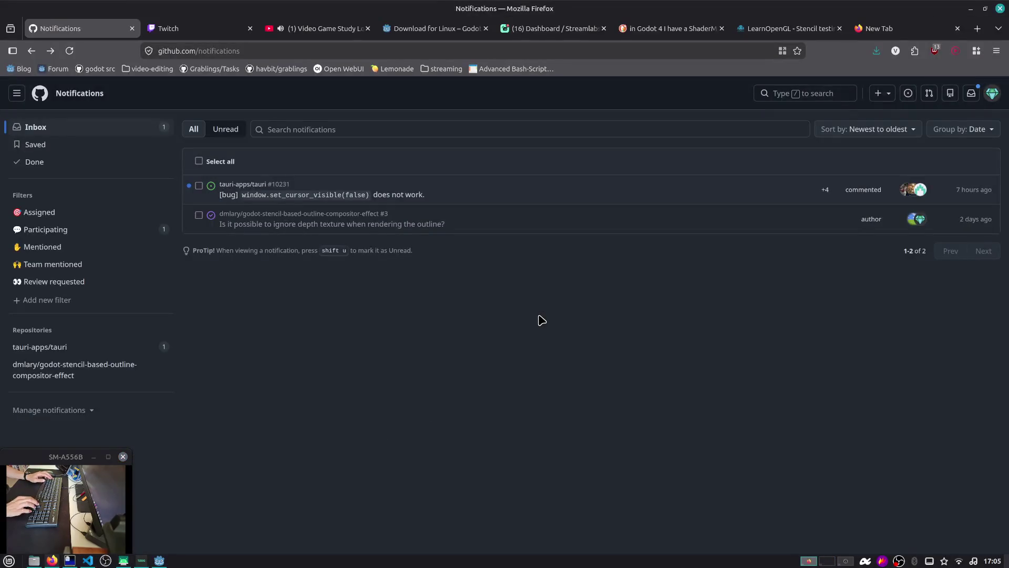
Step: Glance at the Twitch stream-manager chat, then save card.tscn in Godot
key(ctrl+Tab)
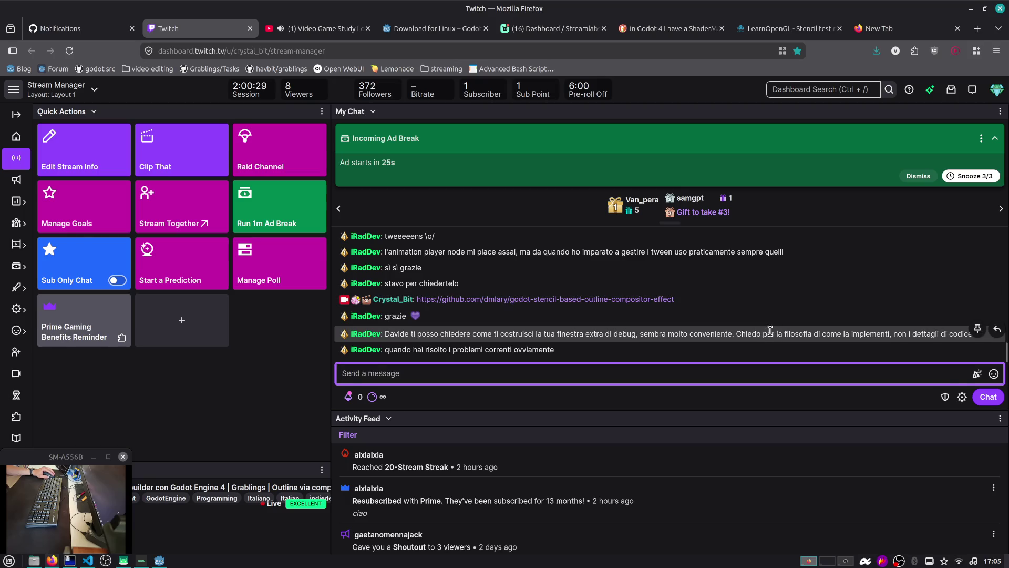
key(alt+Tab)
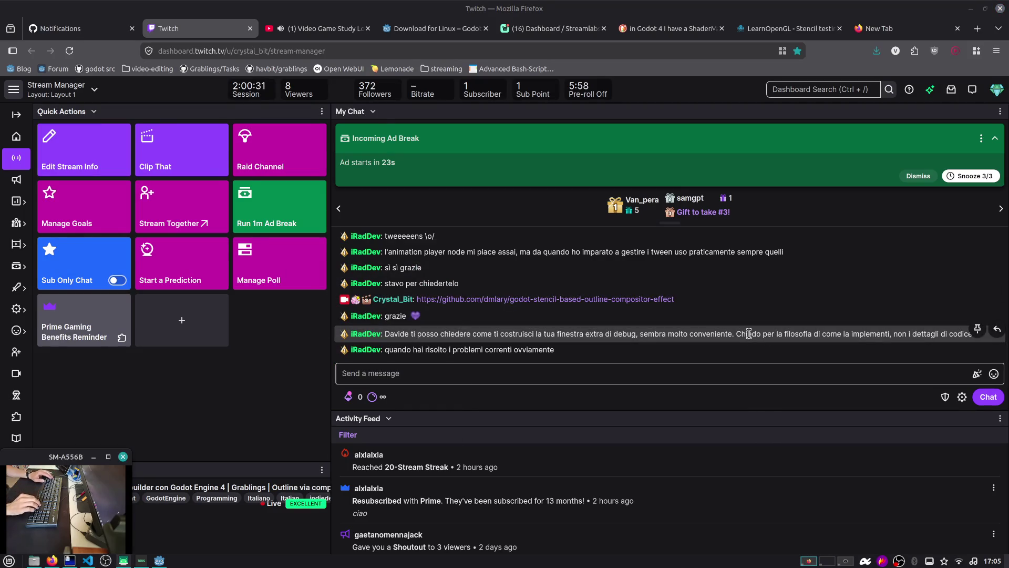
click(79, 28)
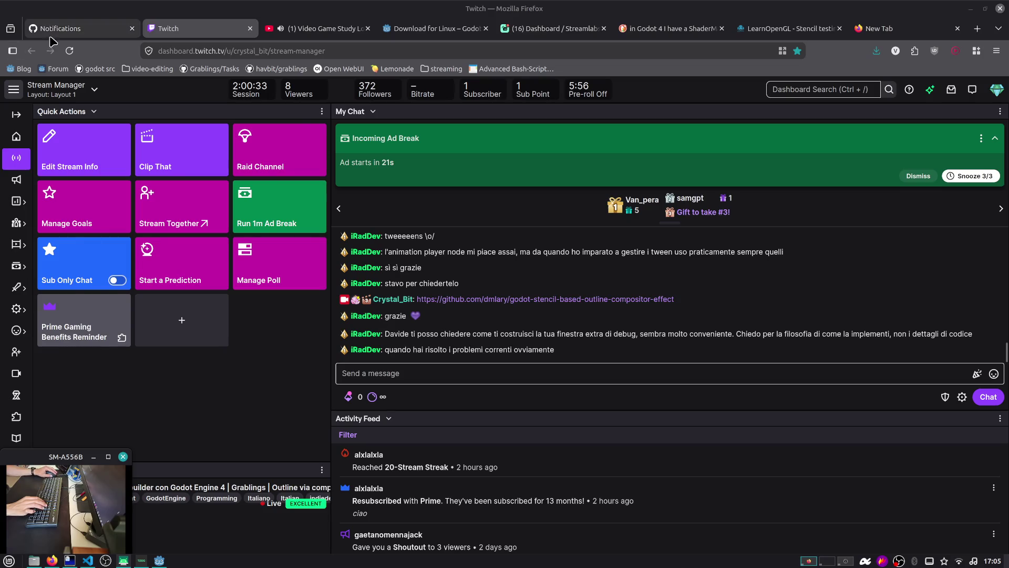
key(alt+Tab)
key(alt+Tab)
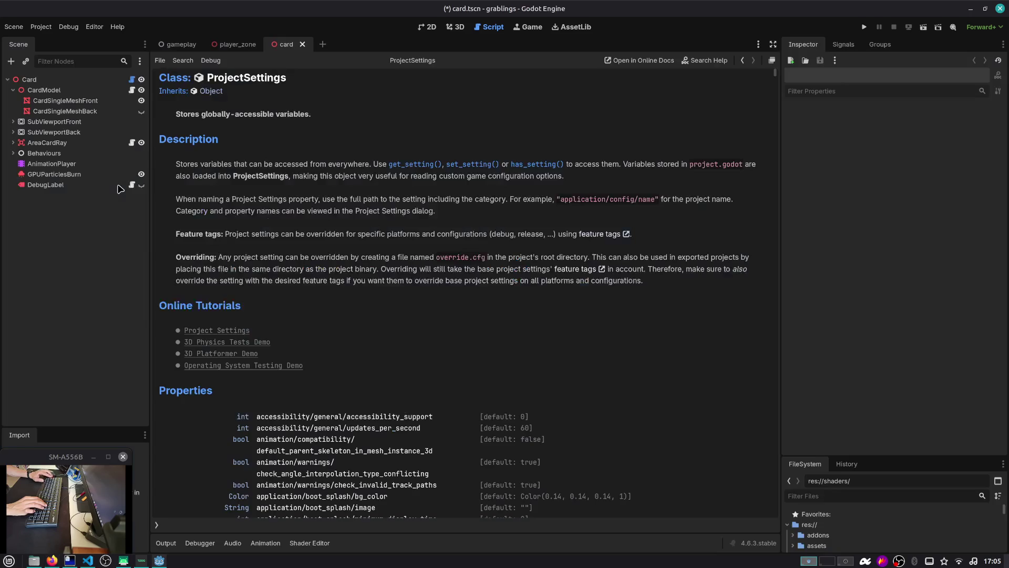
key(ctrl+s)
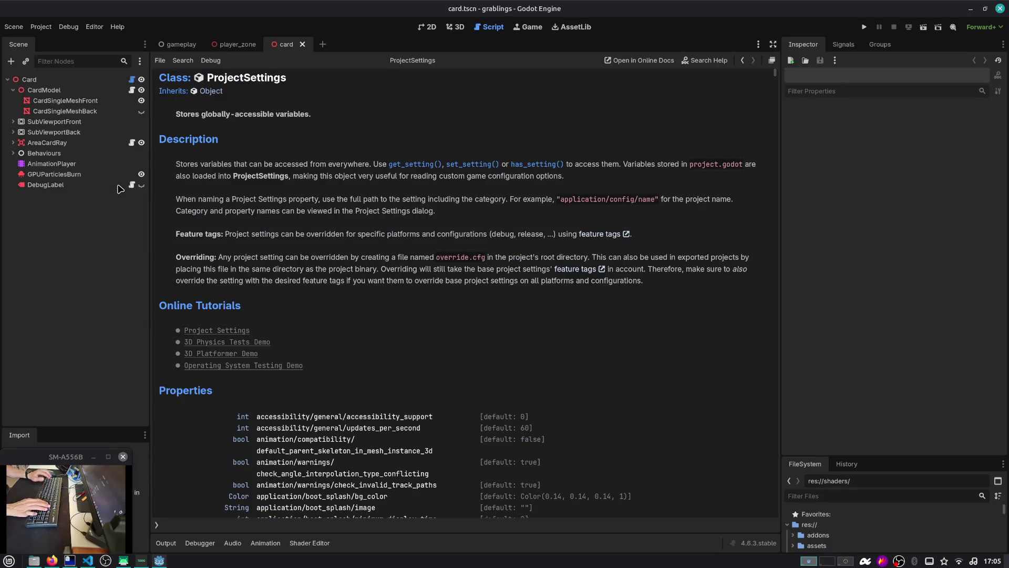
Step: In the gameplay scene, expand WindowDebug and collapse OutlineLayer in the scene tree
key(ctrl+Tab)
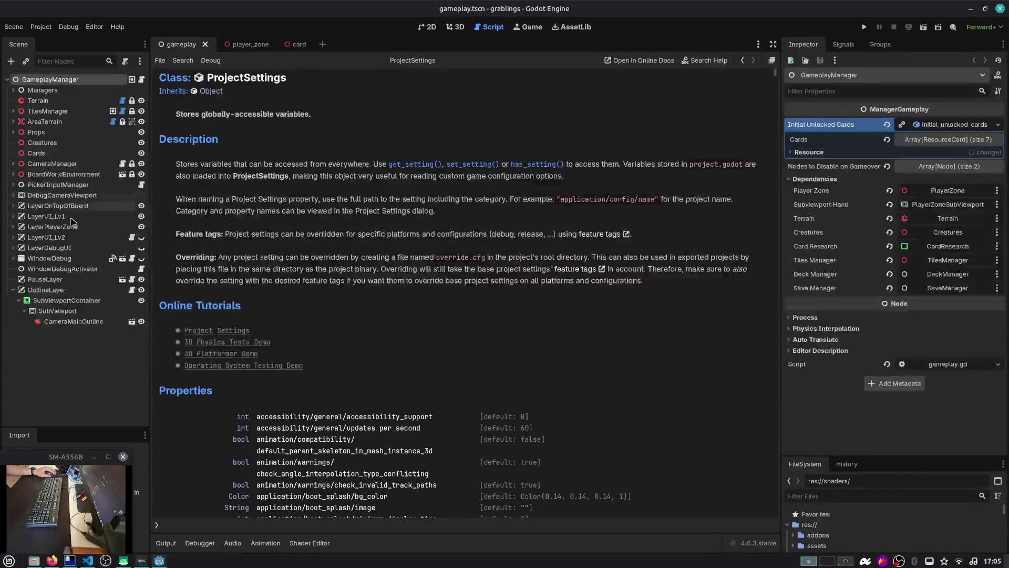
click(14, 258)
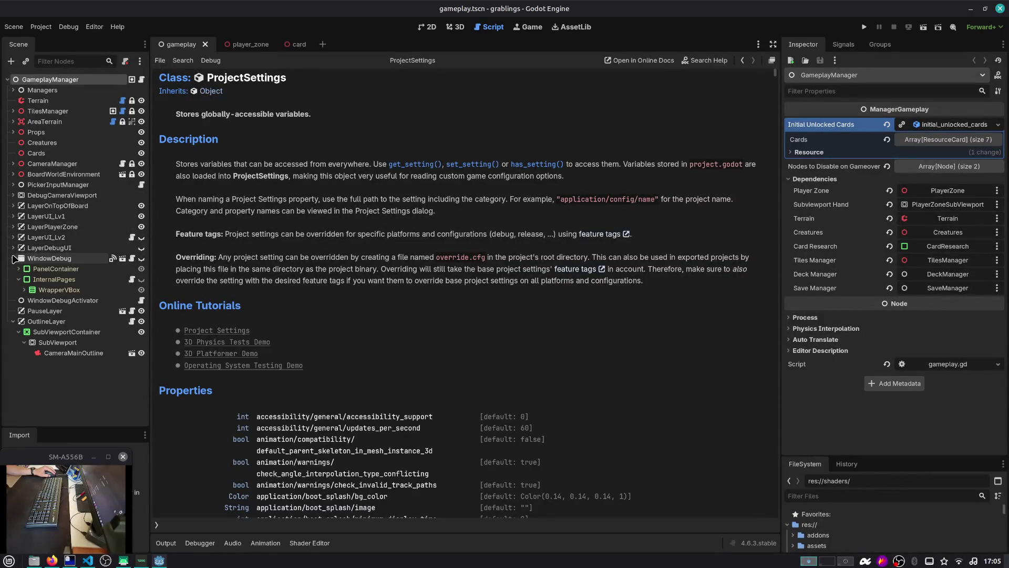
click(13, 321)
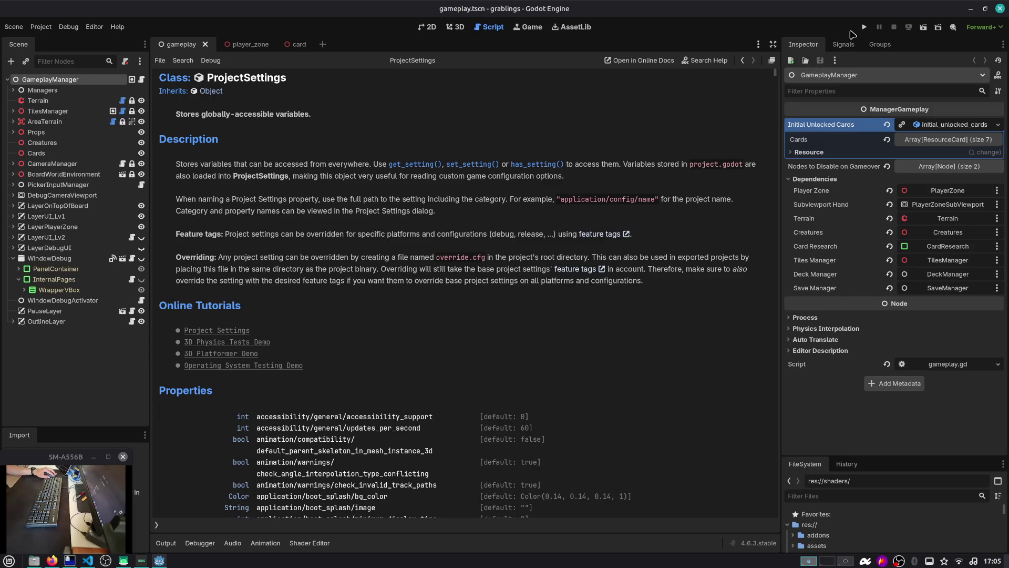
Step: Run the project, load Slot 1, and open the Debug Gameplay Window with F12
click(863, 27)
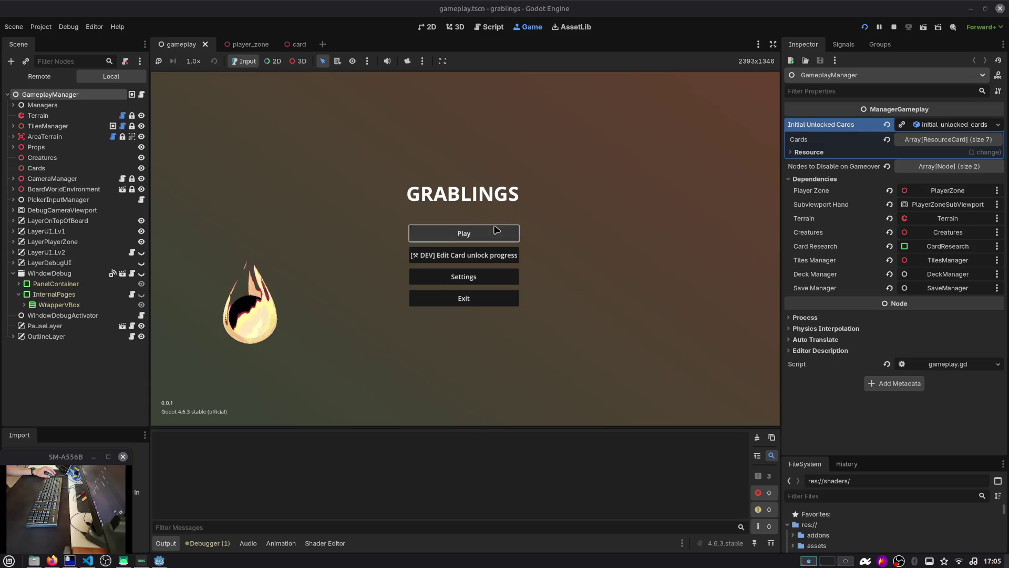
click(494, 231)
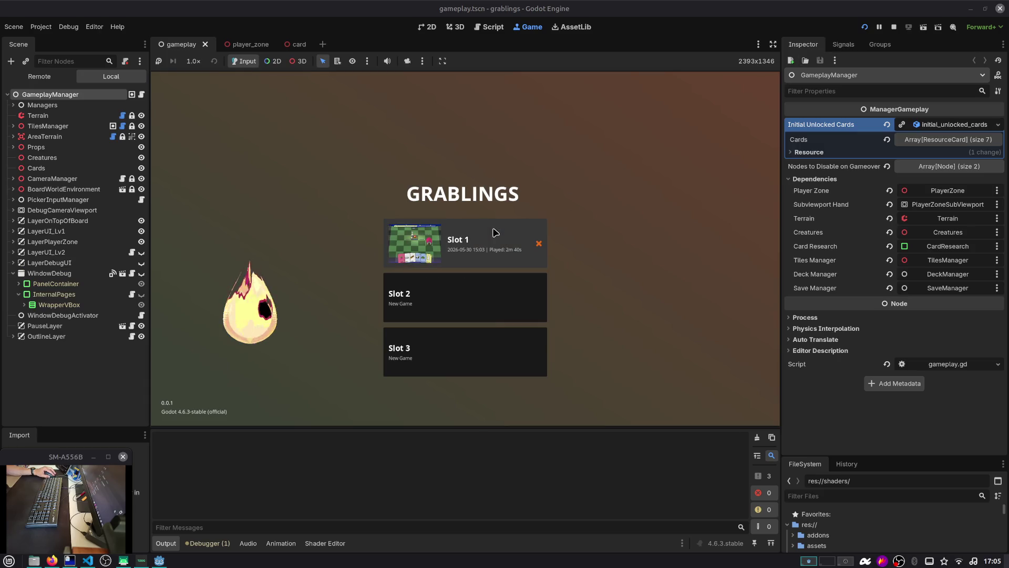
click(488, 234)
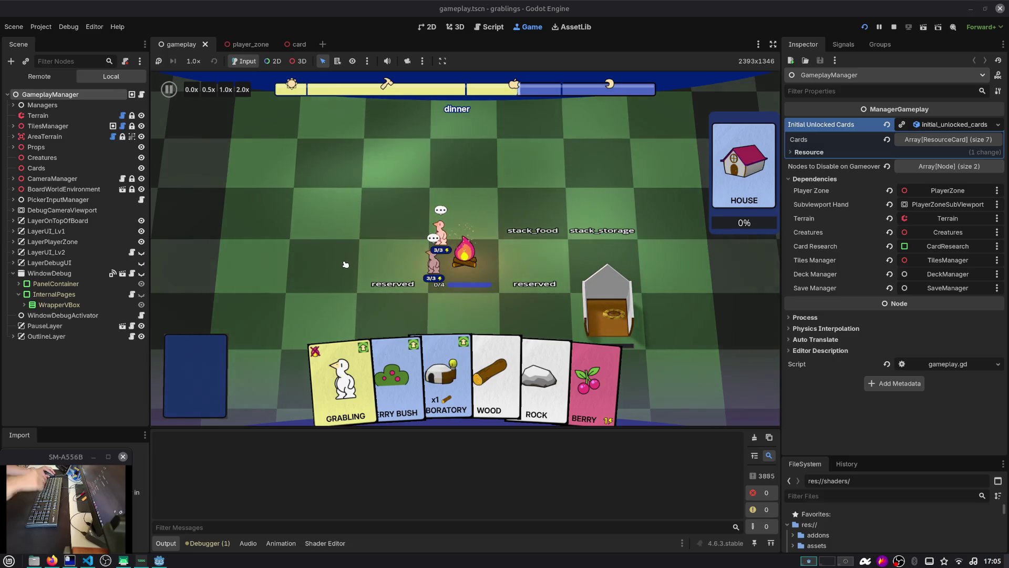
key(space)
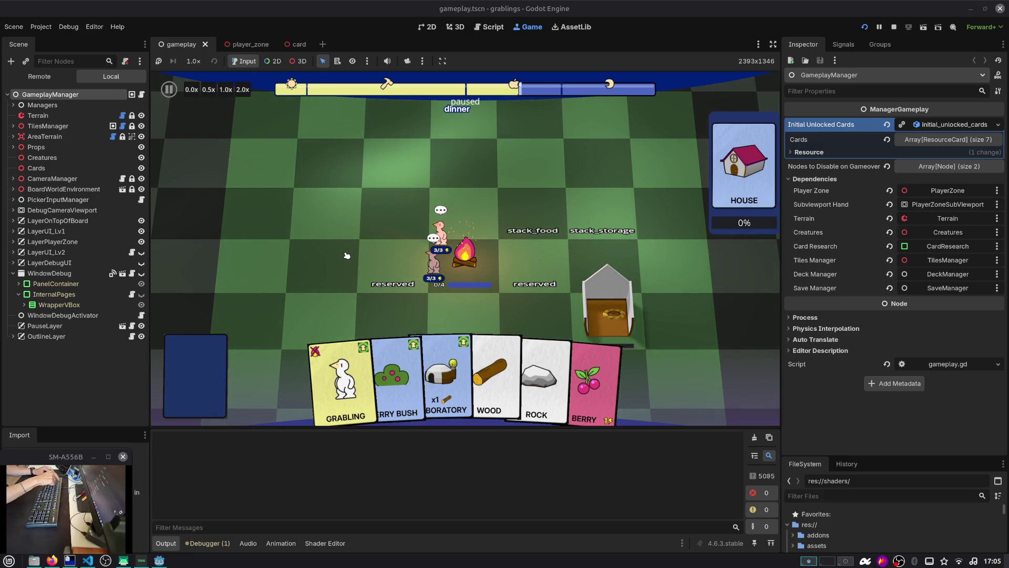
key(space)
key(F12)
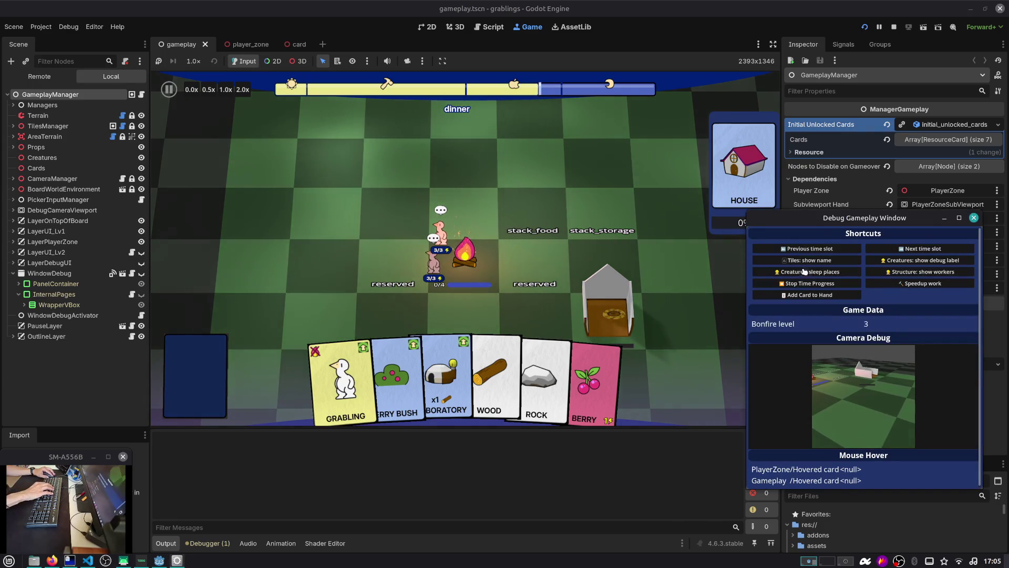
Step: Move the Debug Gameplay Window left over the right side of the board
mouse_move(813, 217)
mouse_down()
mouse_move(571, 218)
mouse_move(500, 192)
mouse_move(515, 198)
mouse_up()
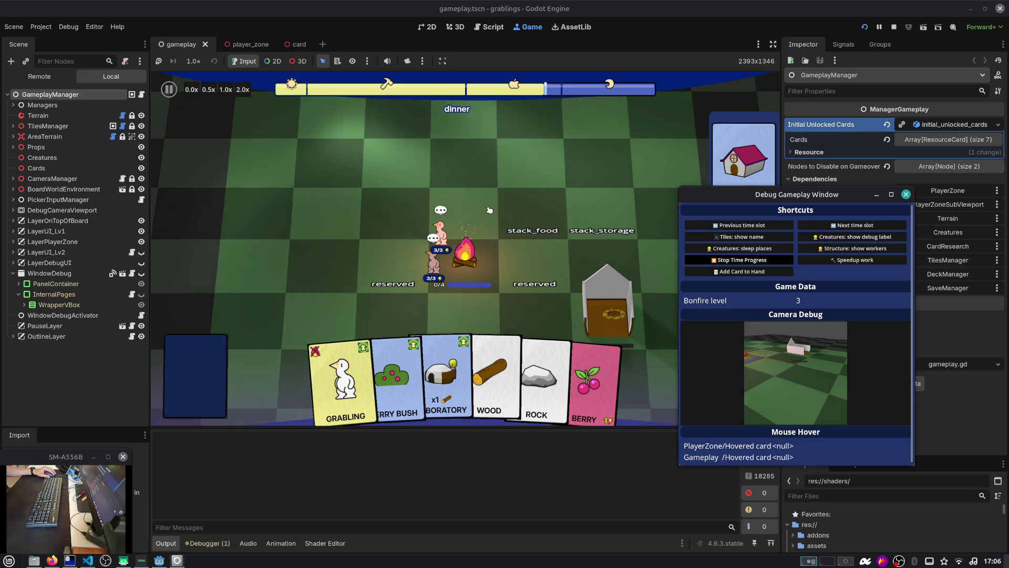
drag(713, 193, 676, 201)
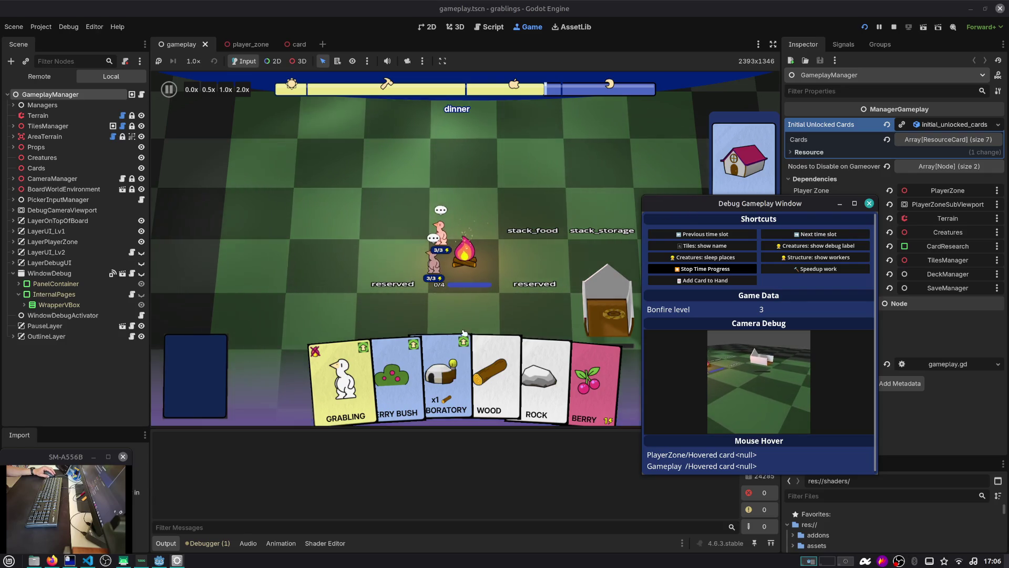
key(alt+Tab)
key(alt+Tab)
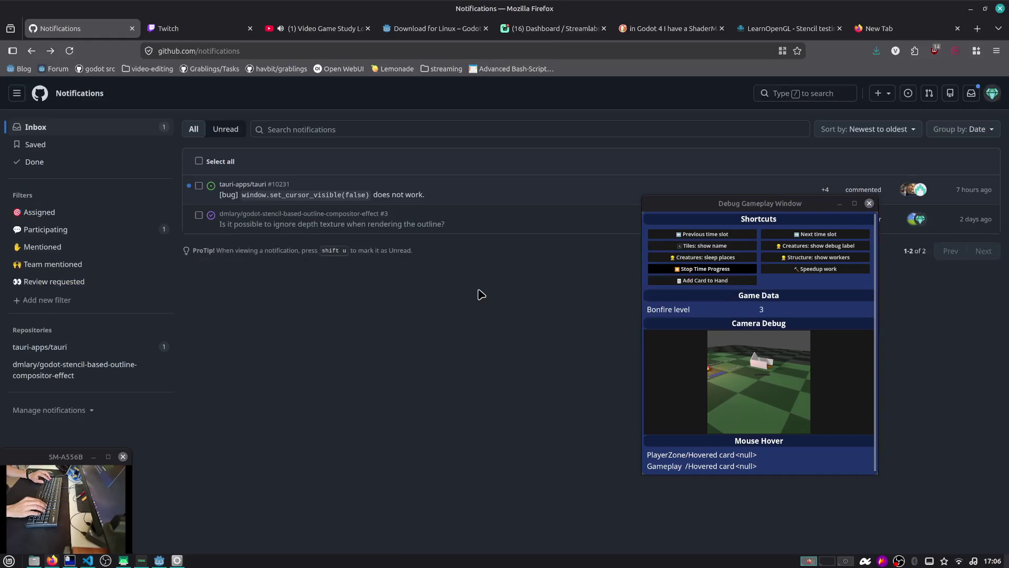
Step: Reply 'trance' in the Twitch chat
key(ctrl+Tab)
text(tran)
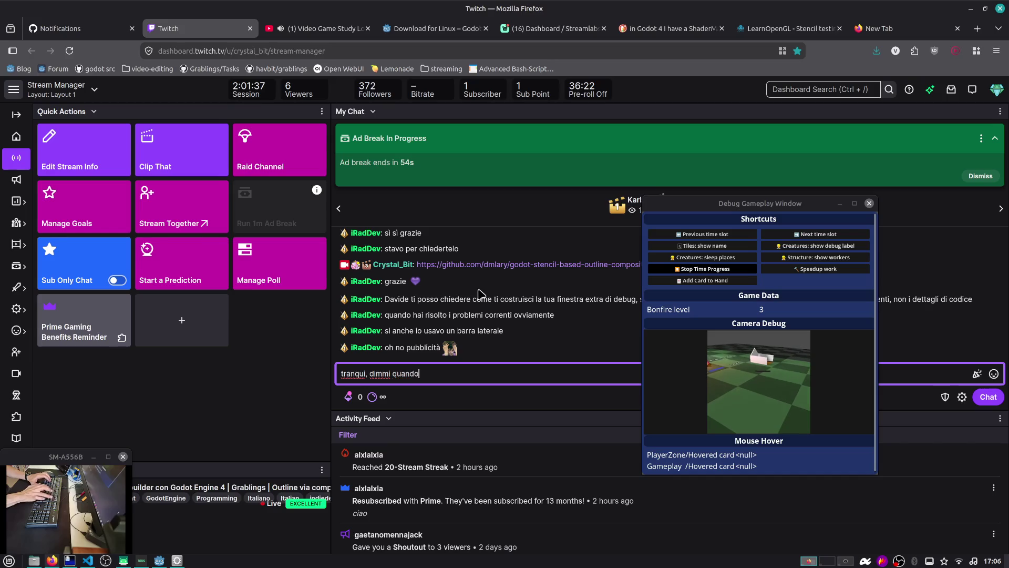
text(ce)
key(Return)
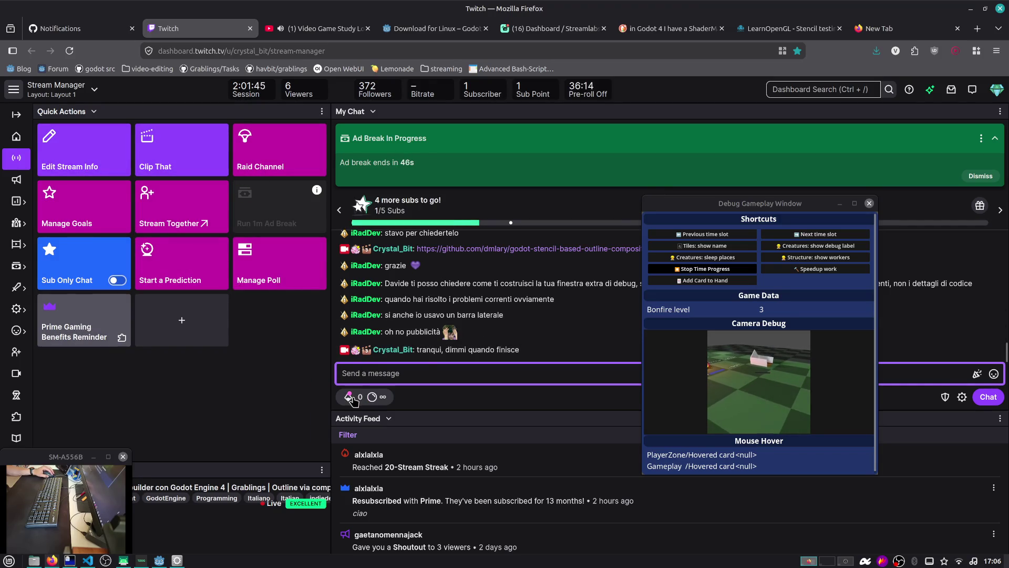
Step: Dismiss the ad break notice, return to GitHub Notifications, and shift the debug window right
click(984, 177)
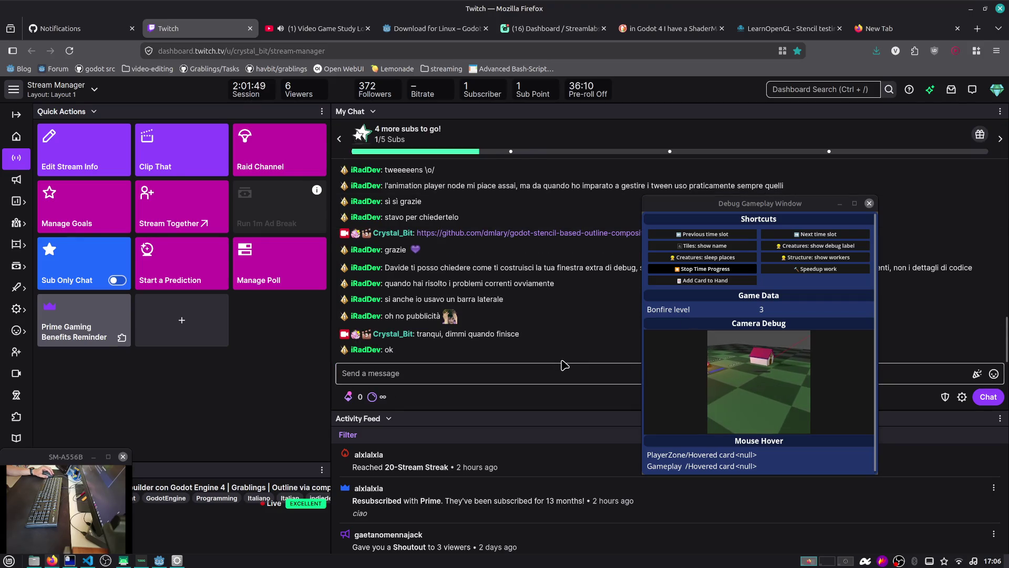
click(544, 367)
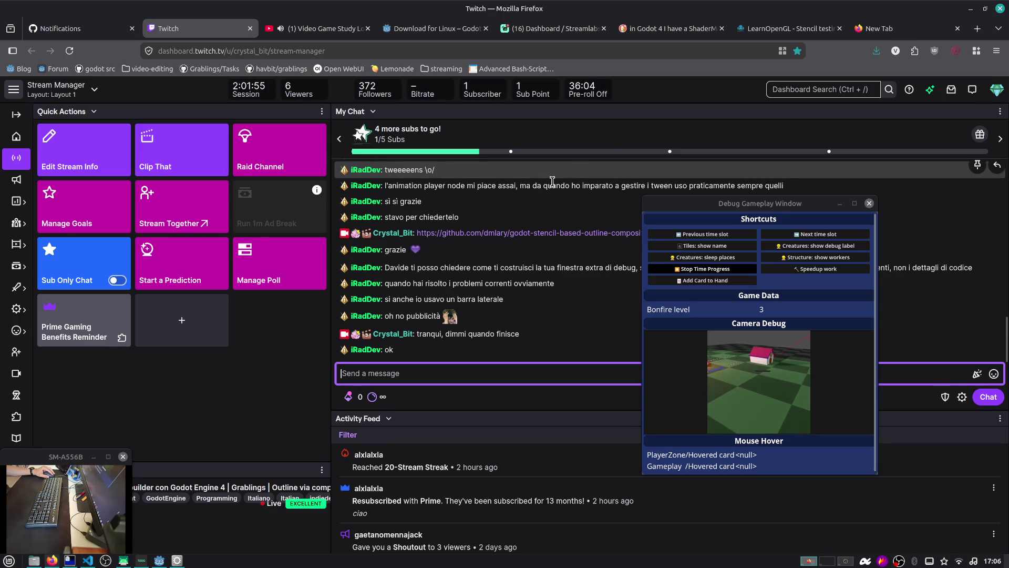
click(107, 30)
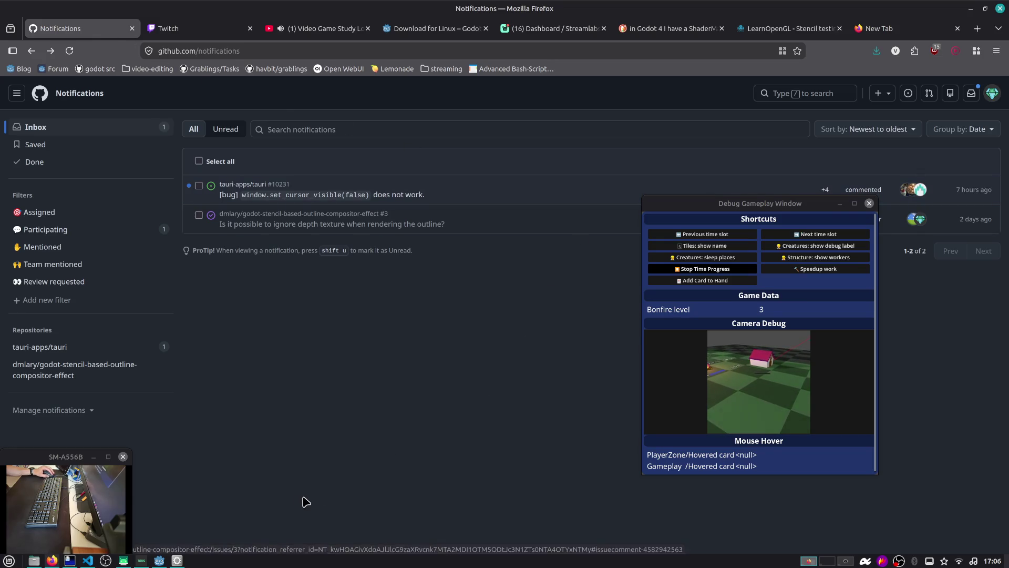
drag(702, 208, 758, 217)
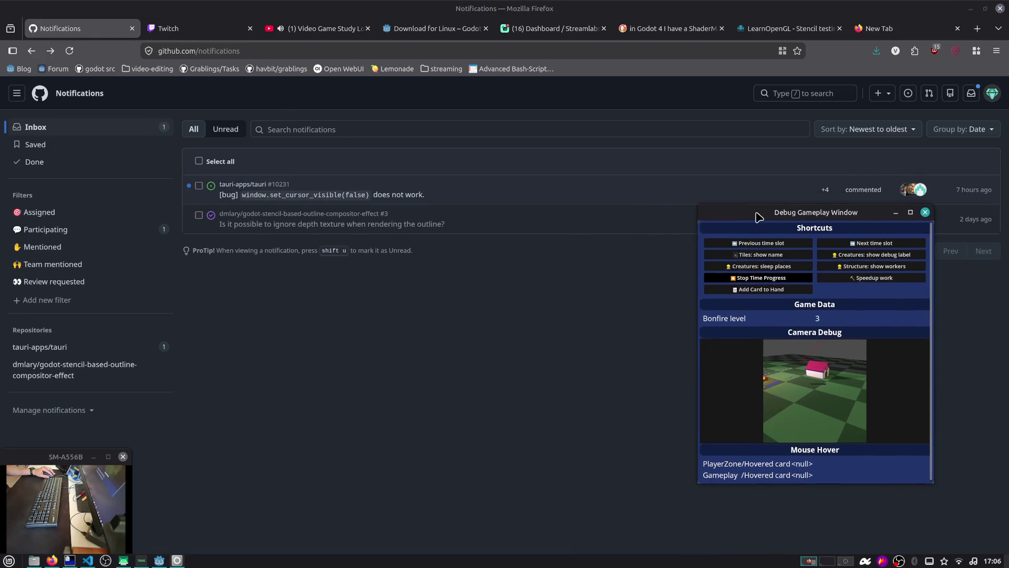
Step: Return the game to the work time slot and stop time progress
click(969, 9)
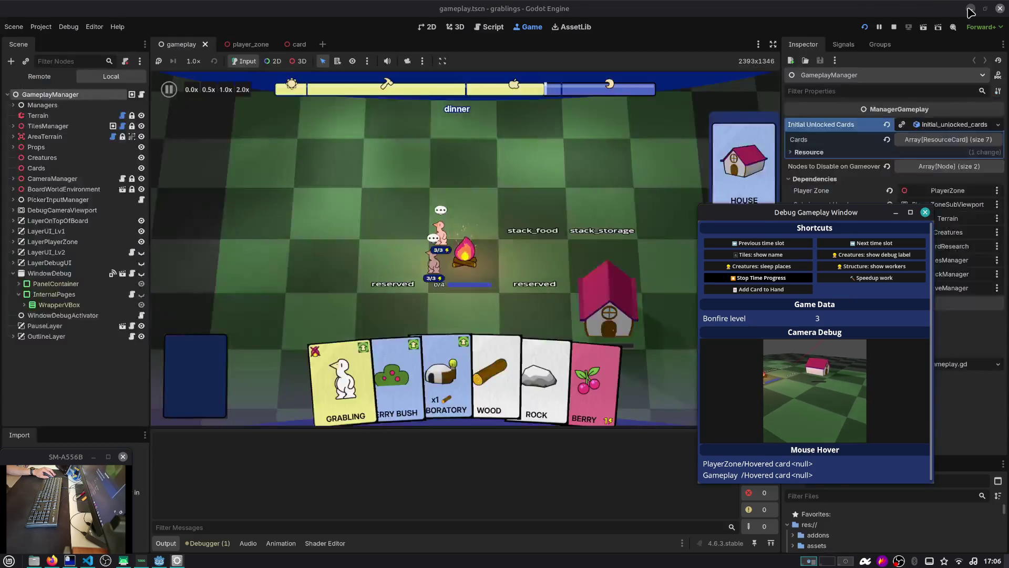
drag(732, 219, 644, 221)
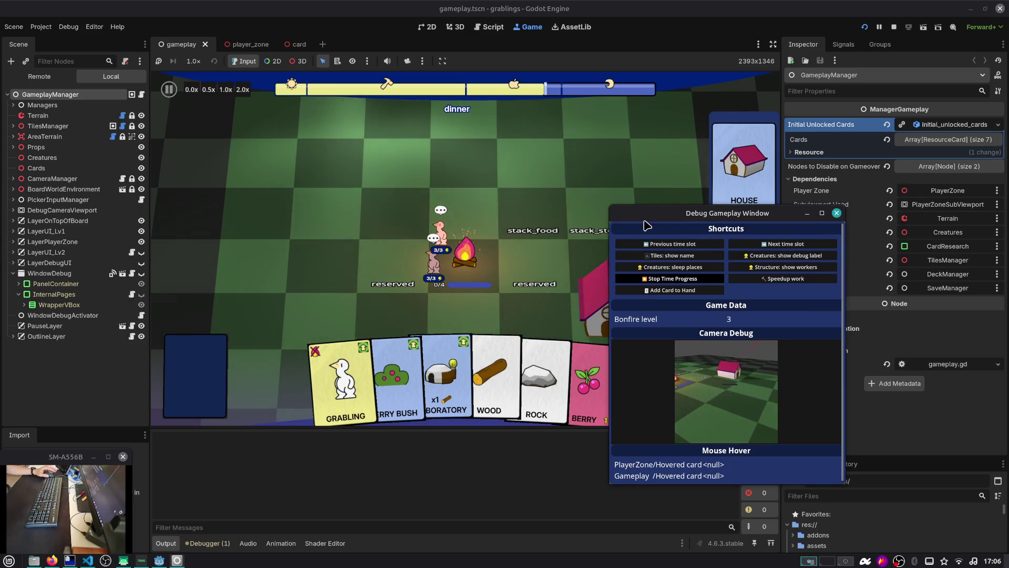
click(692, 245)
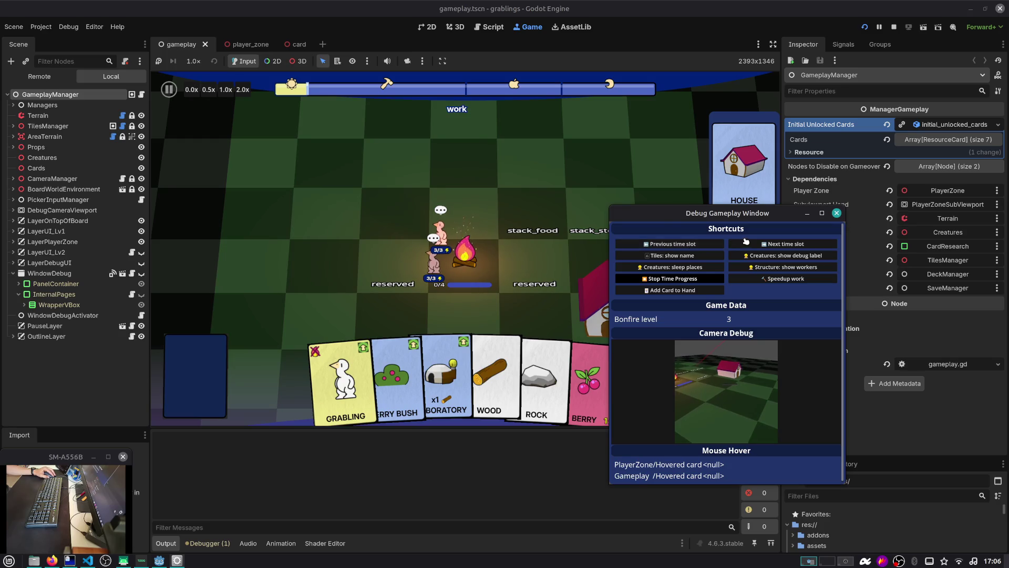
click(762, 245)
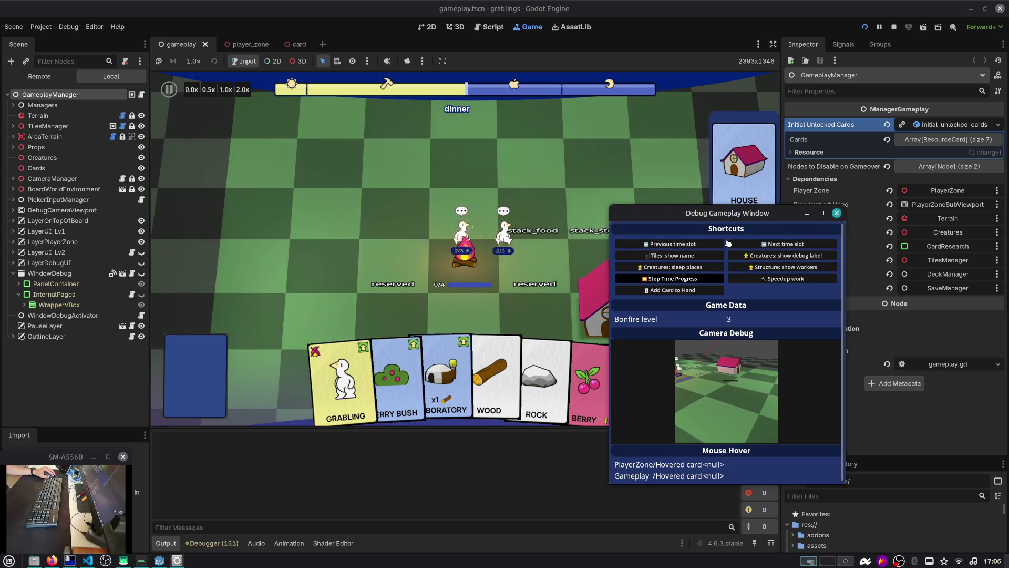
click(701, 245)
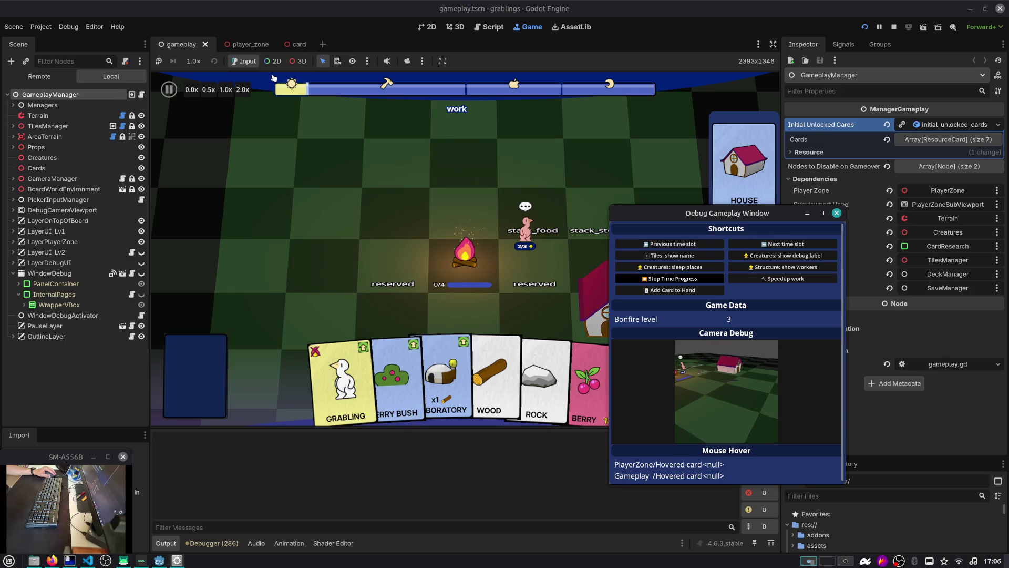
click(682, 279)
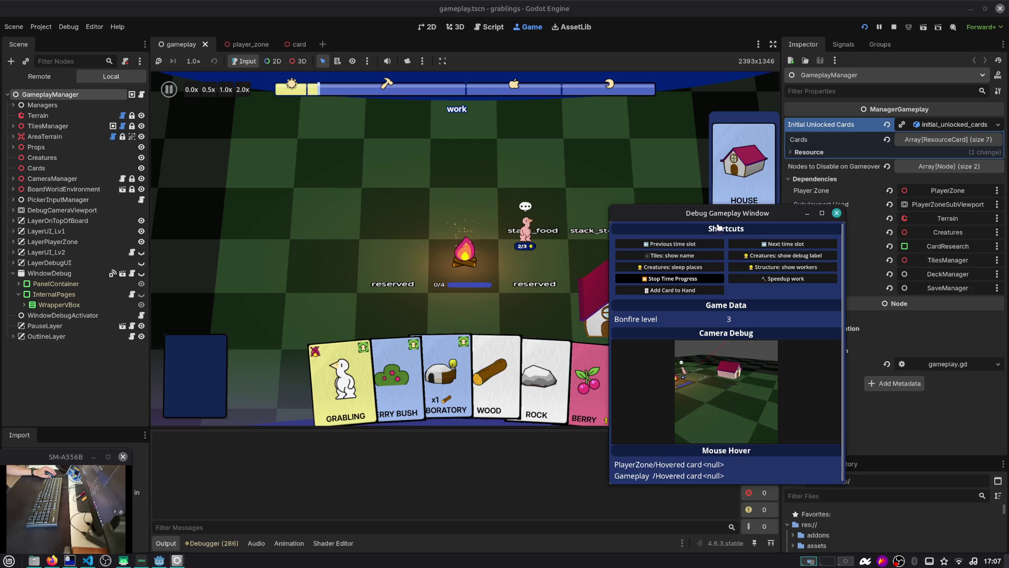
Step: Reposition the debug window, add a card to the hand, and show tile coordinate names
drag(714, 215, 792, 249)
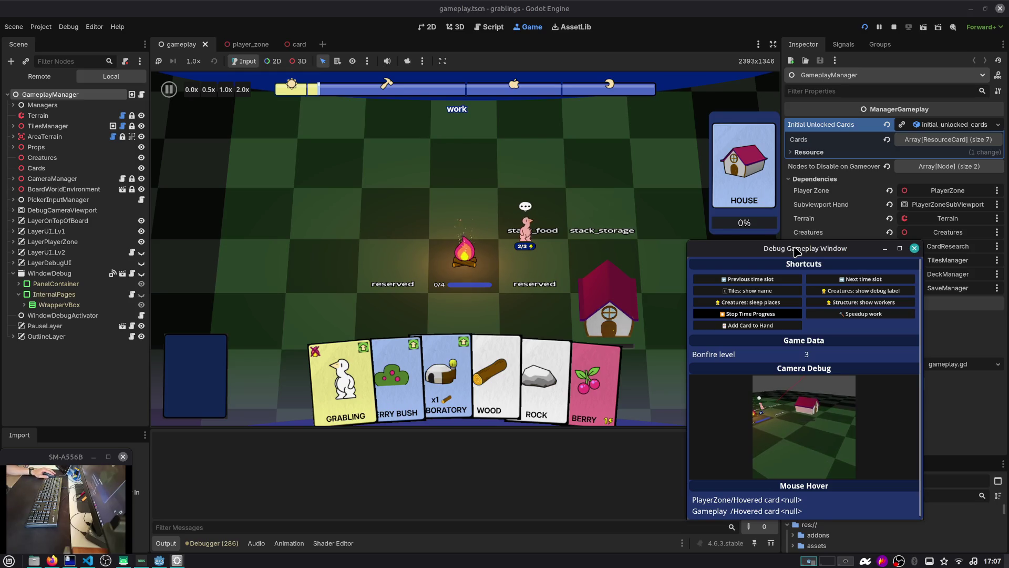
right_click(797, 251)
click(788, 253)
drag(770, 248, 761, 256)
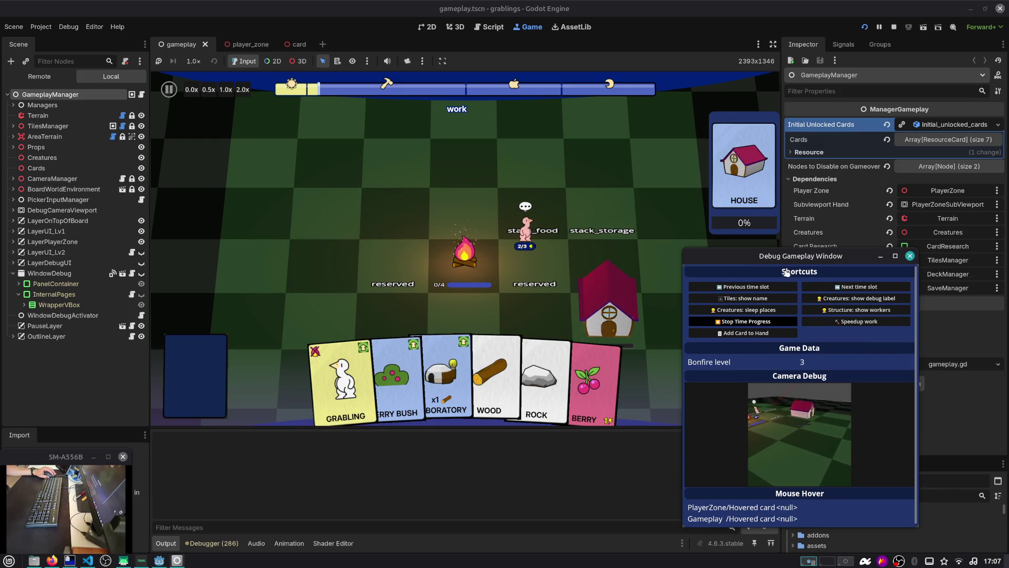
drag(788, 256, 758, 260)
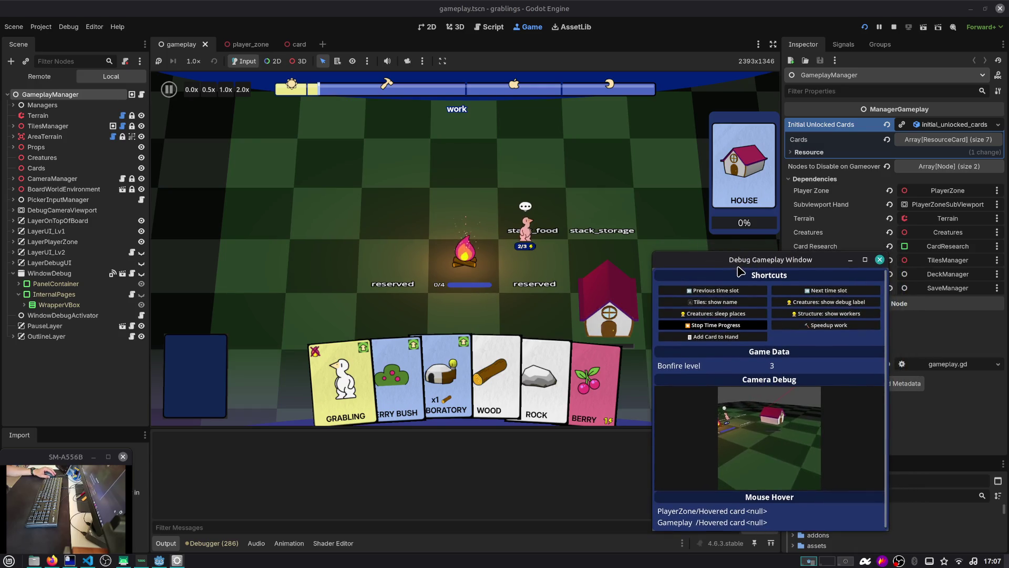
drag(738, 267, 734, 263)
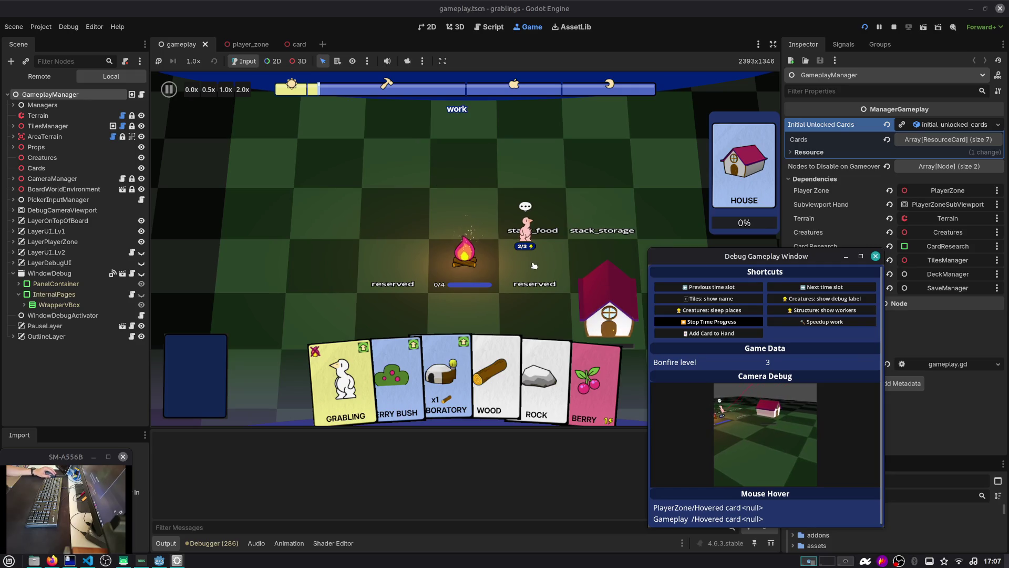
click(701, 331)
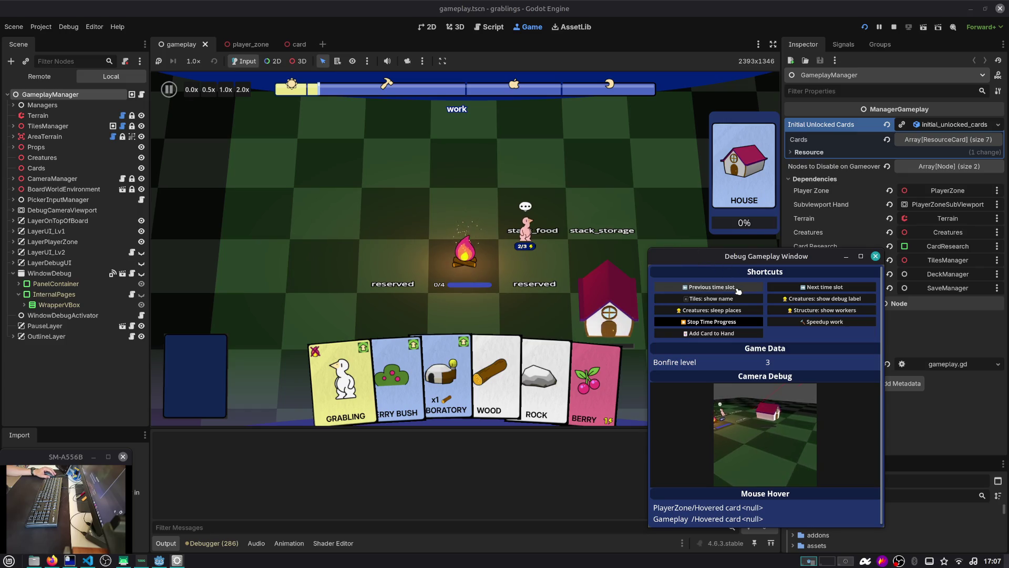
click(743, 299)
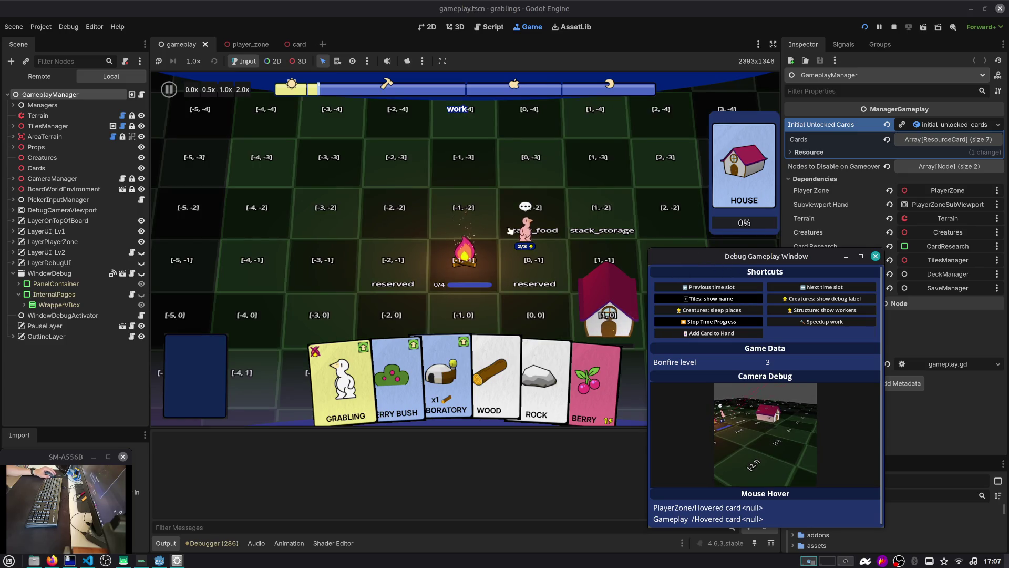
Step: Pan toward the house, hide tile names, and turn on creature debug labels
key(d)
key(s)
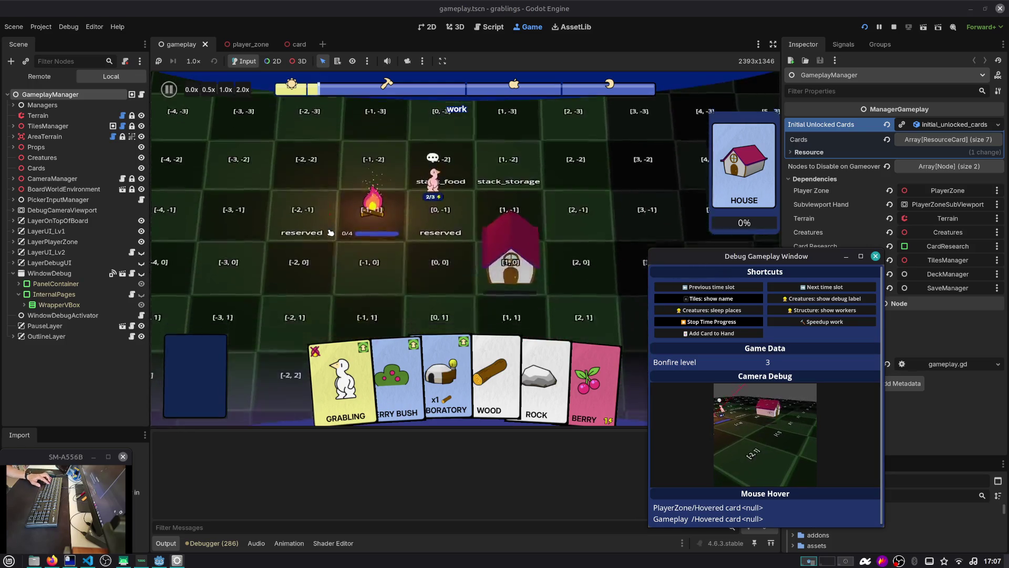
key(s)
key(d)
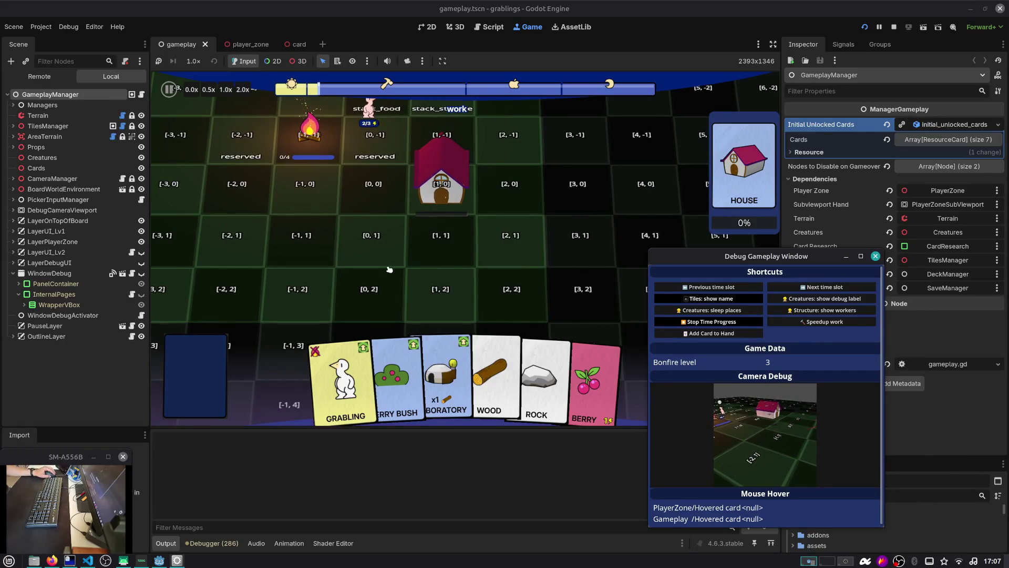
click(708, 299)
click(822, 299)
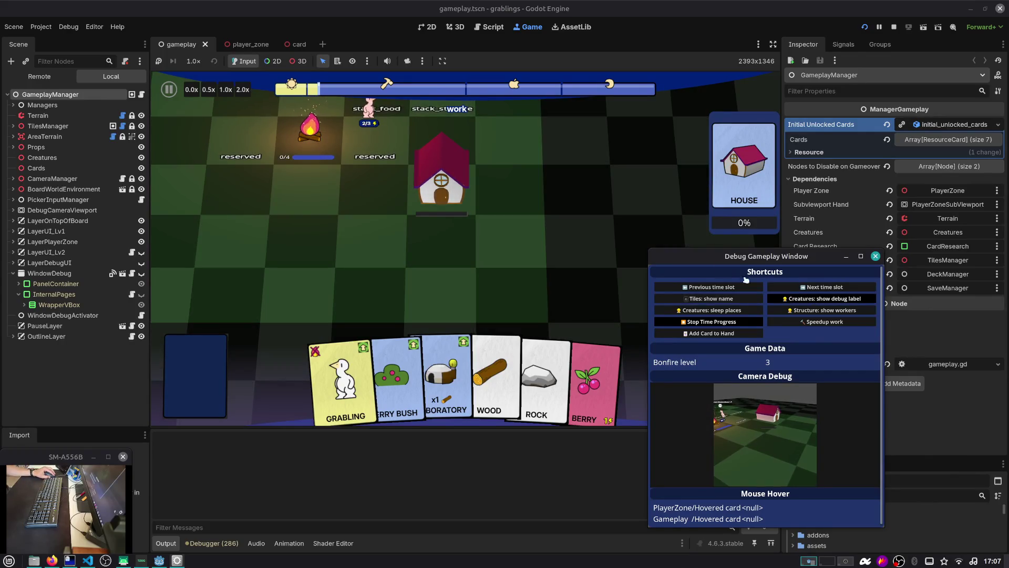
Step: Play the GRABLING card onto the board
scroll(522, 163, up, 2)
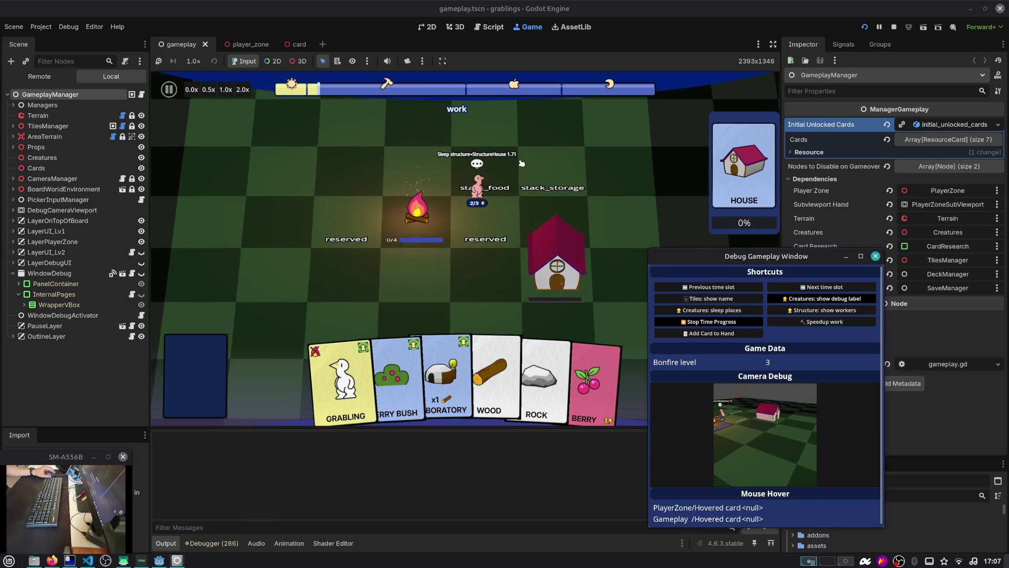
scroll(522, 164, up, 1)
scroll(522, 163, up, 2)
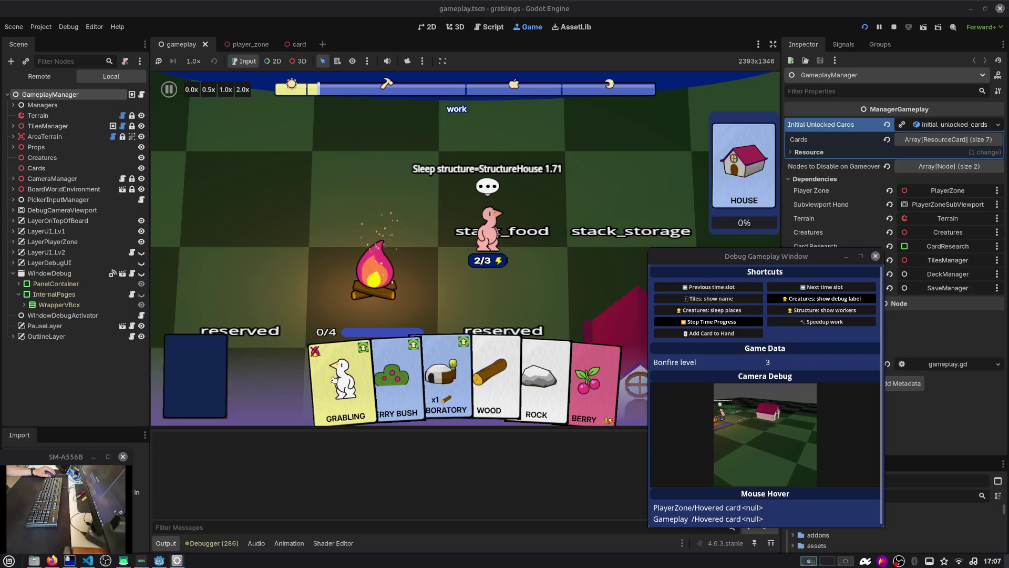
drag(339, 378, 278, 204)
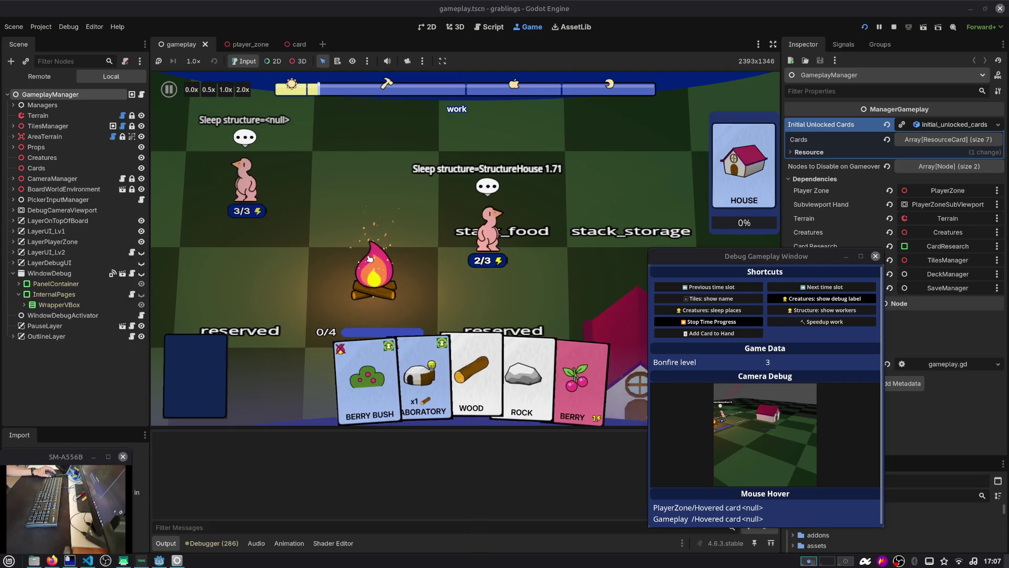
scroll(447, 191, down, 1)
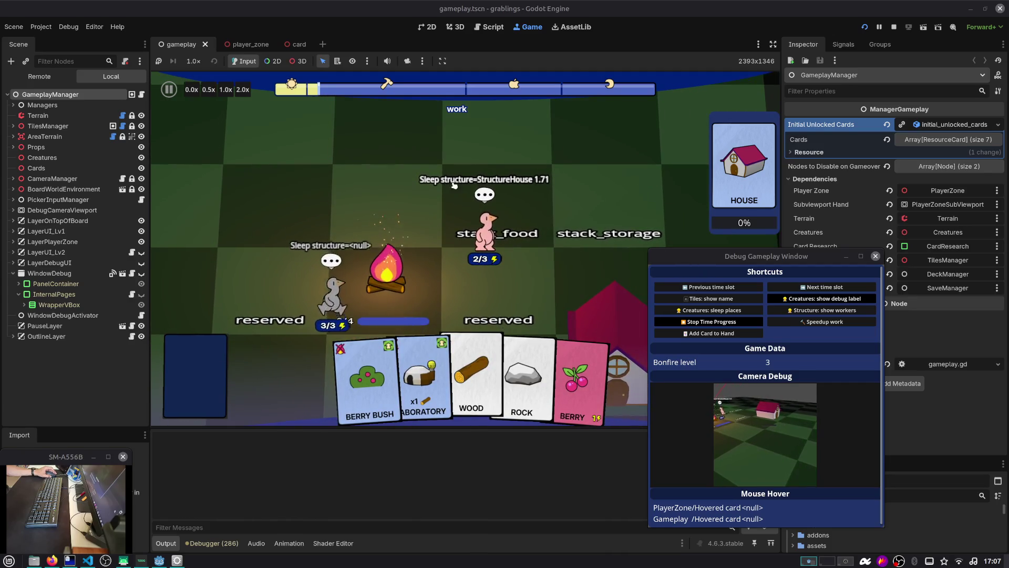
scroll(545, 292, down, 1)
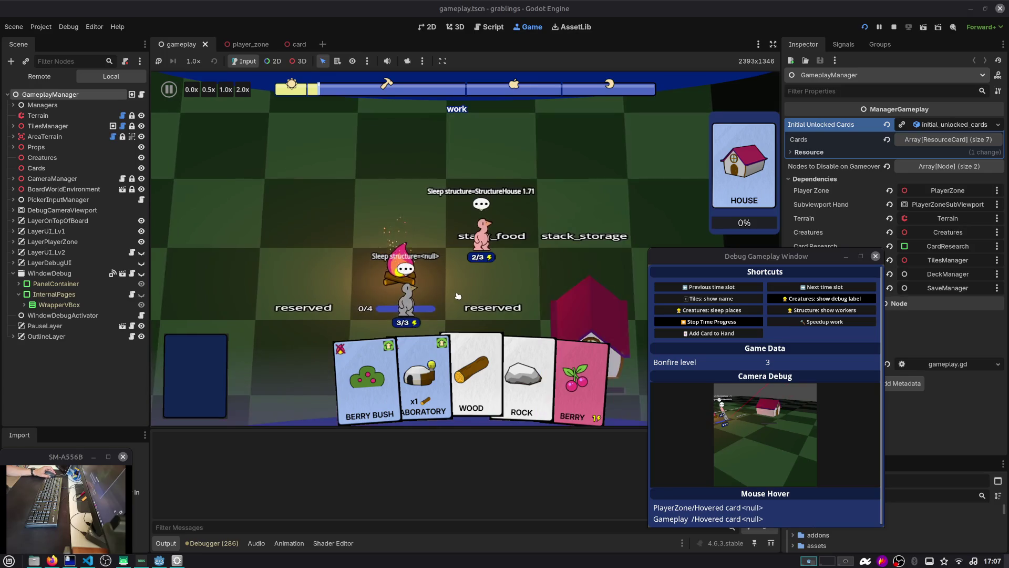
scroll(504, 308, down, 1)
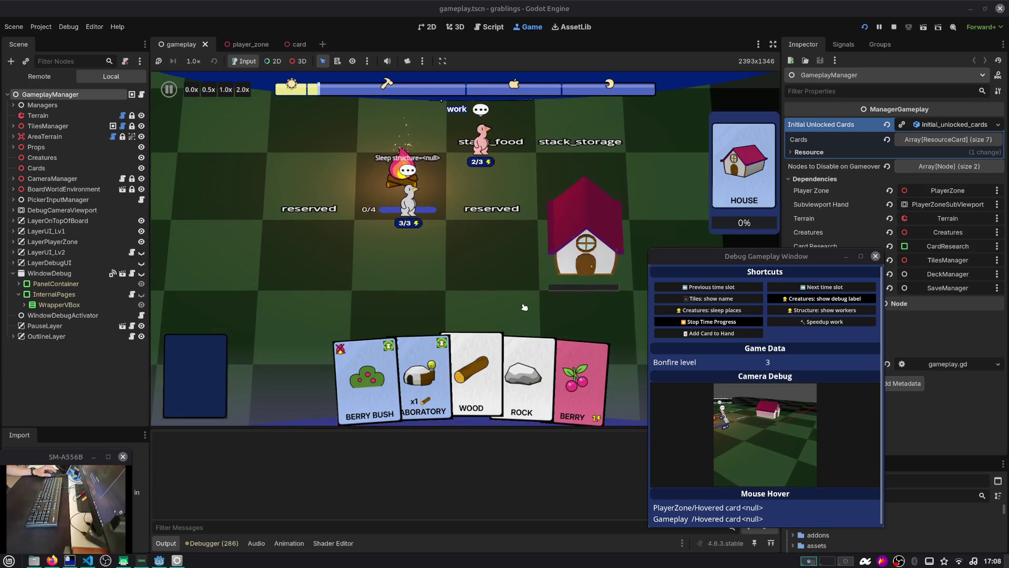
Step: Step through the hobby and dinner slots, then advance to the next morning
click(795, 288)
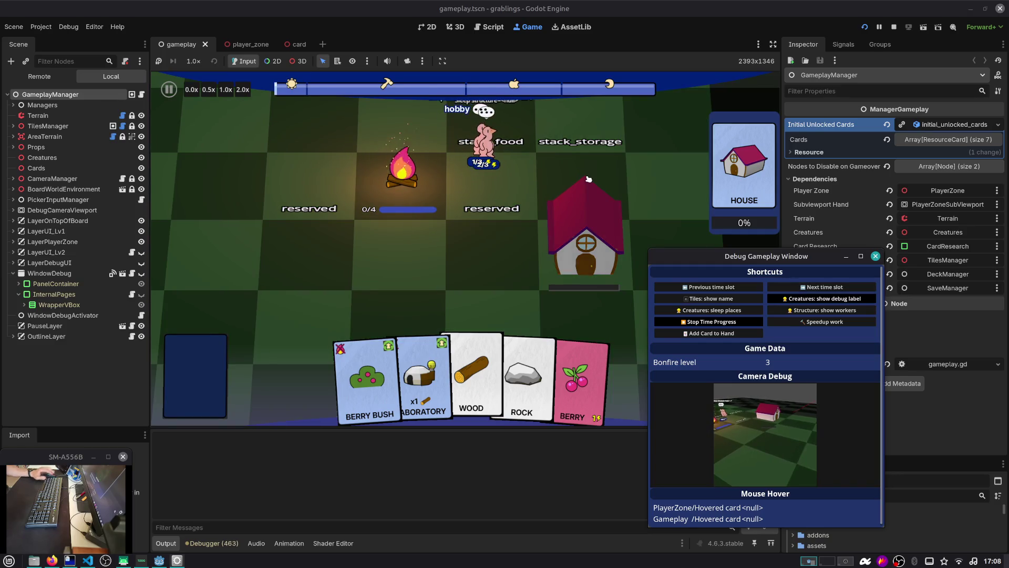
scroll(588, 178, up, 1)
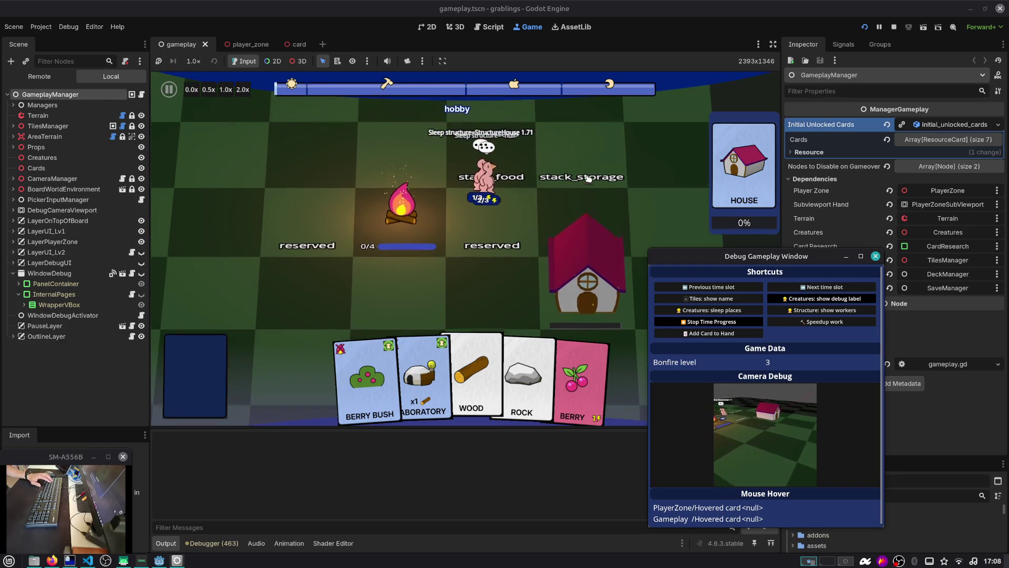
click(728, 288)
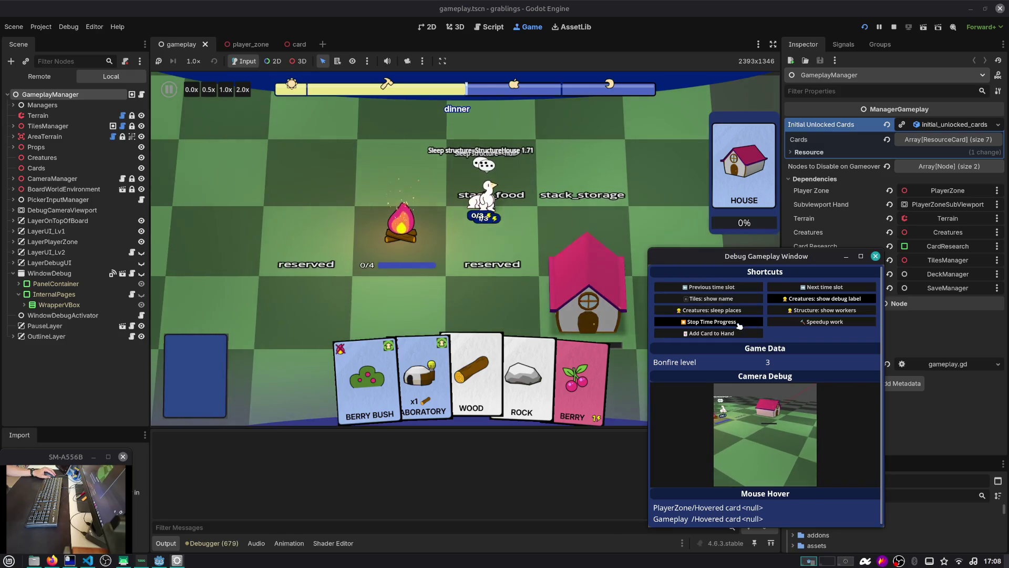
click(828, 288)
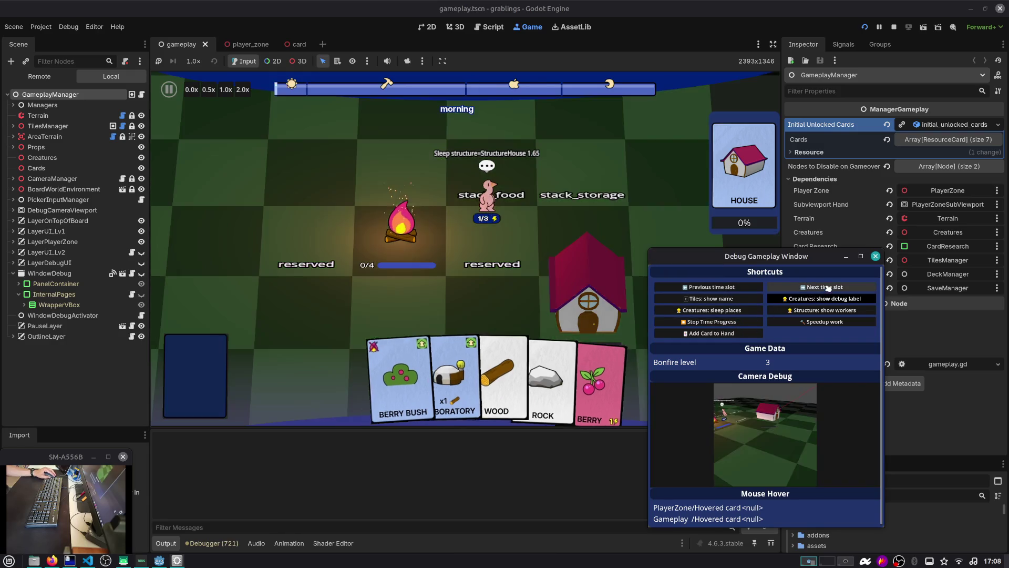
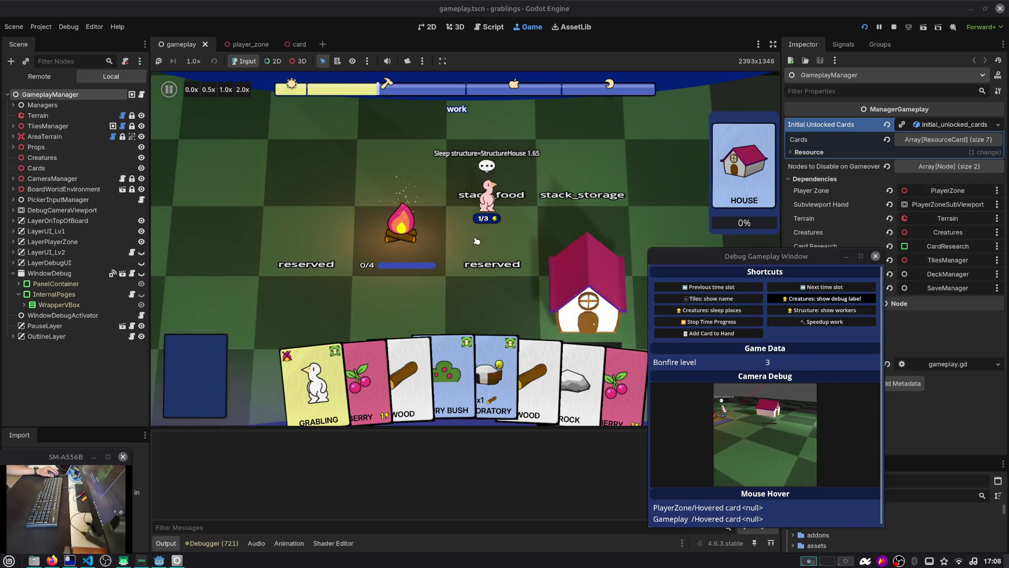
Step: Move the grabling beside the bonfire and play the Berry card onto stack_food
drag(477, 217, 331, 308)
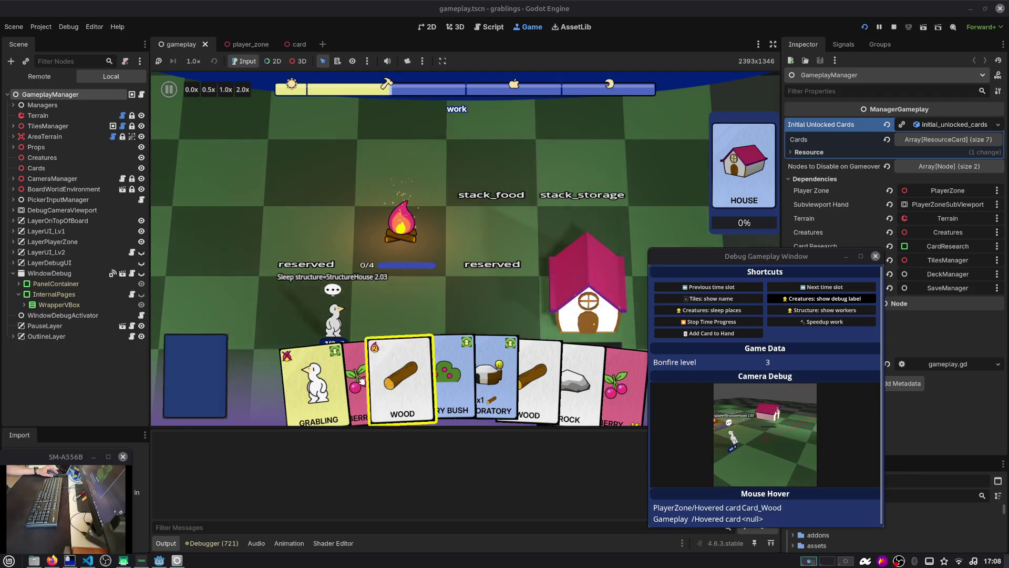
mouse_move(387, 358)
mouse_down()
mouse_move(466, 180)
mouse_move(489, 173)
mouse_up()
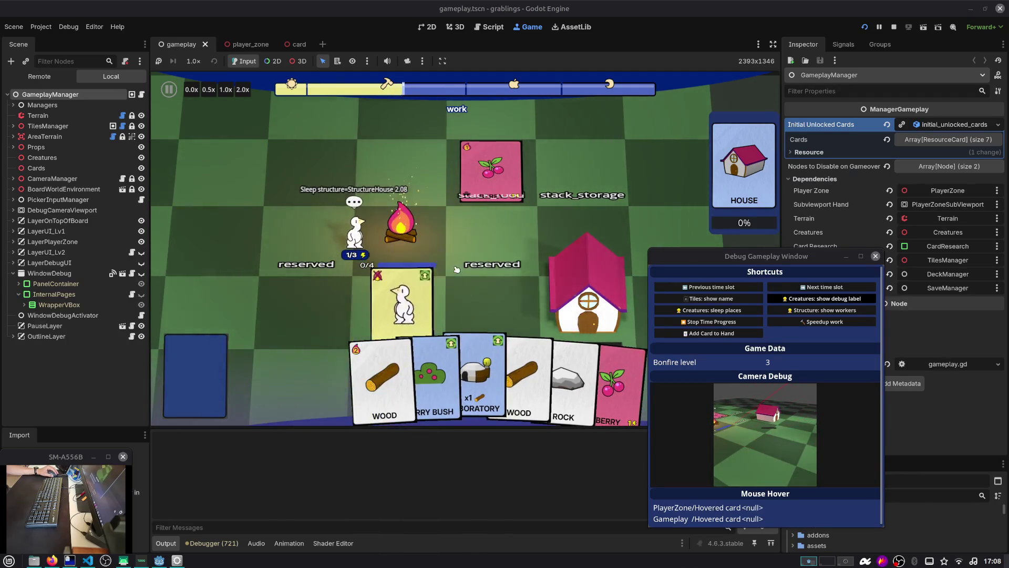
key(s)
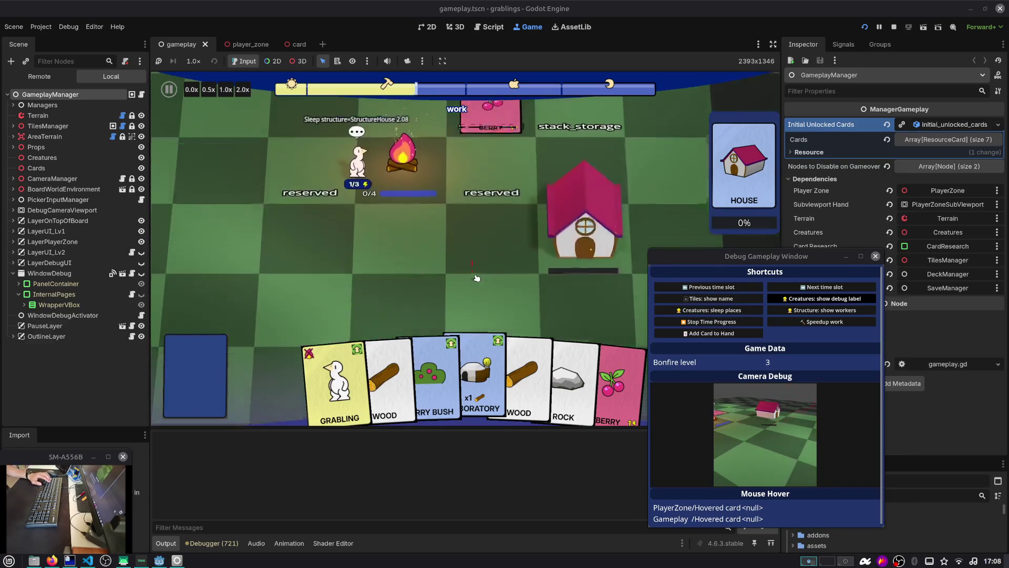
Step: Spawn a second grabling from its card and move the debug gameplay window off the board
drag(339, 378, 400, 170)
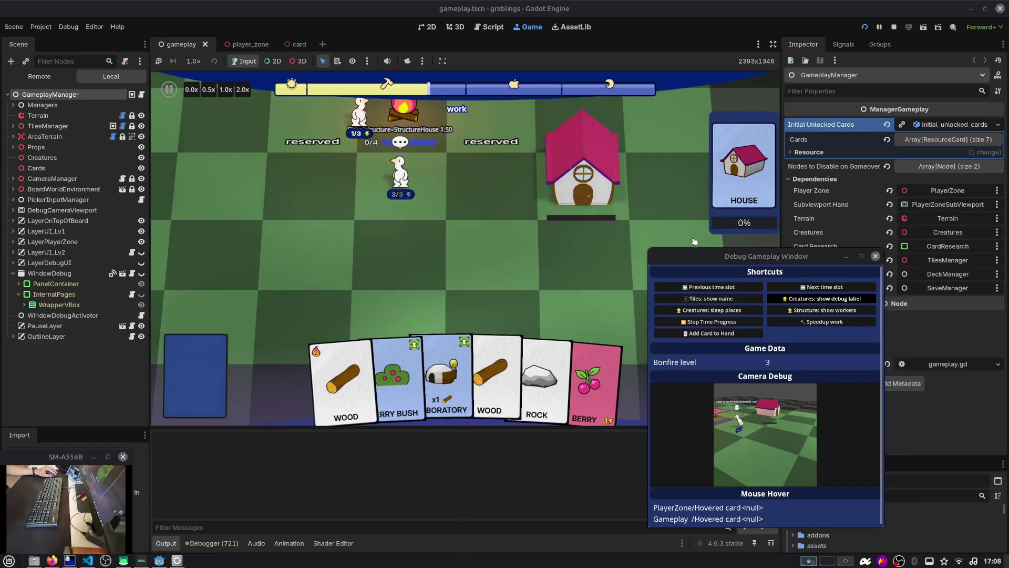
mouse_move(700, 248)
mouse_down()
mouse_move(753, 217)
mouse_move(488, 173)
mouse_up()
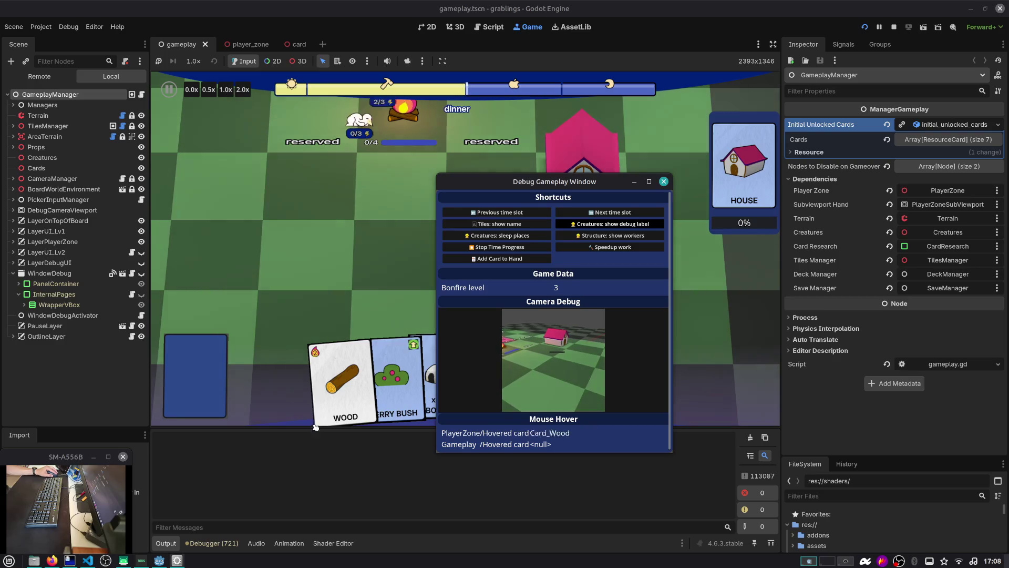
drag(506, 181, 720, 205)
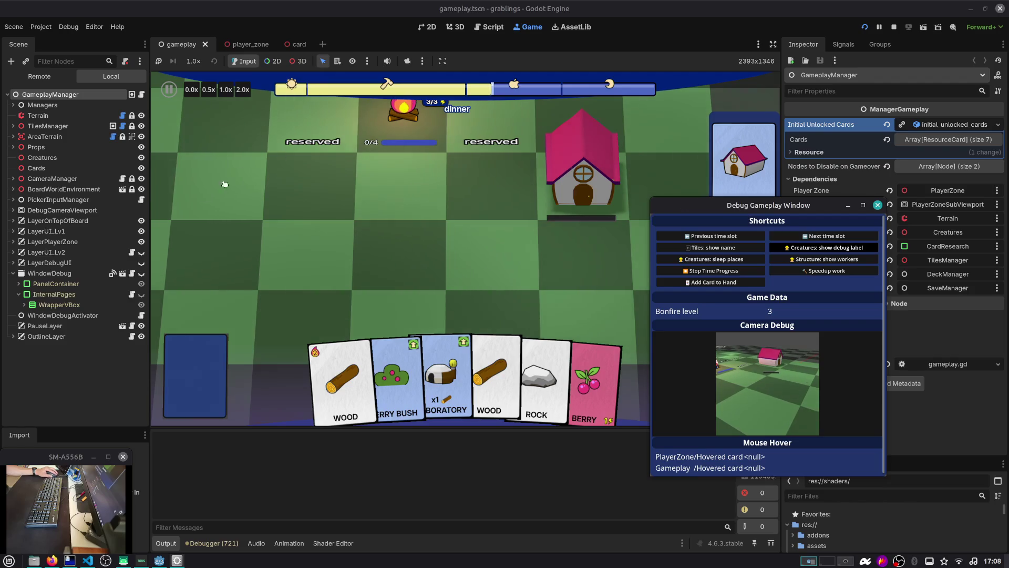
click(123, 274)
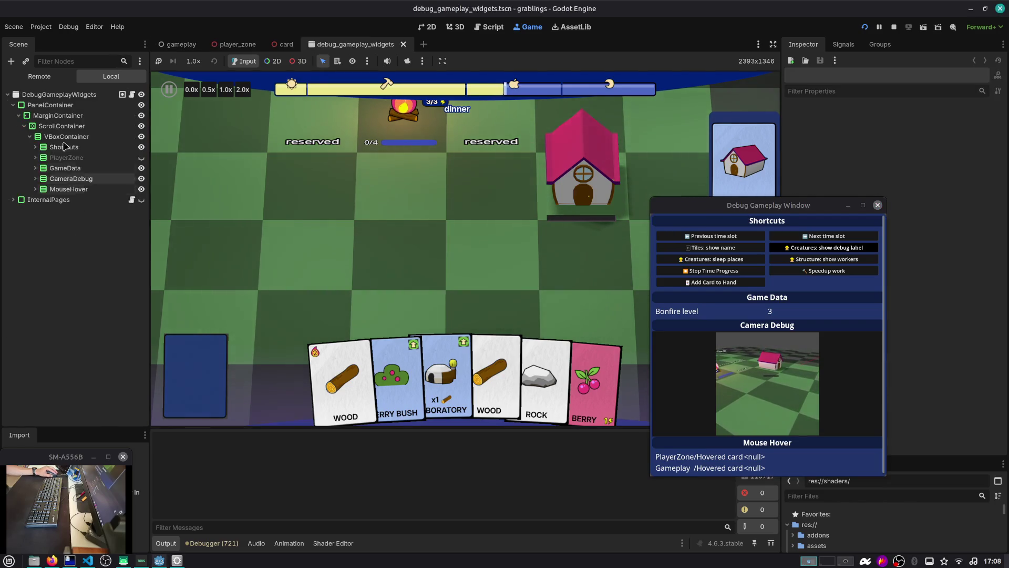
click(421, 26)
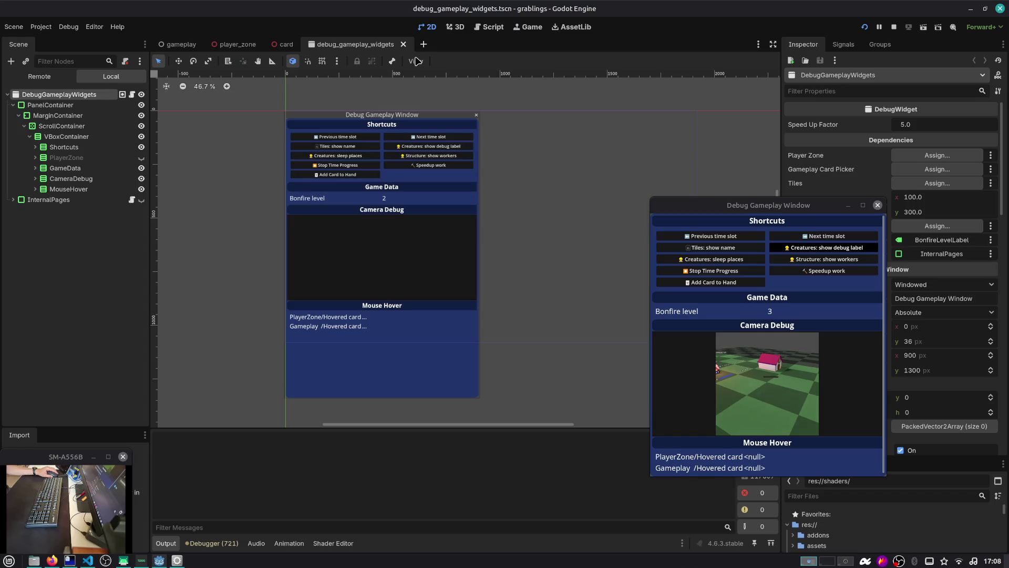
scroll(421, 129, down, 1)
click(50, 106)
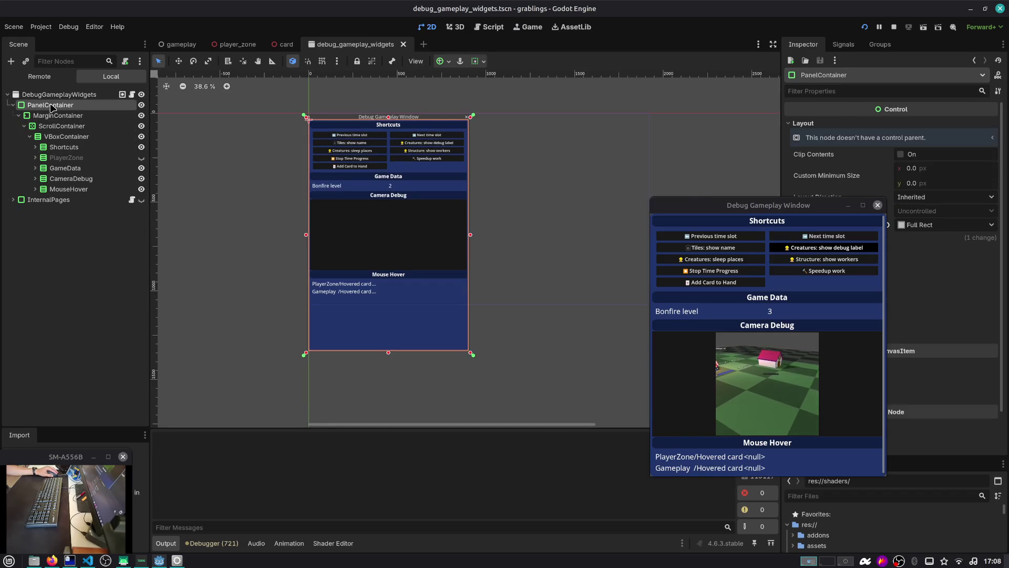
click(59, 94)
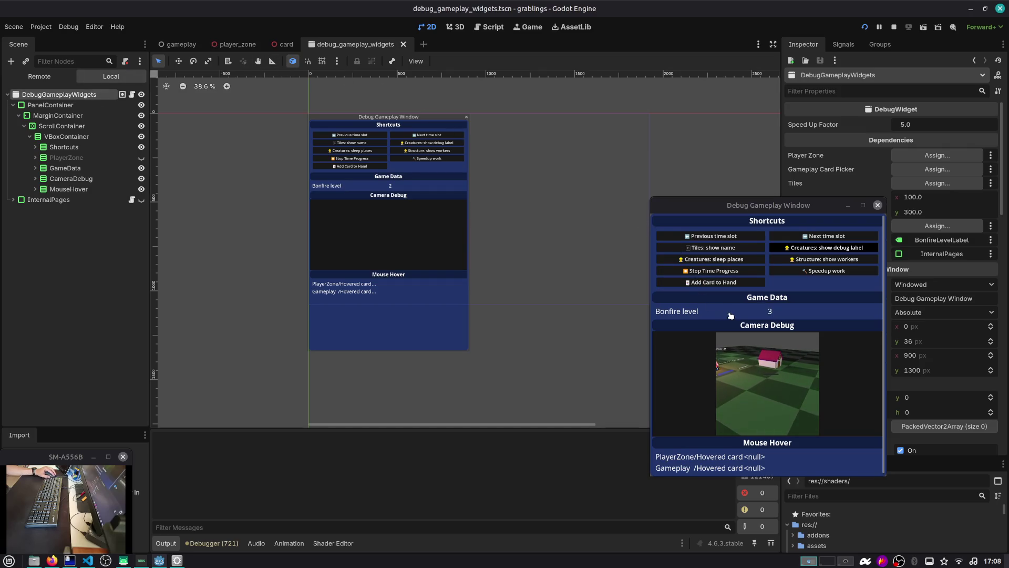
click(774, 367)
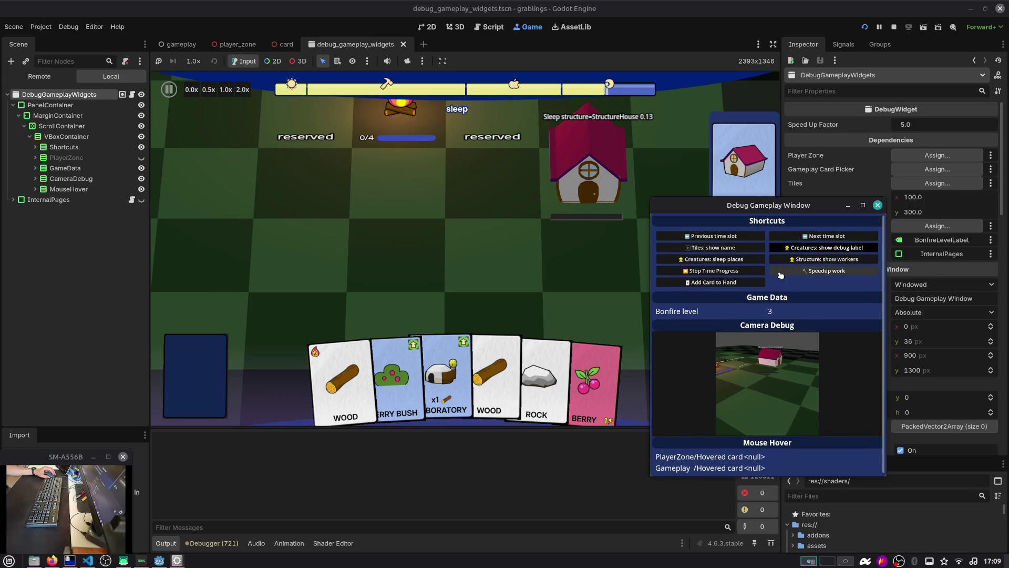
Step: Pick Laboratory in the debug card picker to add it to the hand, then close the debug window
click(726, 284)
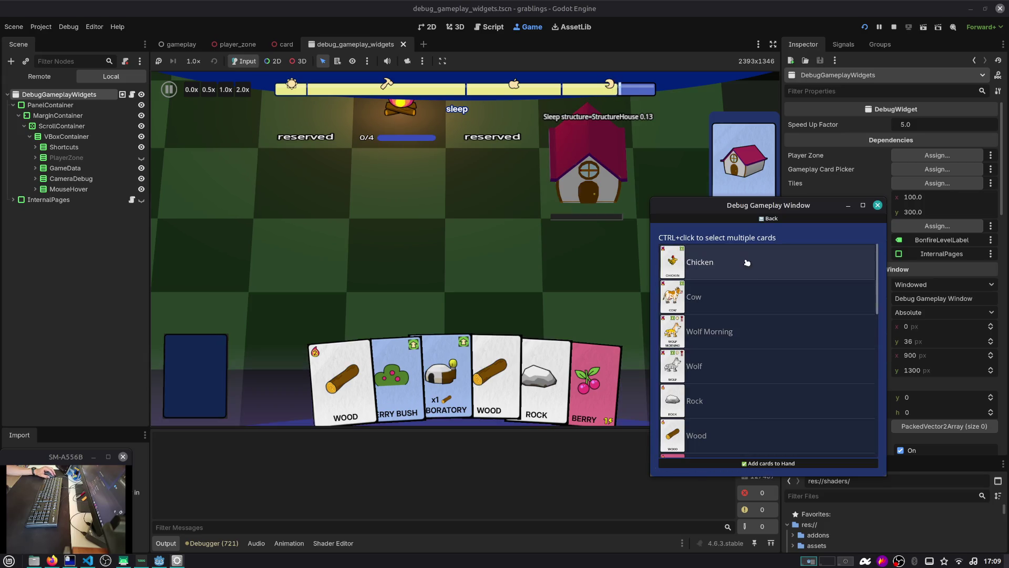
scroll(747, 262, down, 10)
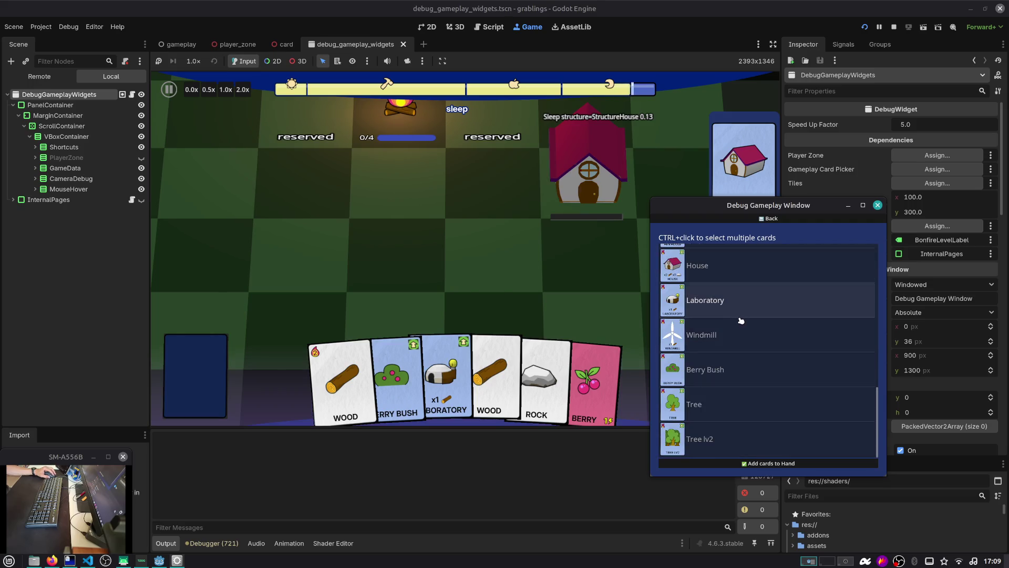
click(733, 308)
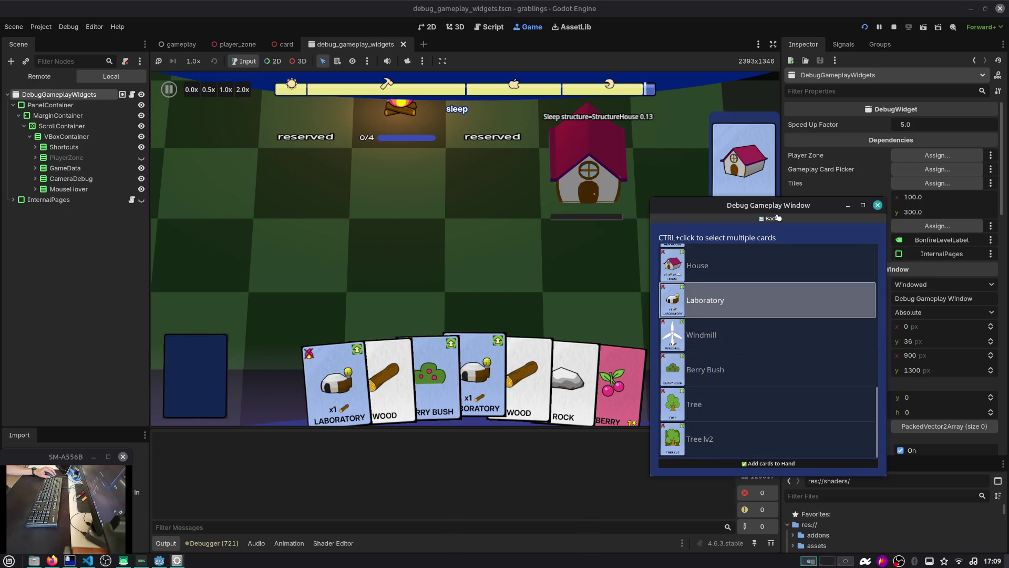
drag(777, 206, 783, 167)
scroll(759, 245, down, 5)
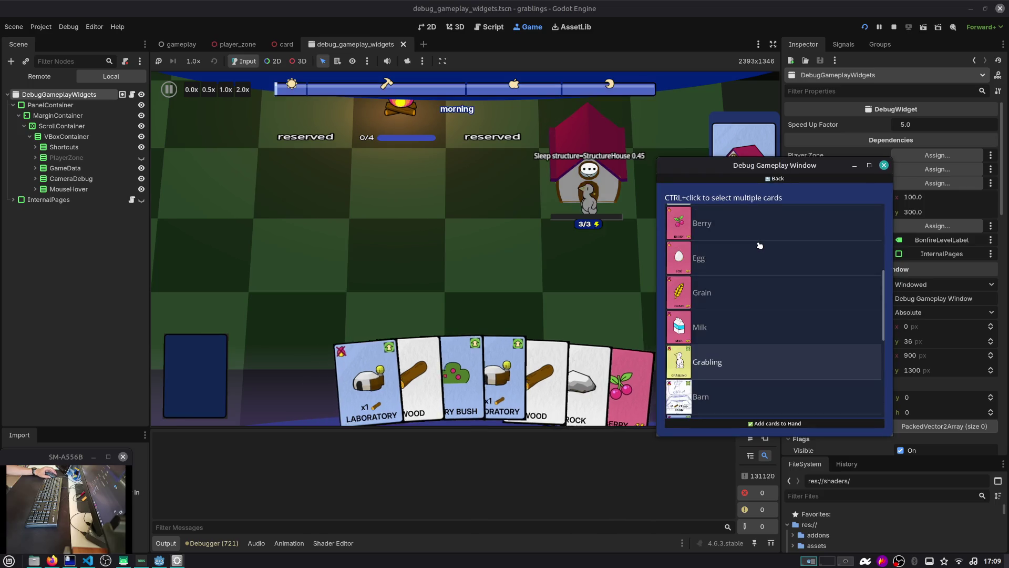
click(883, 165)
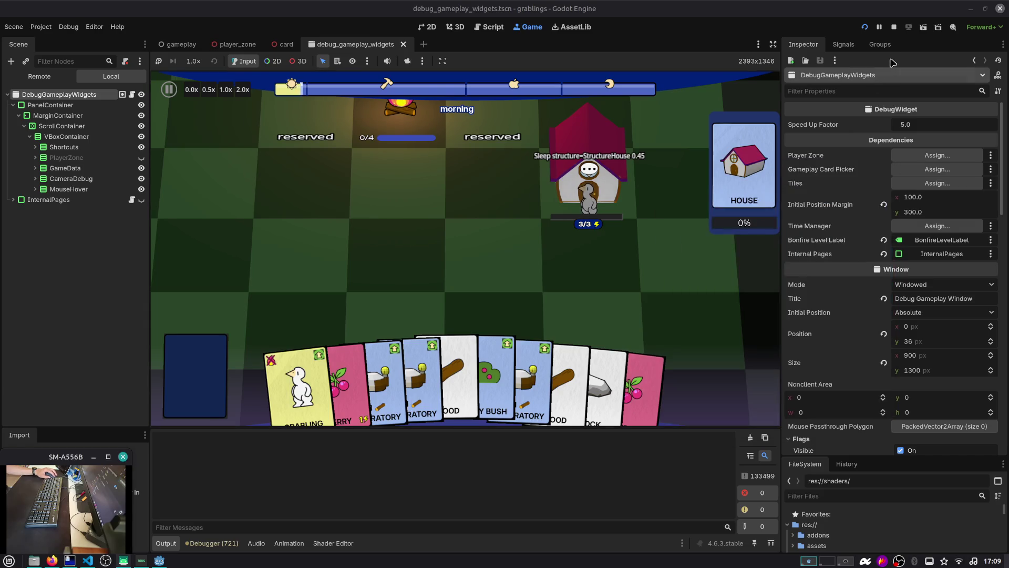
Step: Restart the game and load the Slot 1 save from the main menu
click(893, 27)
click(865, 27)
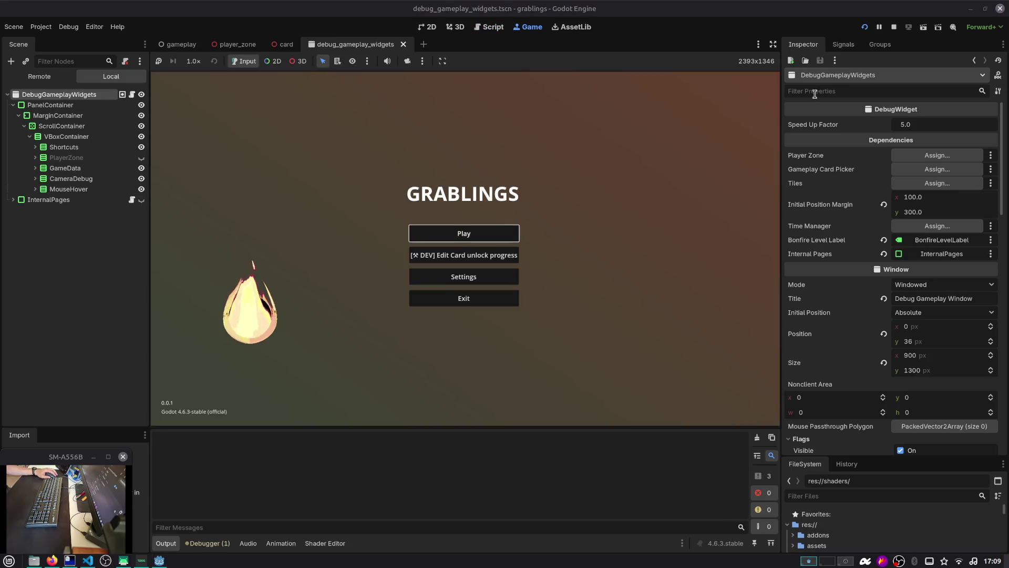
click(503, 243)
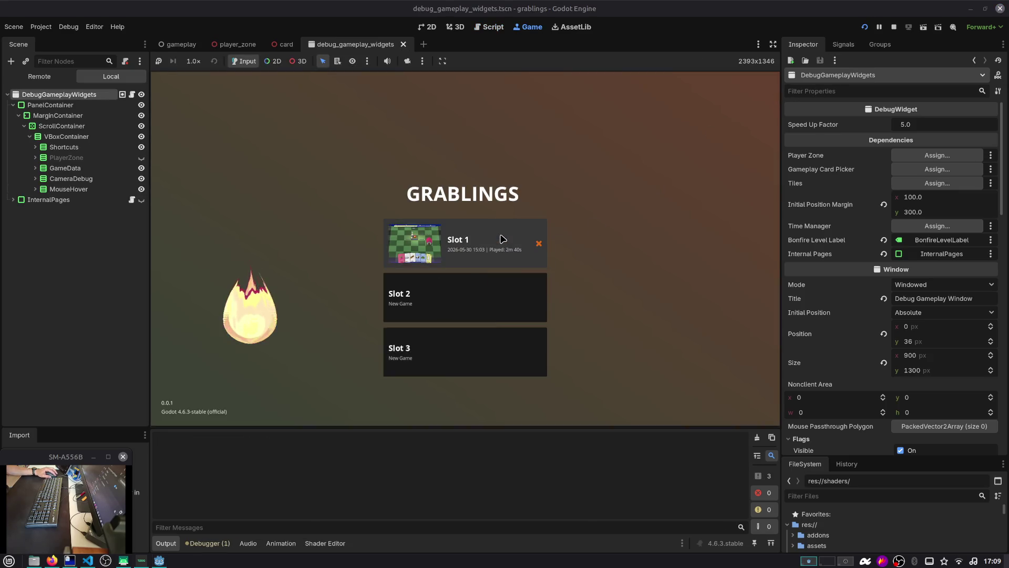
click(486, 237)
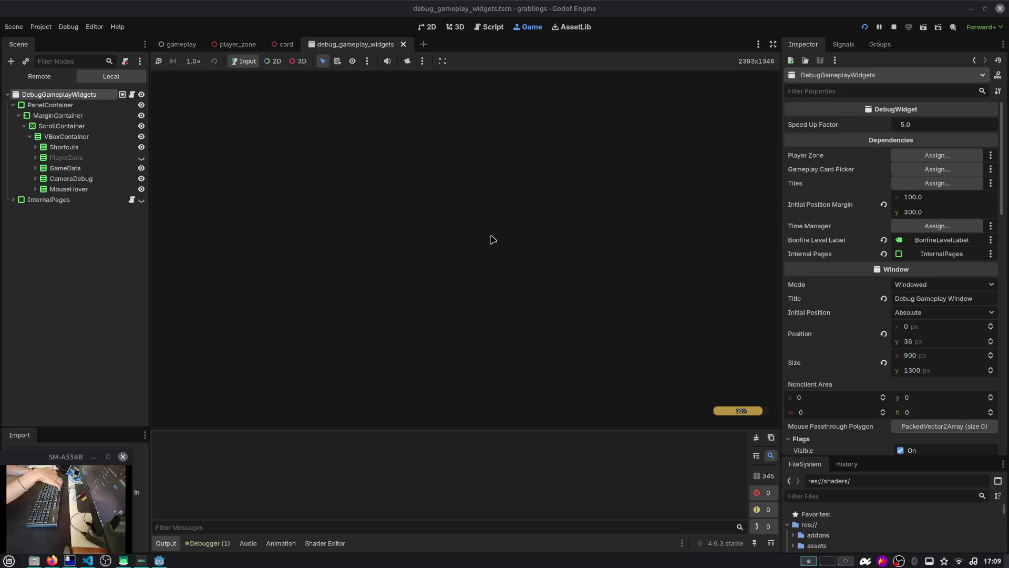
Step: Stop and relaunch the game, load Slot 1 again, then stop it
key(F8)
key(F5)
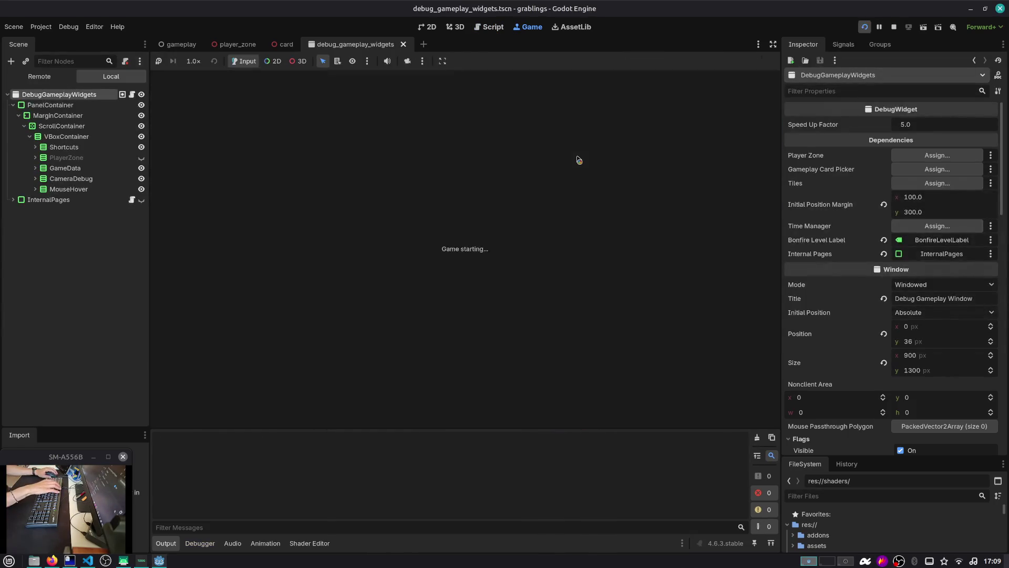
click(502, 236)
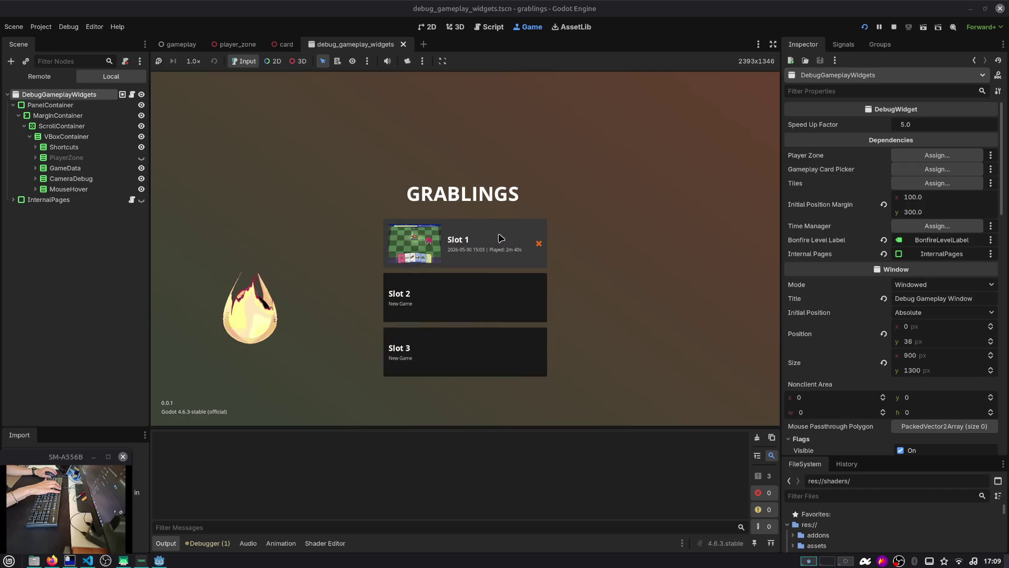
click(494, 242)
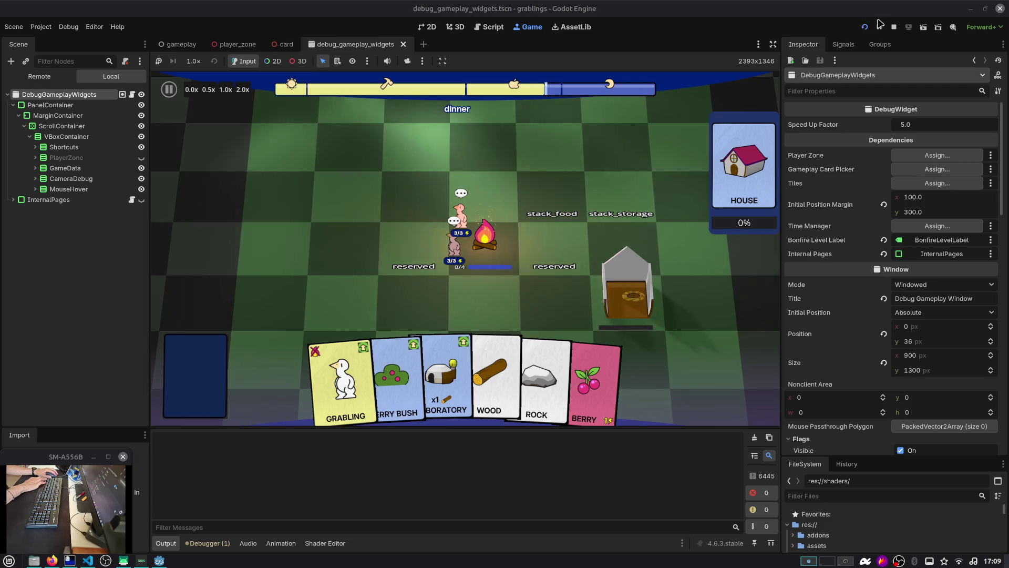
key(F8)
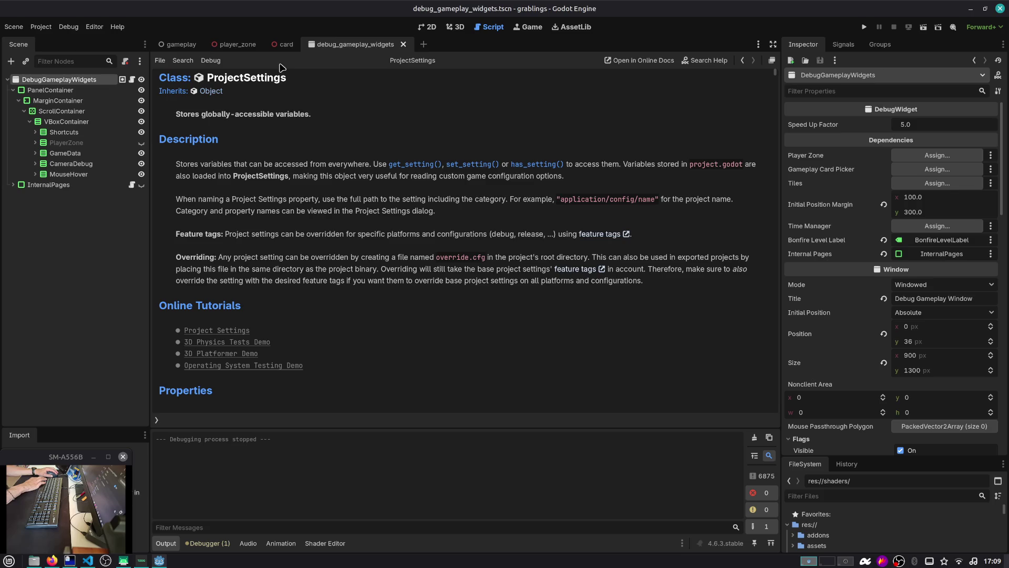
Step: Open the debug widget's script and scroll to the _on_check_button_tiles_toggled handler
click(124, 79)
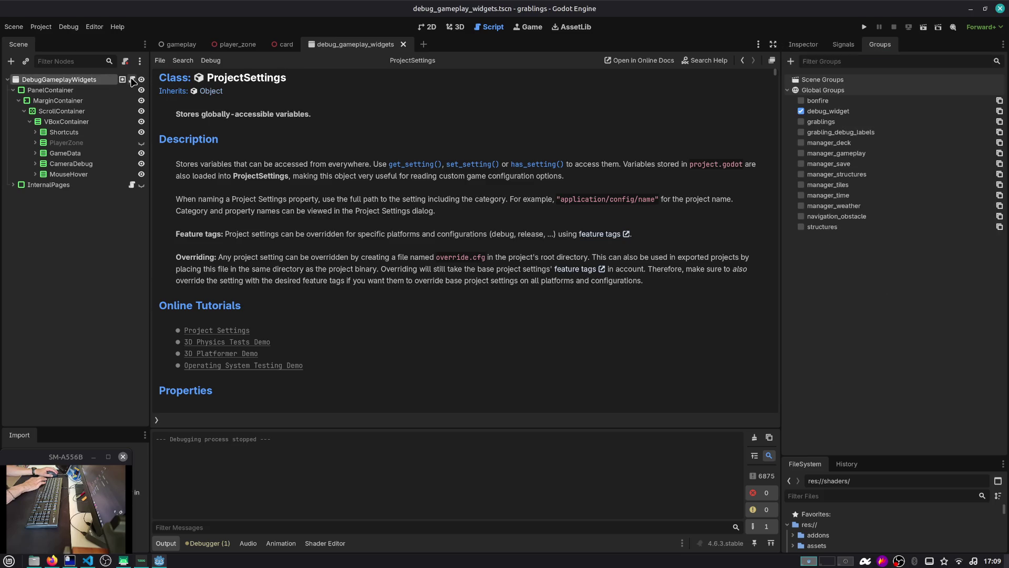
click(133, 80)
drag(757, 120, 752, 71)
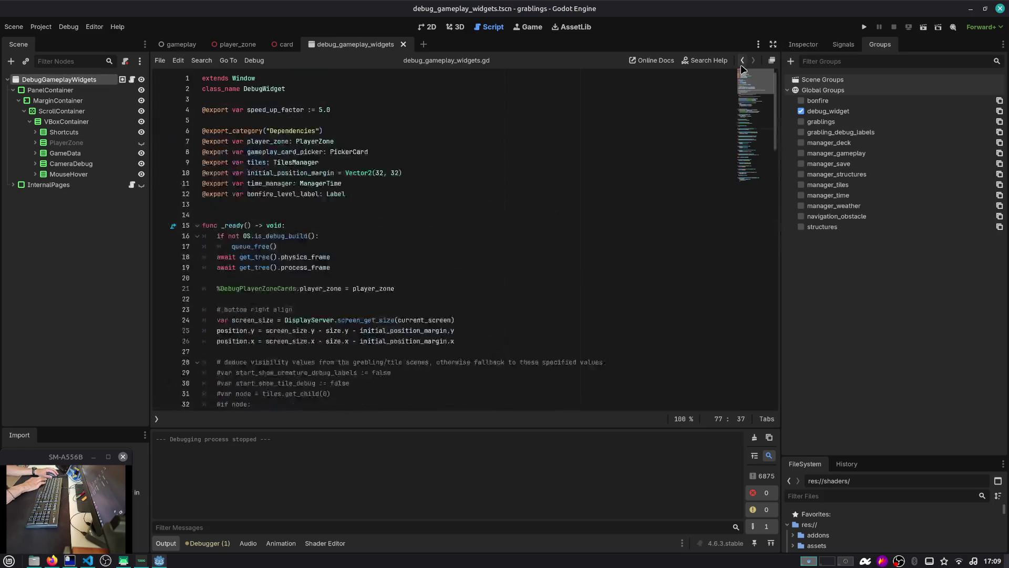
scroll(603, 108, down, 2)
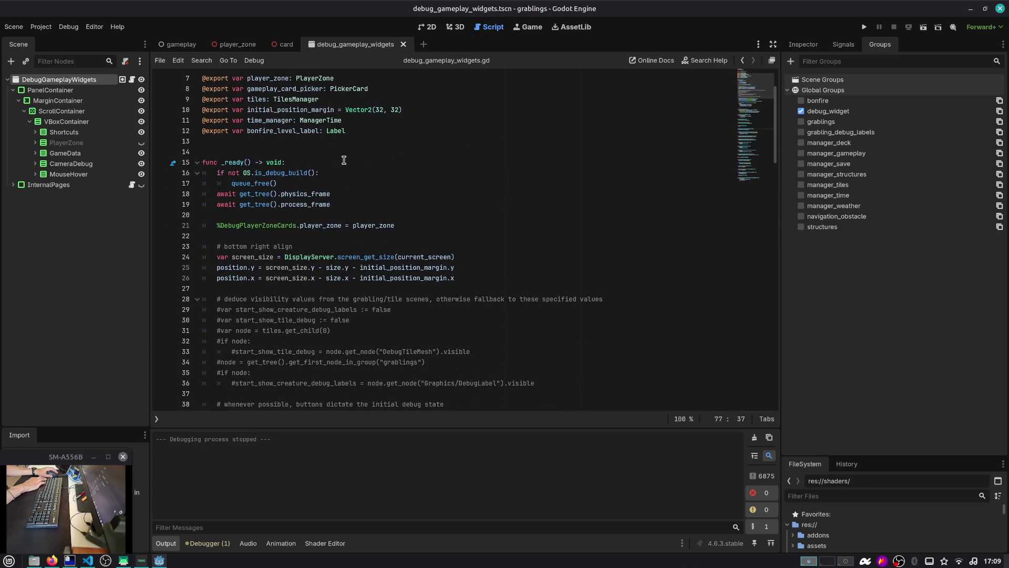
scroll(344, 159, down, 7)
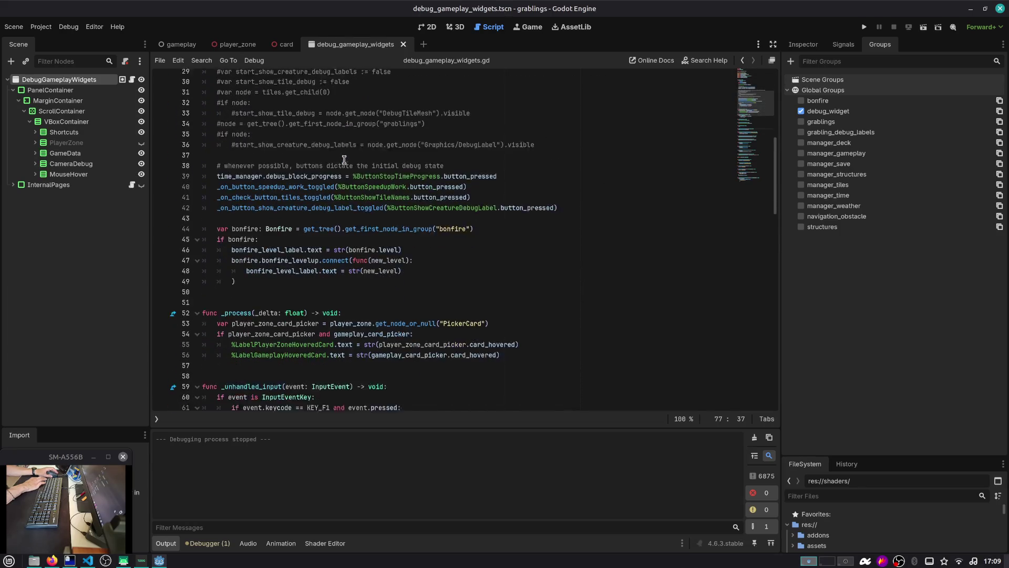
scroll(344, 160, down, 2)
double_click(325, 152)
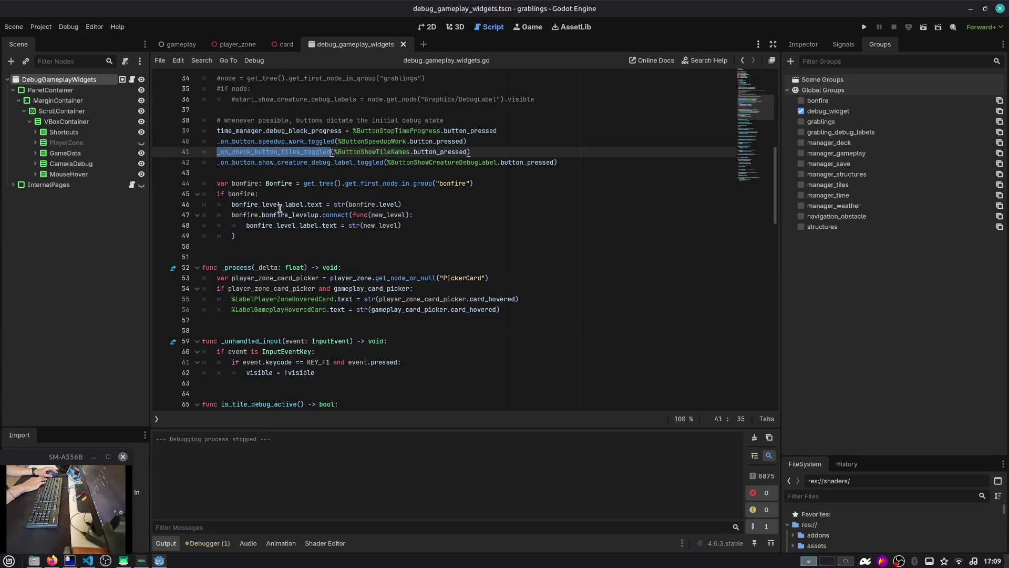
scroll(289, 260, down, 1)
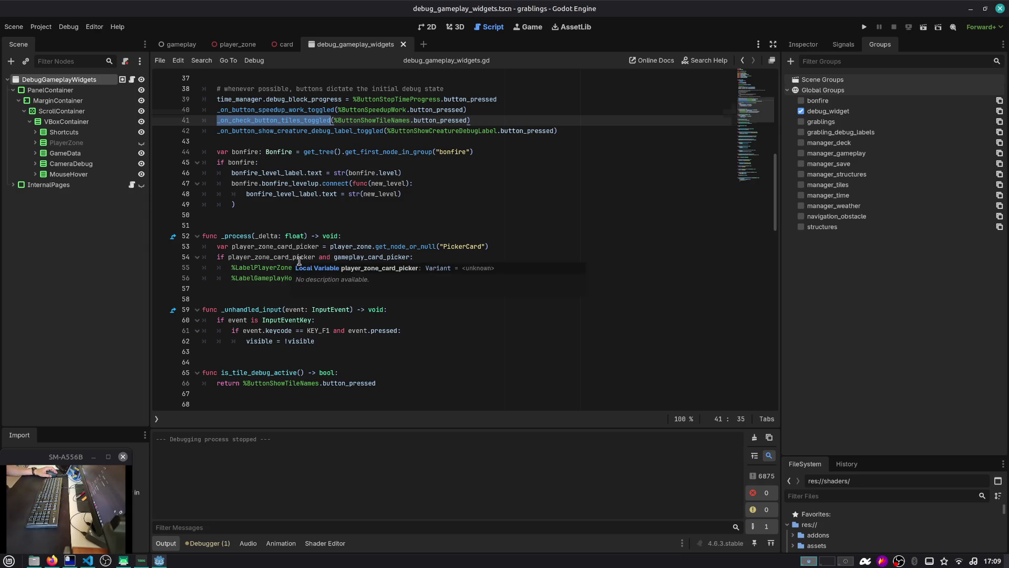
scroll(300, 262, down, 1)
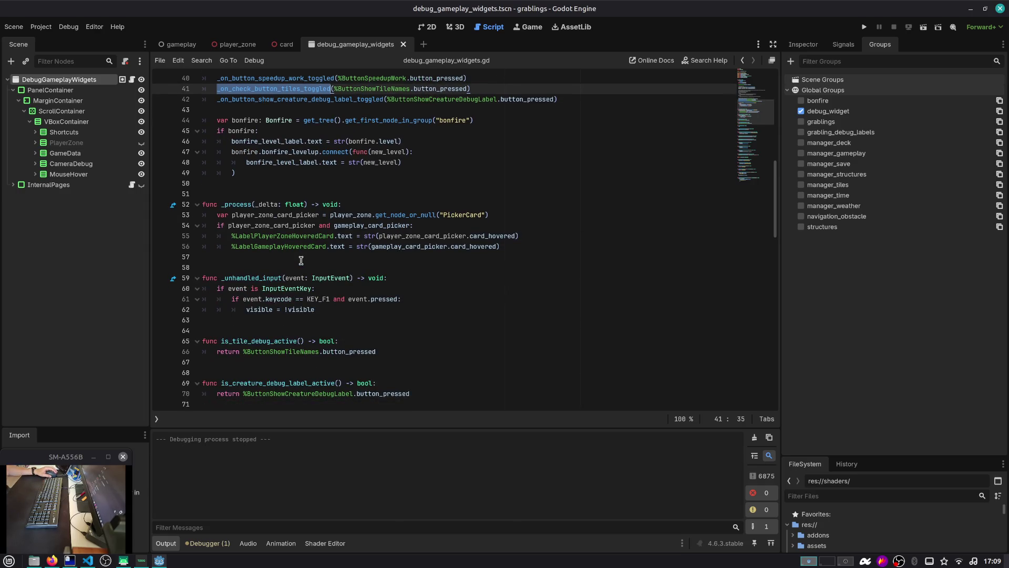
click(302, 261)
Step: Jump to is_tile_debug_active through the function list filtered by 'tile'
key(ctrl+alt+f)
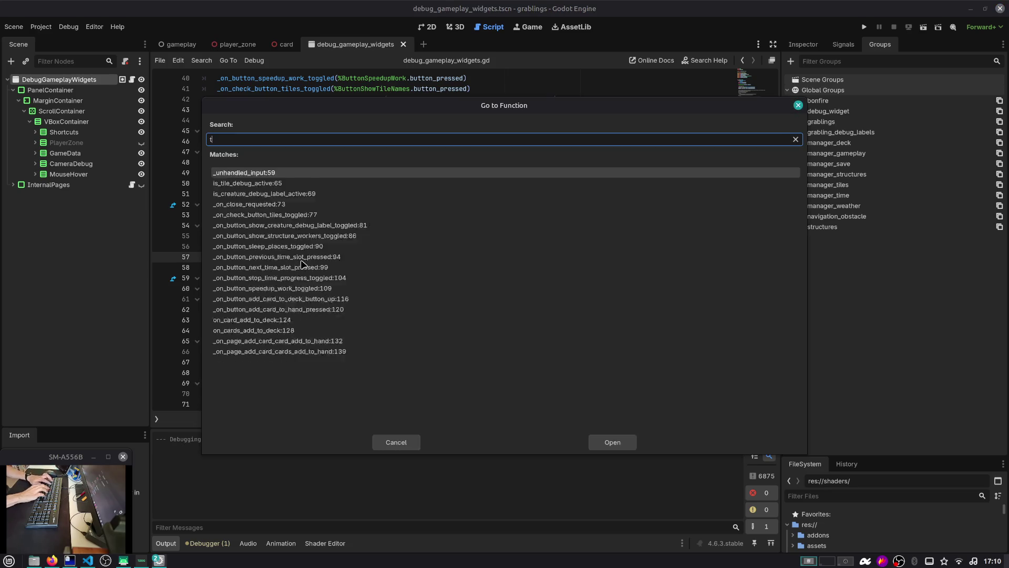
text(tile)
key(Return)
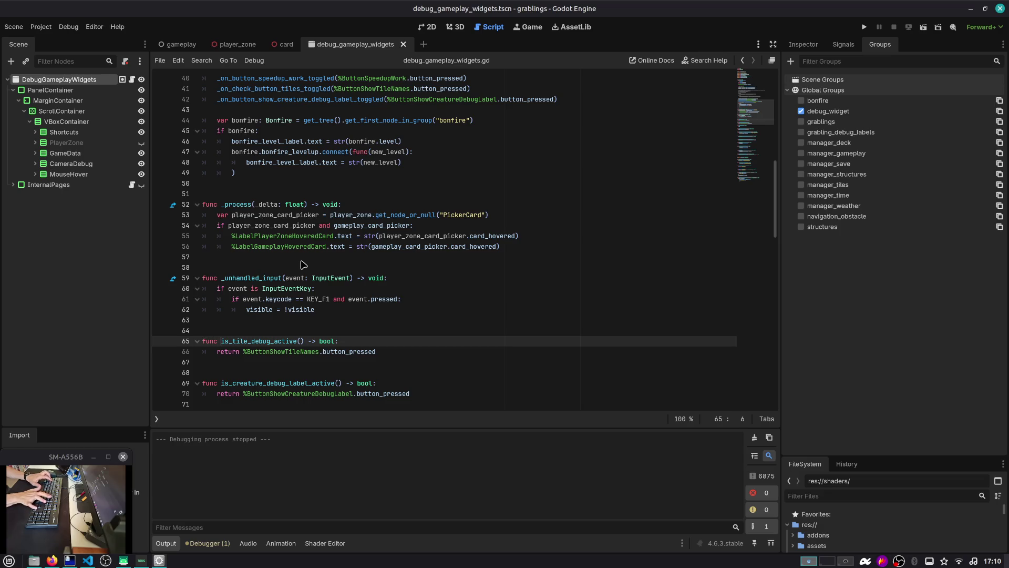
Step: Jump to _on_check_button_tiles_toggled and follow show_tiles_debug_mesh to its definition
key(ctrl+alt+f)
text(tile)
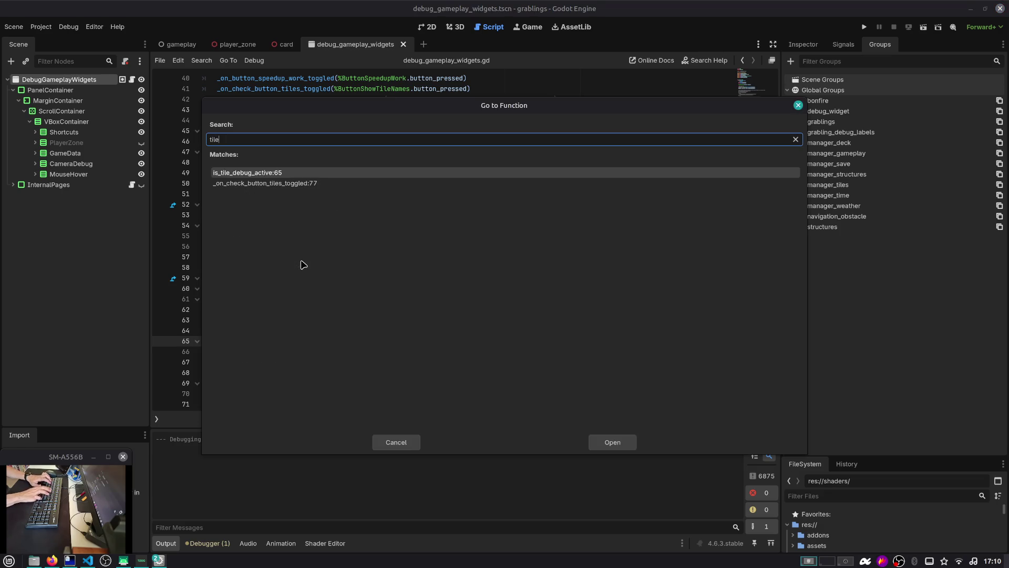
key(Down)
key(Return)
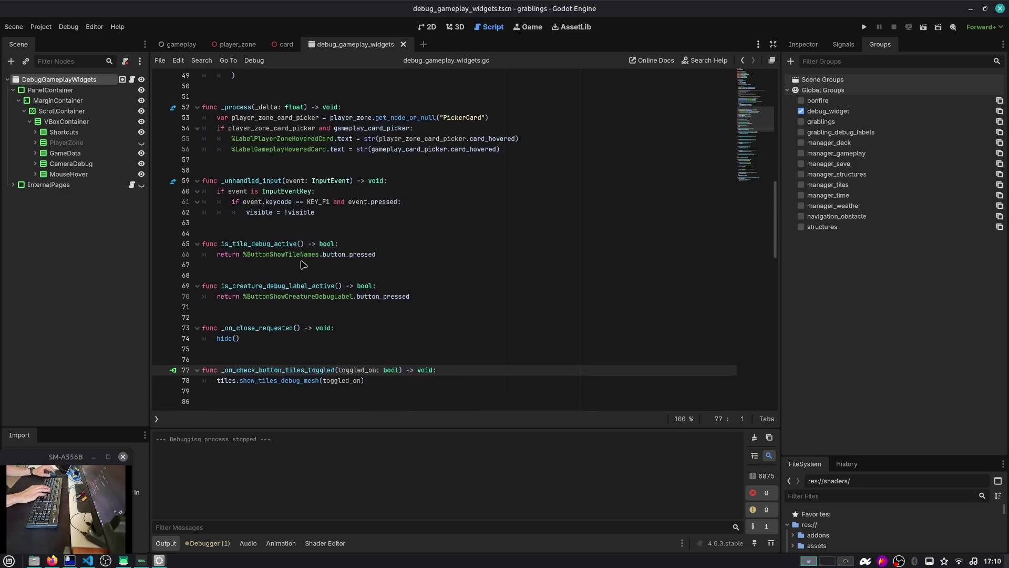
click(265, 291)
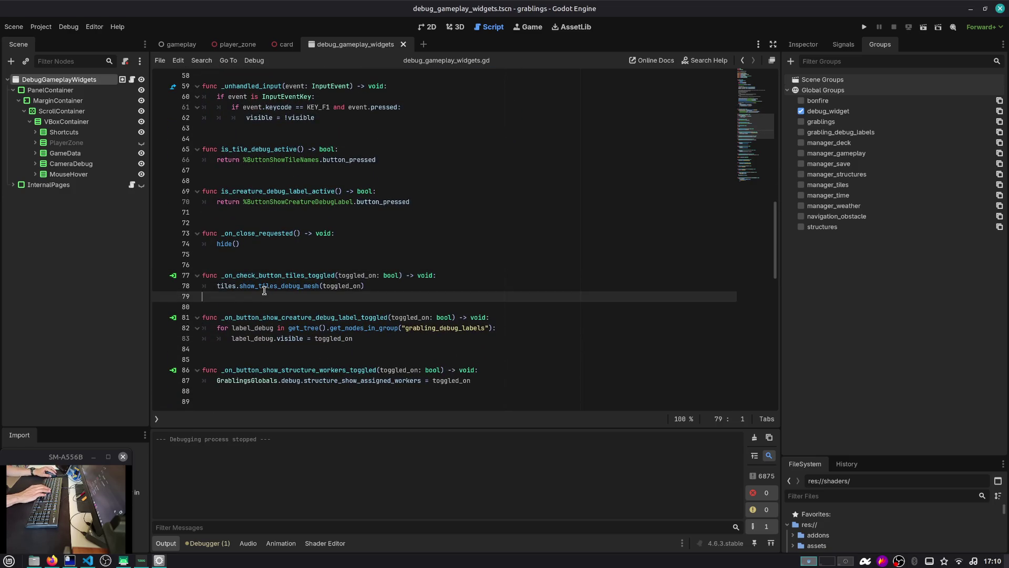
ctrl+click(266, 287)
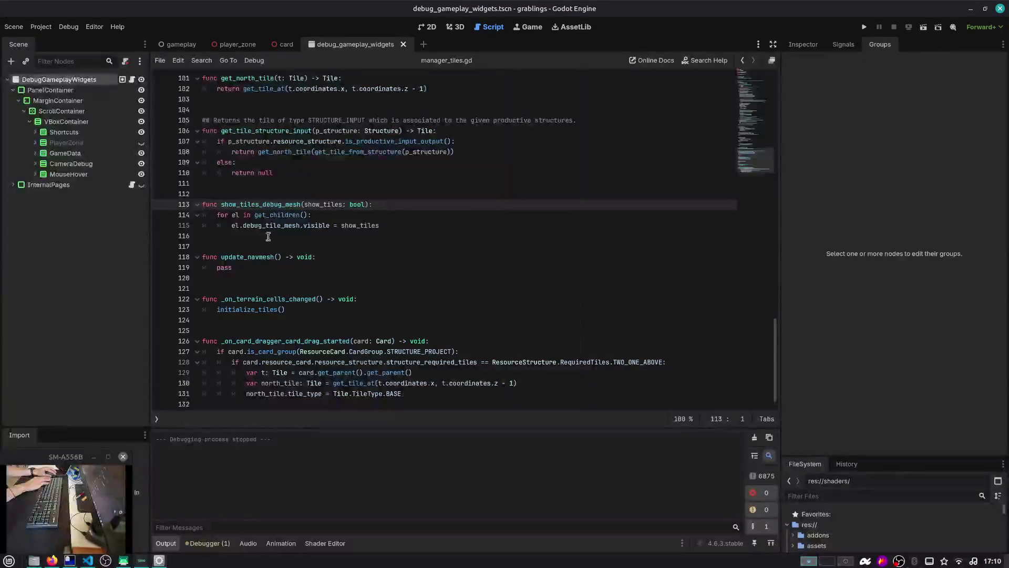
Step: Search manager_tiles.gd for 'tiles' and step through the matches
scroll(238, 213, up, 5)
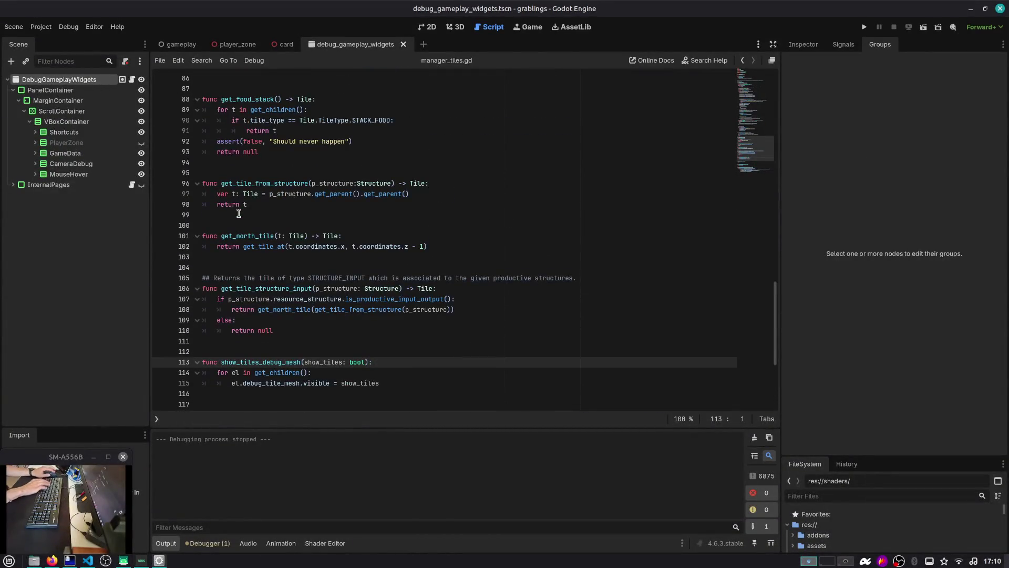
key(ctrl+f)
text(tiles)
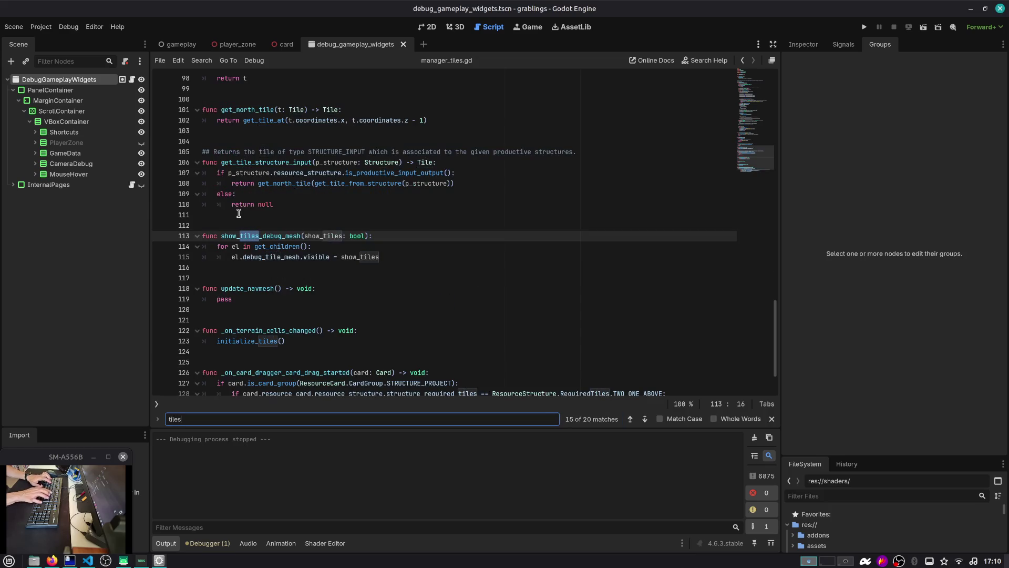
key(Return)
key(Return)
key(Return)
key(Return)
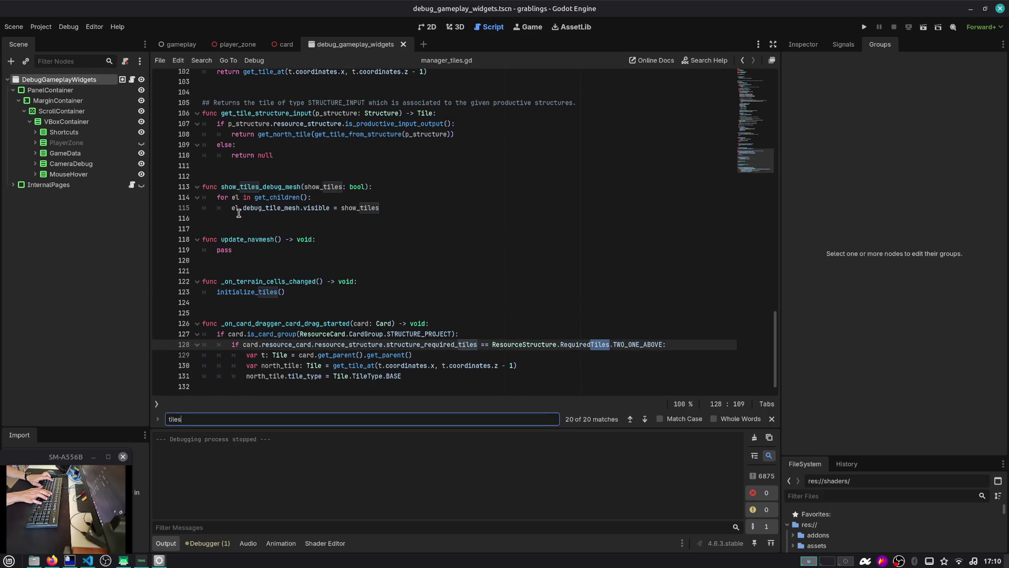
key(Return)
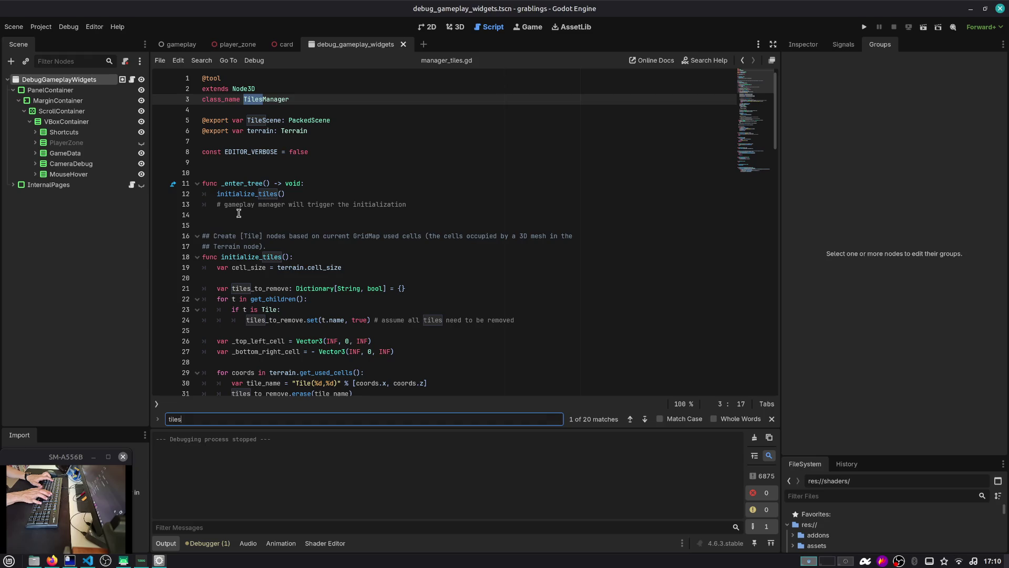
key(Return)
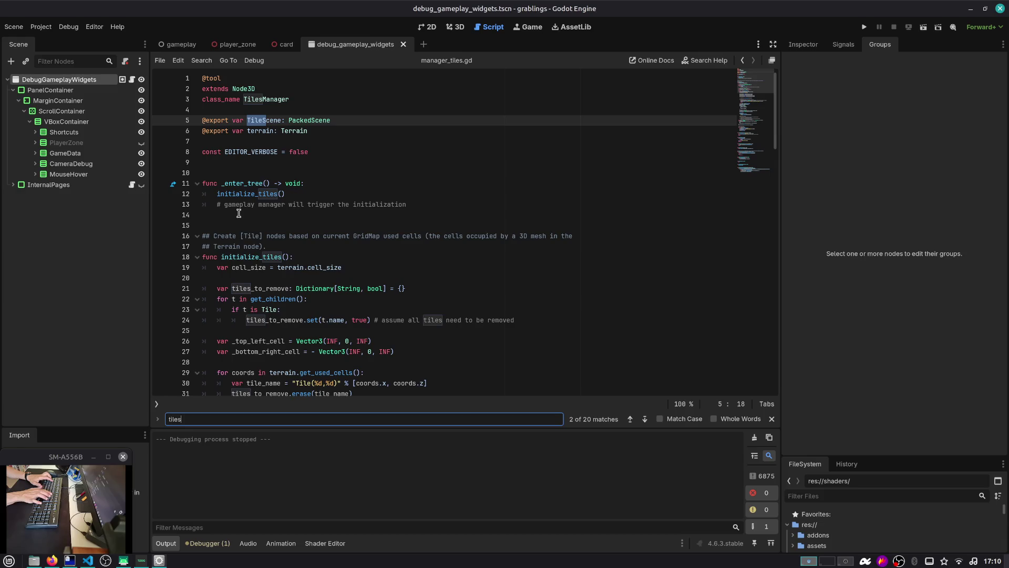
scroll(239, 213, down, 20)
Step: Return to debug_gameplay_widgets.gd at its tiles export, then open the gameplay scene
key(ctrl+backslash)
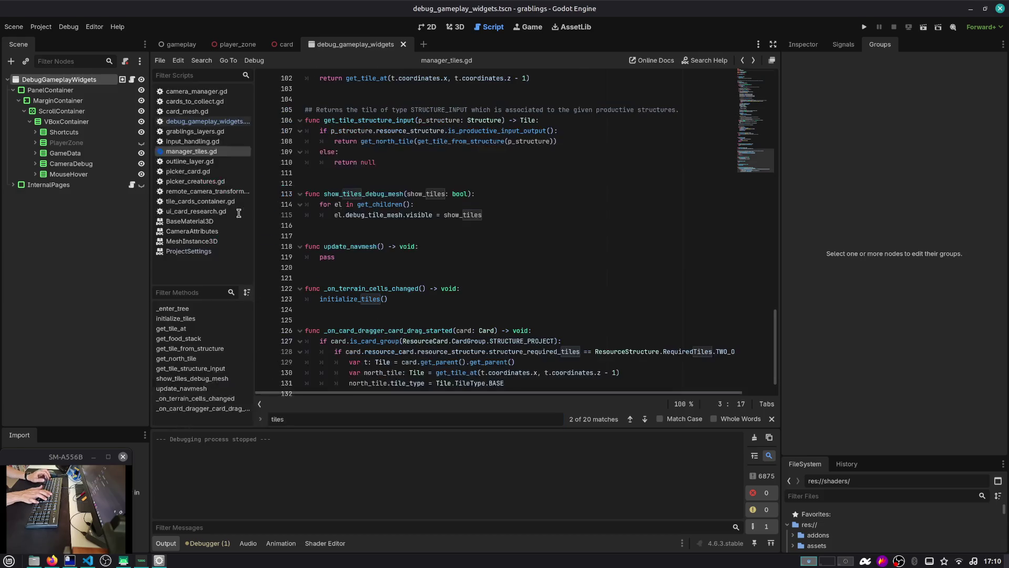
key(ctrl+Home)
key(alt+Left)
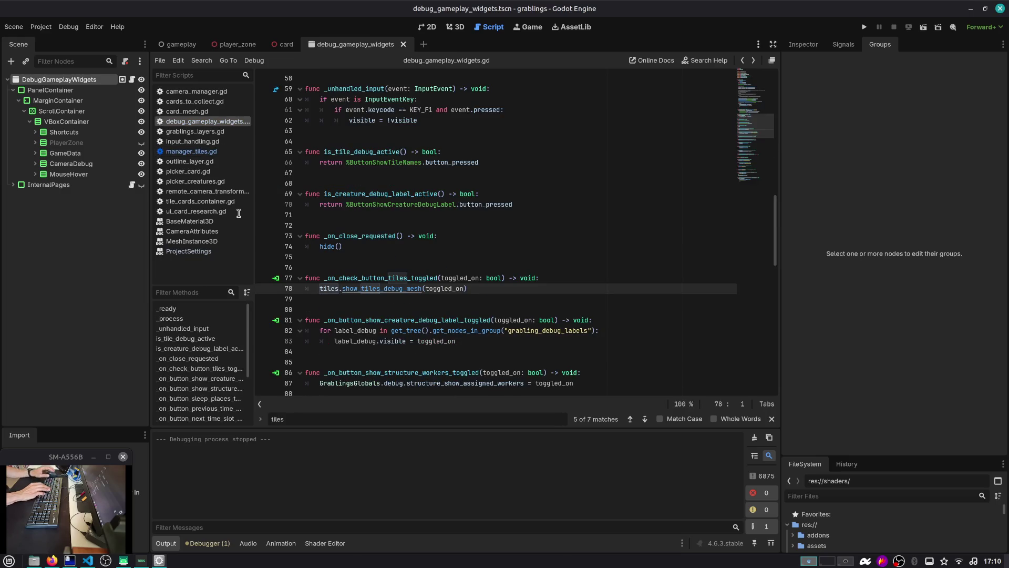
key(alt+Left)
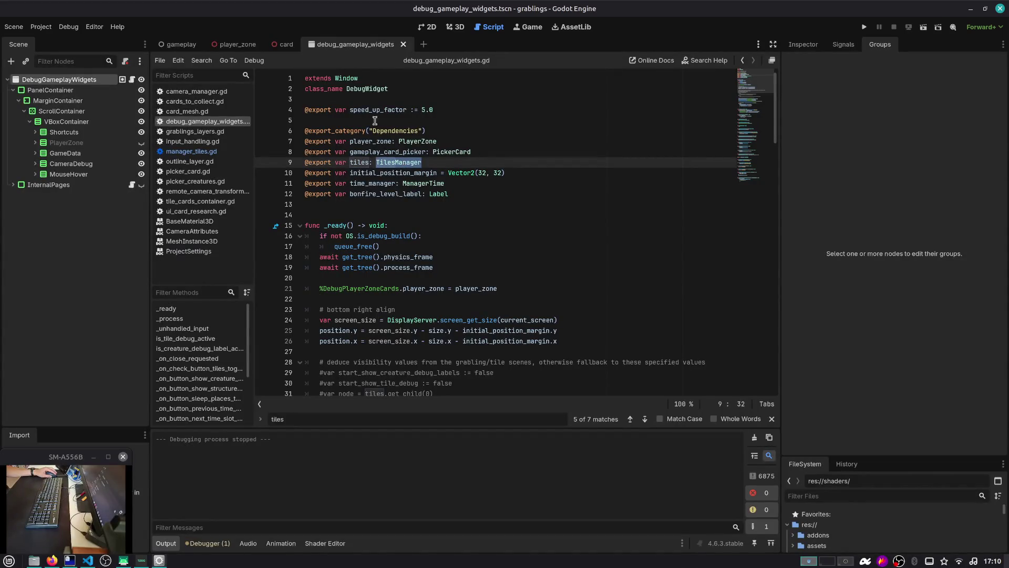
click(177, 43)
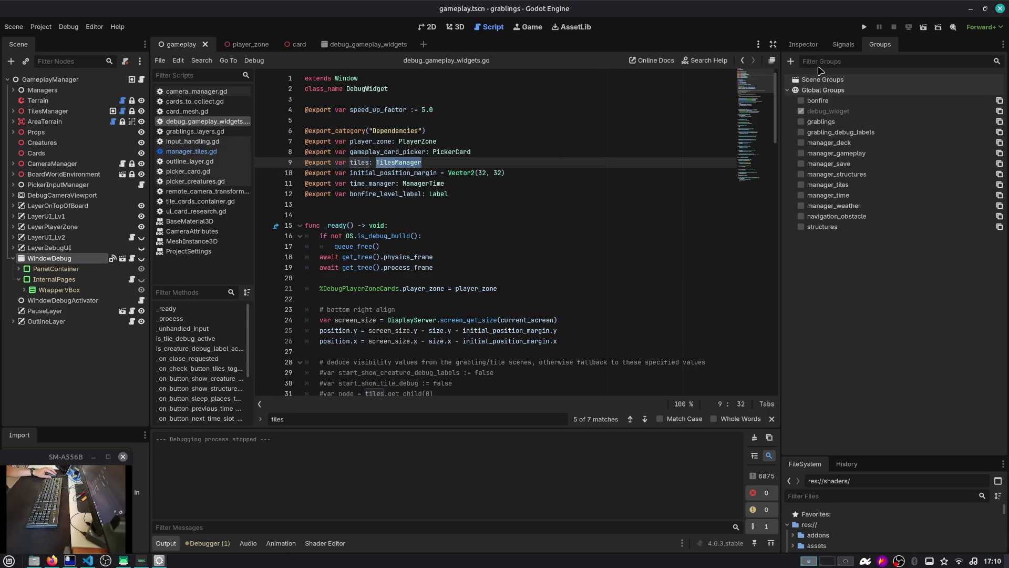
Step: Inspect the WindowDebug, Managers and GameplayManager nodes, then collapse WindowDebug
click(805, 44)
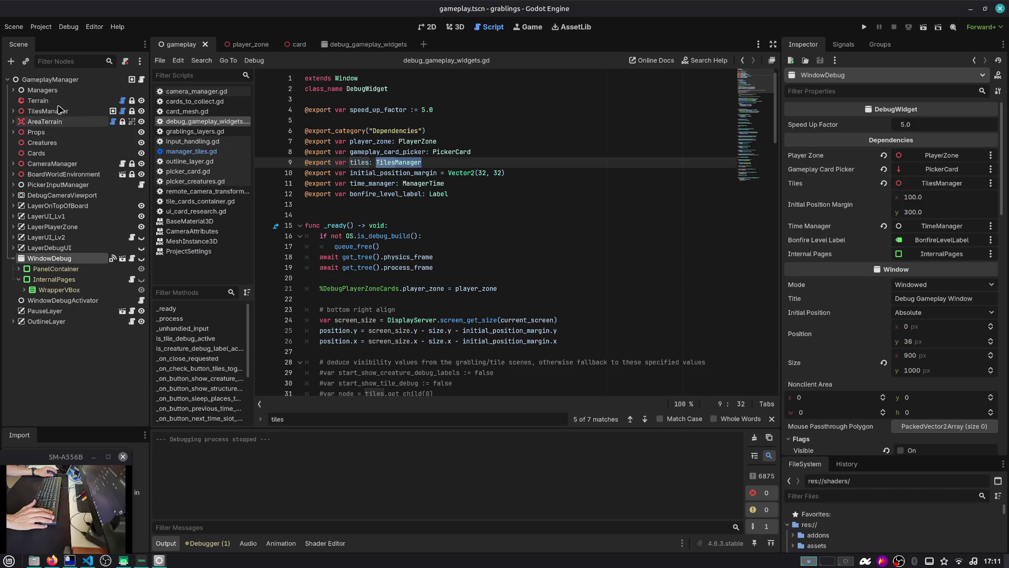
click(61, 91)
click(66, 81)
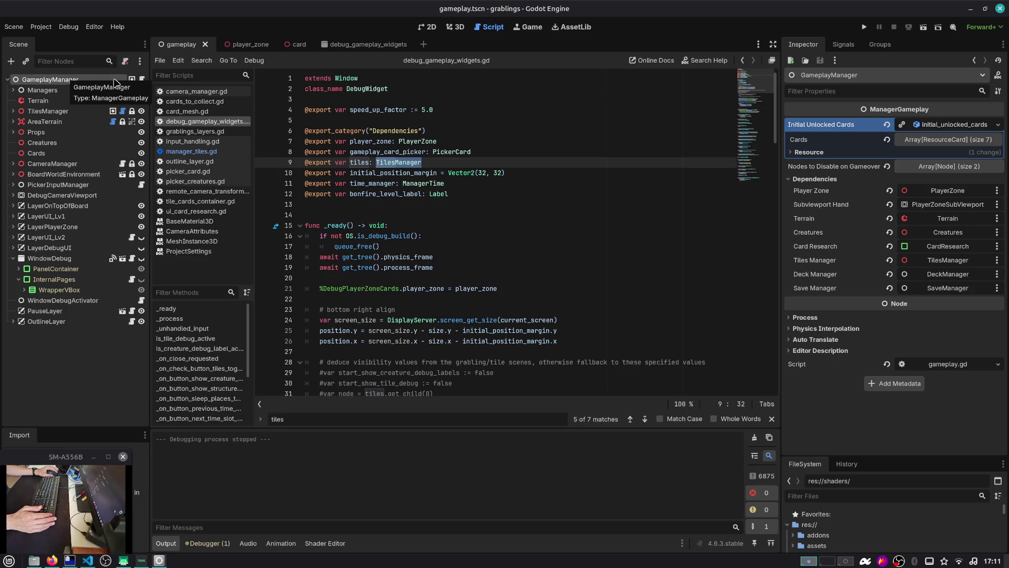
click(14, 258)
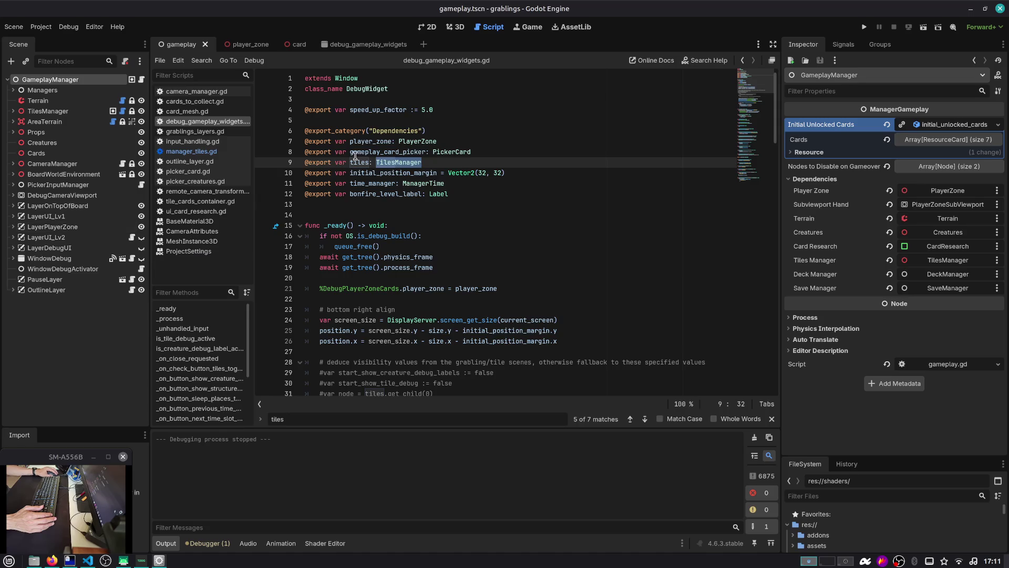
Step: Review the gameplay_card_picker, tiles and player_zone exports, then list scripts matching 'tiles'
click(351, 152)
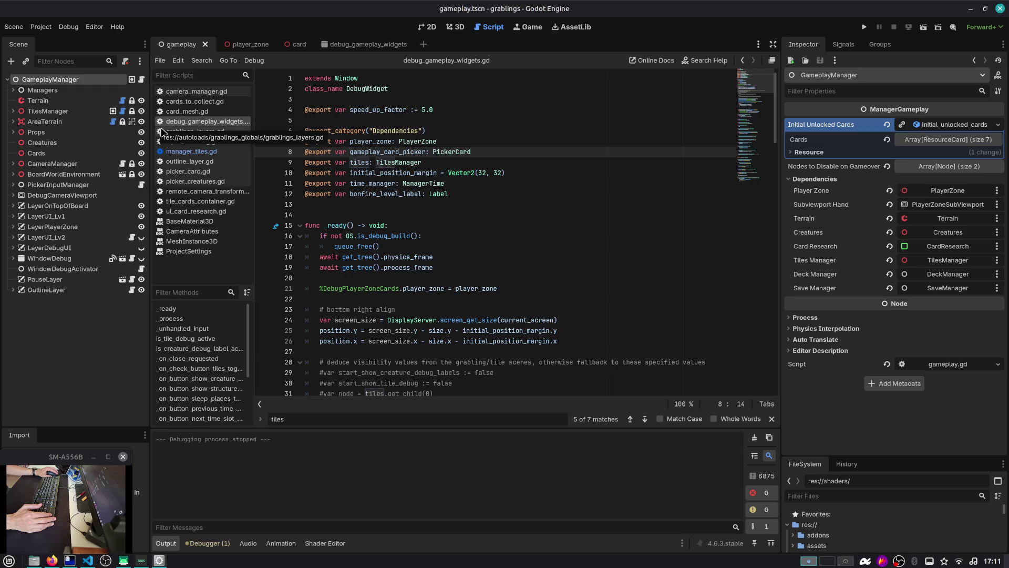
click(332, 163)
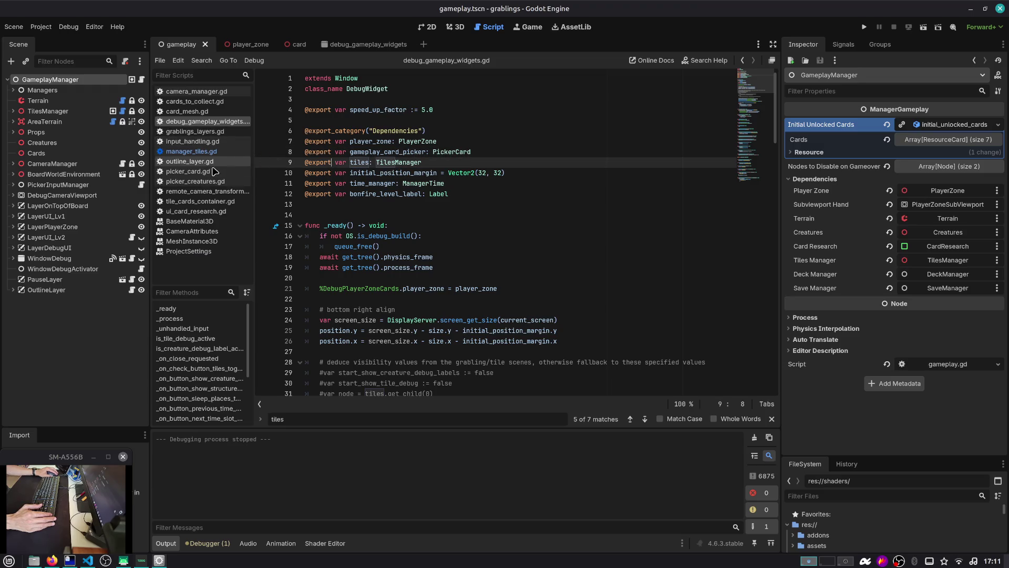
click(374, 142)
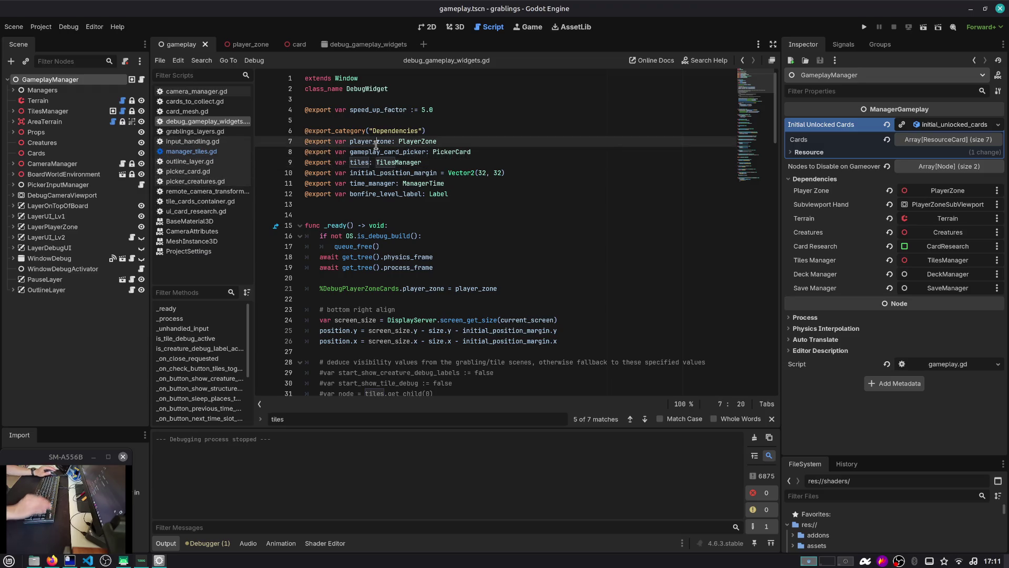
key(ctrl+alt+o)
text(tiles)
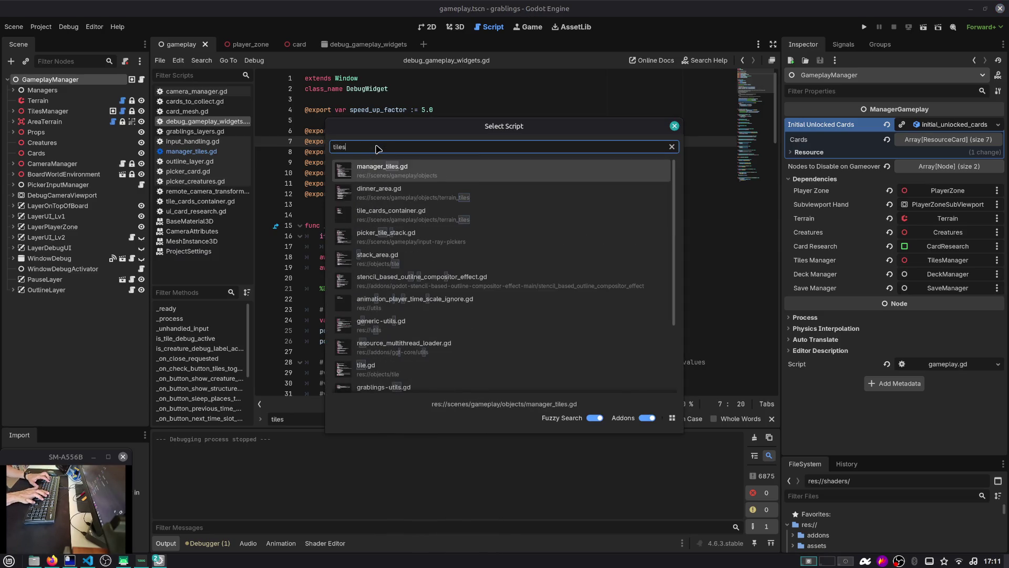
Step: Open manager_tiles.gd and place the caret after the show_tiles_debug_mesh signature
key(Return)
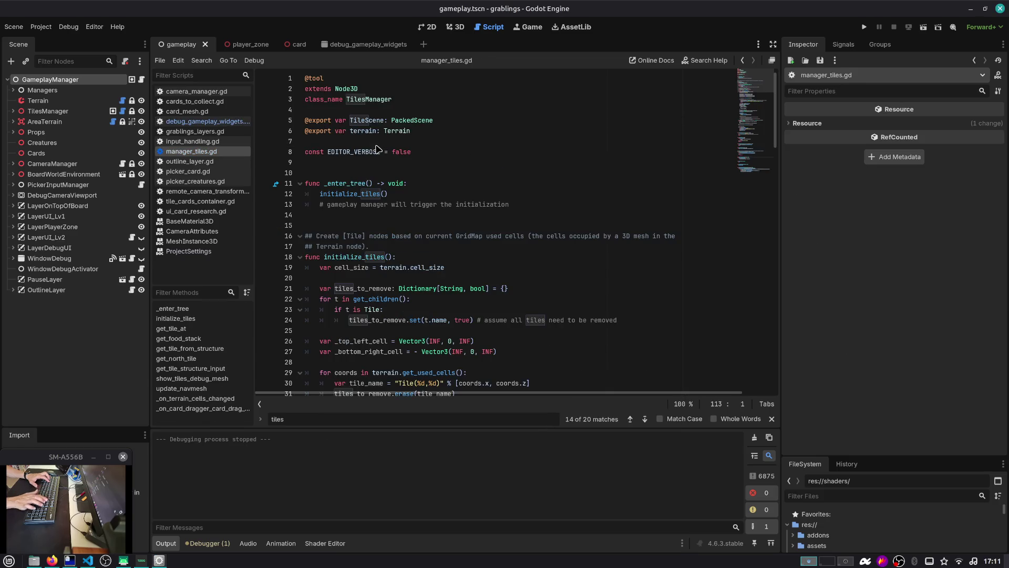
scroll(358, 256, down, 9)
scroll(358, 257, down, 15)
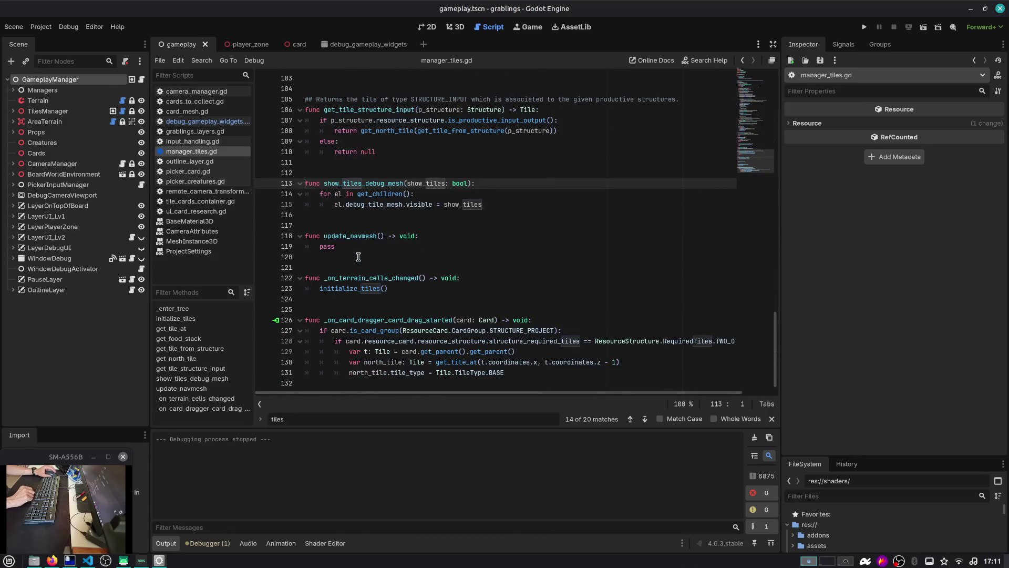
double_click(351, 184)
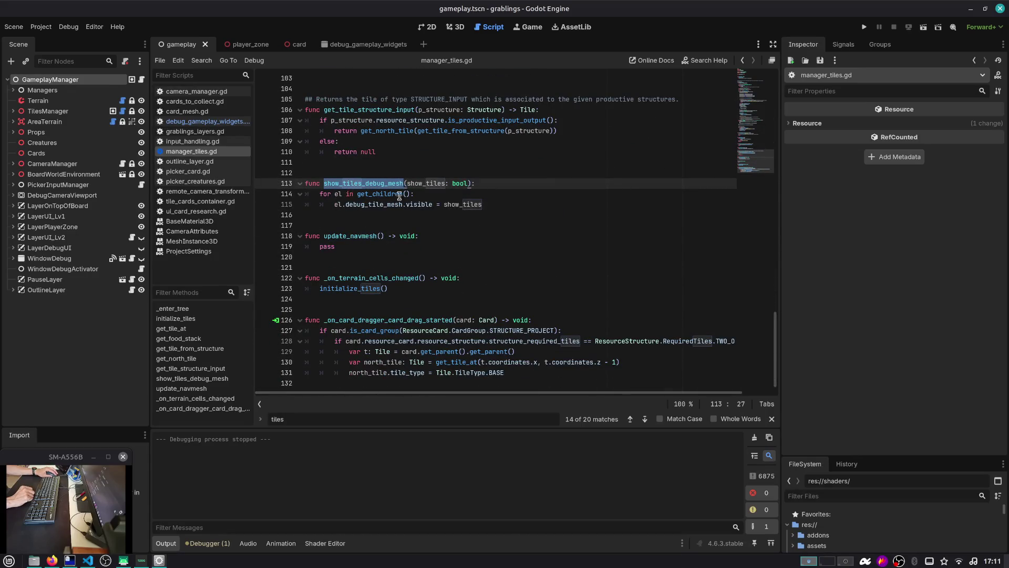
click(496, 184)
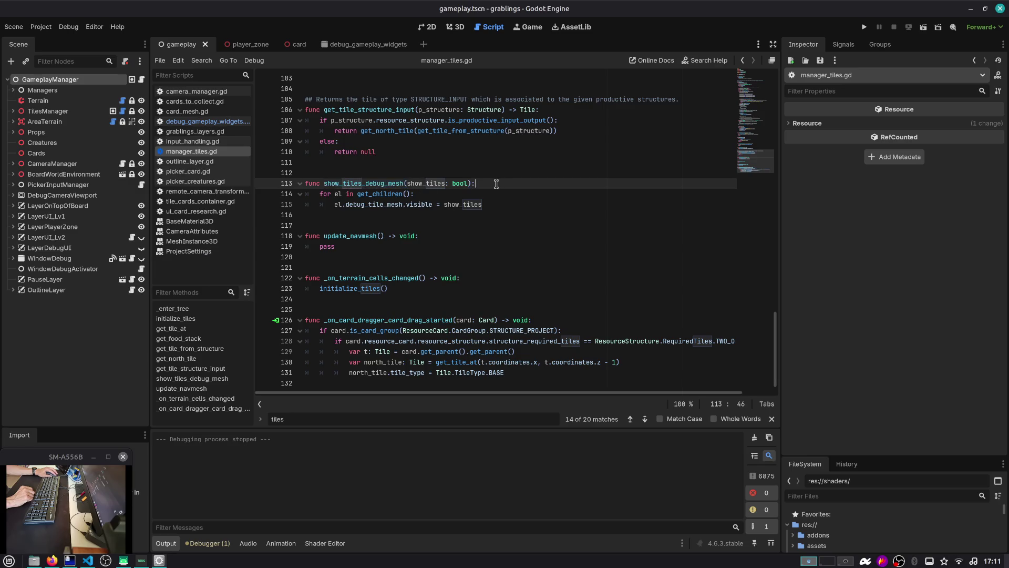
Step: Wrap the show_tiles_debug_mesh loop in an is_debug_build() condition
key(Return)
text(if OS)
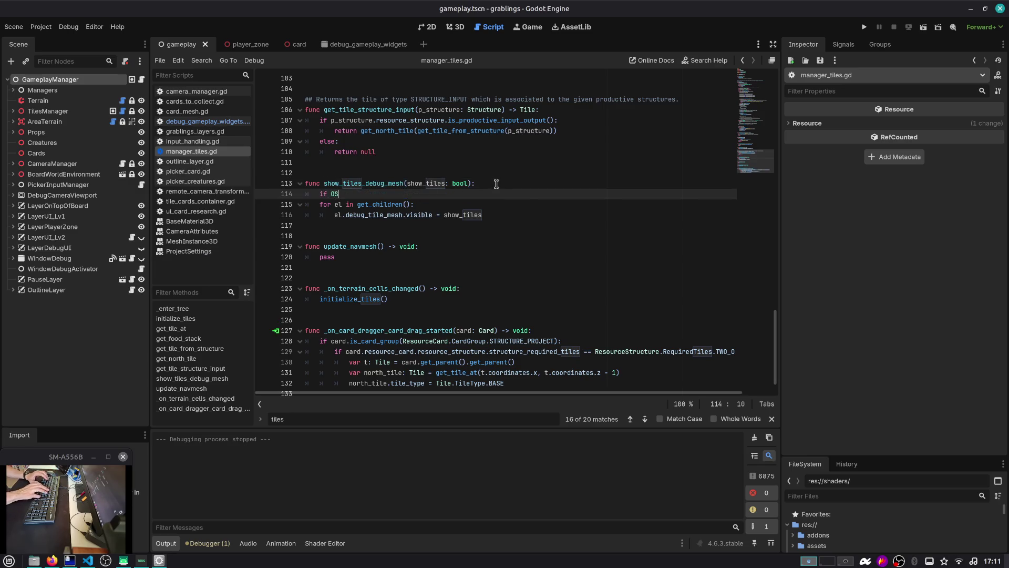
text(.)
text(is_debug_build())
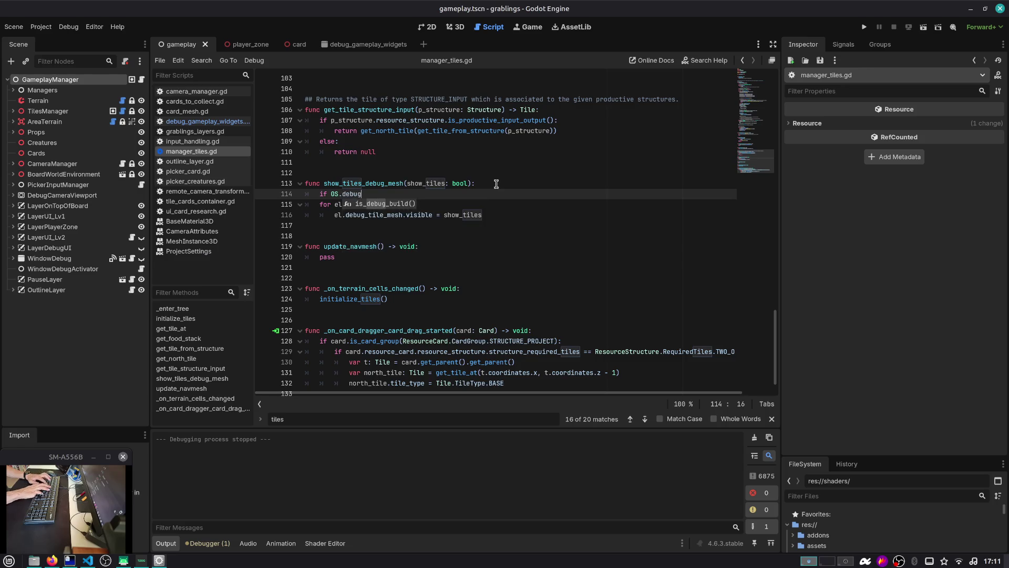
text(:)
key(Down)
key(shift+Down)
key(shift+End)
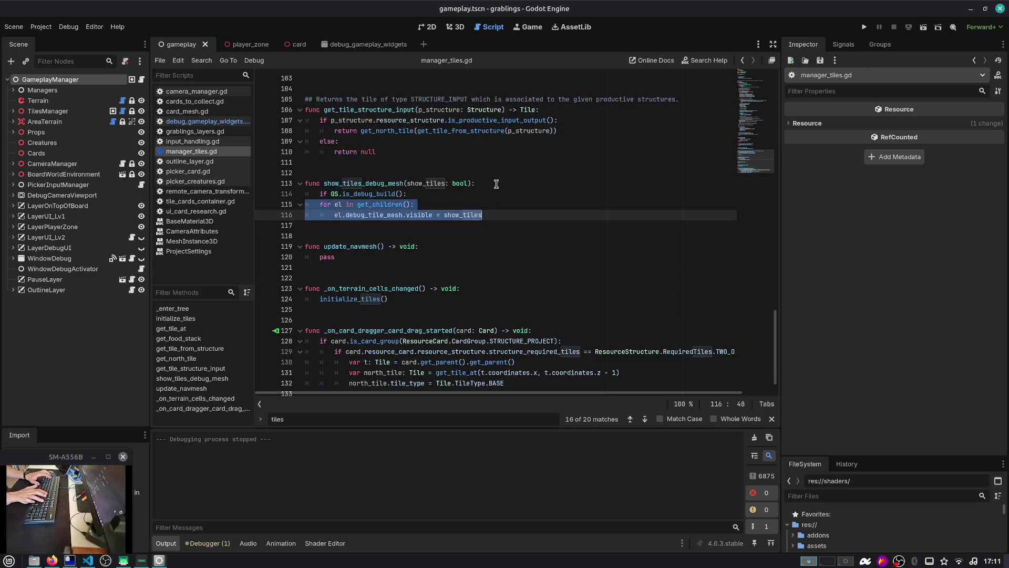
key(Tab)
key(Escape)
key(End)
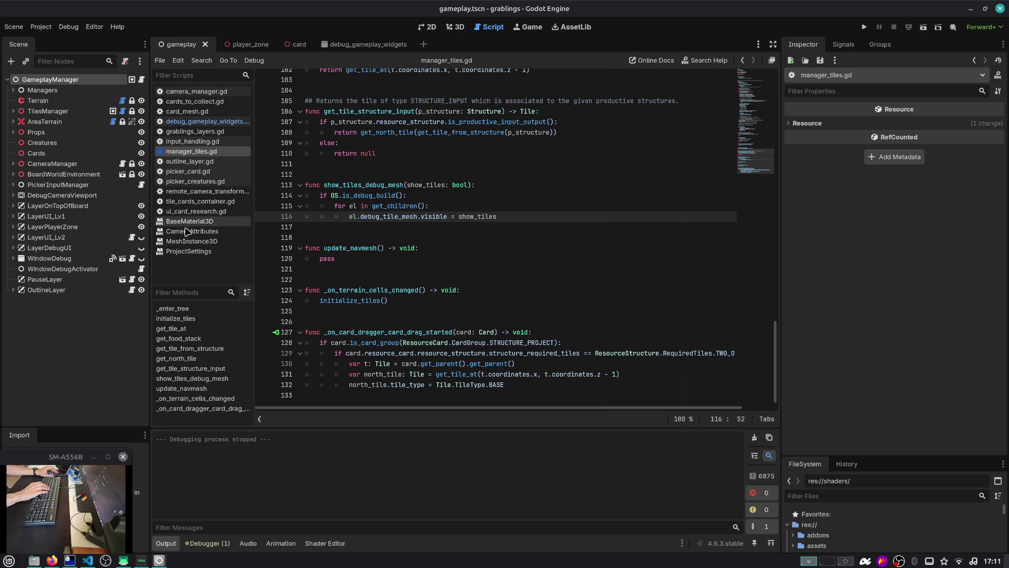
Step: Close the open documentation pages, including BaseMaterial3D
middle_click(185, 230)
middle_click(185, 231)
middle_click(185, 230)
middle_click(185, 223)
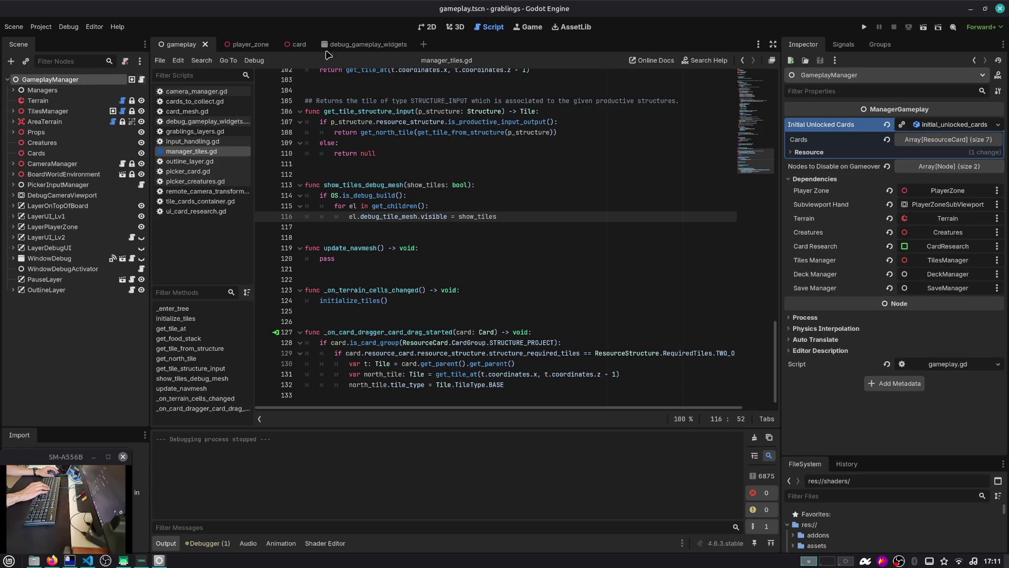
click(40, 26)
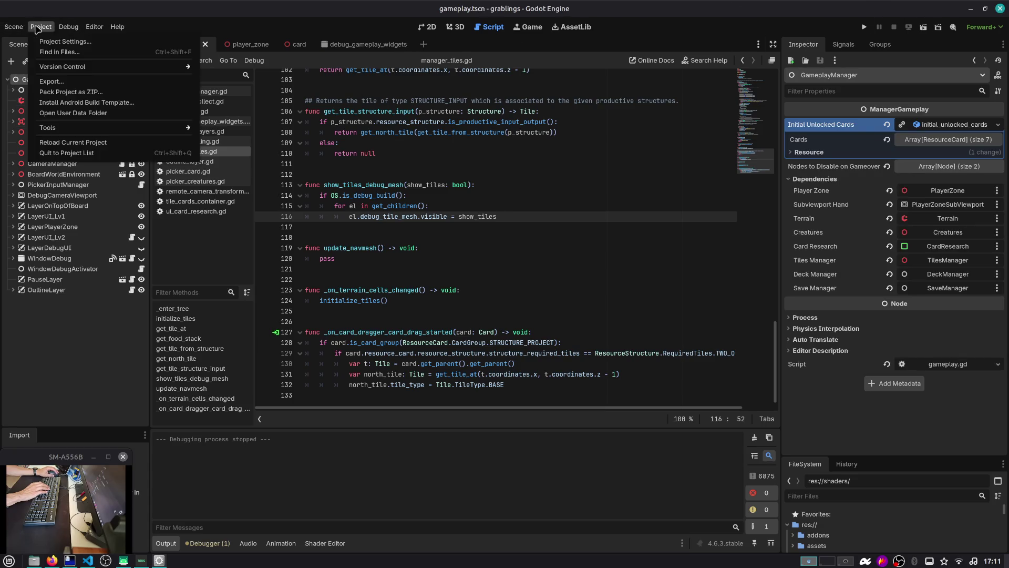
Step: Tick off '#65 cards: improve outline' in the TODO notes window
click(139, 564)
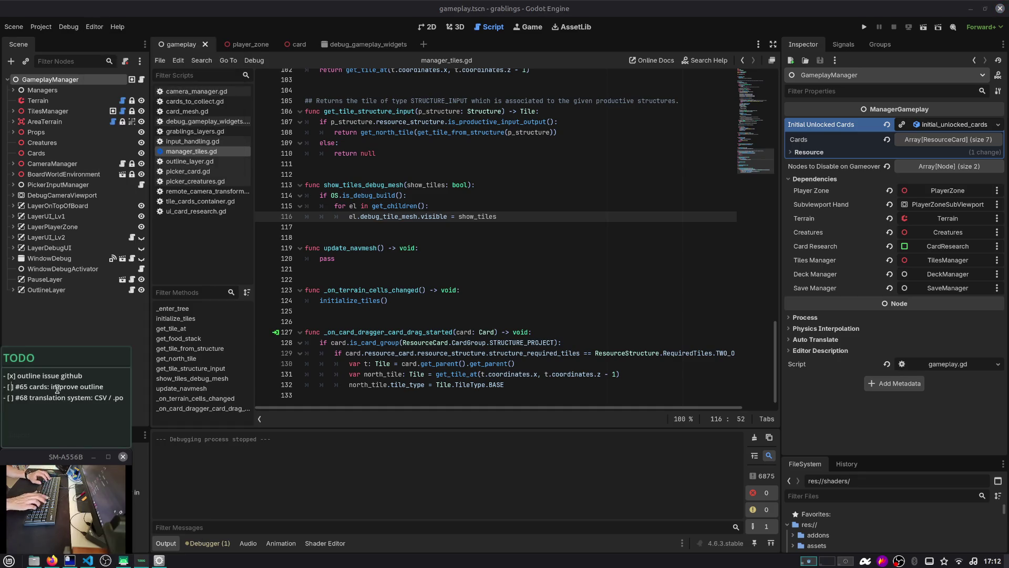
click(58, 389)
key(alt+Tab)
key(Tab)
key(Tab)
key(Tab)
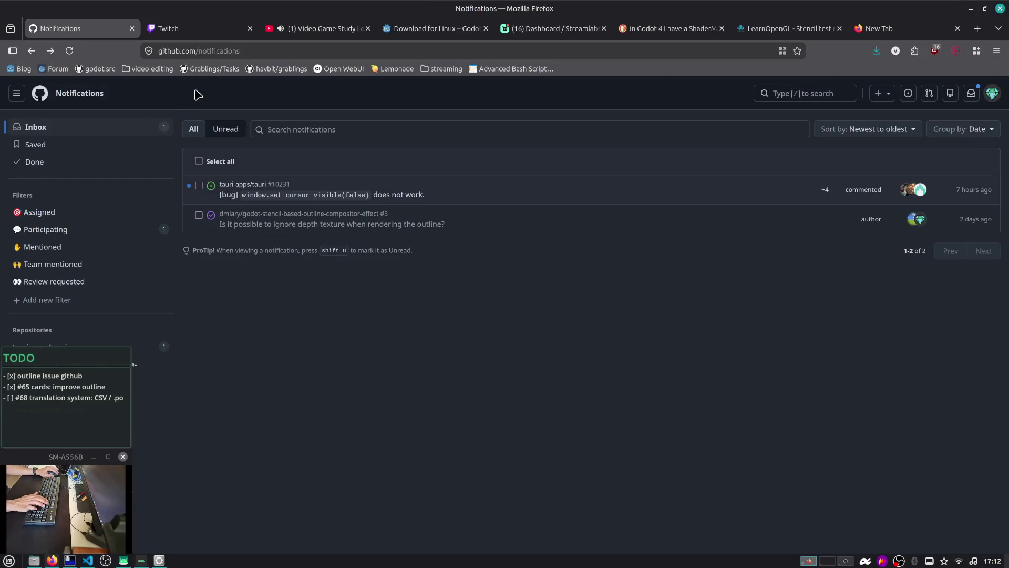
Step: Open the Grablings Tasks board, view issue #65, and drag its card into To review
click(218, 70)
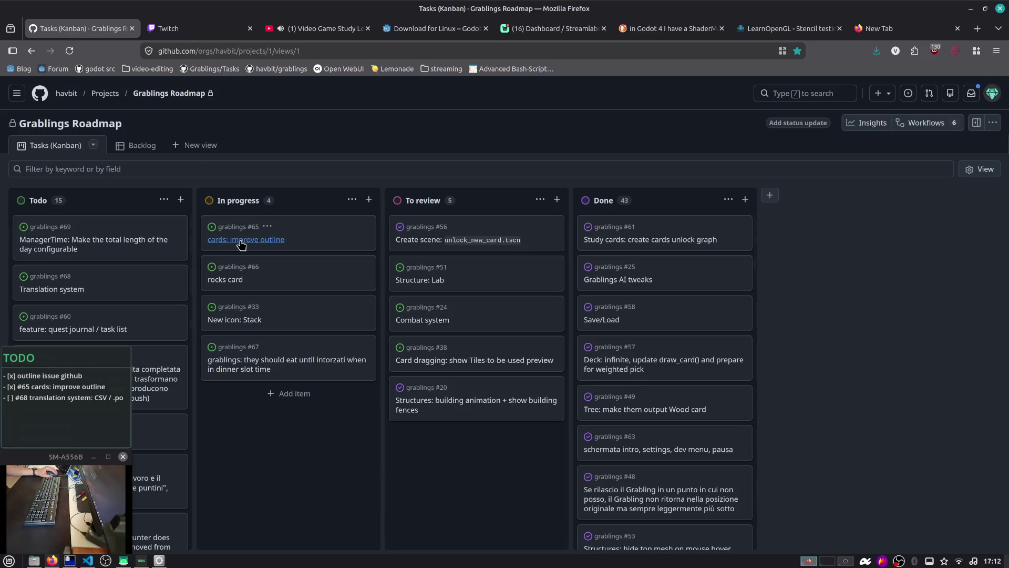
click(245, 239)
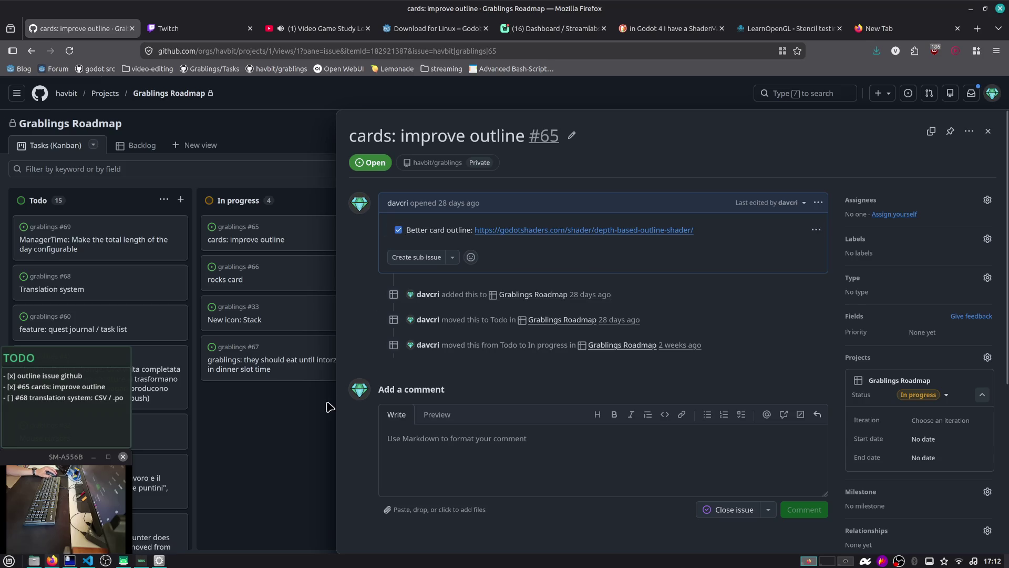
click(289, 427)
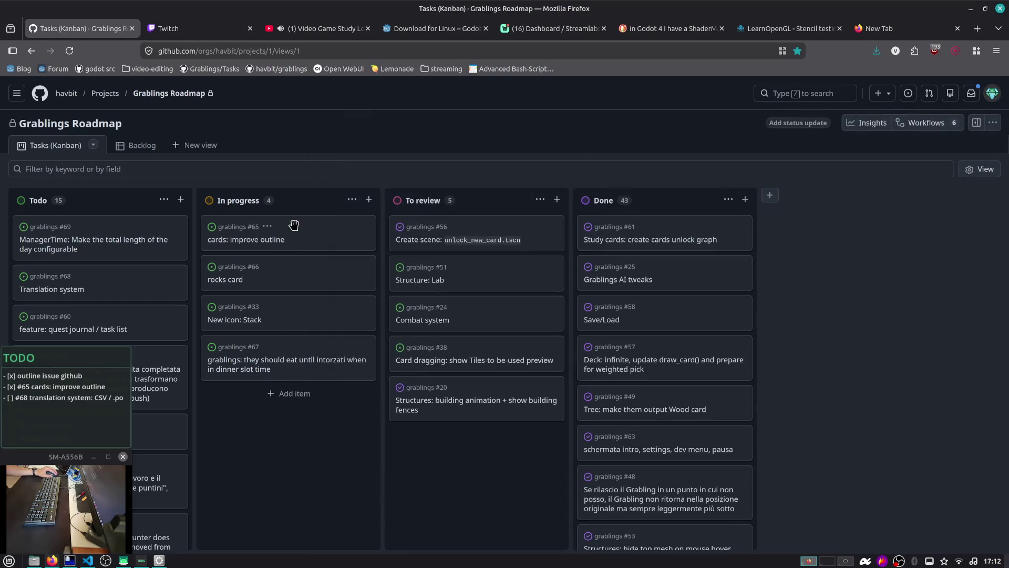
drag(293, 226, 437, 217)
Step: In Source Control, stage all changes, view card.gd's staged diff, and ignore the GDScript language server warning
key(alt+Tab)
key(alt+Tab)
key(alt+Tab)
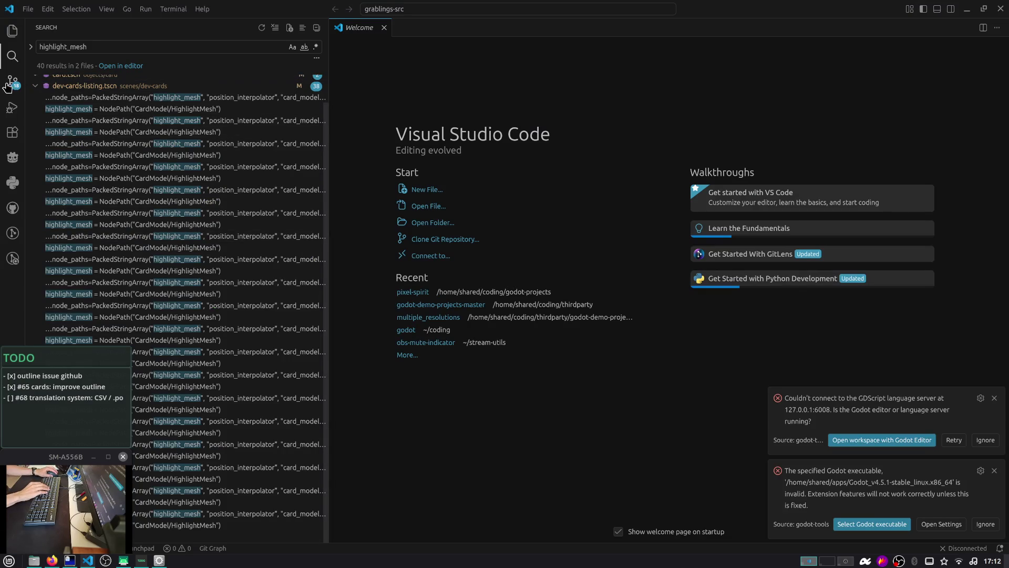
click(13, 82)
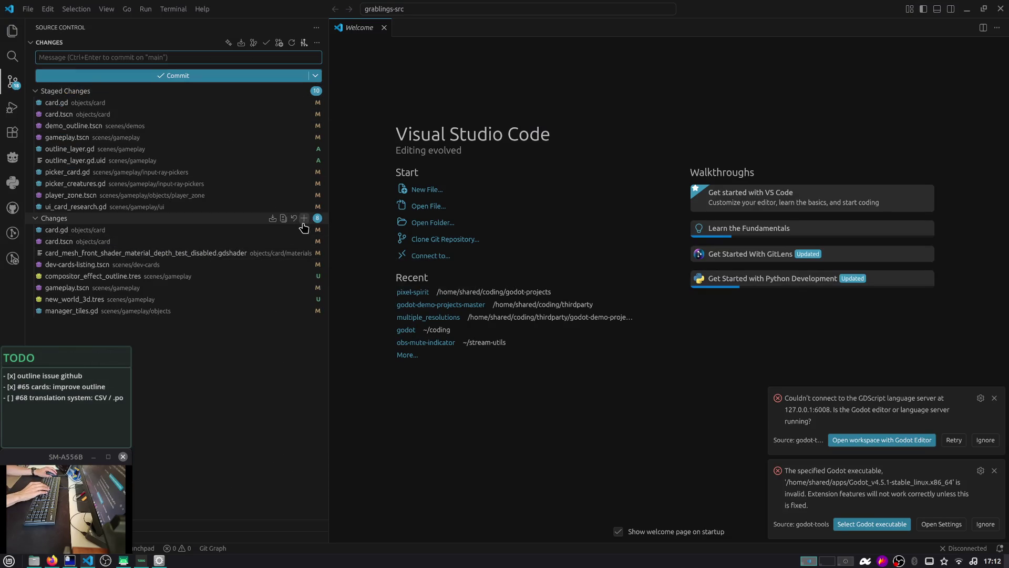
click(304, 218)
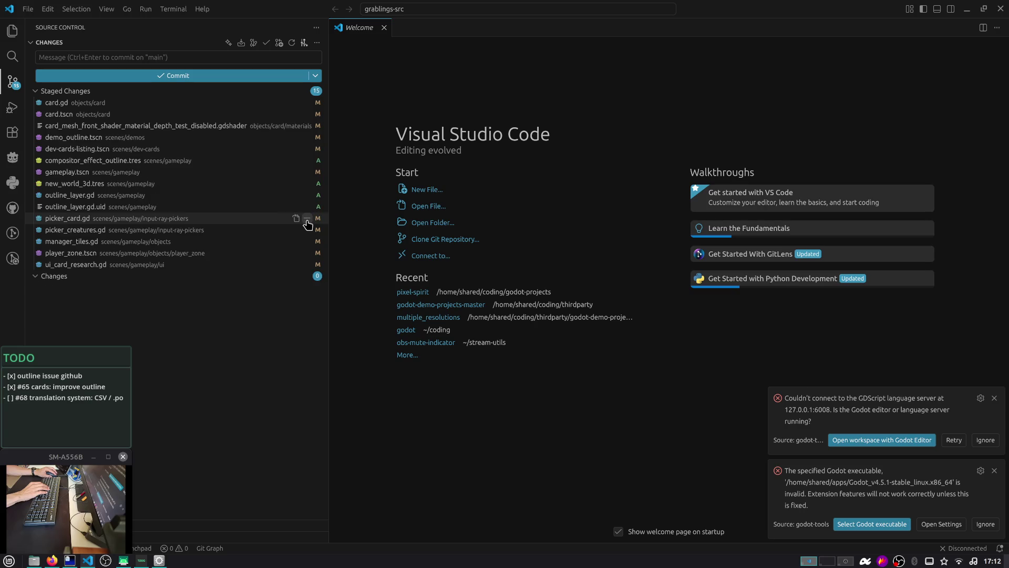
click(227, 102)
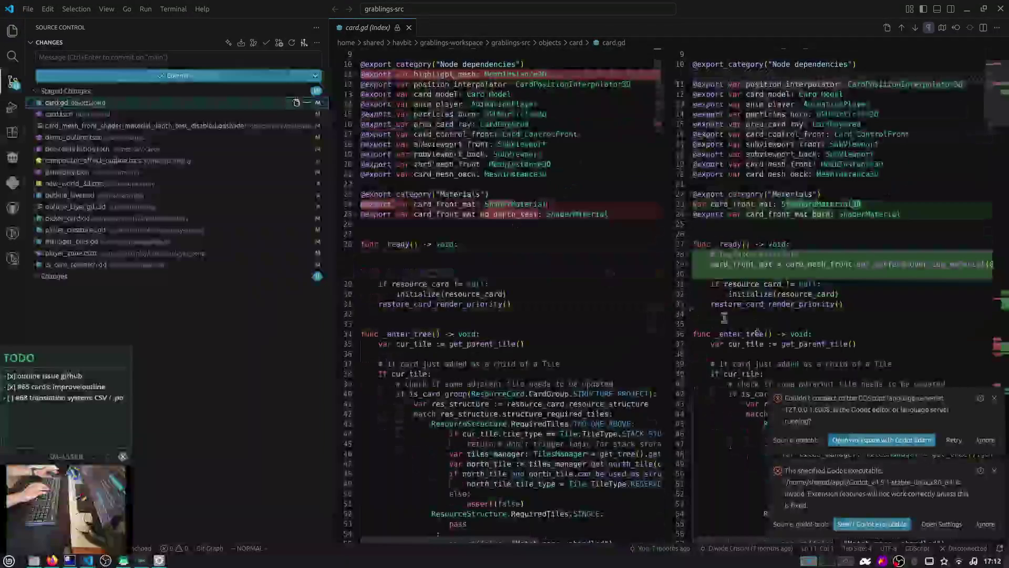
click(990, 440)
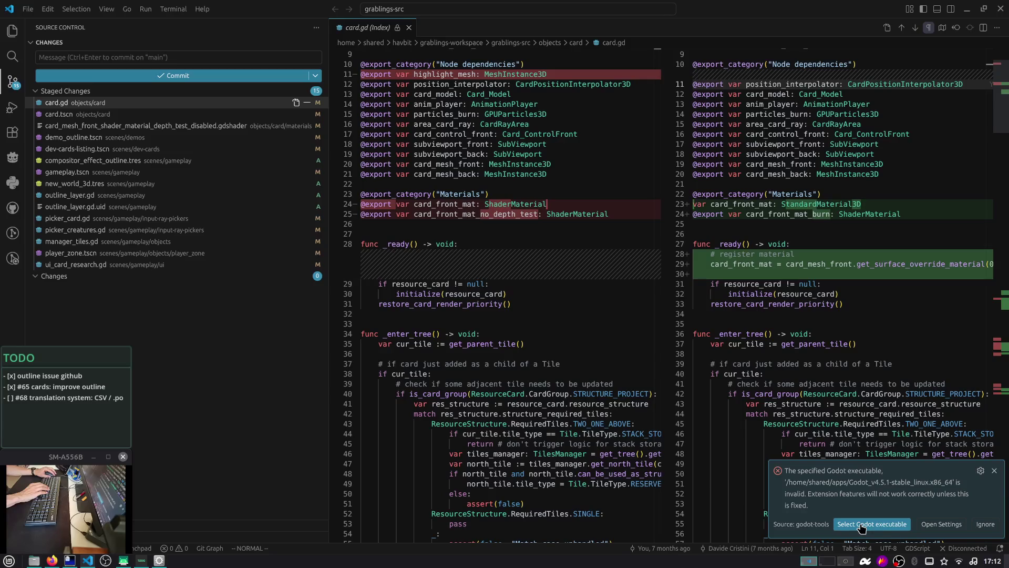
Step: Edit the Godot4 editor path from 4.5.1 to Godot_v4.6.3-stable_linux.x86_64 and close Settings
click(925, 526)
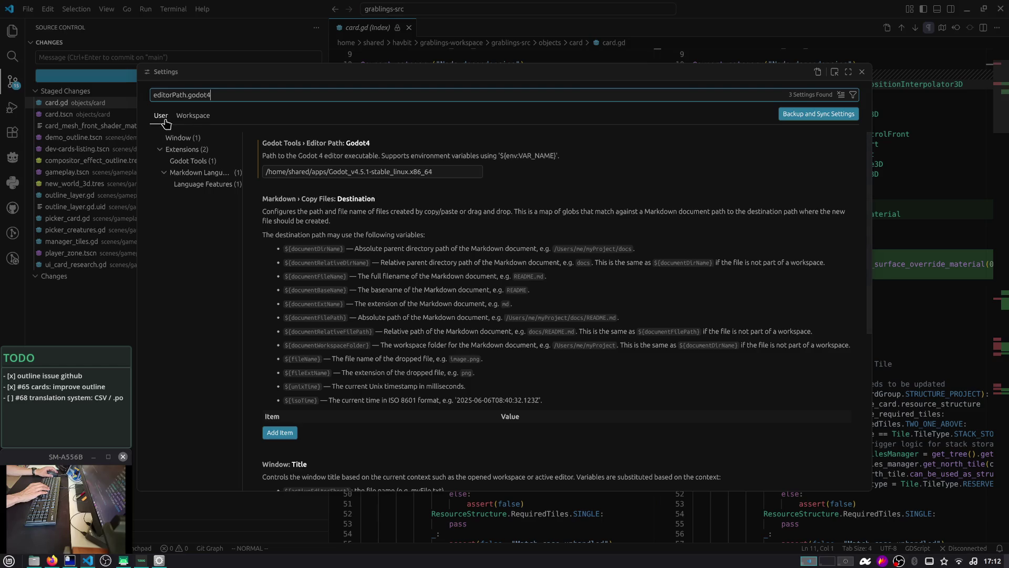
click(449, 174)
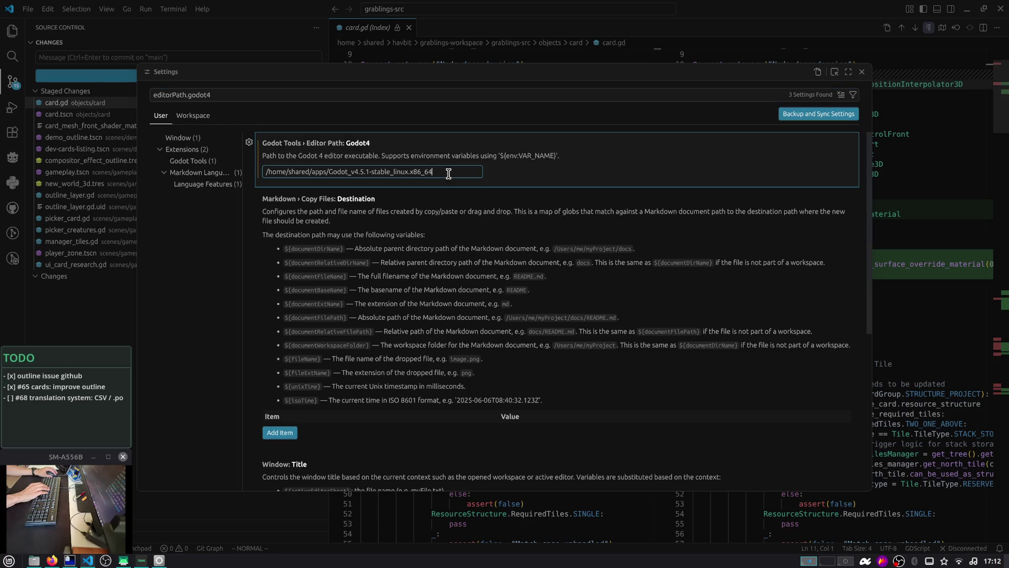
key(BackSpace)
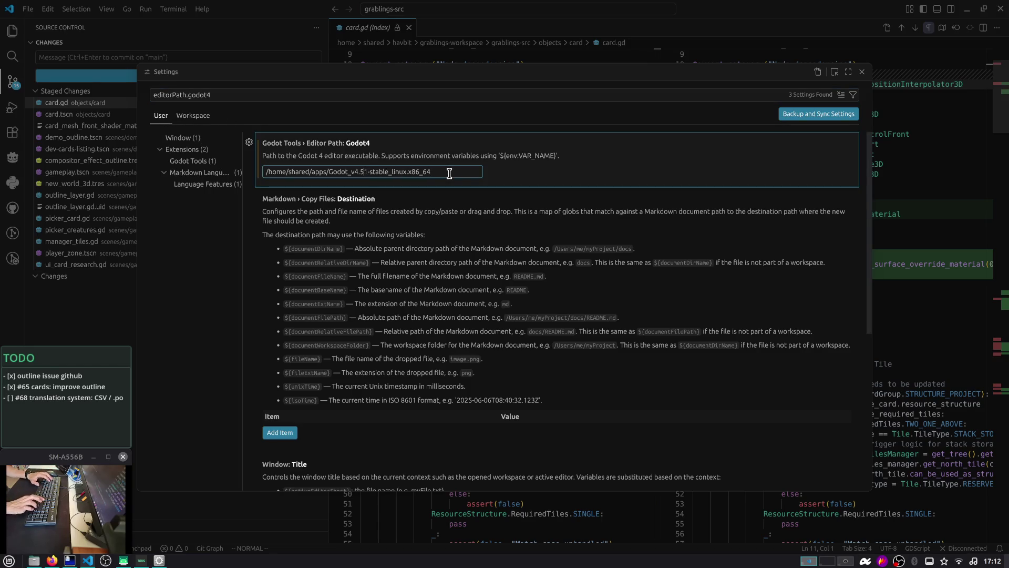
text(6)
key(Right)
key(Right)
key(BackSpace)
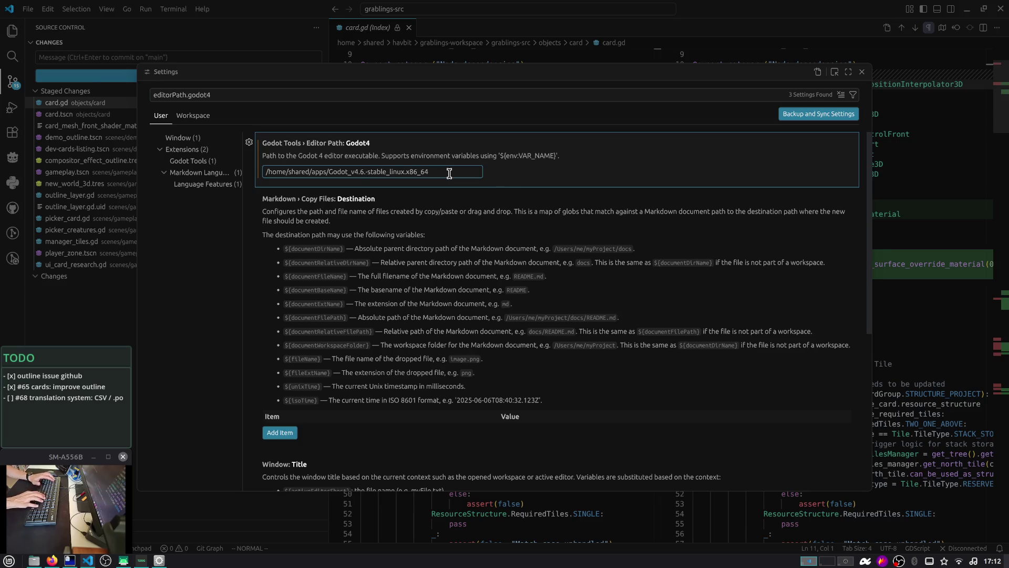
text(3)
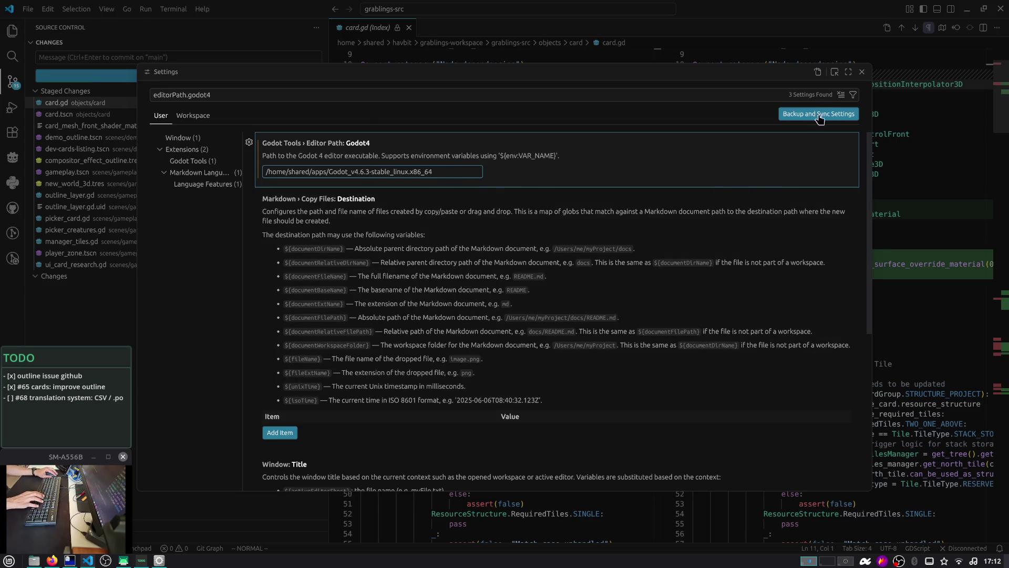
click(862, 72)
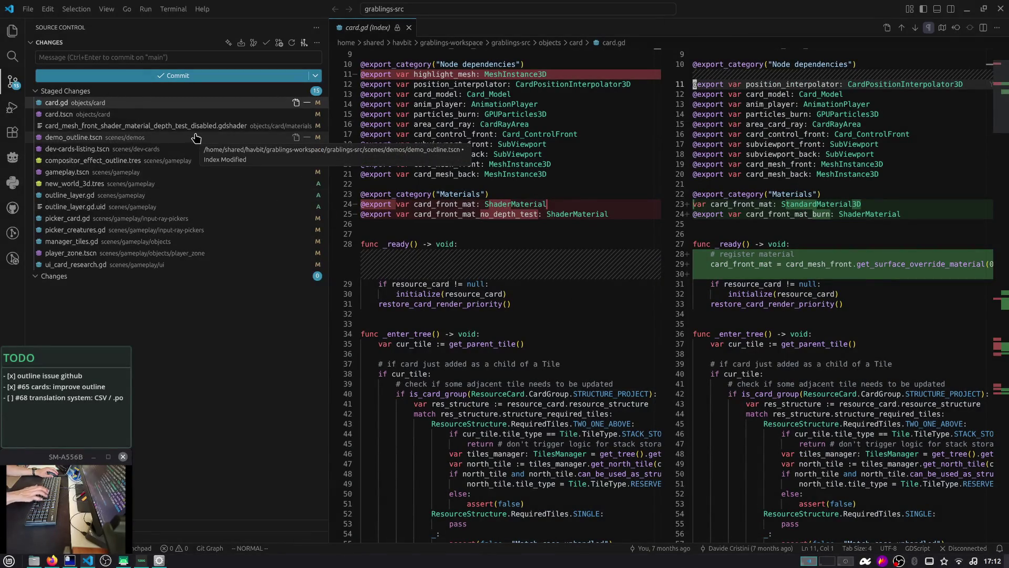
Step: Step through the staged card.gd diff change by change
scroll(732, 210, down, 2)
click(732, 211)
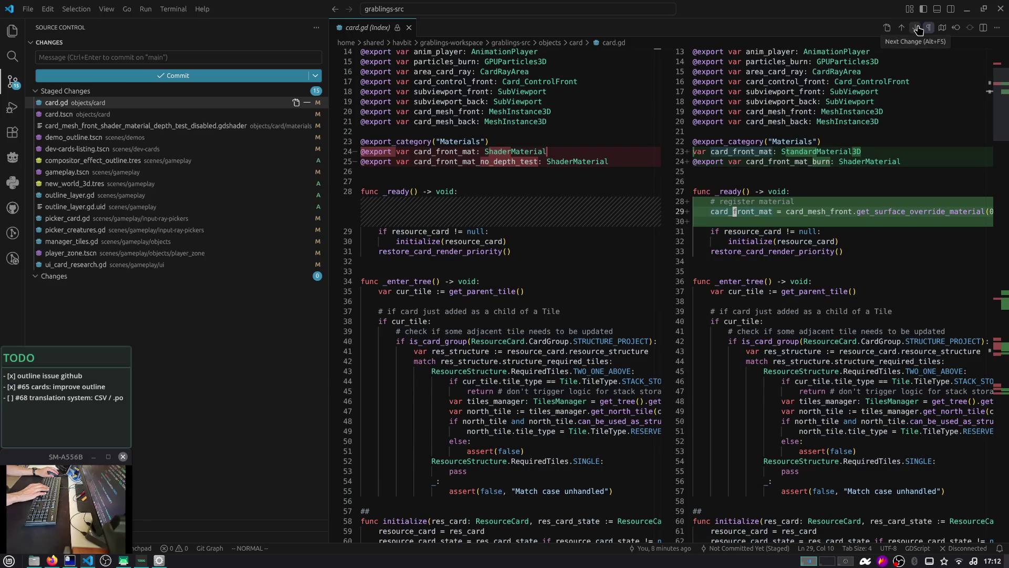
click(918, 29)
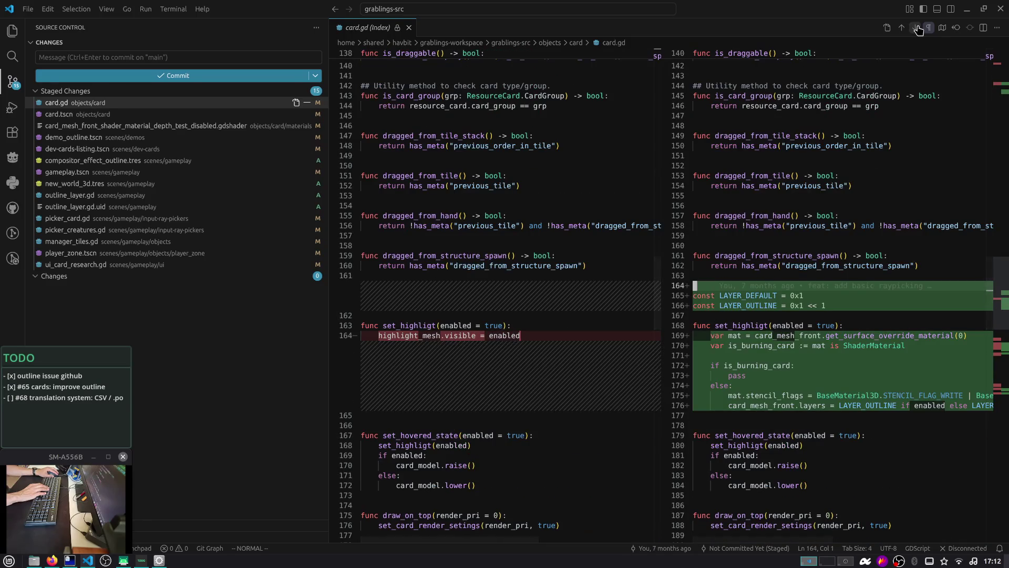
key(j)
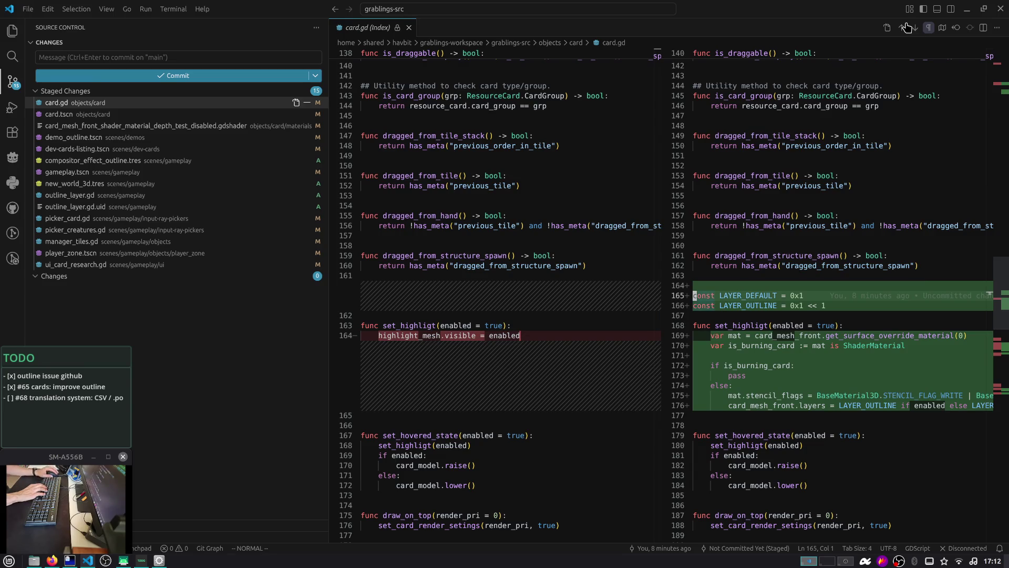
click(918, 29)
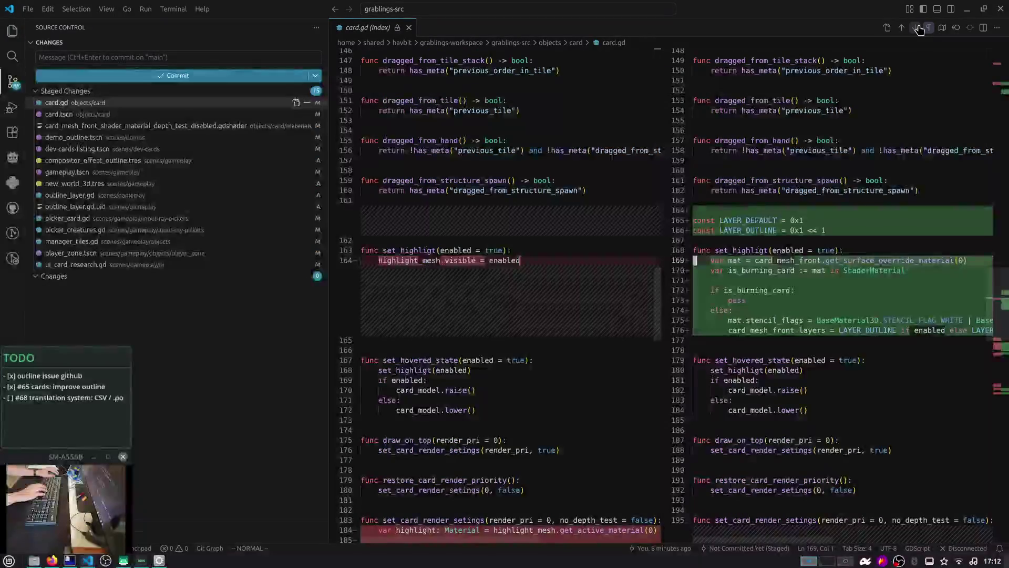
click(918, 29)
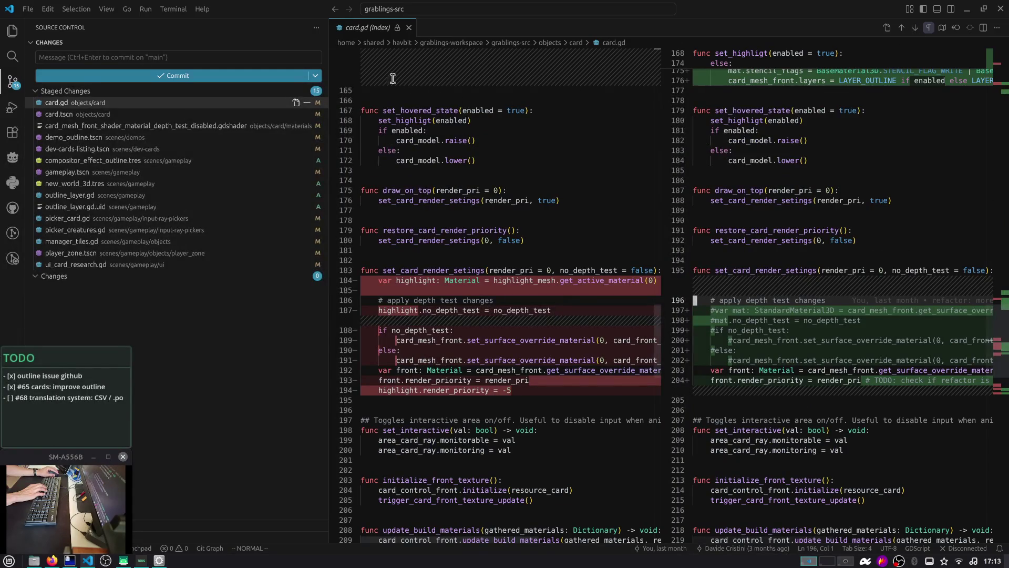
Step: Narrow the file list to widen the diff and start selecting the commented-out depth-test block
drag(329, 41, 209, 42)
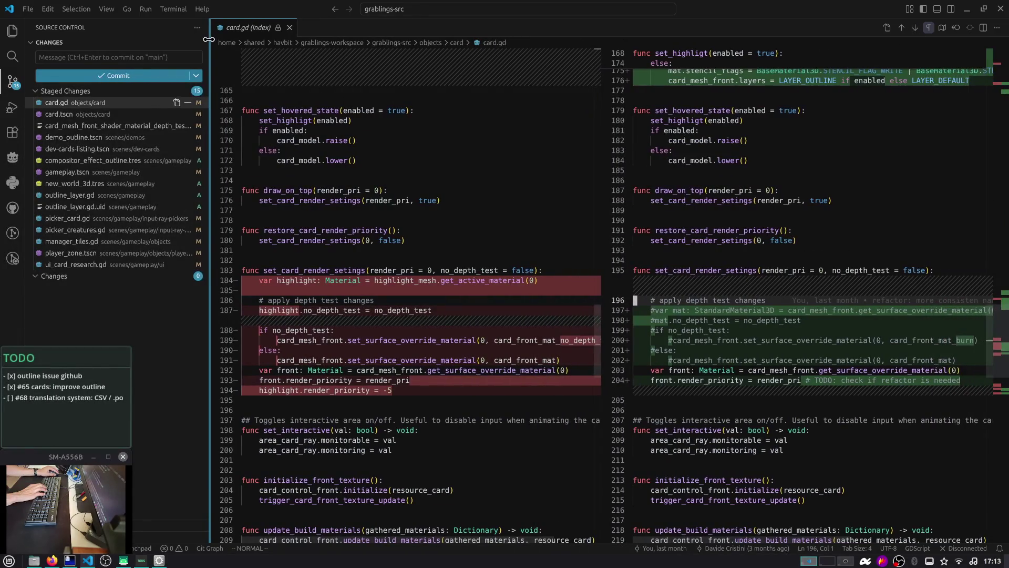
click(776, 360)
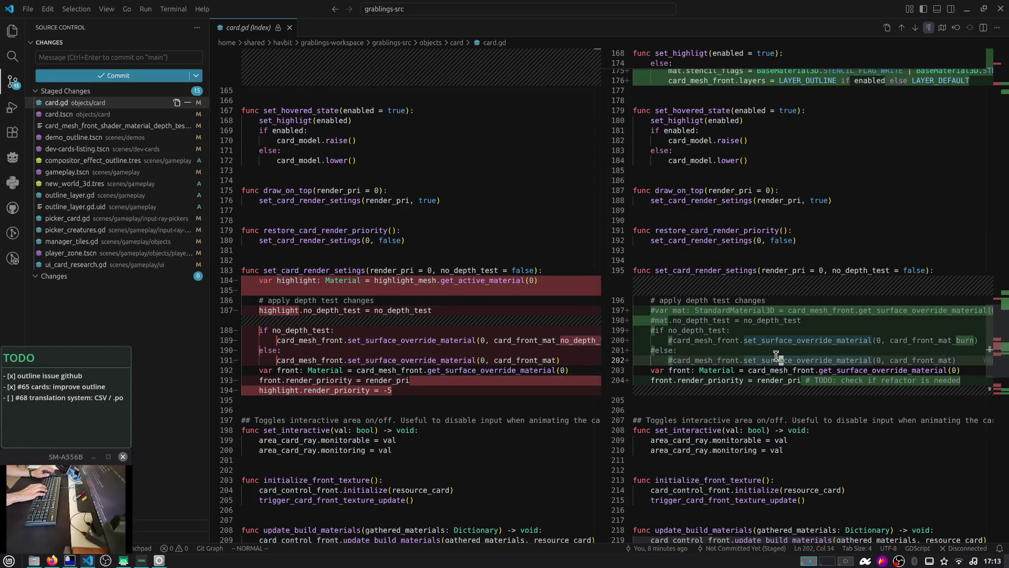
key(dollar)
Step: Delete the selected commented-out depth-test lines in the staged card.gd diff
key(v)
key(k)
key(k)
key(k)
key(k)
key(d)
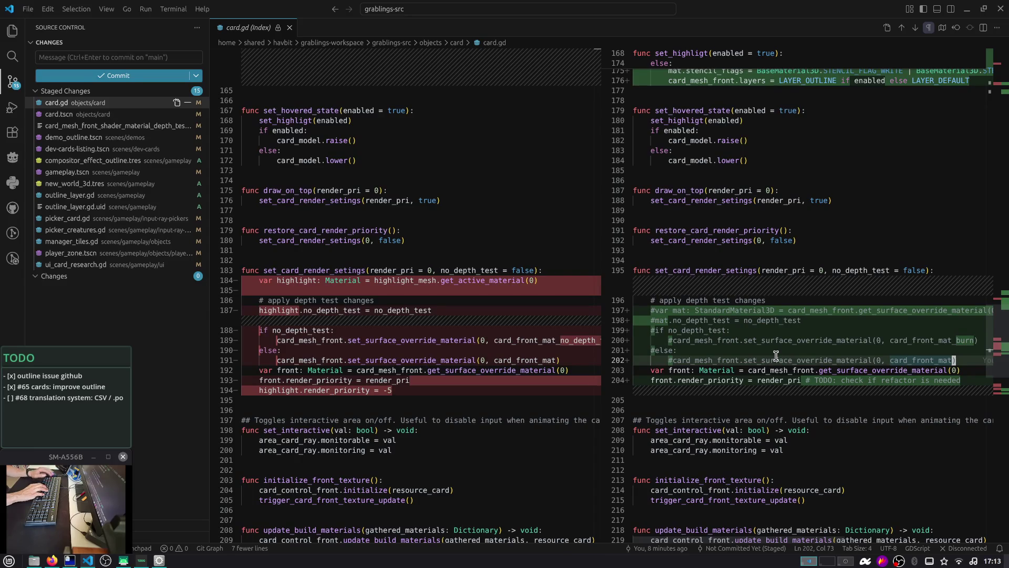
Step: Unstage all files and open card.gd's working-tree diff at the set_card_render_setings change
click(186, 95)
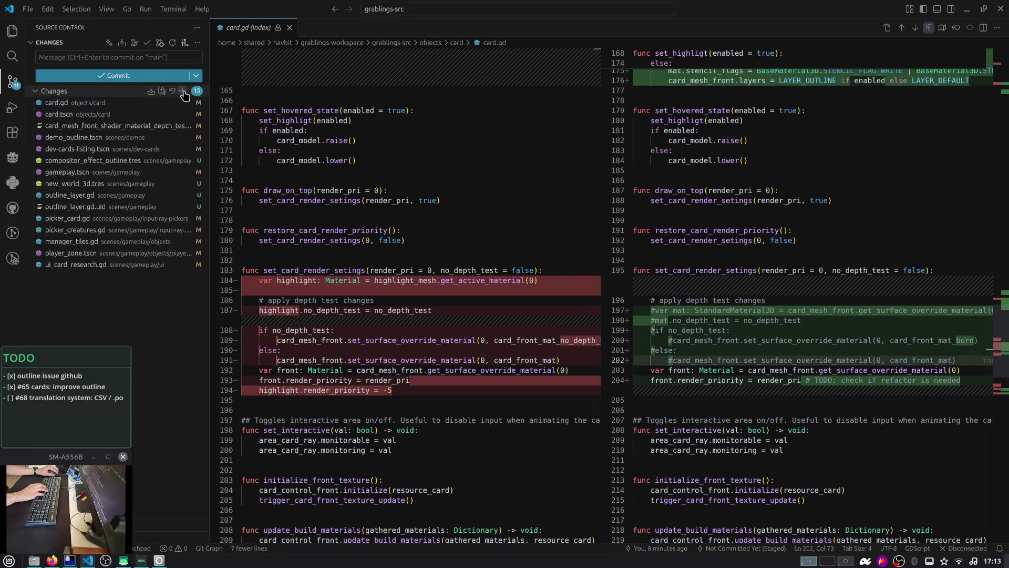
click(868, 369)
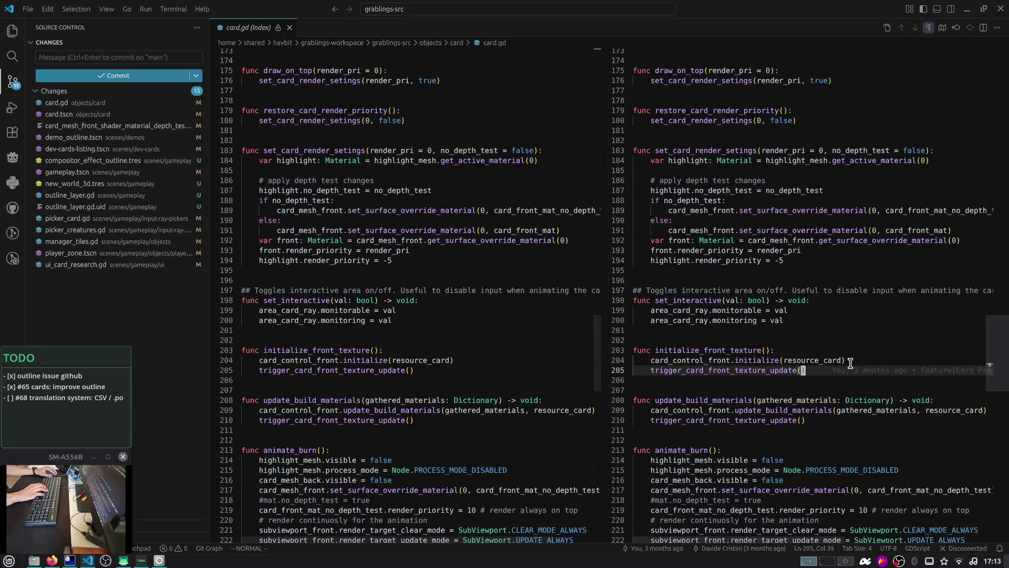
click(65, 104)
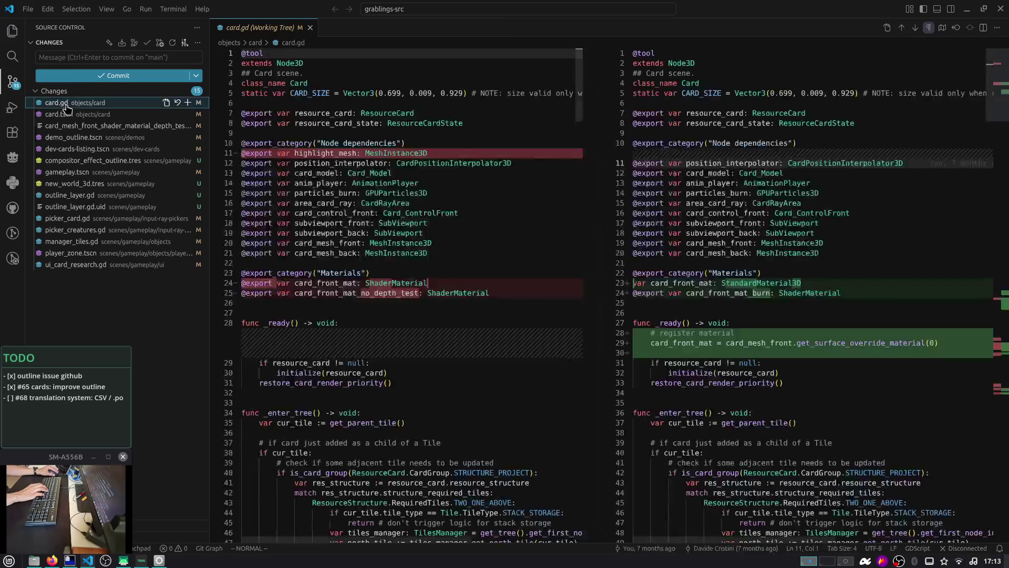
click(916, 27)
click(917, 27)
click(916, 28)
click(916, 27)
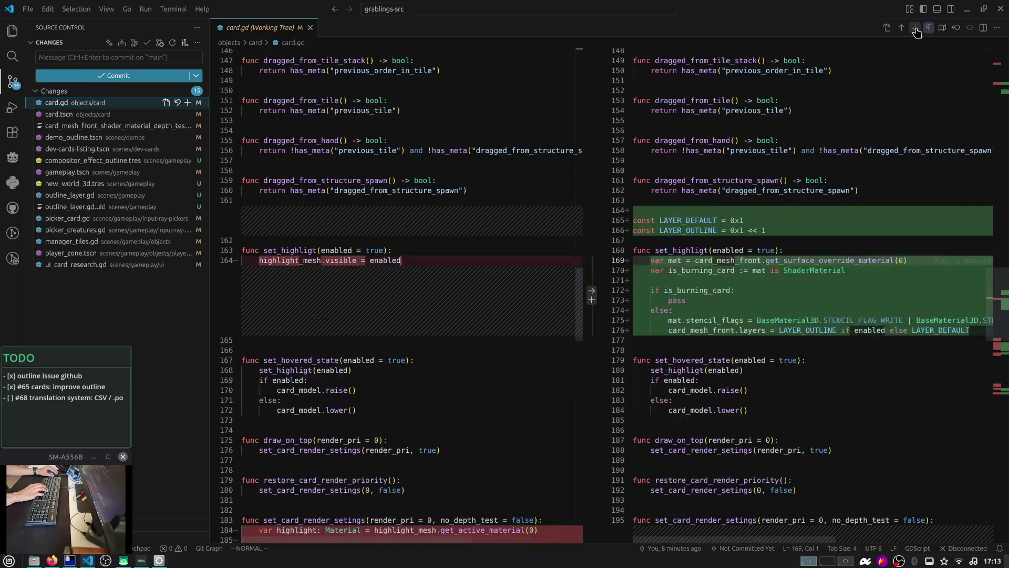
click(917, 27)
Step: Delete the leftover lines 197–202 and blank line 196, then save card.gd
click(850, 357)
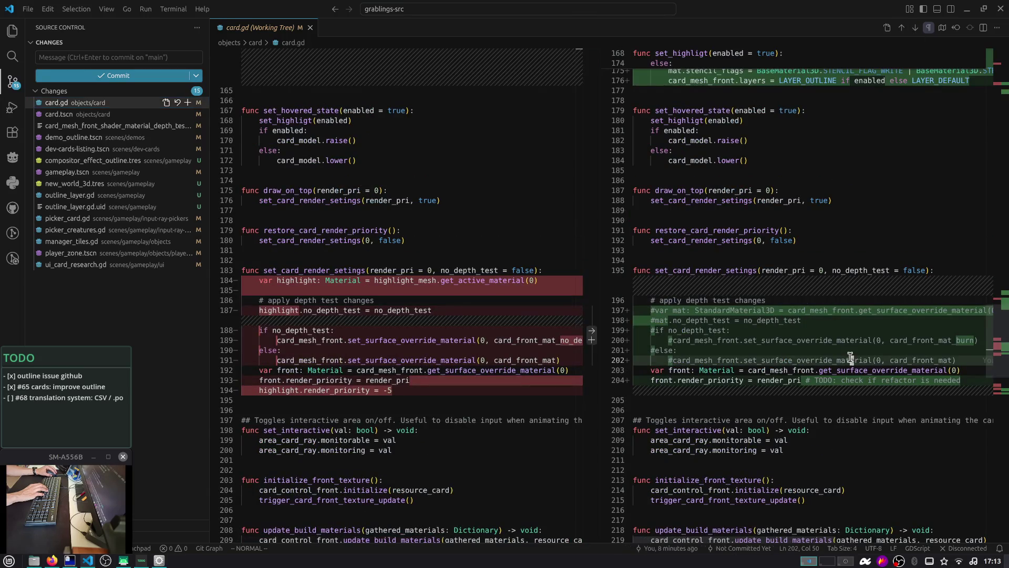
key($)
key(v)
key(k)
key(k)
key(k)
key(k)
key(k)
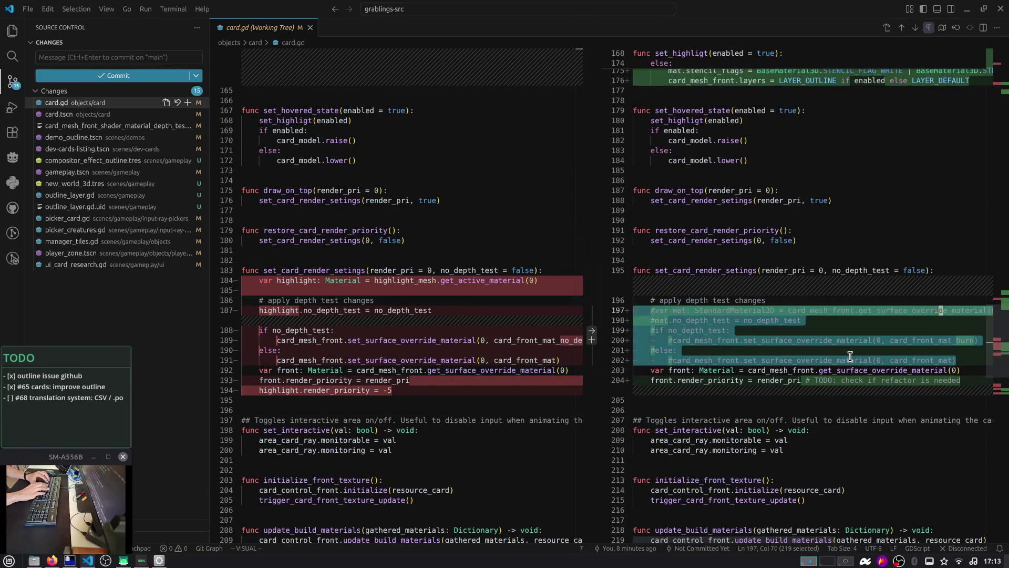
key(d)
key(c)
key(c)
key(Escape)
key(d)
key(d)
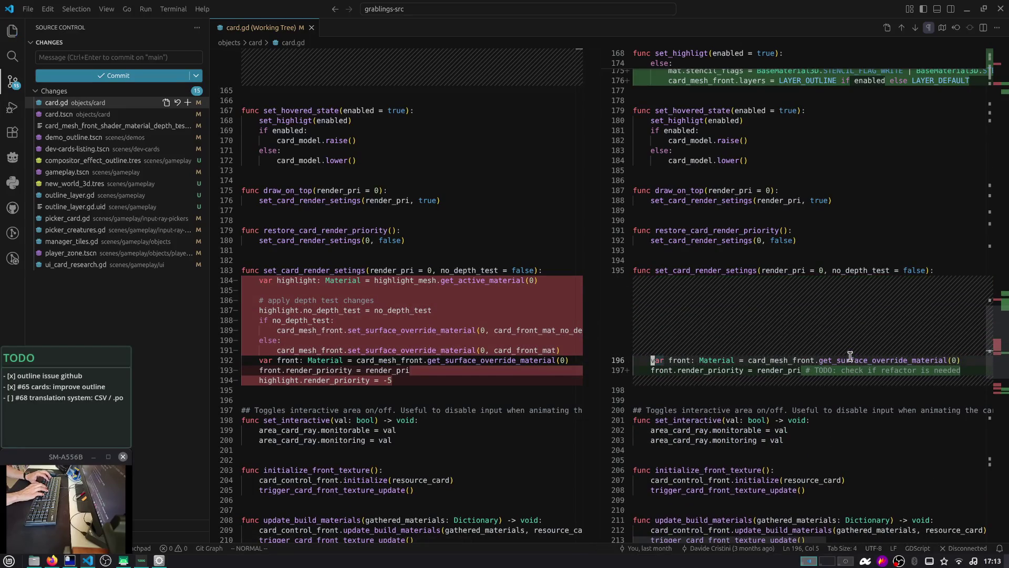
key(ctrl+s)
scroll(830, 332, down, 10)
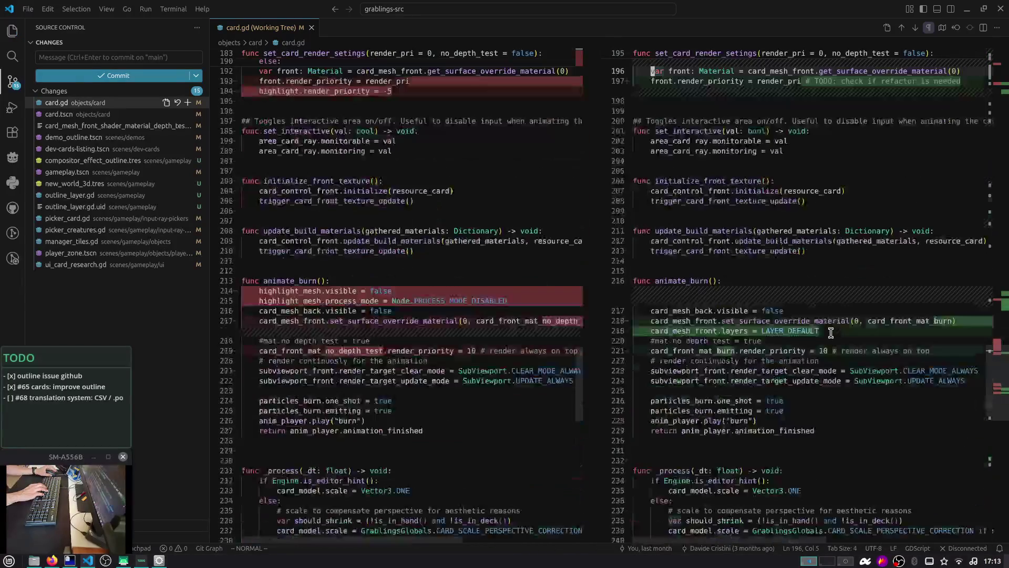
scroll(831, 333, down, 8)
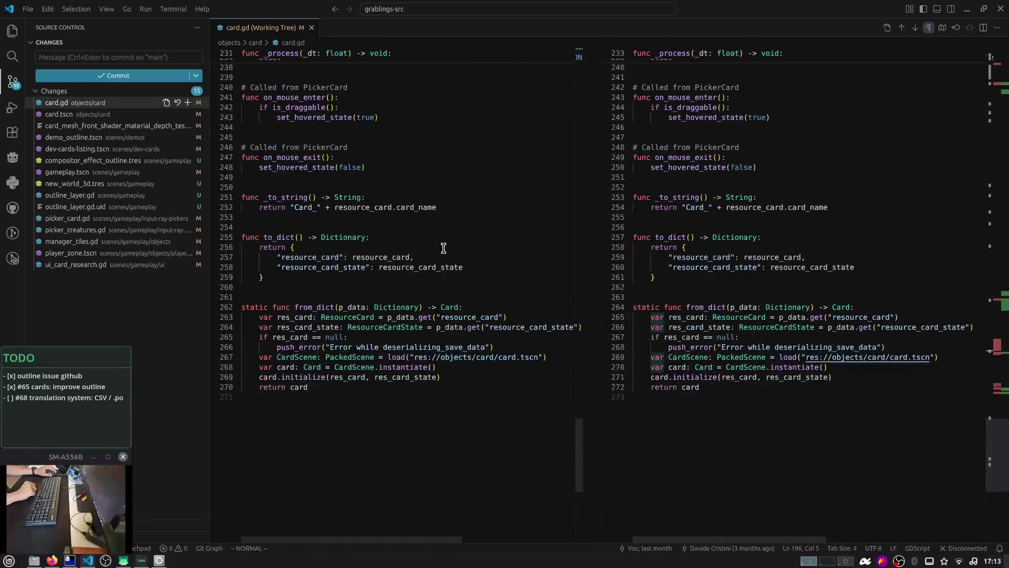
Step: Stage card.gd and review every changed block in card.tscn
click(188, 102)
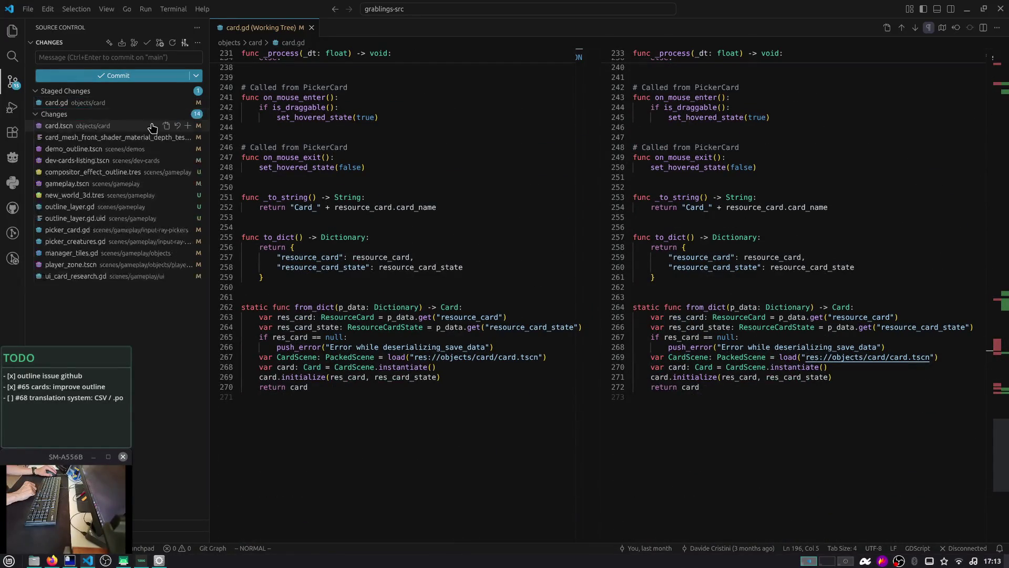
click(158, 125)
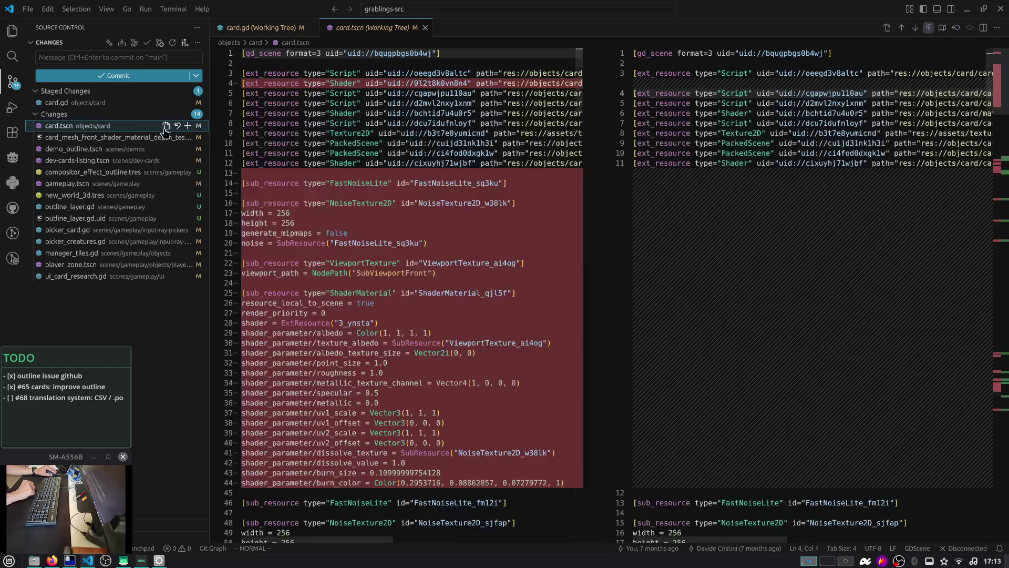
click(915, 28)
click(915, 28)
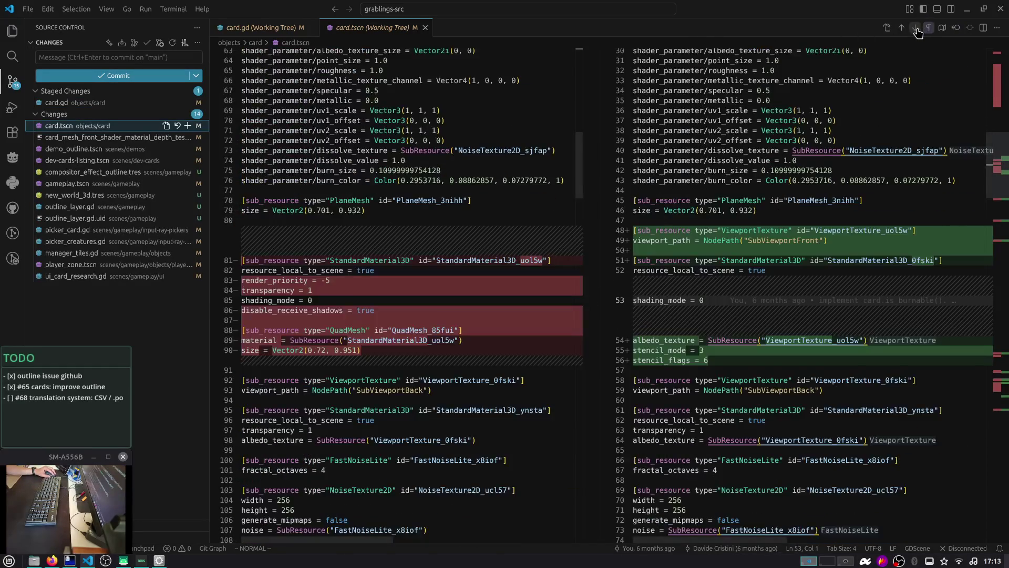
click(915, 29)
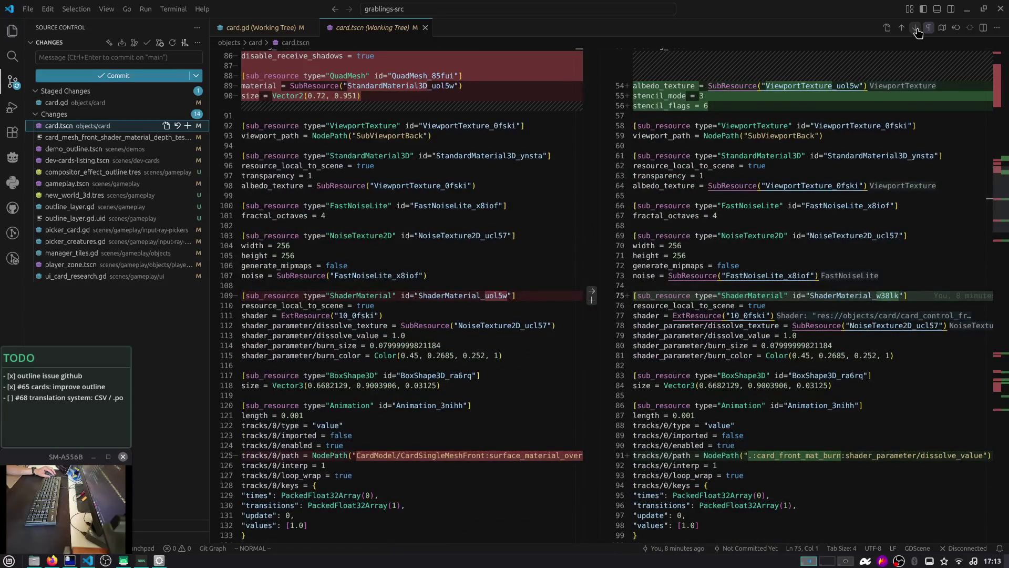
click(916, 28)
click(916, 29)
click(915, 28)
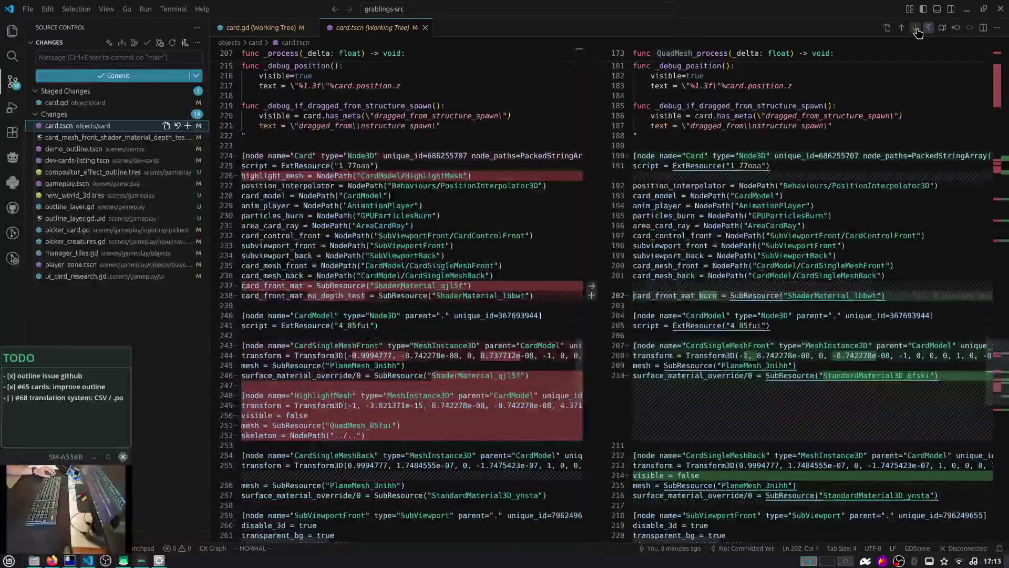
click(915, 28)
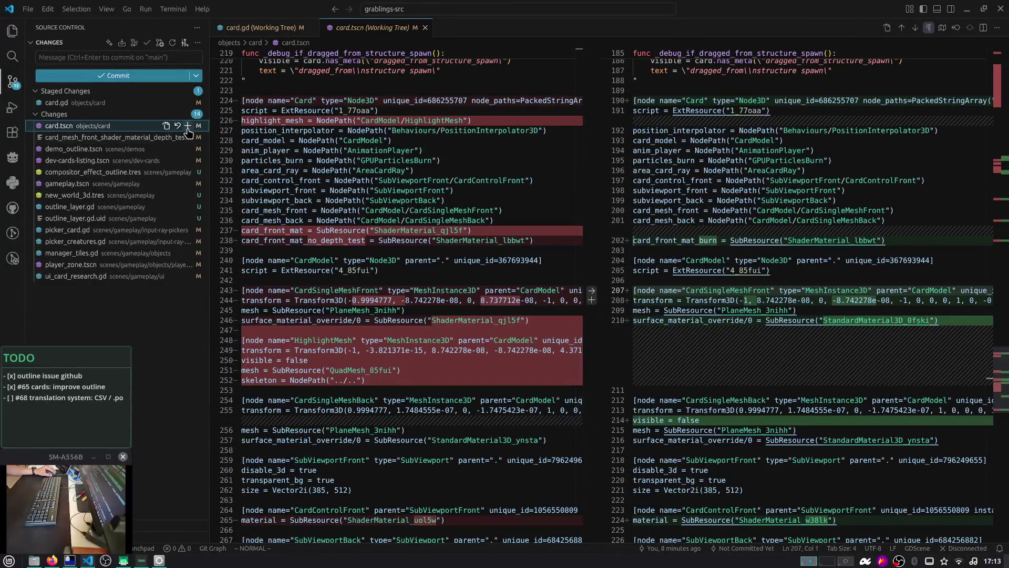
Step: Stage card.tscn and the card mesh front depth-test-disabled shader after reviewing it
click(188, 125)
click(136, 140)
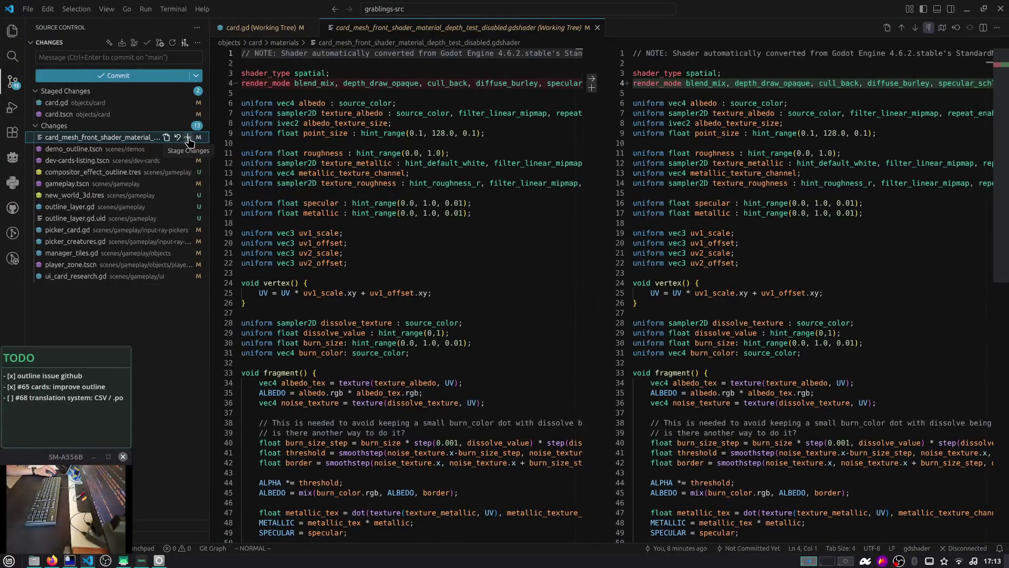
click(597, 27)
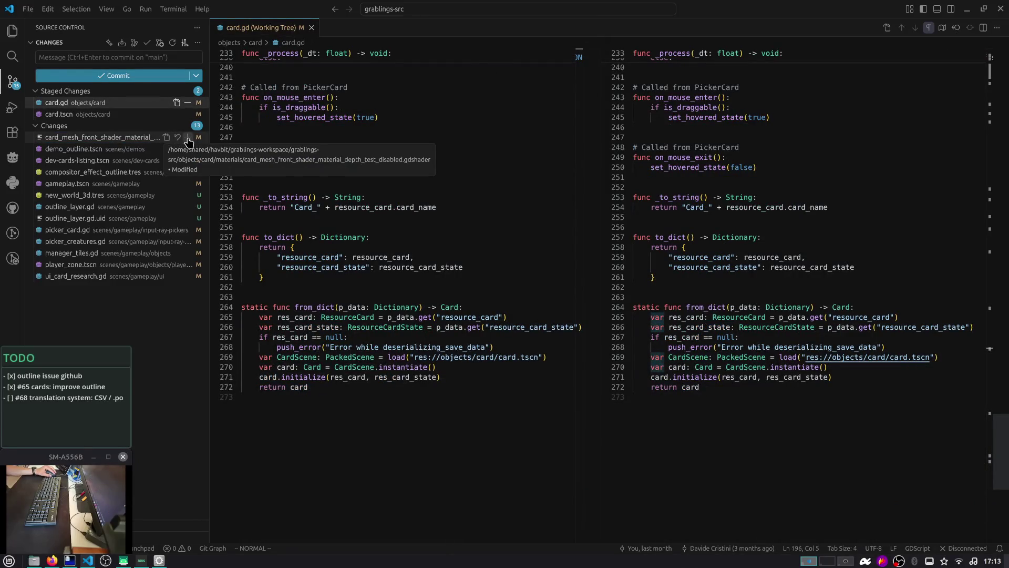
click(148, 137)
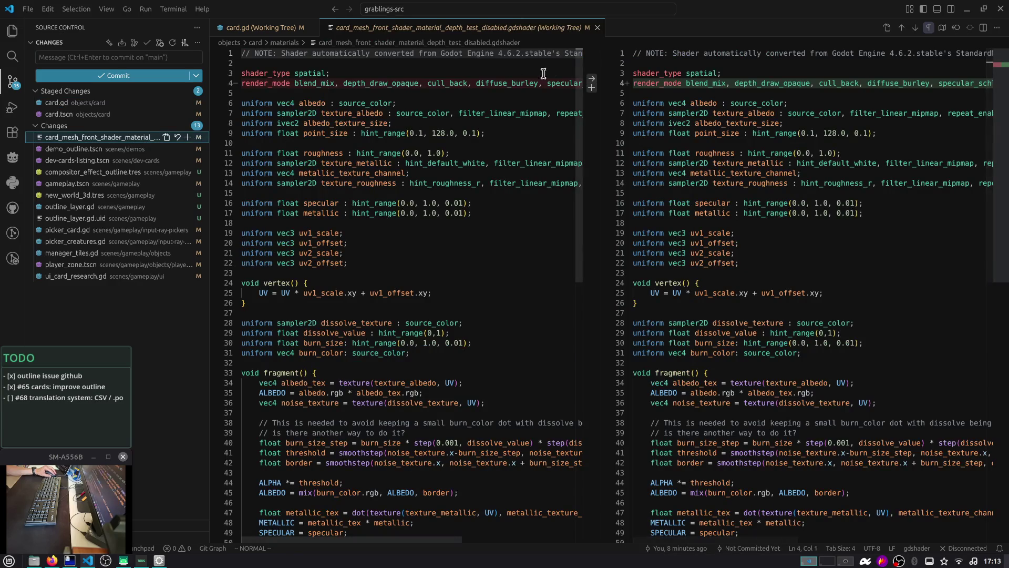
click(189, 138)
click(145, 150)
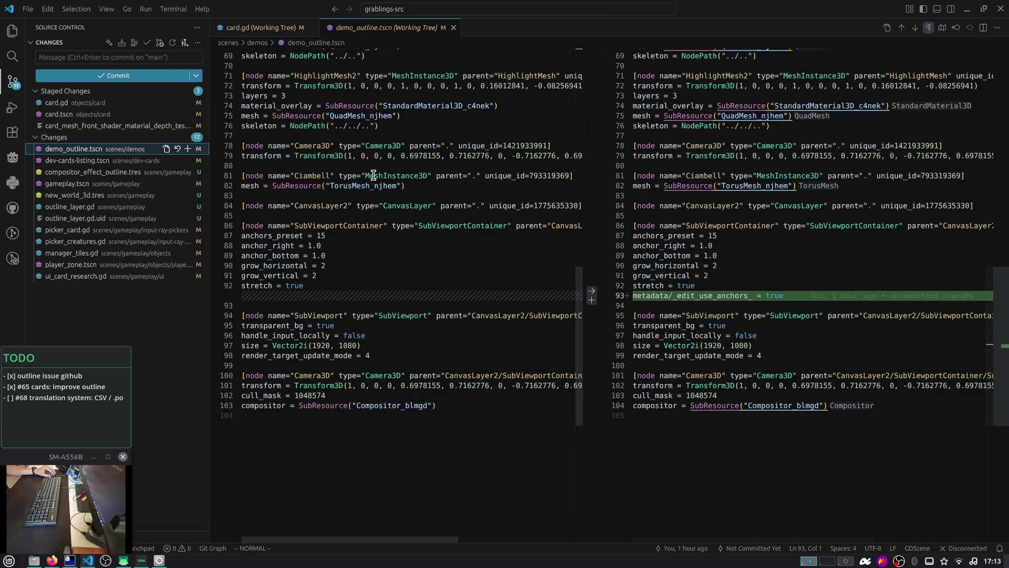
Step: Stage demo_outline.tscn, dev-cards-listing.tscn and compositor_effect_outline.tres
click(188, 149)
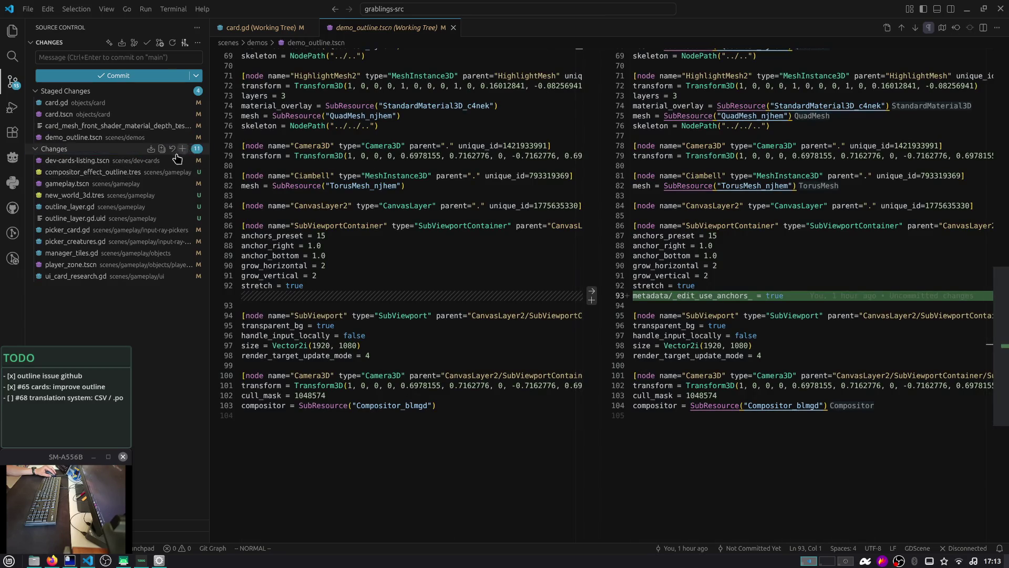
click(143, 160)
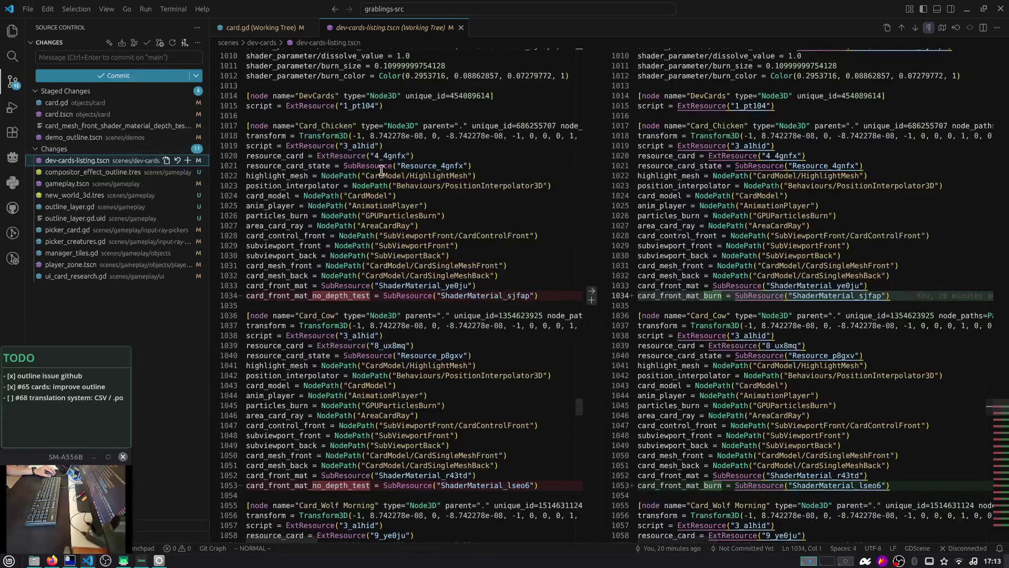
scroll(381, 170, down, 10)
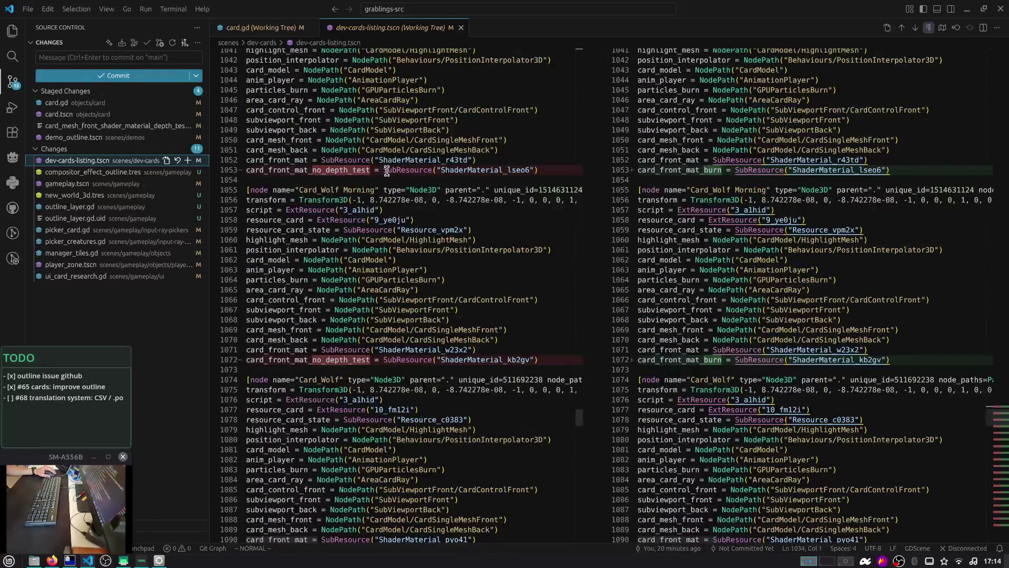
scroll(387, 171, down, 4)
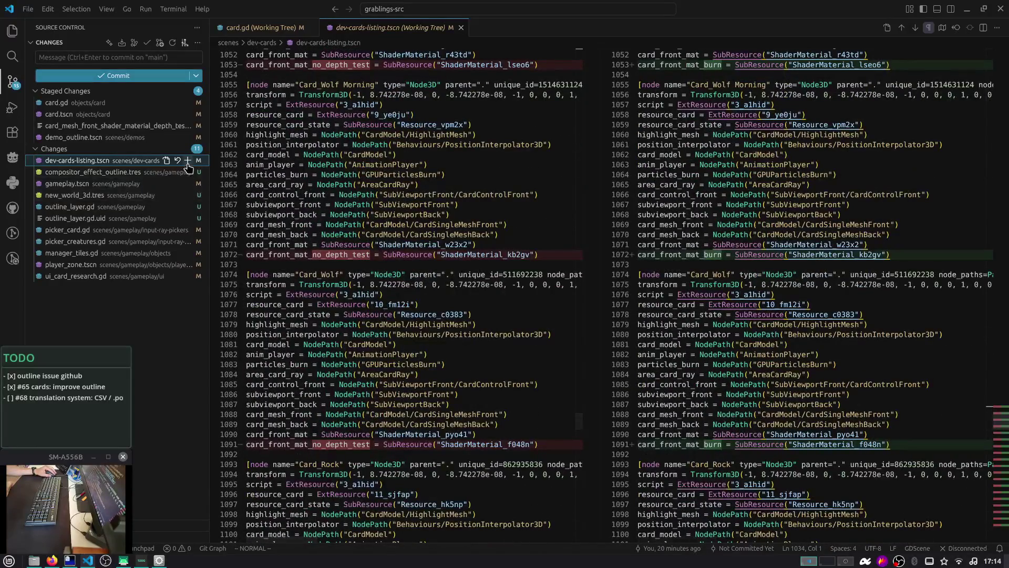
click(188, 161)
click(191, 176)
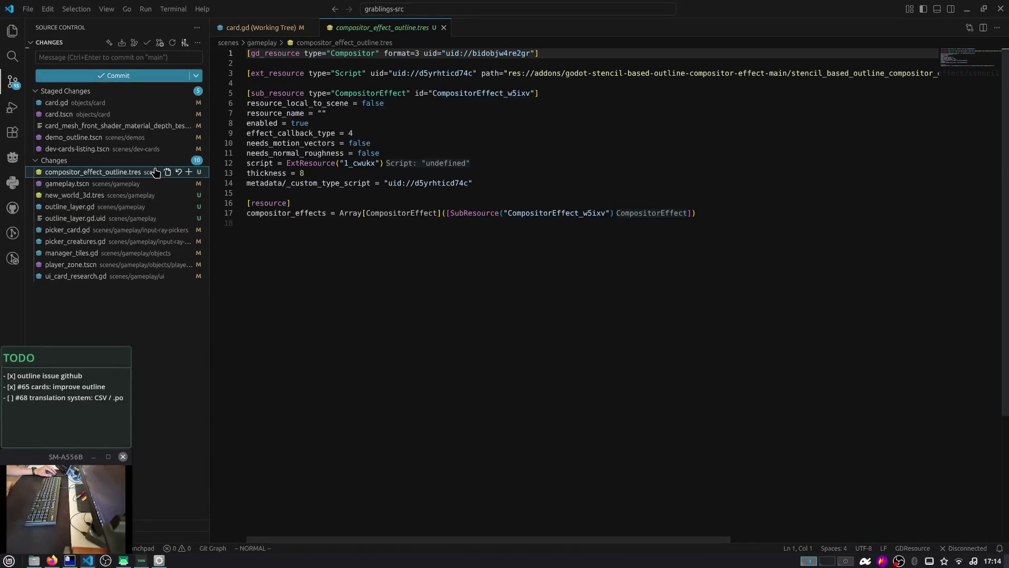
click(189, 172)
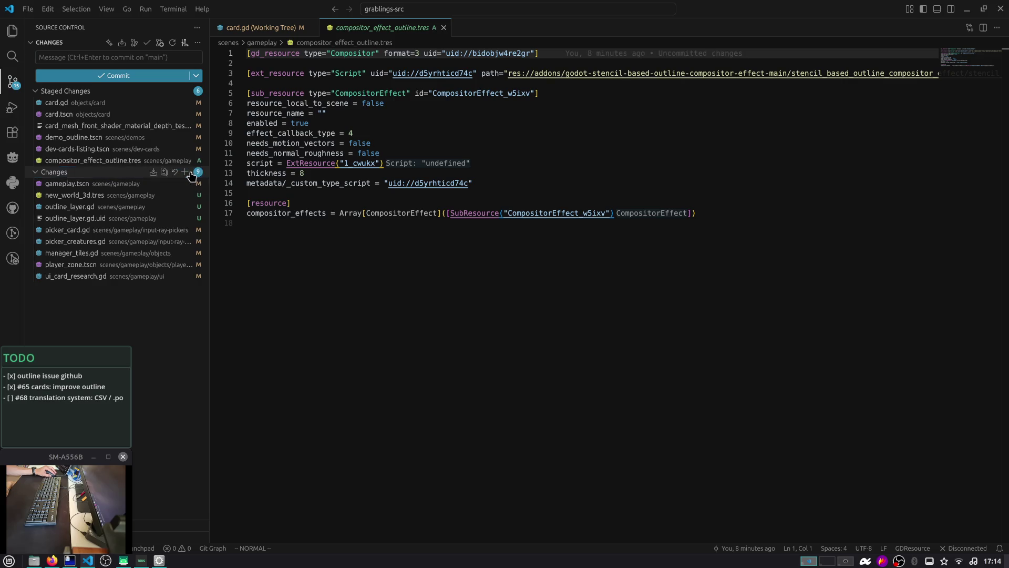
Step: Review the full gameplay.tscn diff and stage it
click(120, 186)
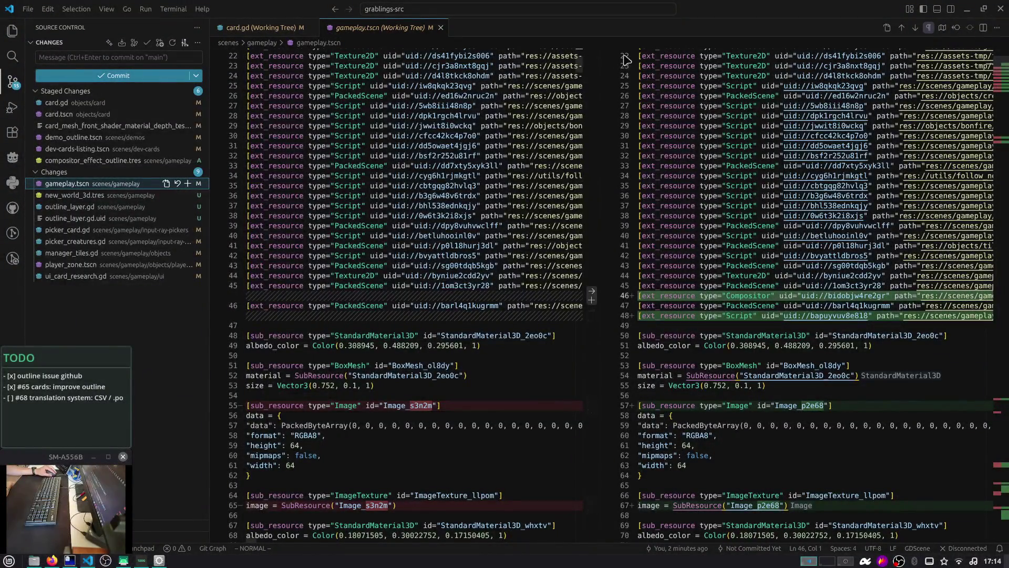
click(1000, 88)
mouse_move(1002, 88)
mouse_down()
mouse_move(964, 406)
mouse_move(966, 487)
mouse_up()
scroll(966, 486, down, 10)
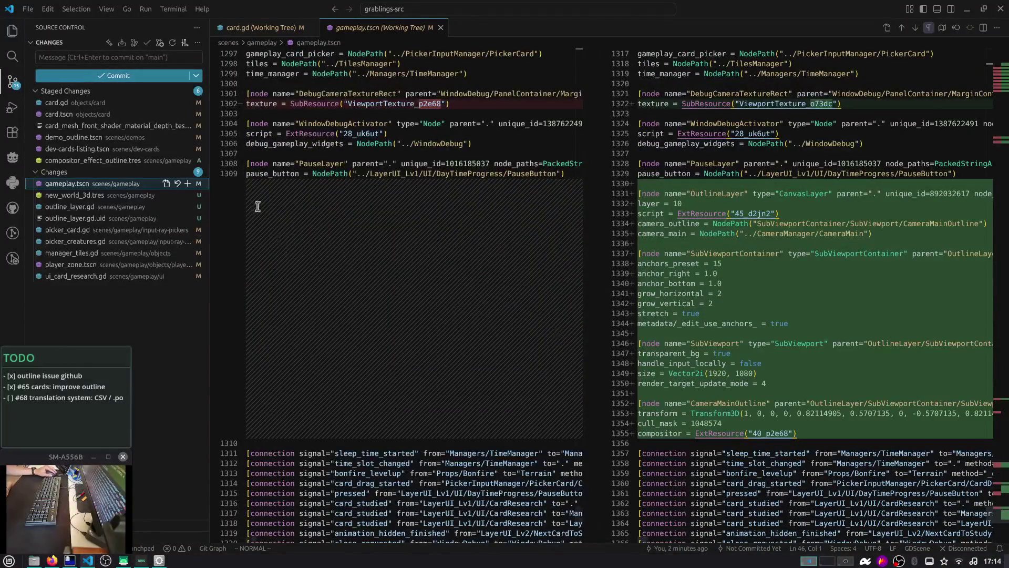
click(186, 184)
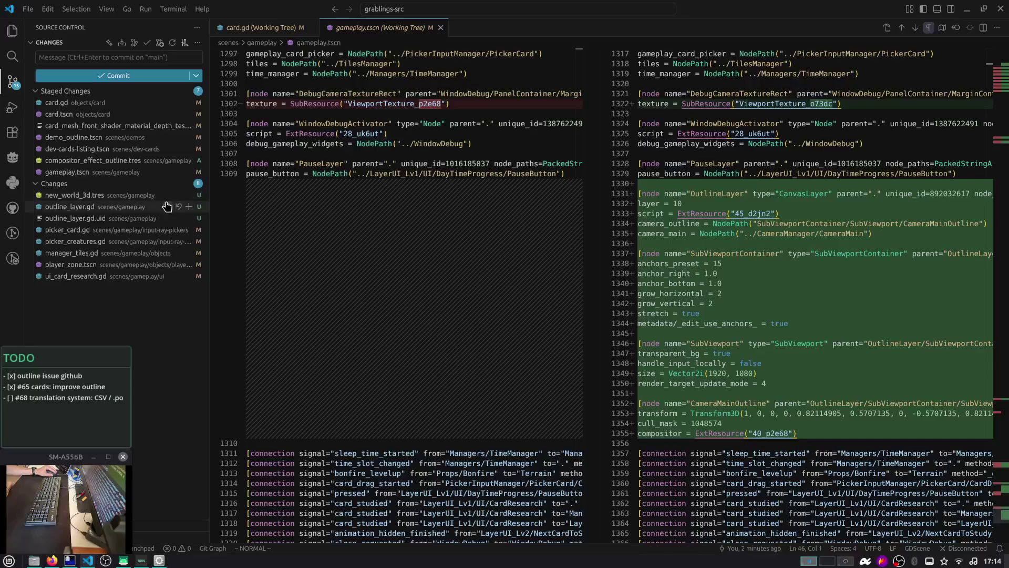
Step: Move the untracked new_world_3d.tres to the trash and open outline_layer.gd
click(167, 195)
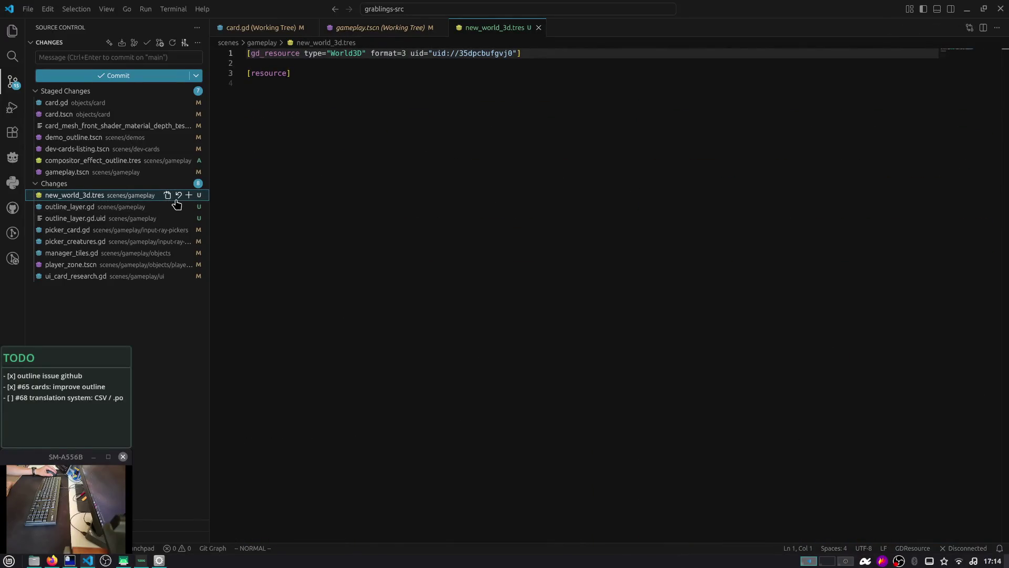
click(179, 195)
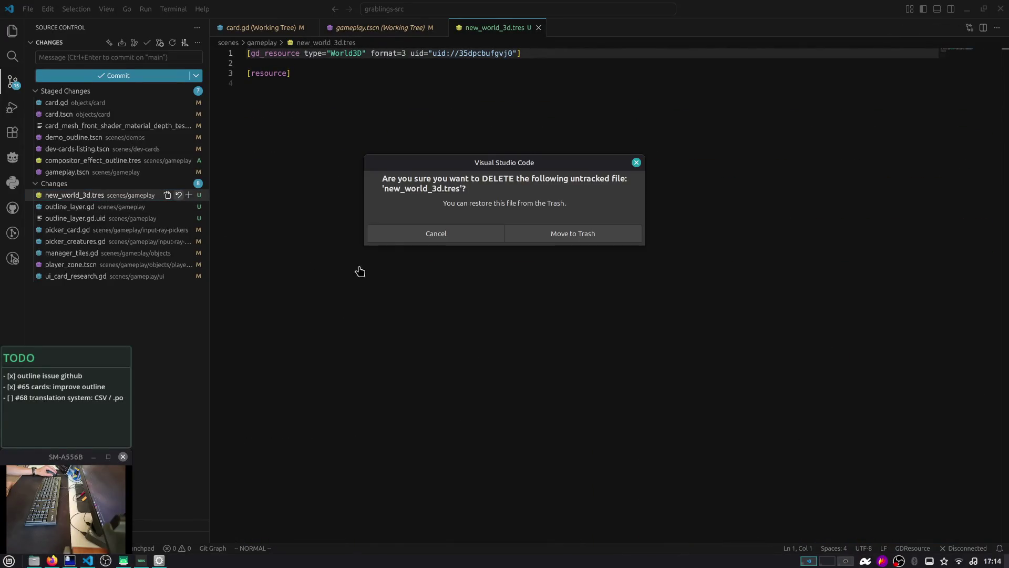
click(599, 227)
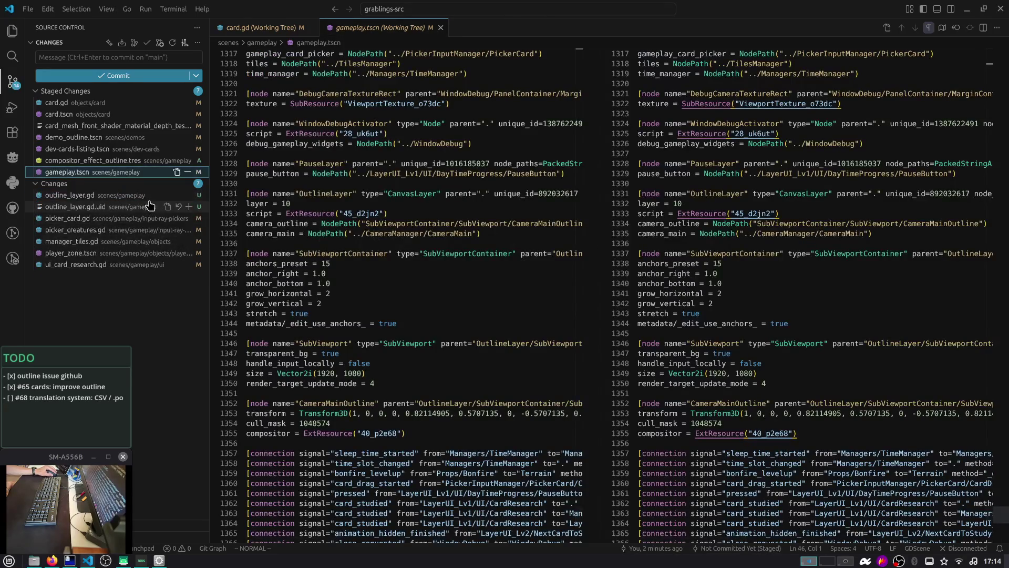
click(151, 197)
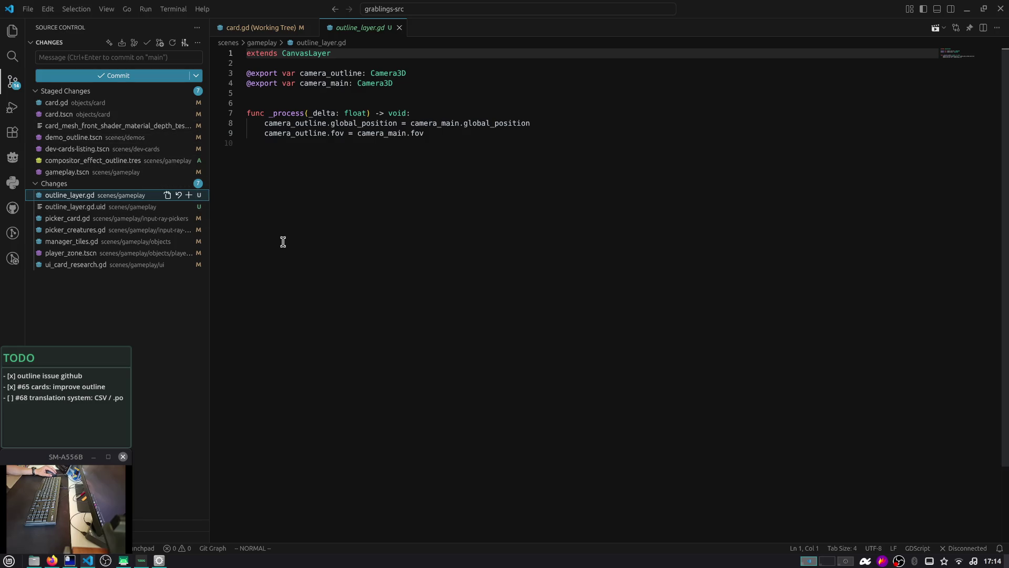
Step: Open gameplay.tscn and find its outline_layer.gd script reference
key(ctrl+p)
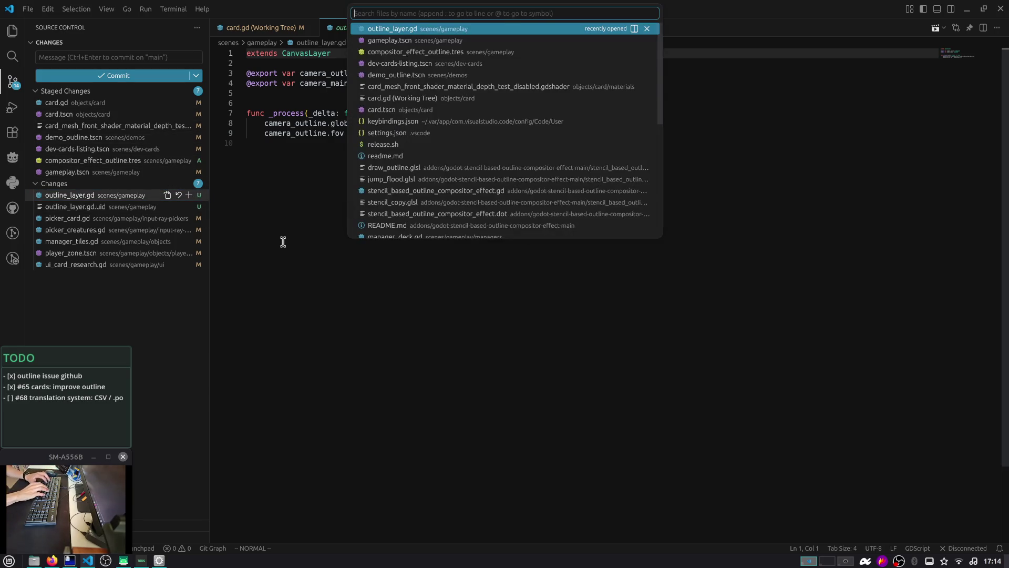
text(gamepla)
key(Down)
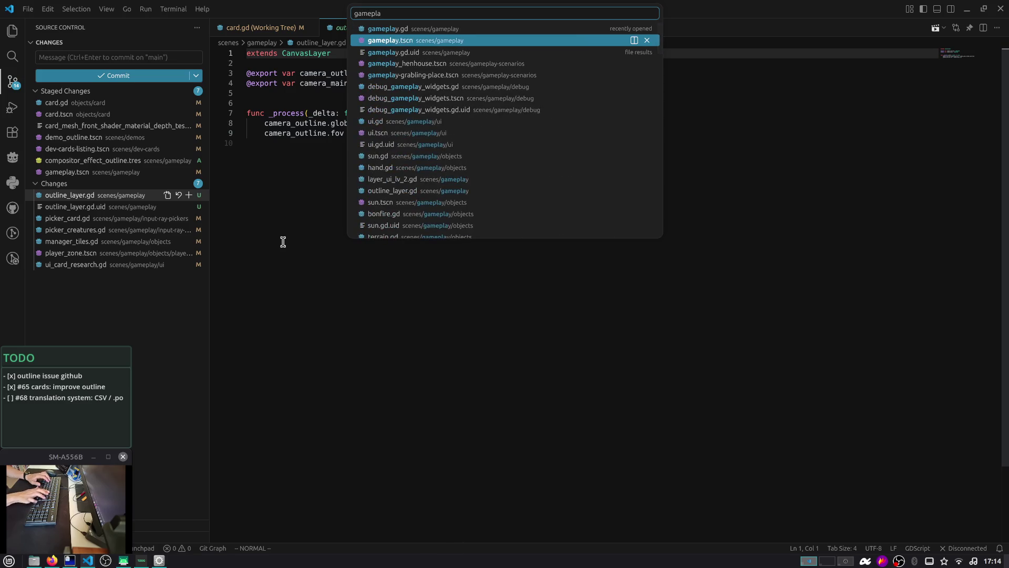
key(Return)
key(ctrl+f)
text(outn)
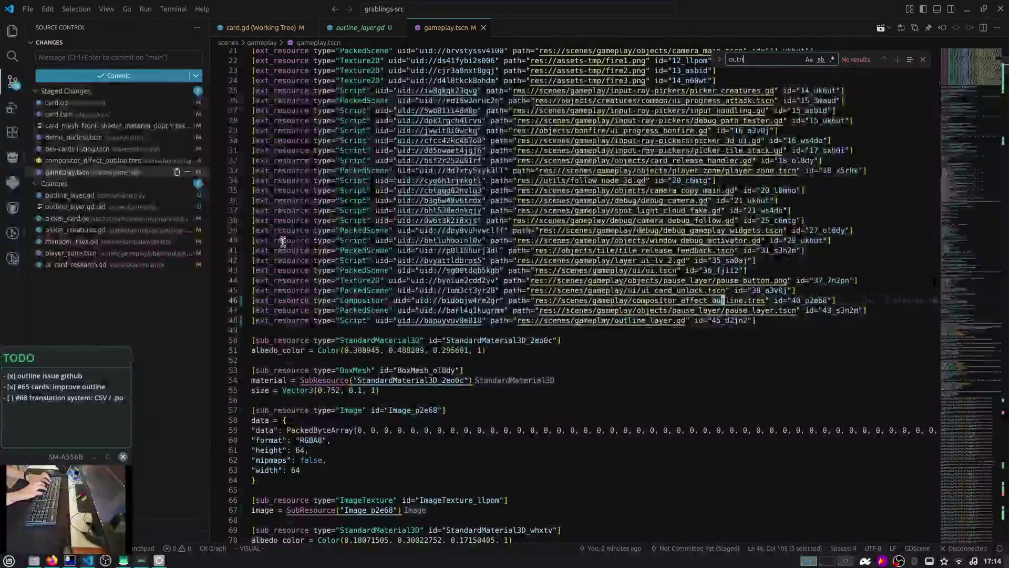
key(BackSpace)
text(line_layer.gd)
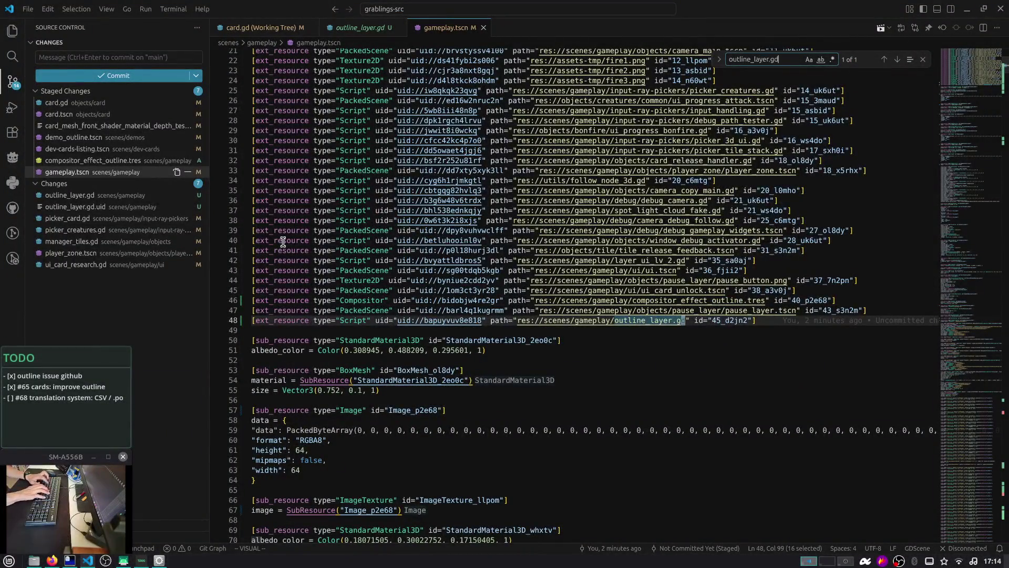
key(Escape)
Step: In Godot, open outline_layer.gd and select the camera_main variable name
key(alt+Tab)
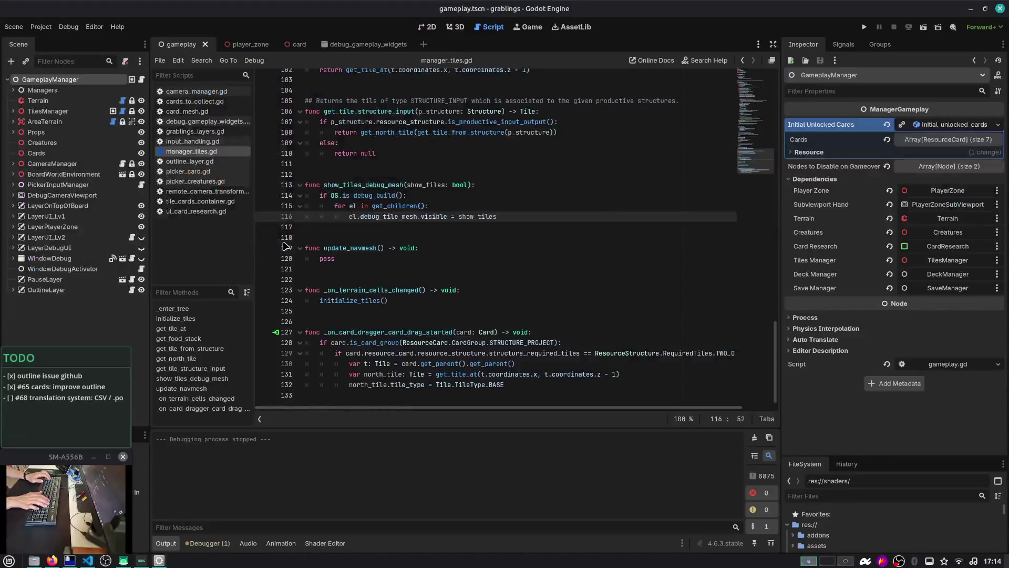
click(132, 289)
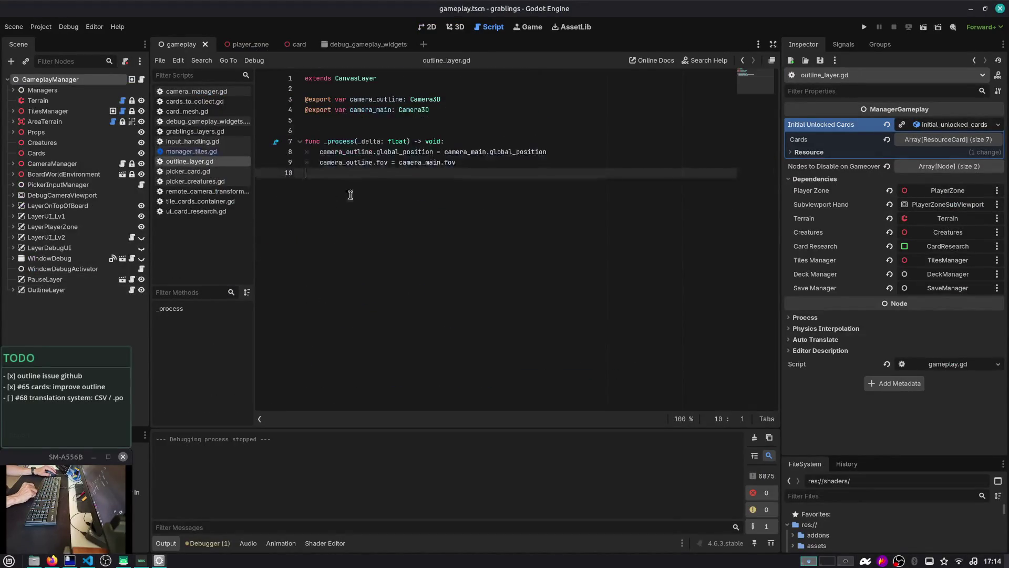
double_click(378, 110)
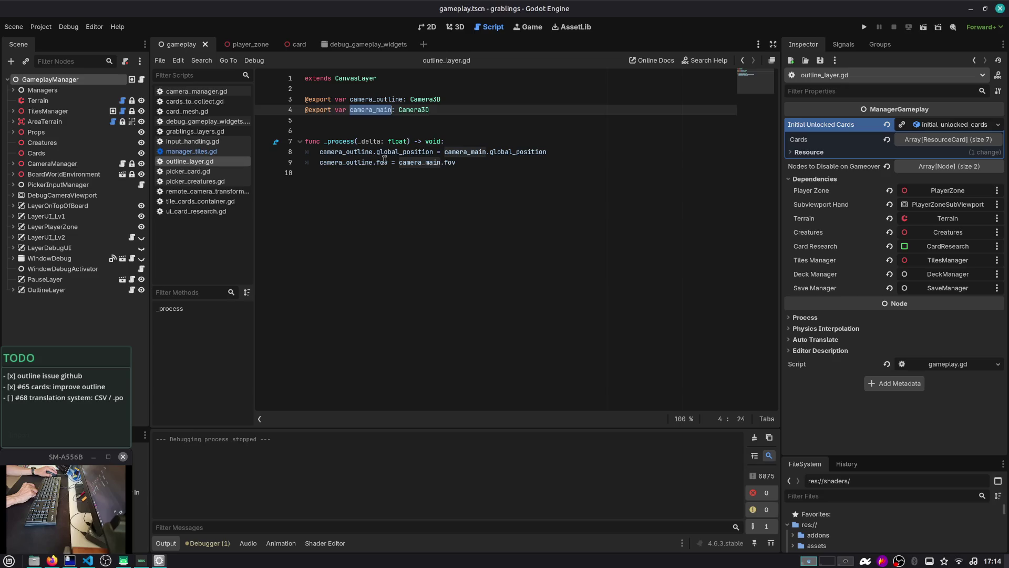
key(alt+Tab)
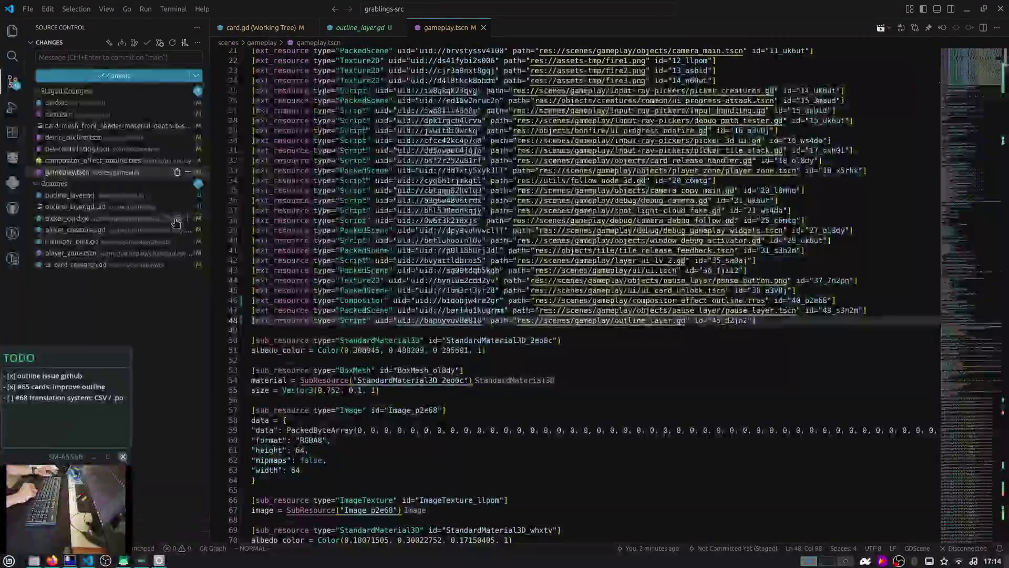
Step: Stage outline_layer.gd, its .uid file and picker_card.gd after comparing its changes
click(189, 195)
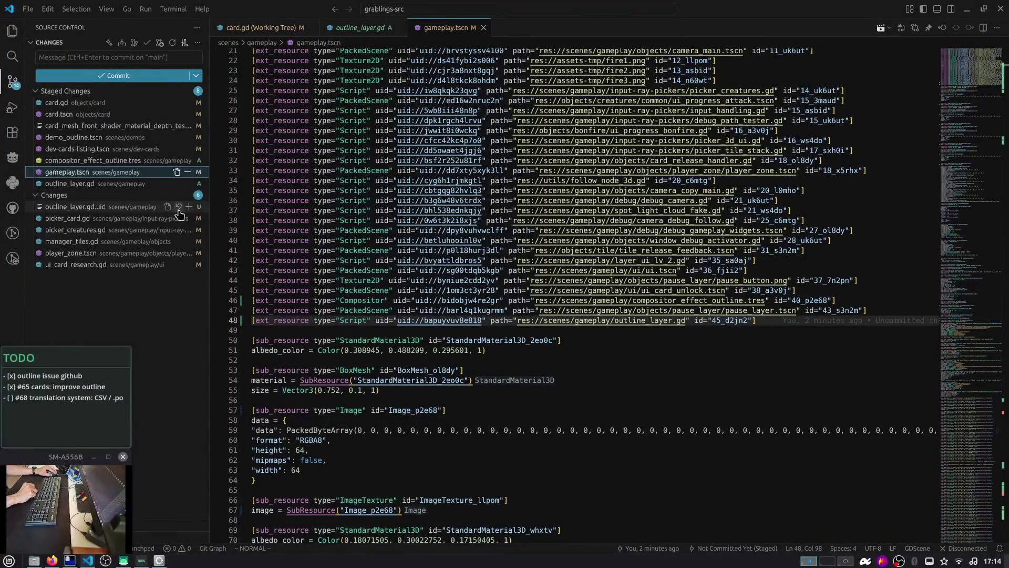
click(188, 206)
click(169, 220)
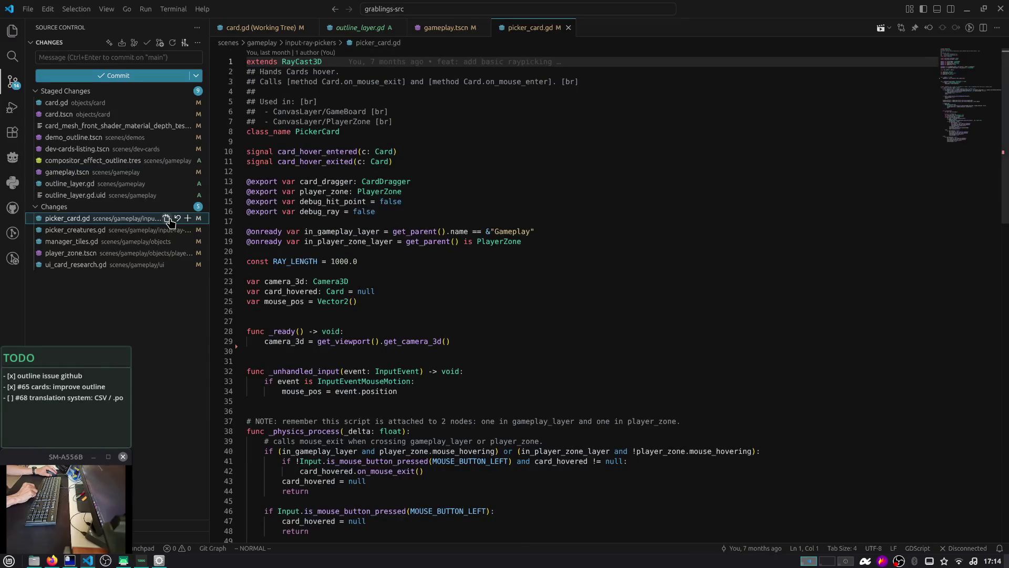
scroll(431, 197, down, 12)
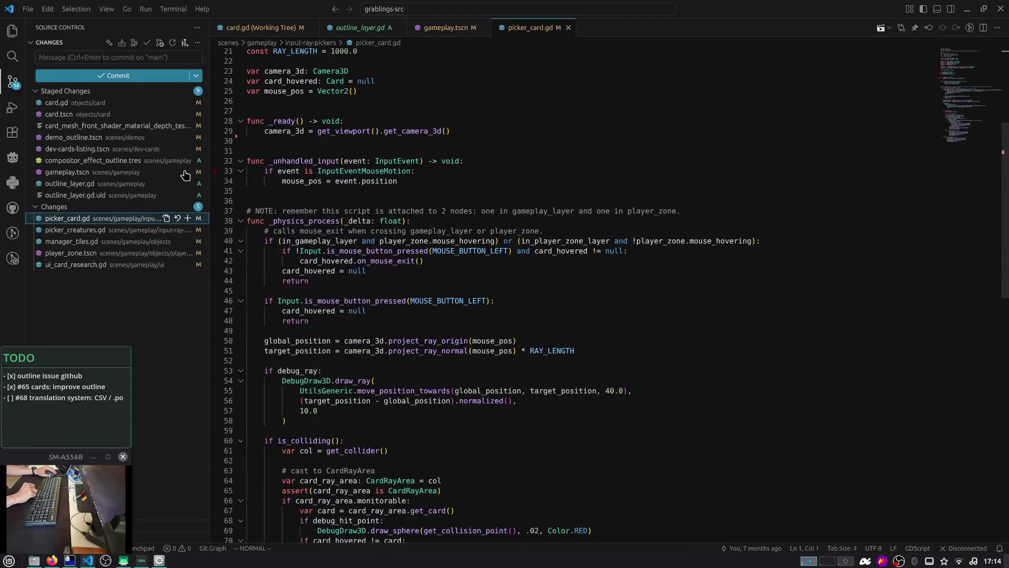
scroll(704, 179, down, 5)
scroll(730, 173, up, 5)
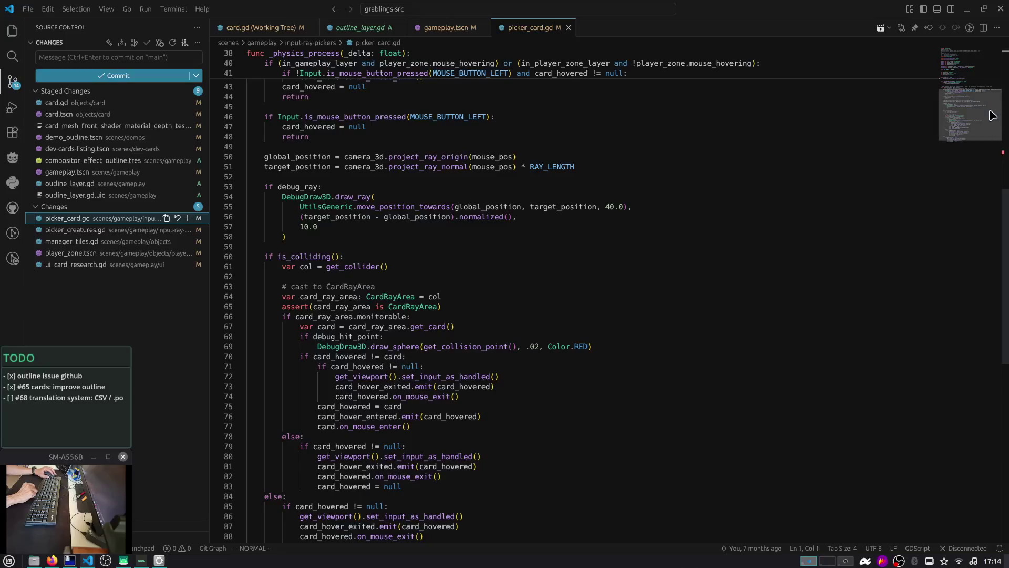
scroll(970, 67, up, 12)
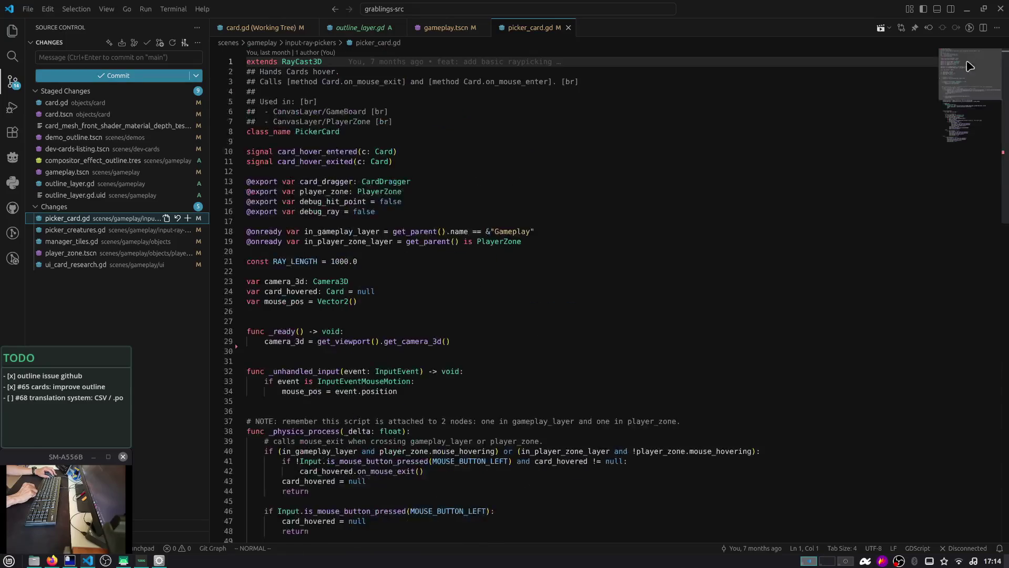
click(152, 220)
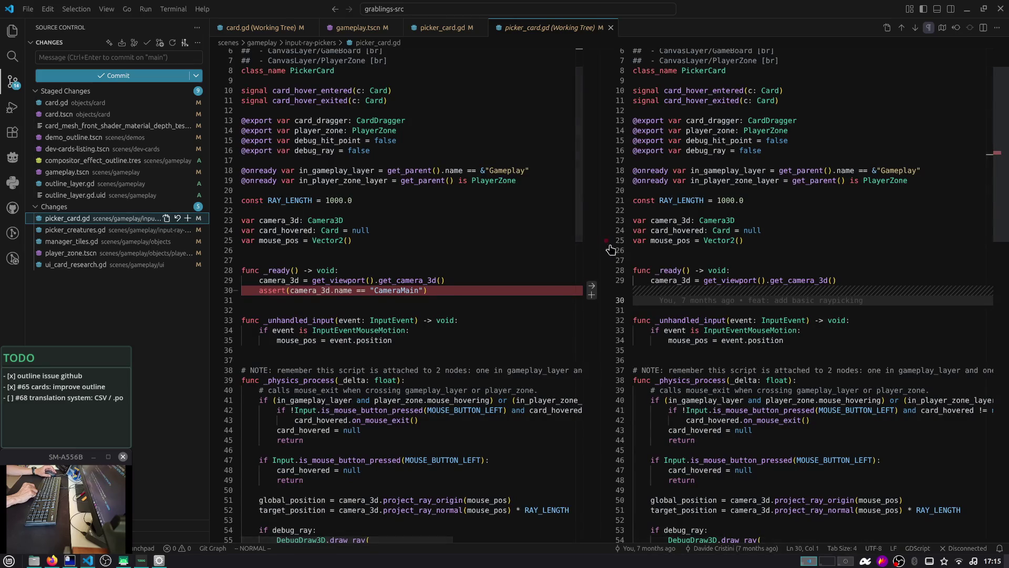
scroll(602, 247, down, 1)
click(187, 219)
click(150, 231)
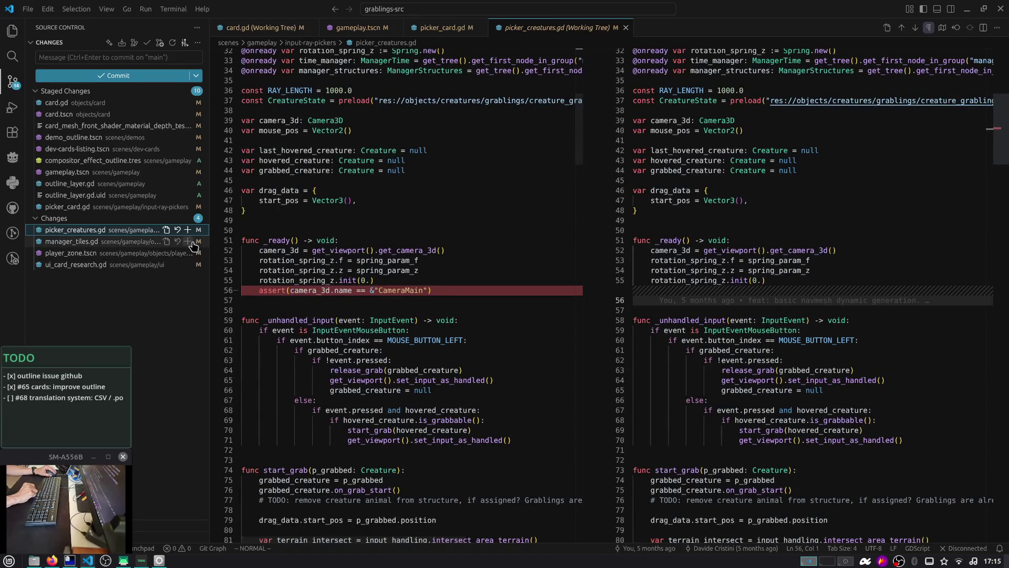
Step: Stage picker_creatures.gd, manager_tiles.gd, player_zone.tscn and the reviewed ui_card_research.gd
click(188, 230)
click(139, 242)
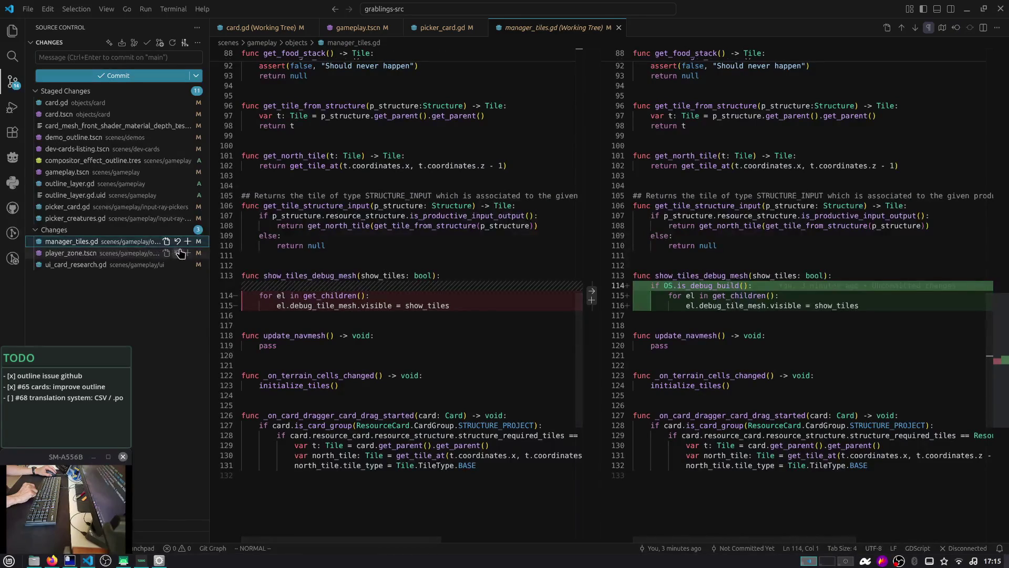
click(188, 241)
click(125, 254)
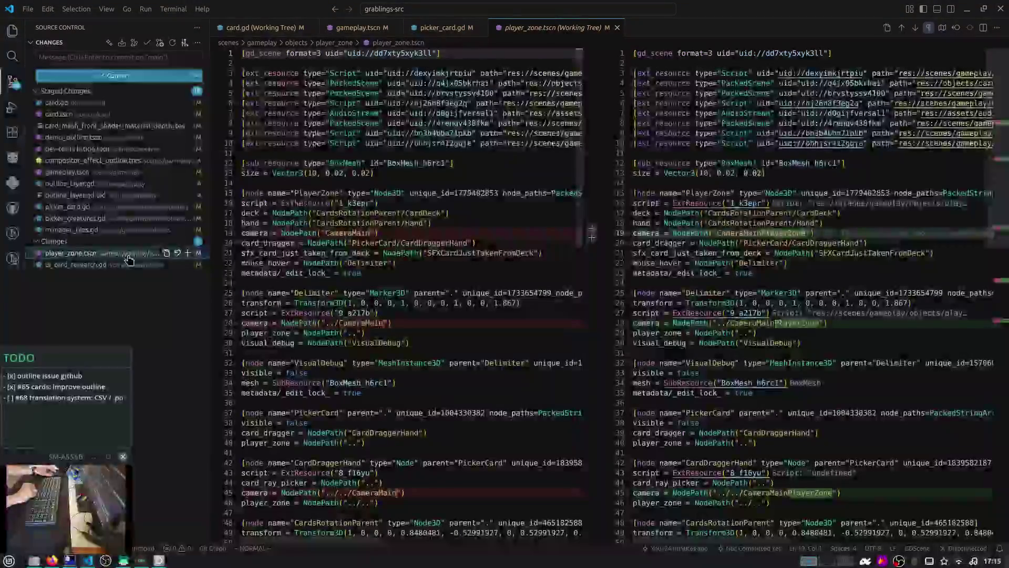
click(187, 253)
click(88, 265)
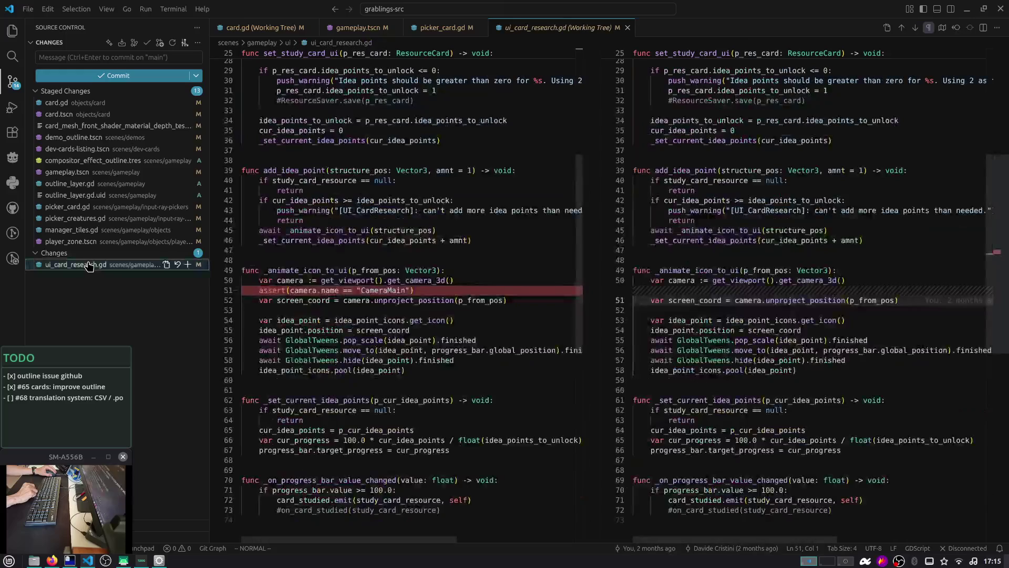
click(188, 264)
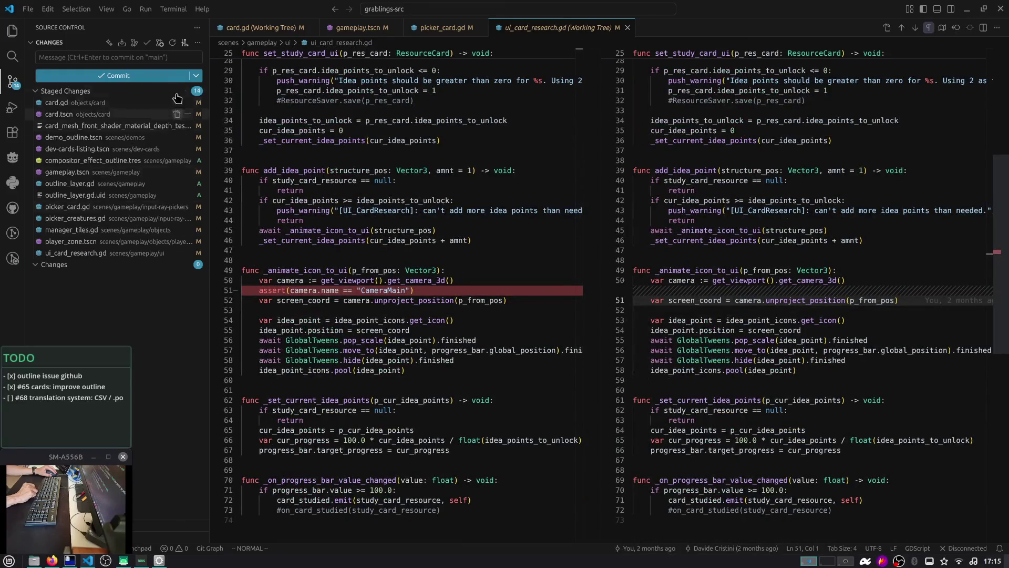
Step: Commit all staged files with the message 'feat: imprard outline'
click(161, 58)
text(feat: improve c)
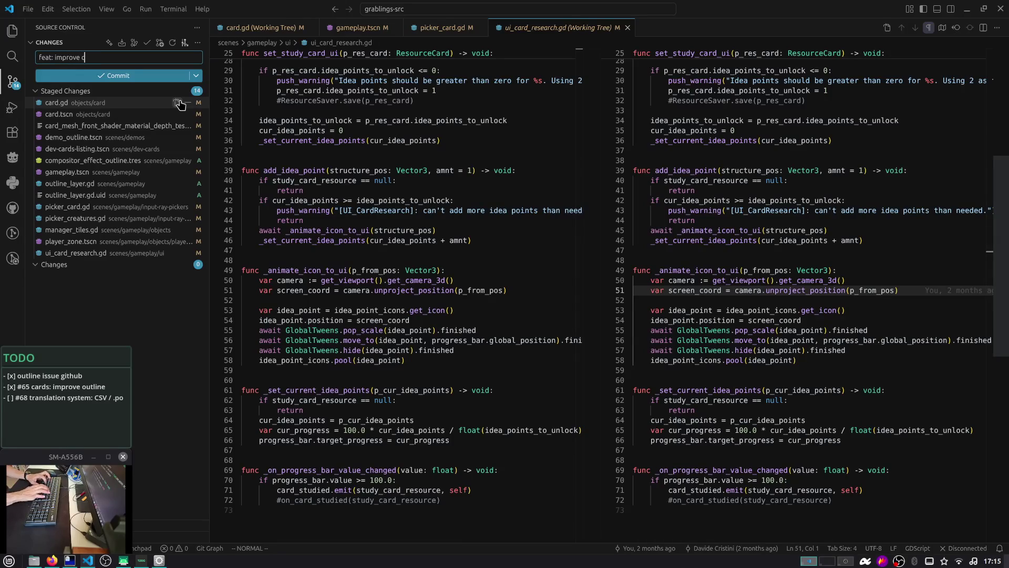
text(ard outline)
key(ctrl+Return)
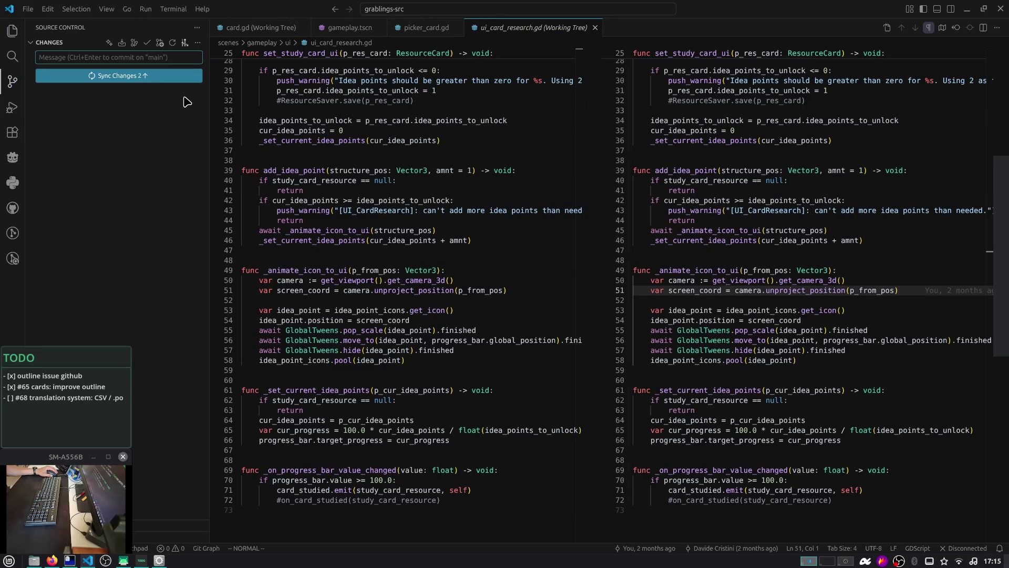
Step: Back in Godot, open the structure_house scene via a 'structure' quick-open search
key(alt+Tab)
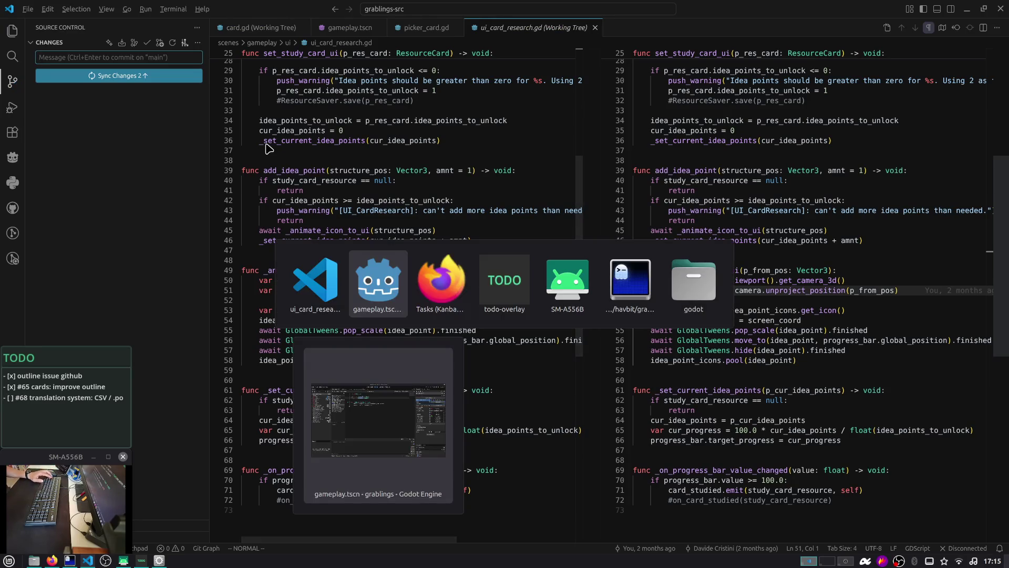
key(alt+Tab)
key(alt+Tab)
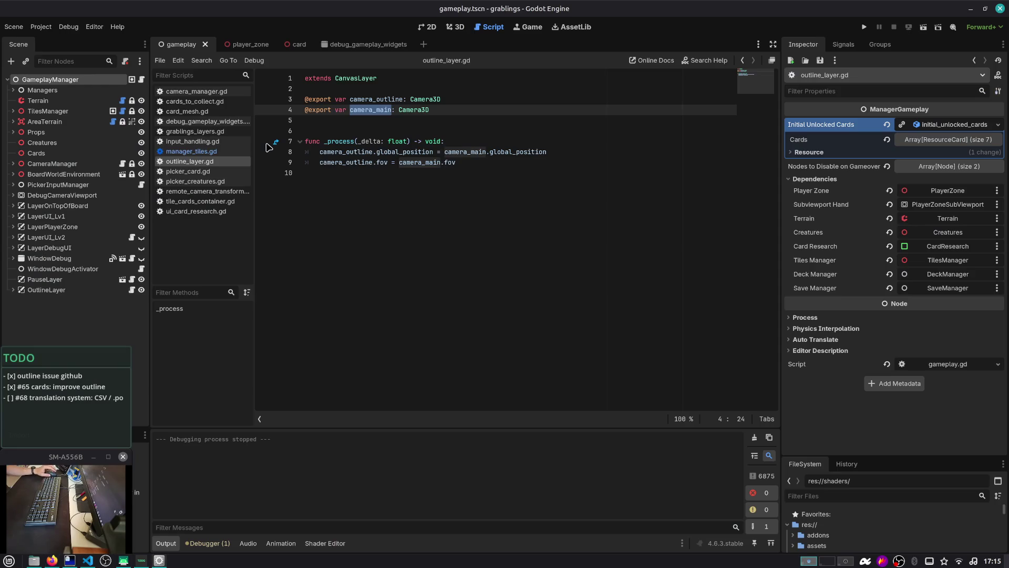
click(349, 110)
key(ctrl+shift+o)
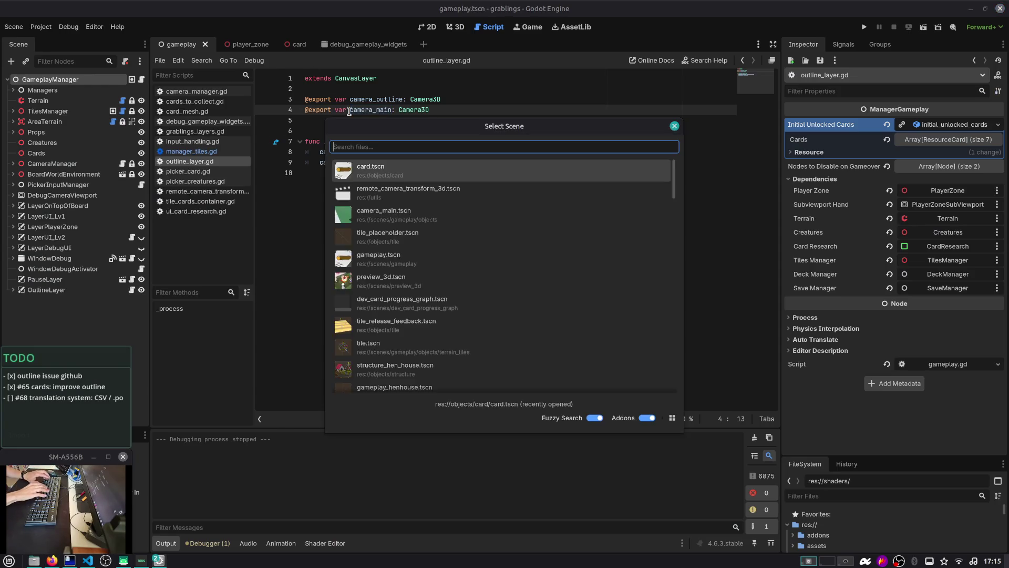
text(structure)
key(Return)
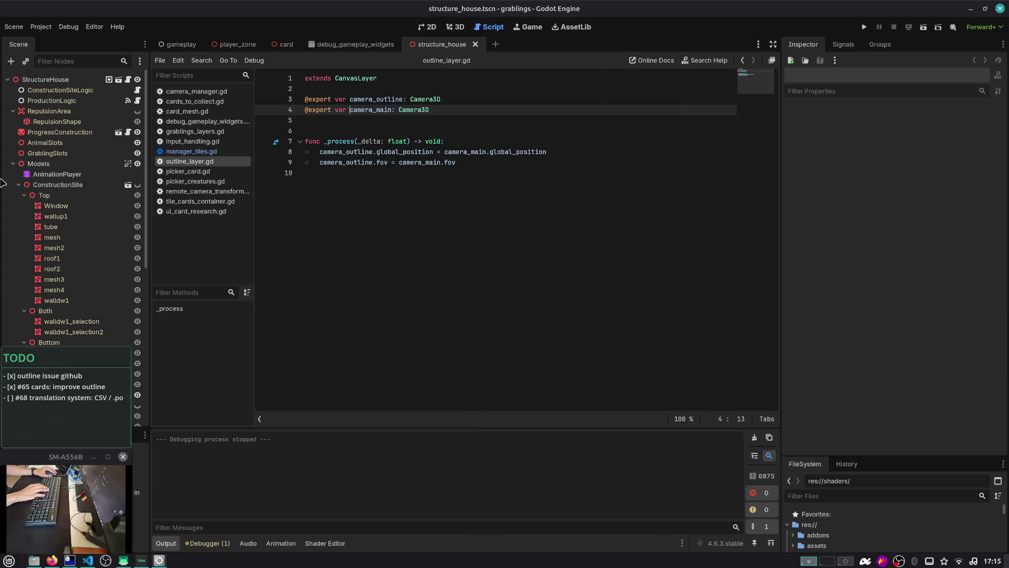
Step: Expand and select the Models node, checking its Transform and Visibility properties
click(12, 165)
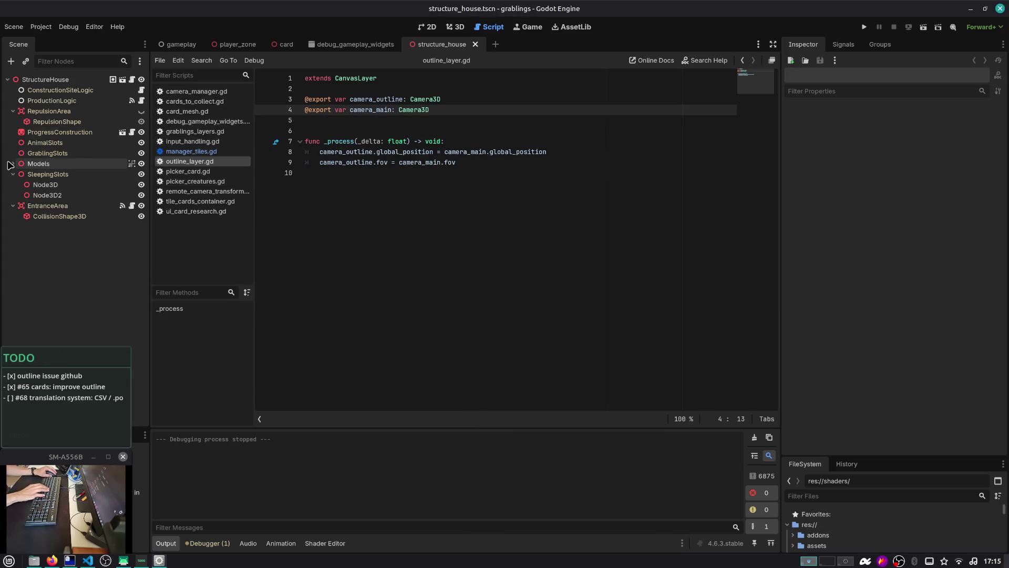
click(10, 164)
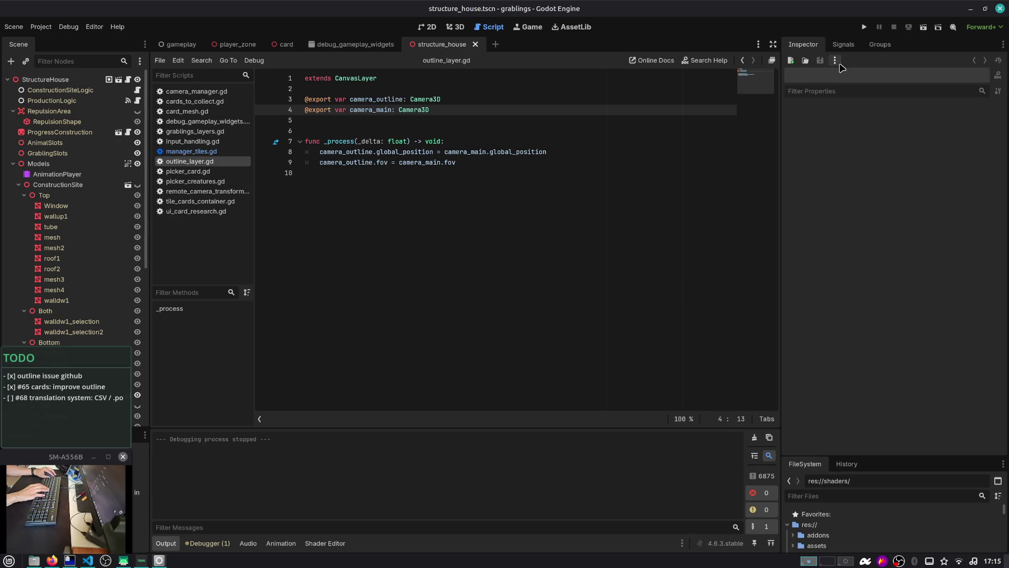
click(70, 195)
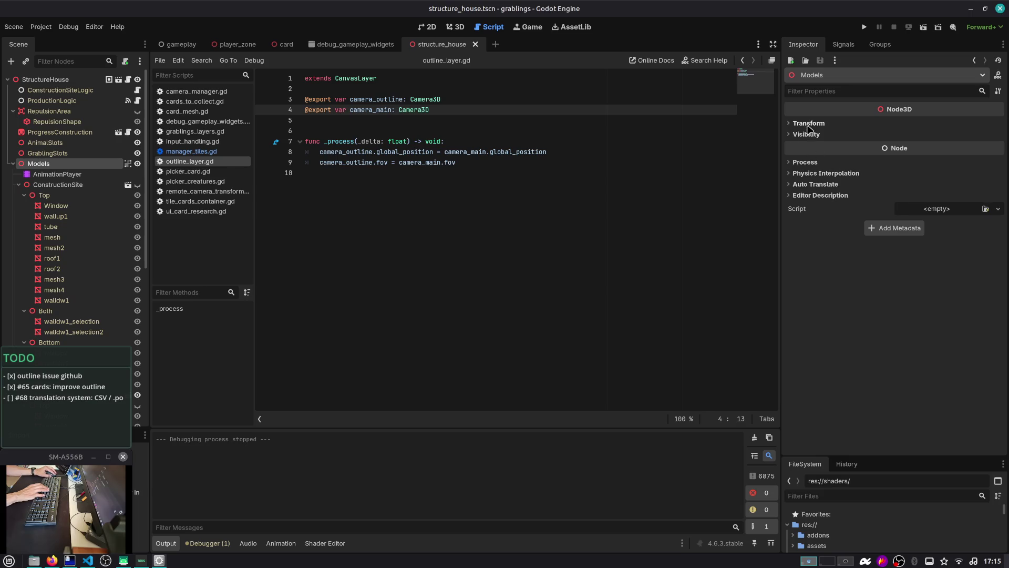
click(810, 124)
click(809, 124)
click(810, 135)
click(809, 135)
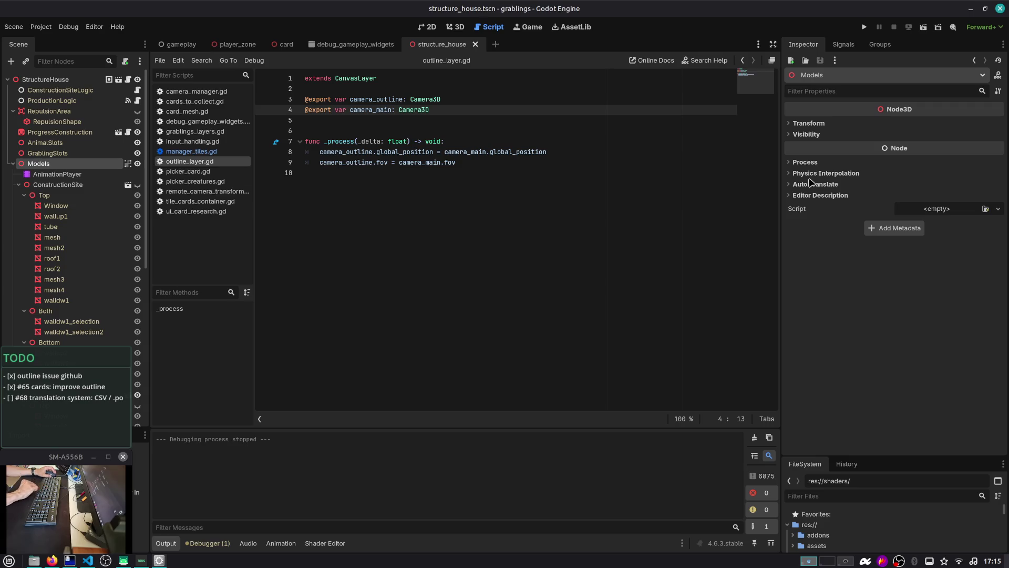
key(alt+Tab)
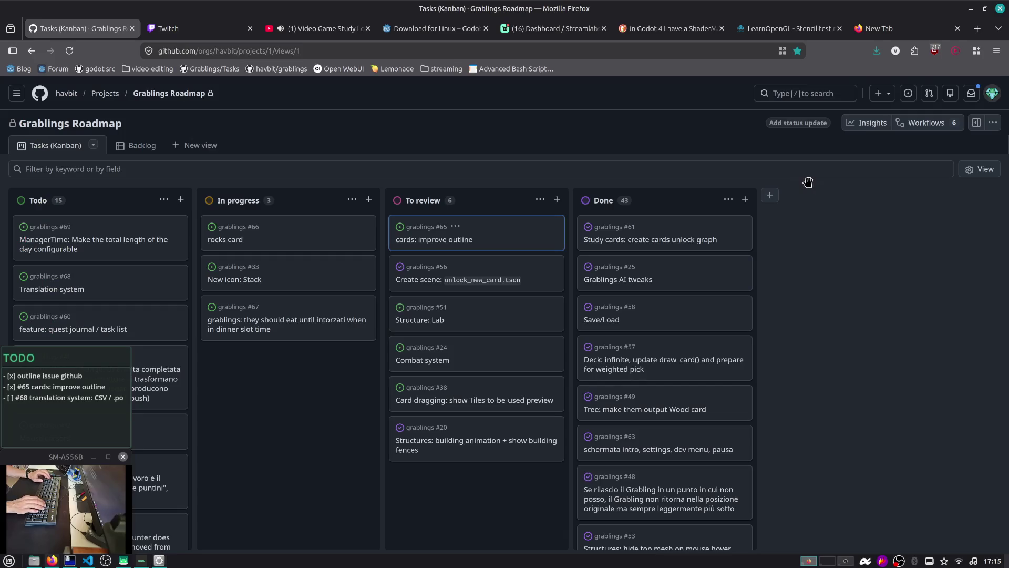
Step: Switch to the Twitch stream manager, set zoom to 120% and enlarge the chat area
key(ctrl+Tab)
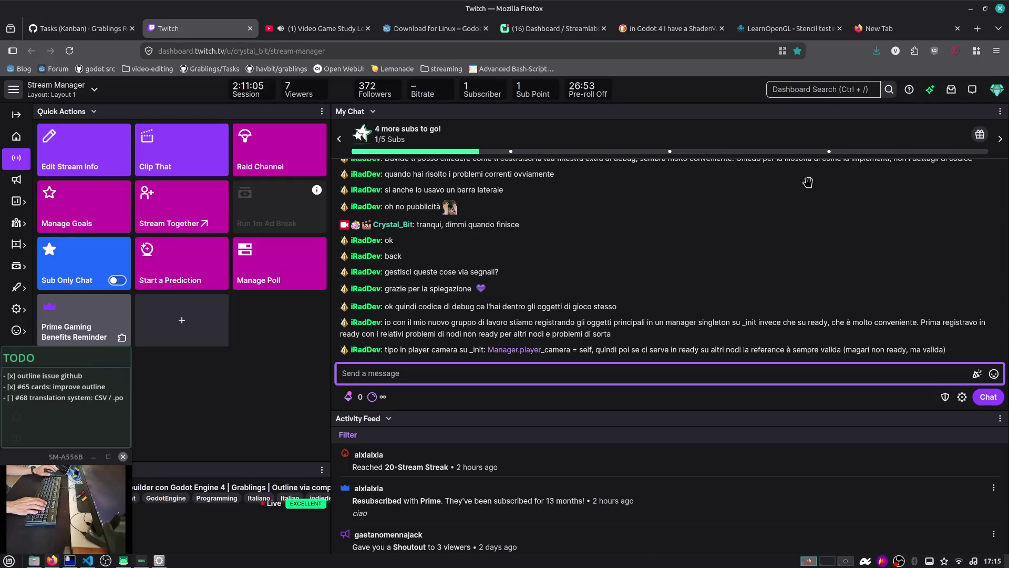
key(ctrl+plus)
key(ctrl+plus)
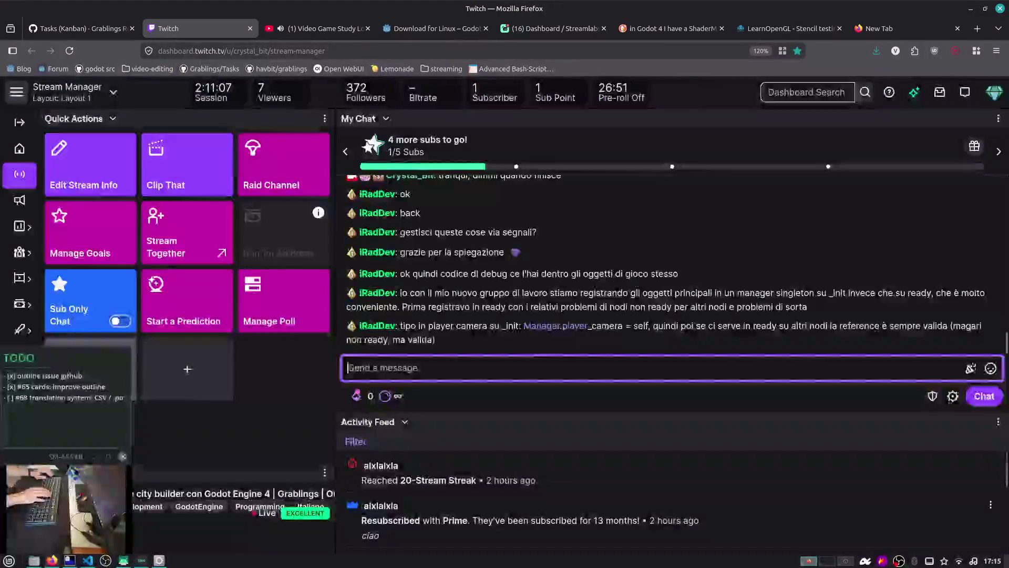
key(ctrl+plus)
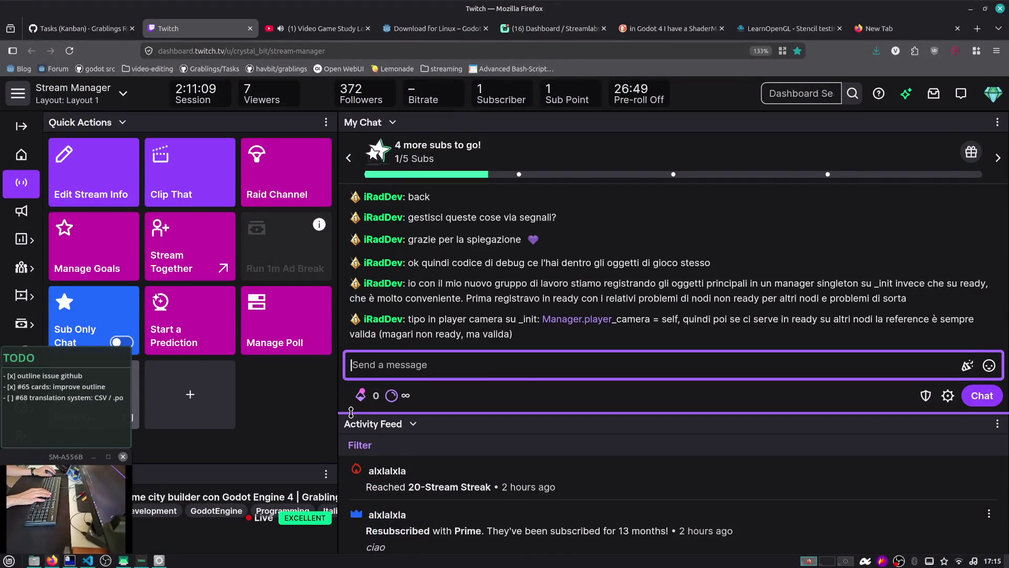
drag(345, 413, 344, 473)
key(ctrl+minus)
key(ctrl+minus)
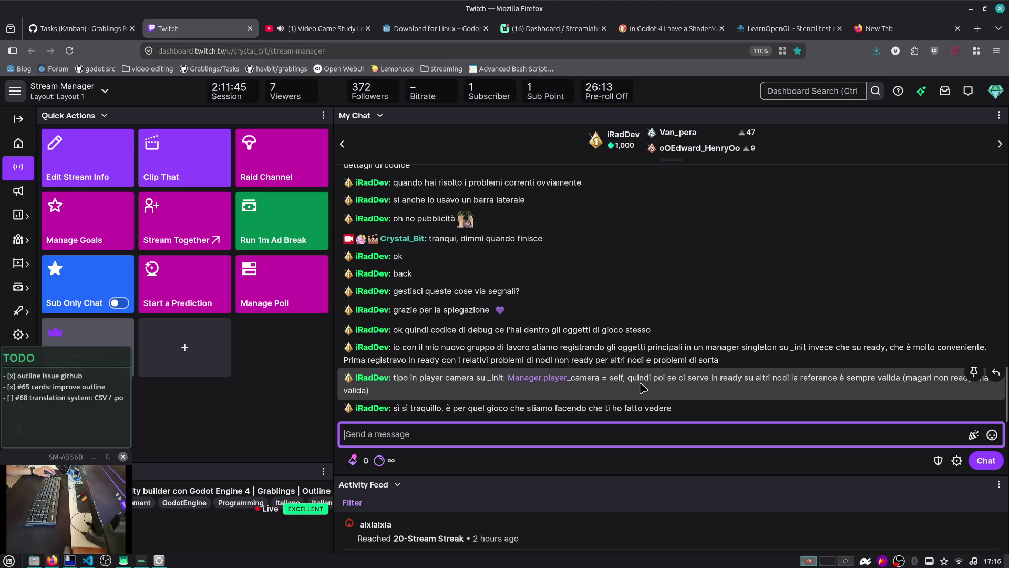
Step: Open the store.steampowered.com link posted in the Twitch chat
click(692, 382)
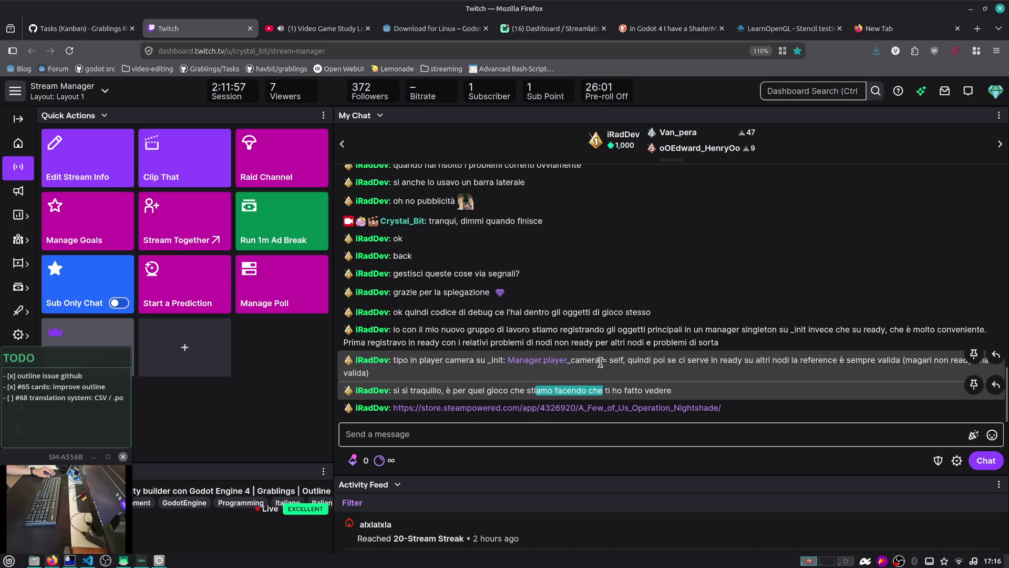
double_click(577, 362)
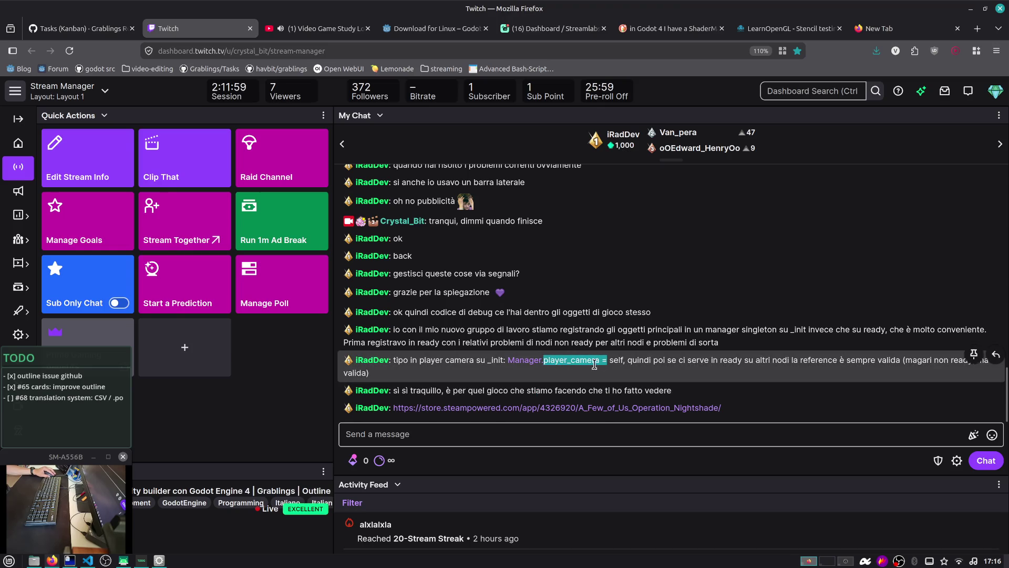
click(624, 364)
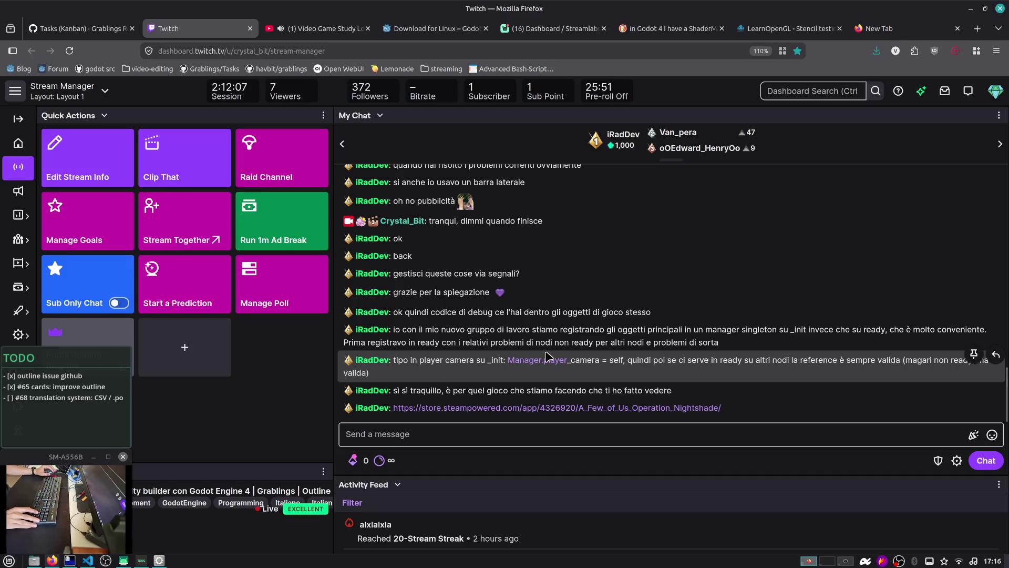
click(547, 408)
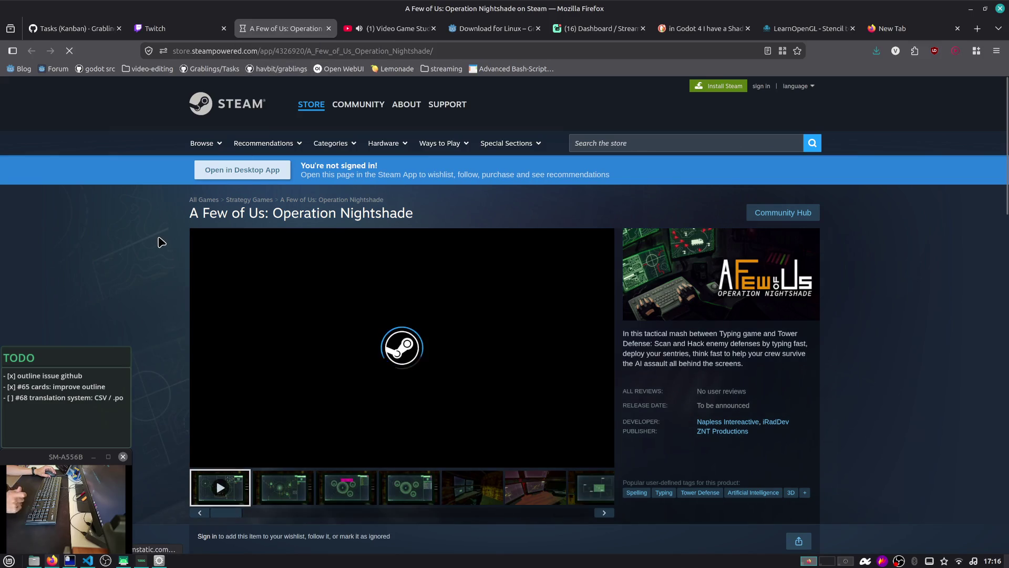
Step: Watch the A Few of Us teaser in the lightbox with the music tab muted, then close the Steam tab
scroll(218, 333, down, 2)
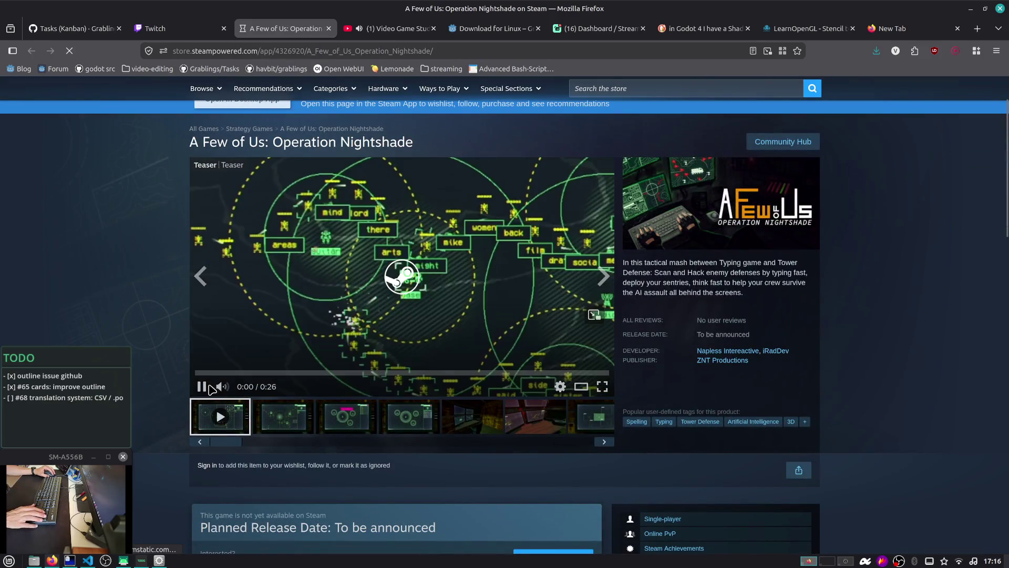
click(203, 388)
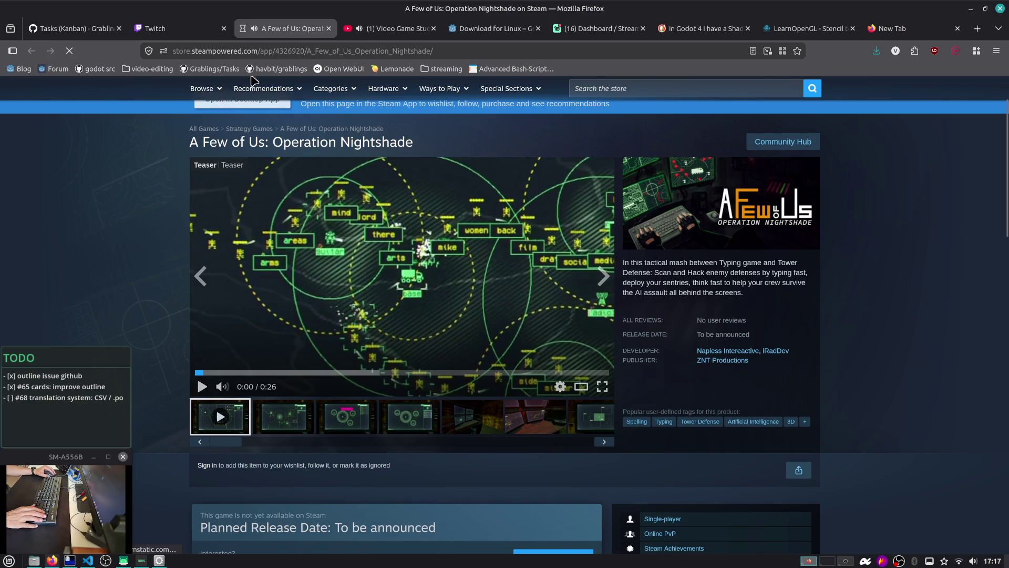
click(359, 28)
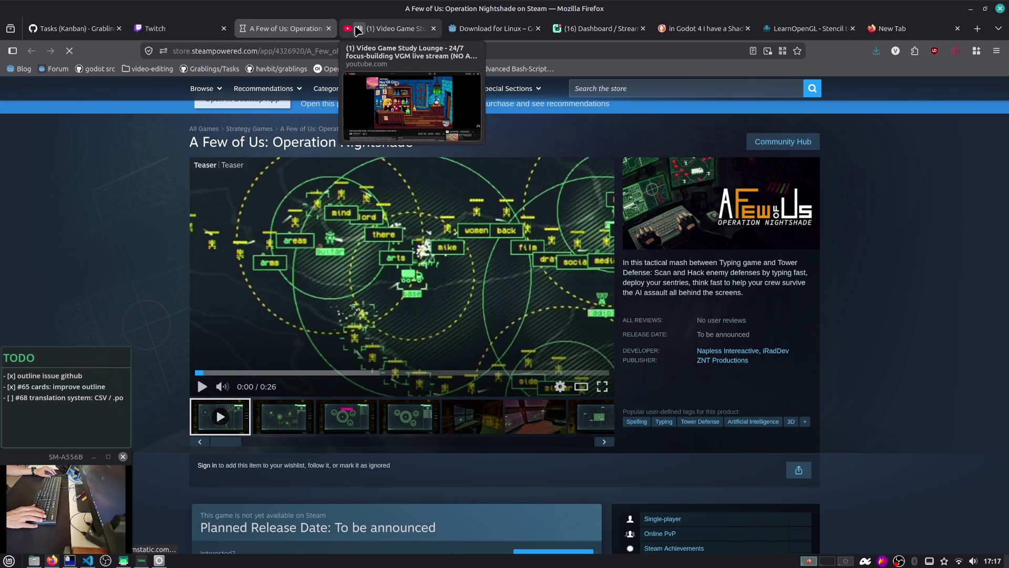
click(199, 389)
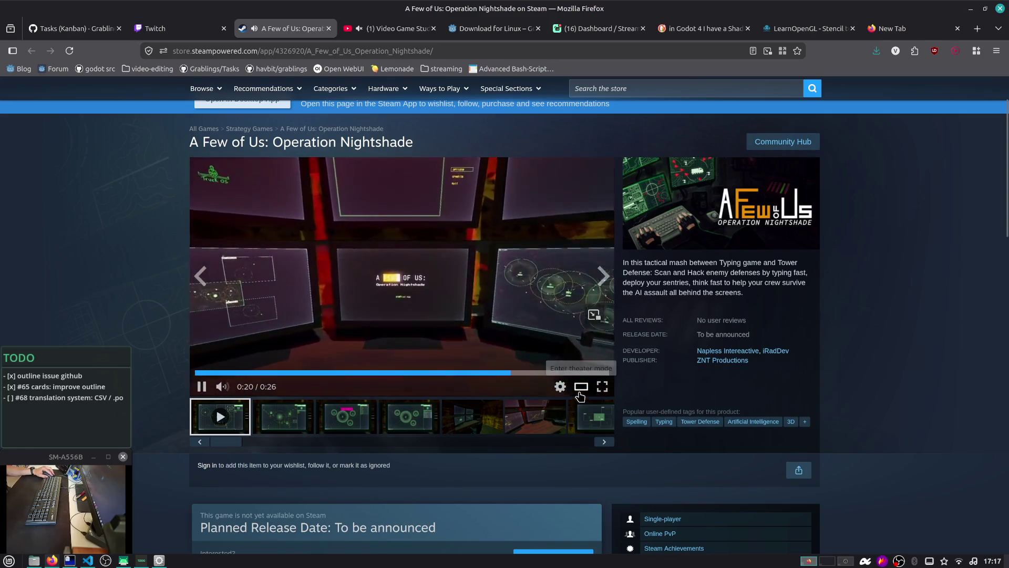
click(582, 397)
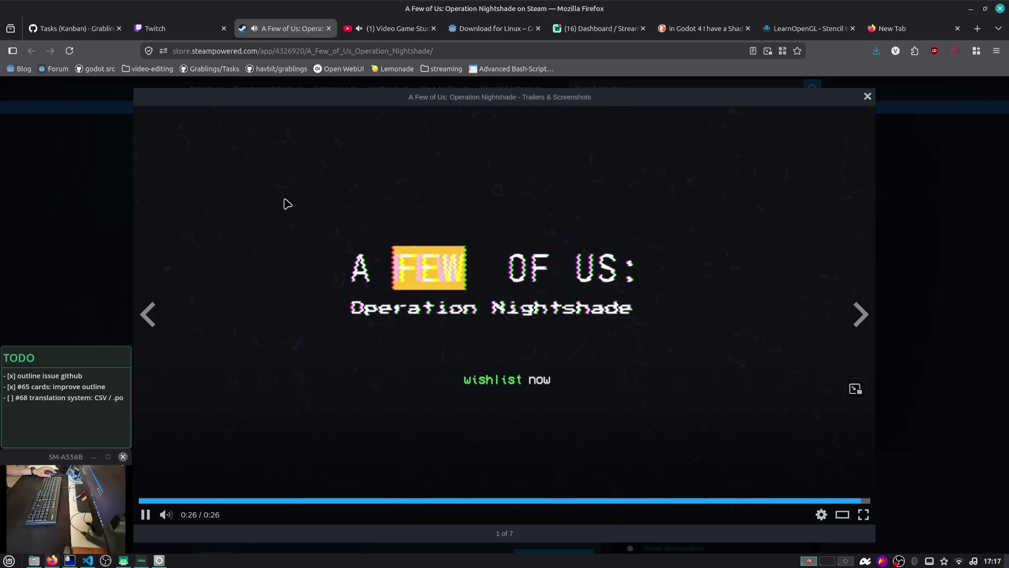
middle_click(279, 35)
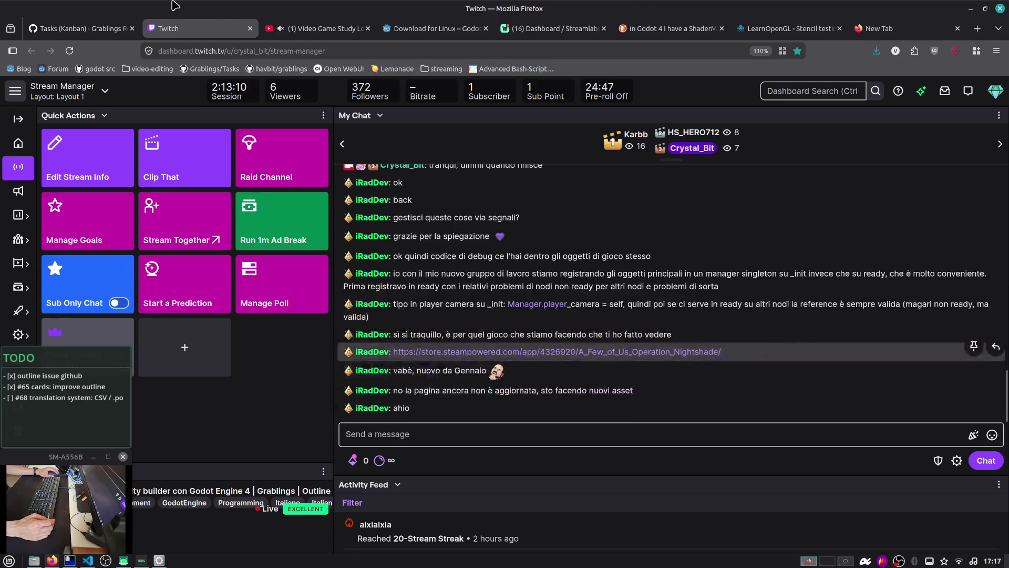
Step: Close the Streamlabs, New Tab and Godot shader question tabs, returning to the Roadmap board
click(102, 24)
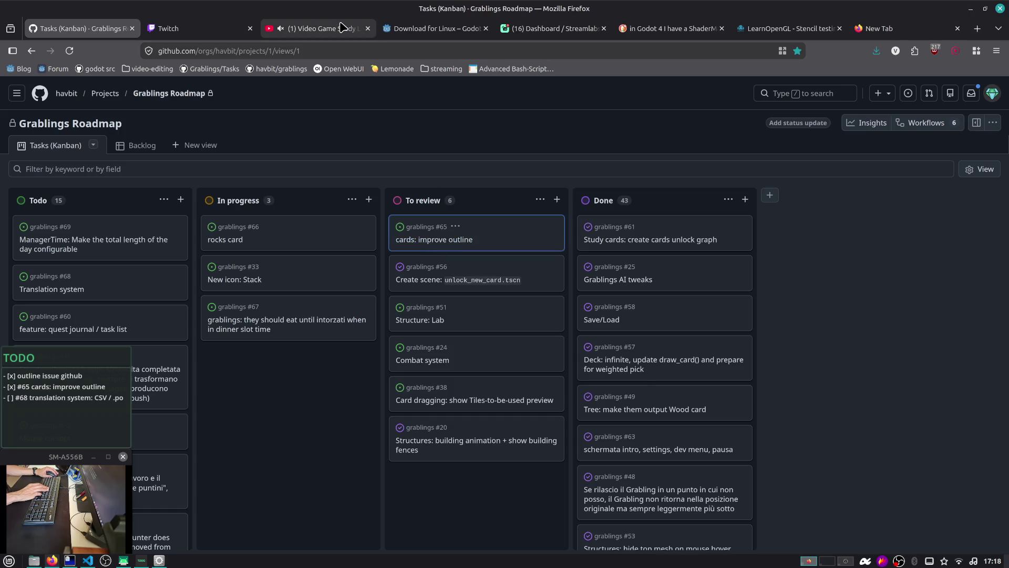
click(282, 32)
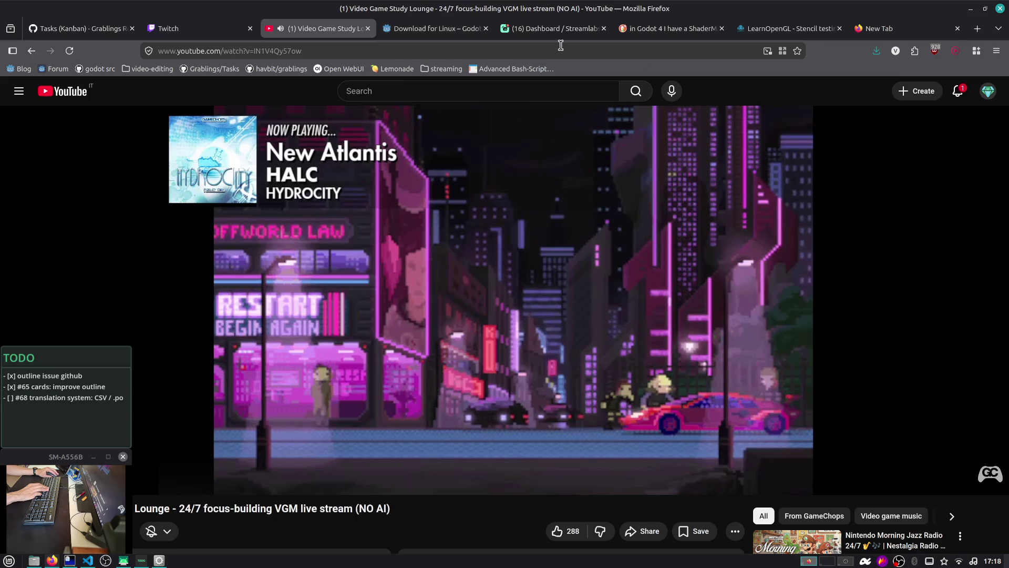
middle_click(578, 31)
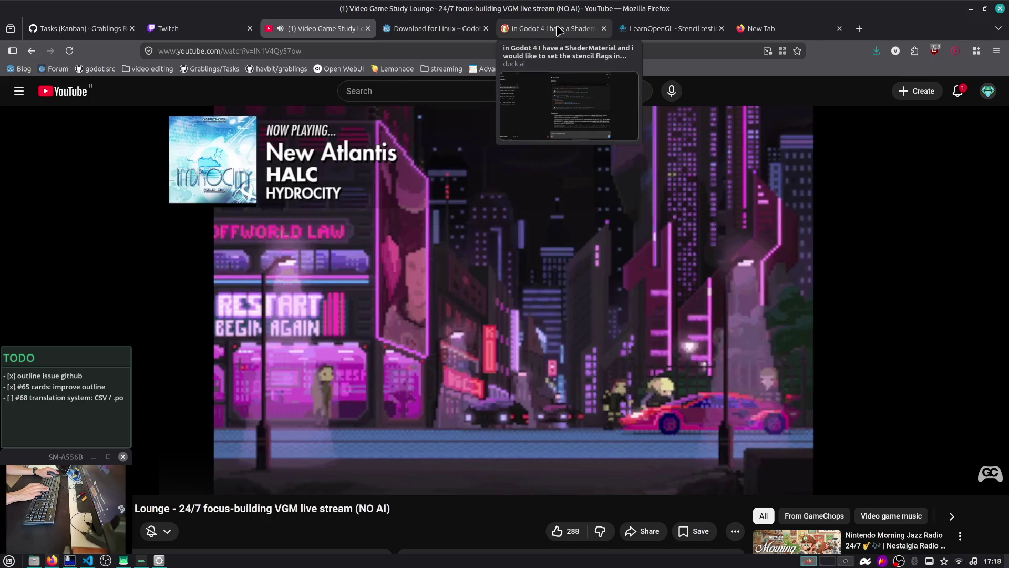
middle_click(768, 28)
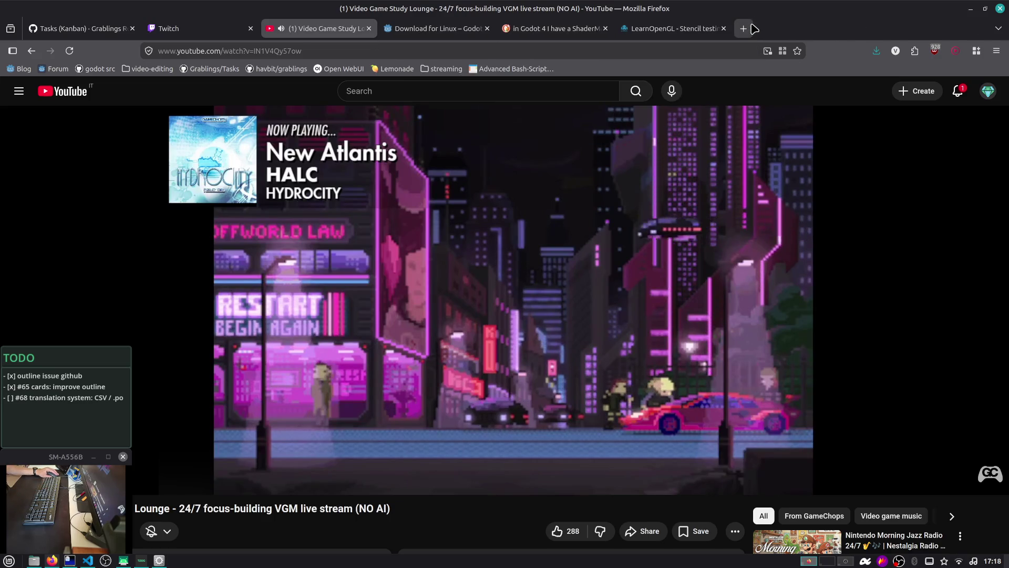
middle_click(576, 32)
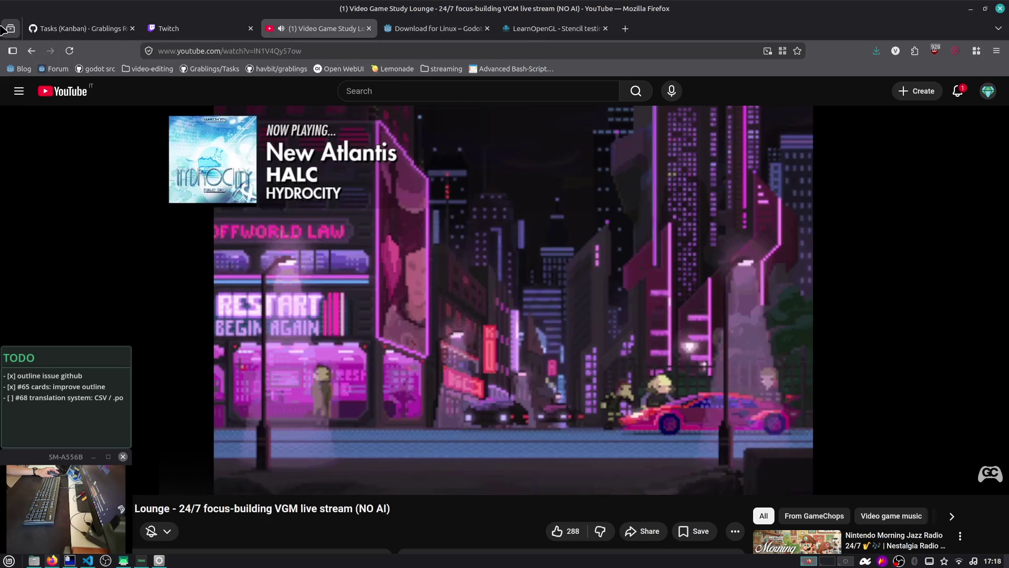
click(72, 28)
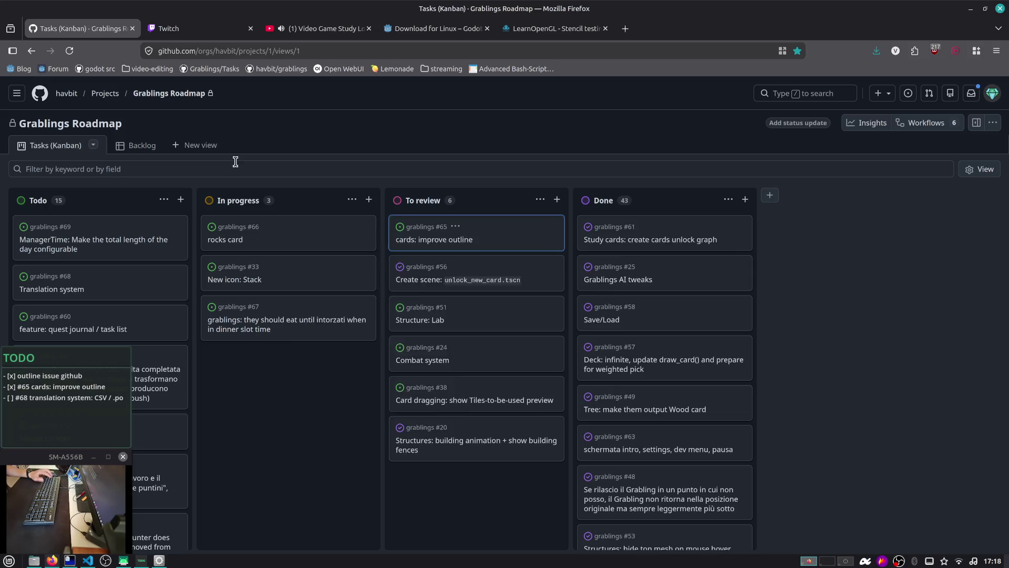
Step: Cycle through open windows and come back to the Grablings Kanban board
key(alt+Tab)
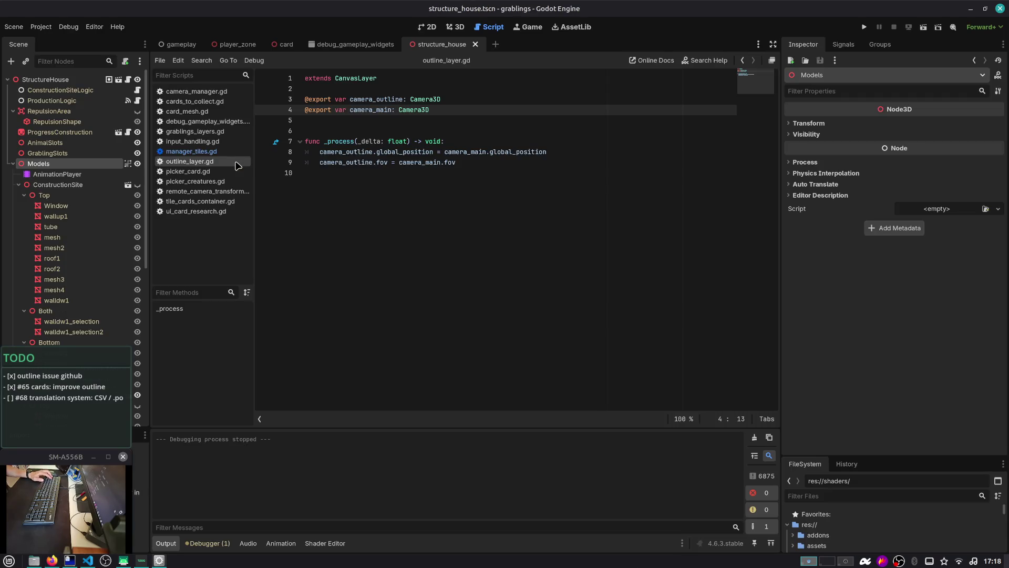
key(alt+Tab)
key(alt+Tab)
key(alt+Tab)
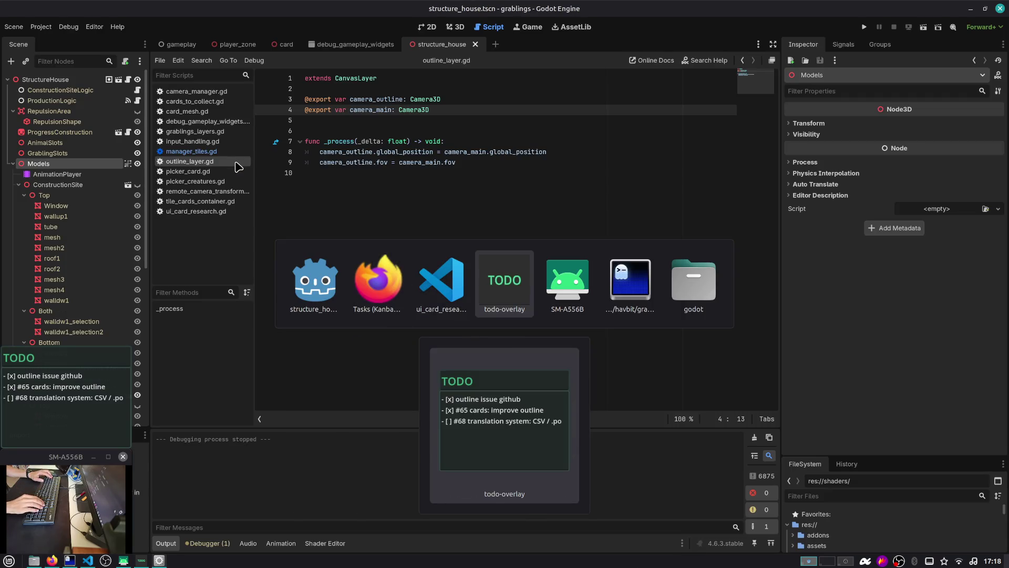
key(alt+Tab)
key(alt+Tab)
key(alt+Tab)
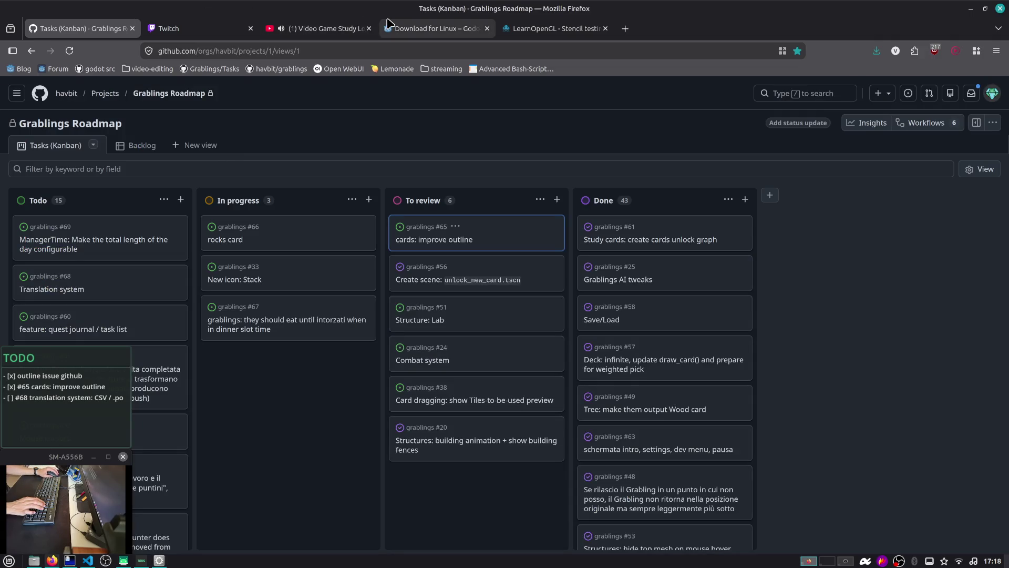
Step: Bring Godot forward, close the debug_gameplay_widgets scene and show the Shader Editor panel
click(974, 8)
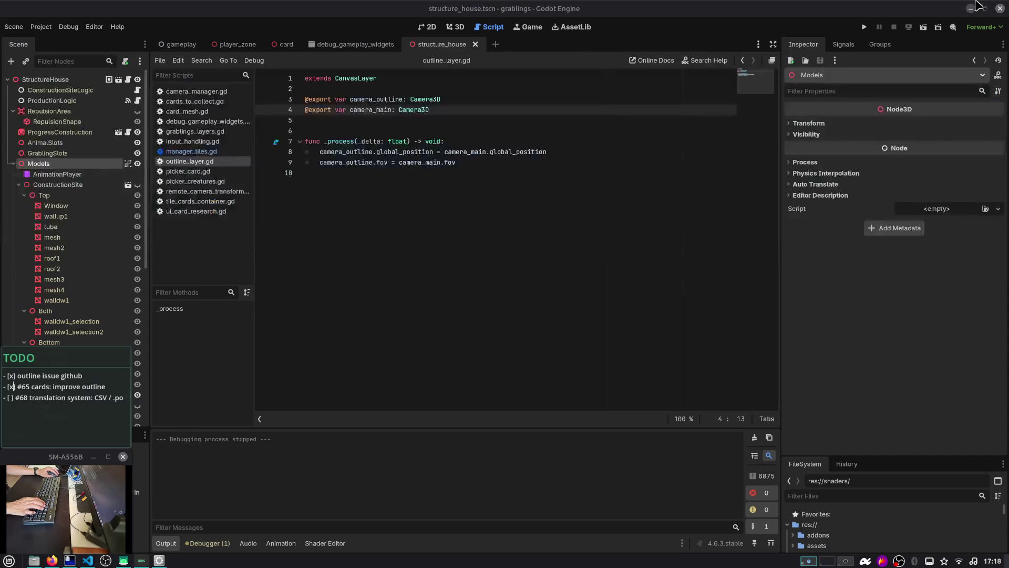
click(379, 44)
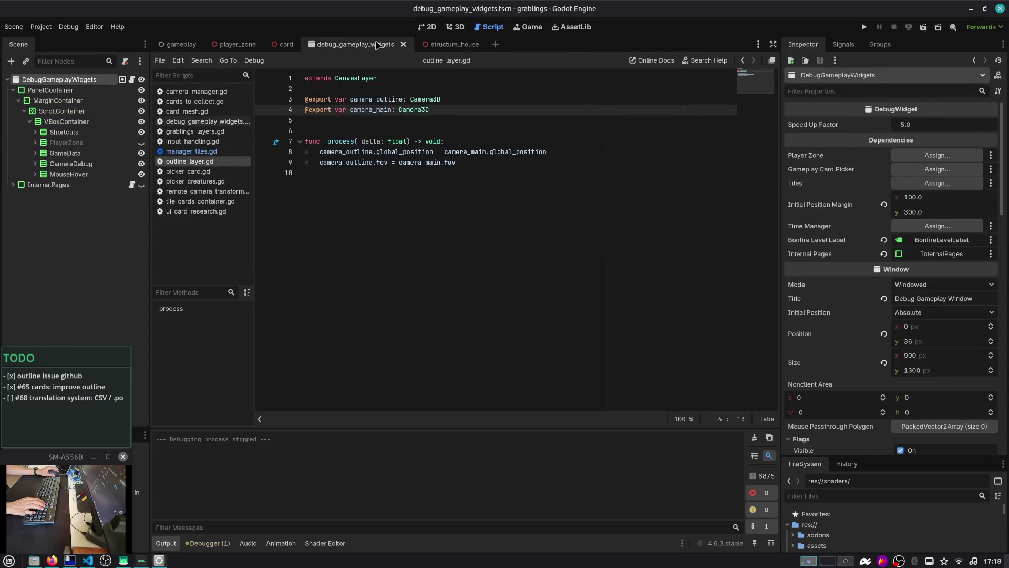
click(379, 44)
click(332, 45)
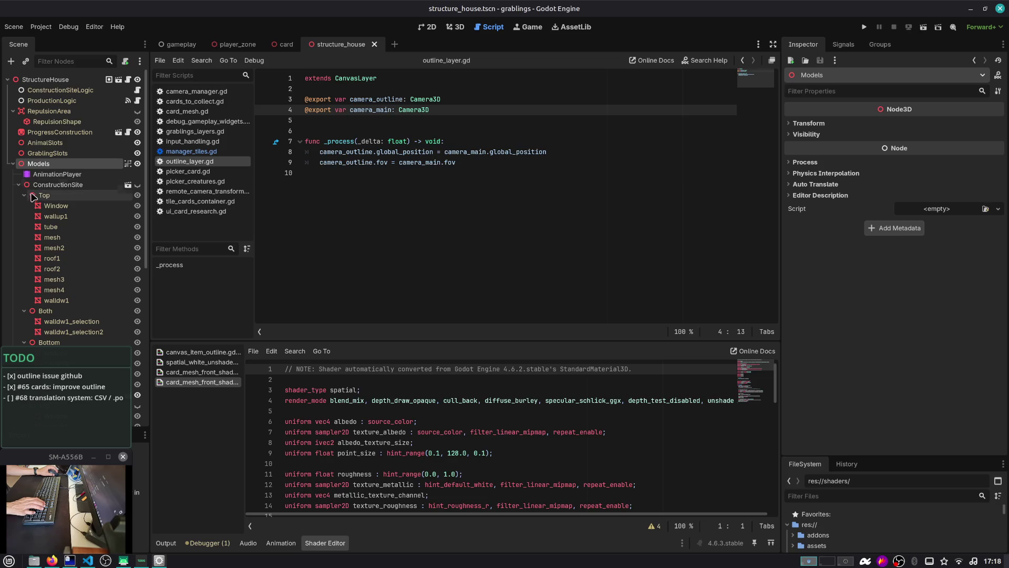
Step: Select the Top group node and look over its visibility settings
click(53, 202)
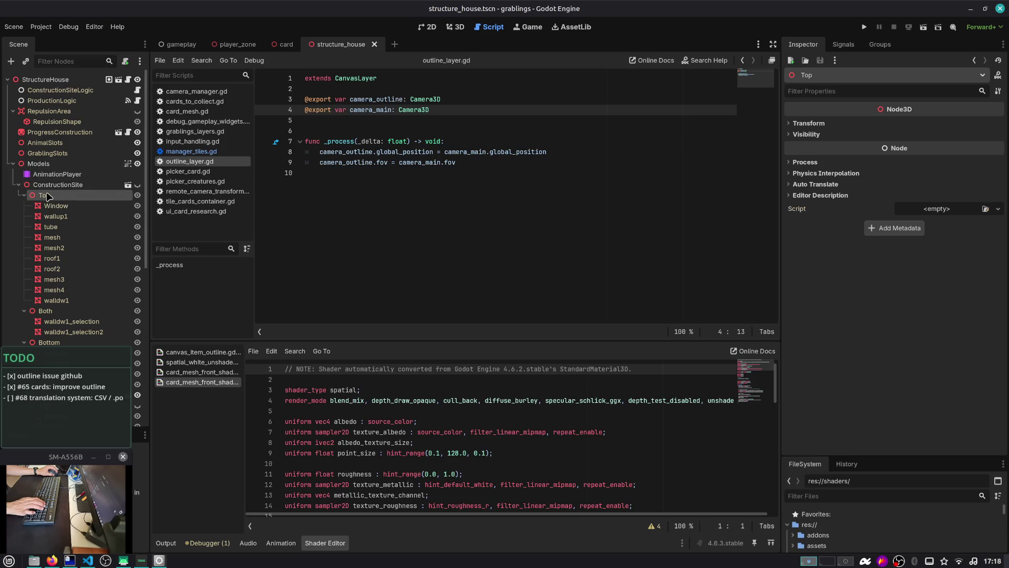
click(13, 163)
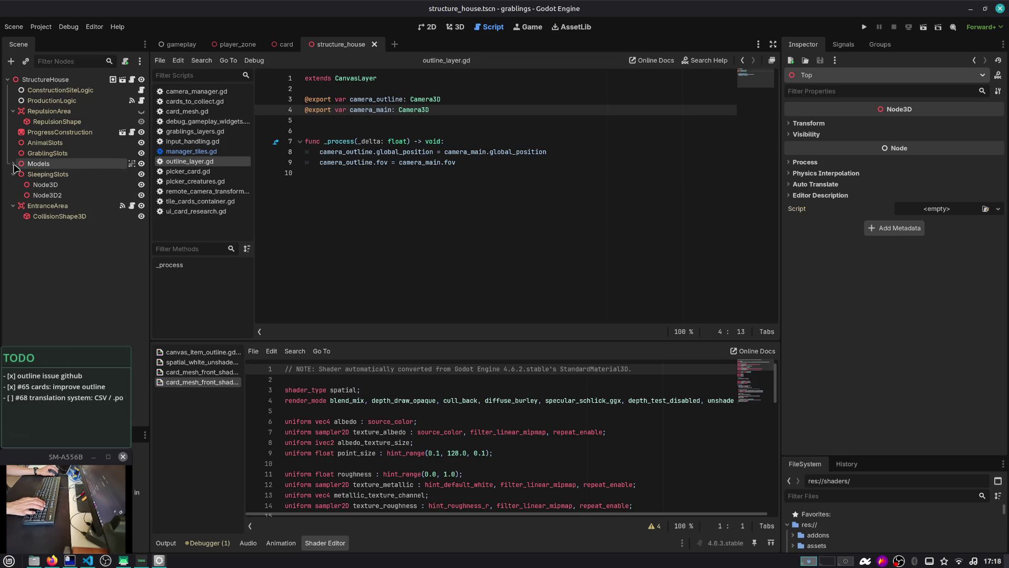
click(807, 134)
click(836, 136)
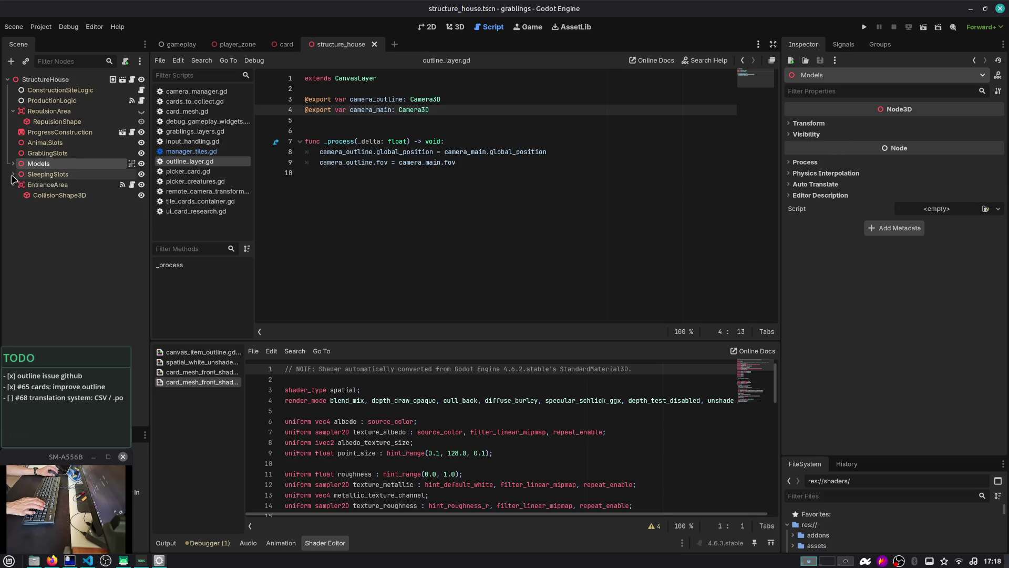
Step: Expand Models > BuiltStructure and inspect the walldw1 and Window meshes
click(13, 164)
click(24, 195)
click(18, 184)
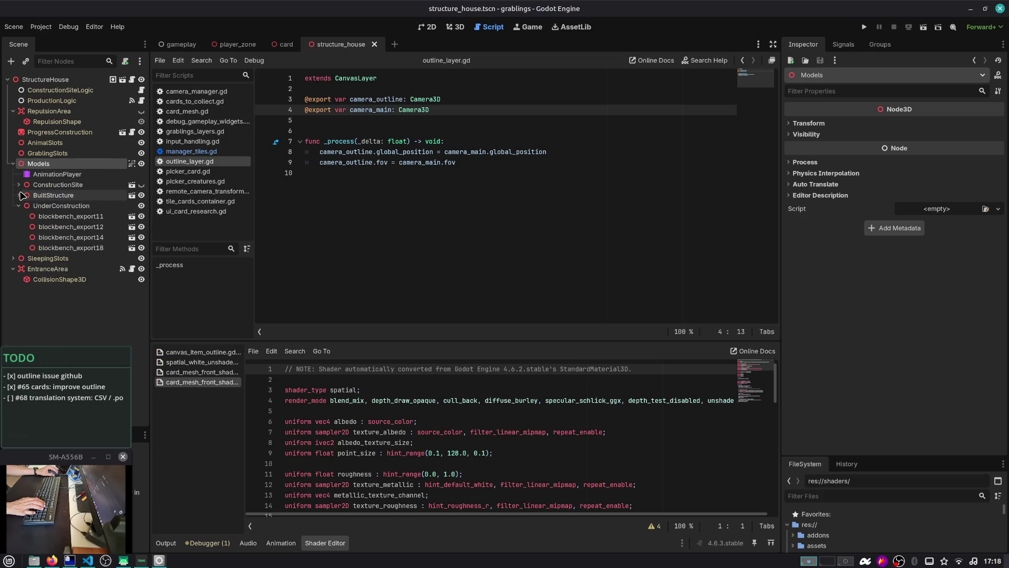
click(18, 195)
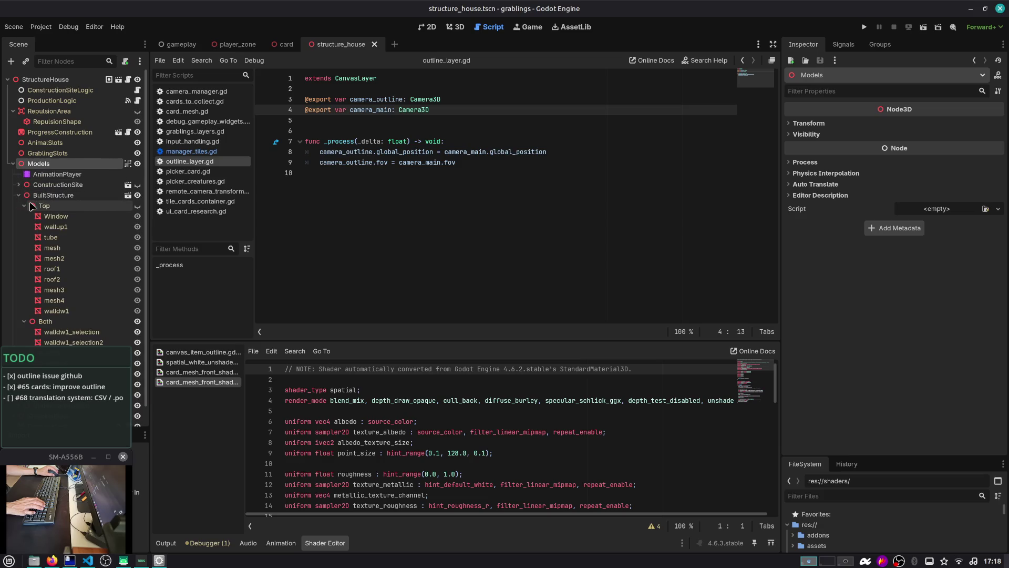
scroll(52, 200, down, 2)
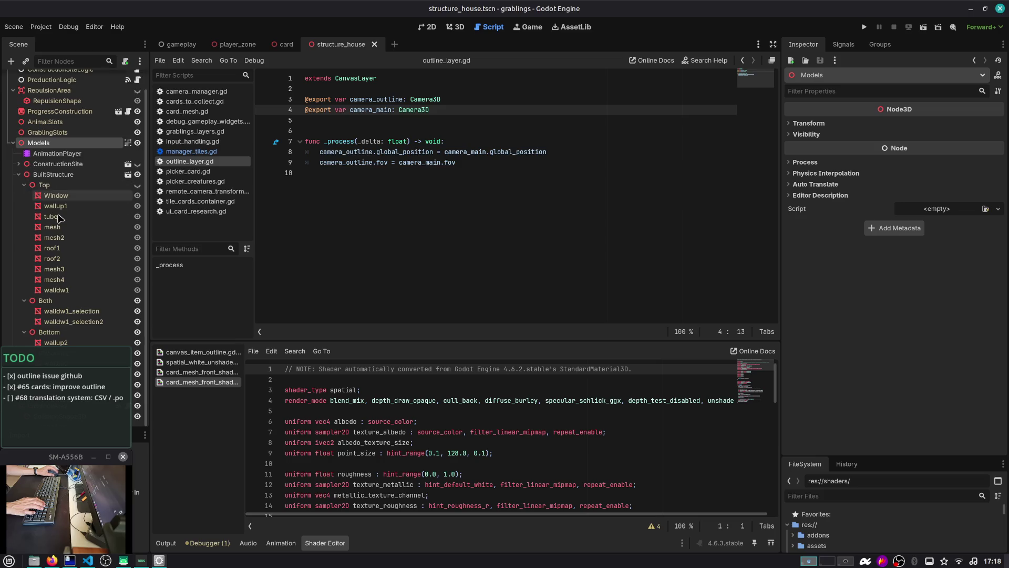
click(62, 291)
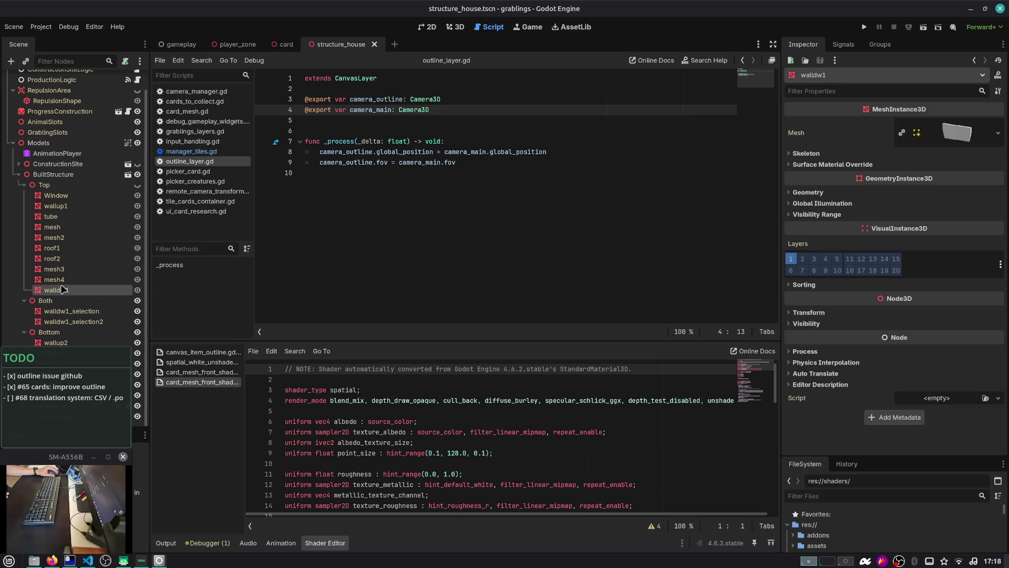
click(60, 201)
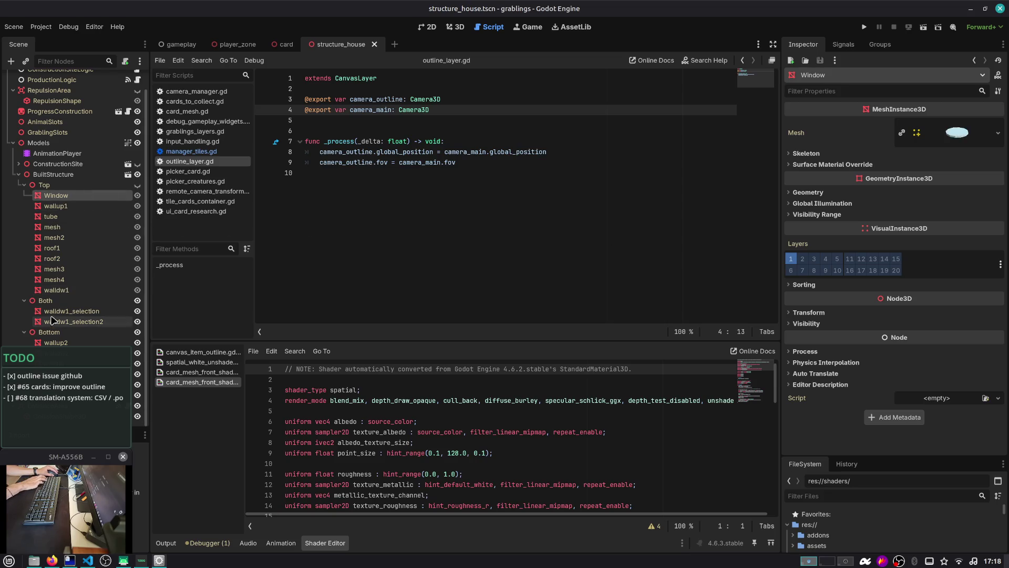
Step: Select the house meshes from Window to walldw1, then narrow to both walldw1 selection meshes
shift+click(57, 290)
right_click(57, 291)
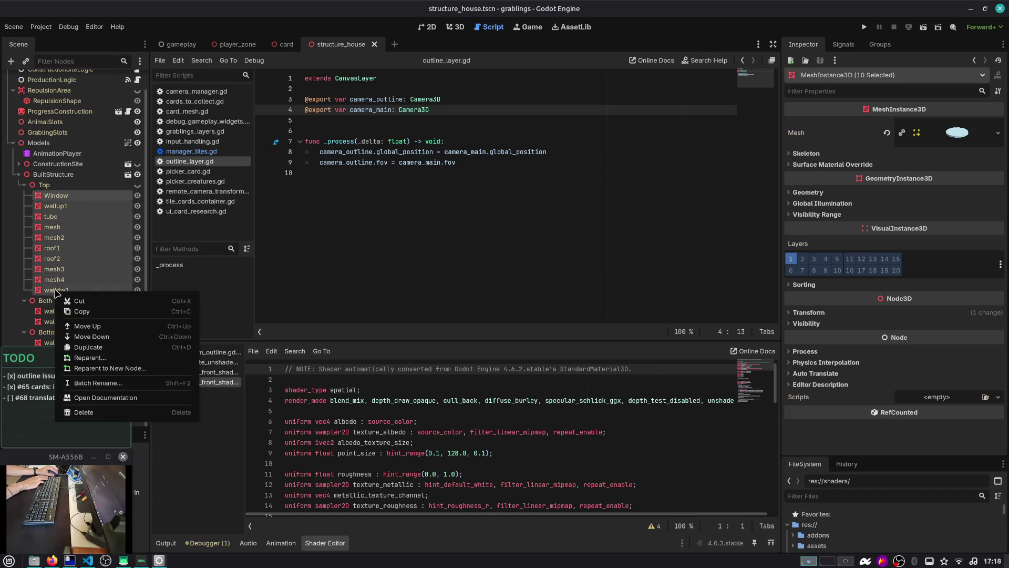
click(255, 280)
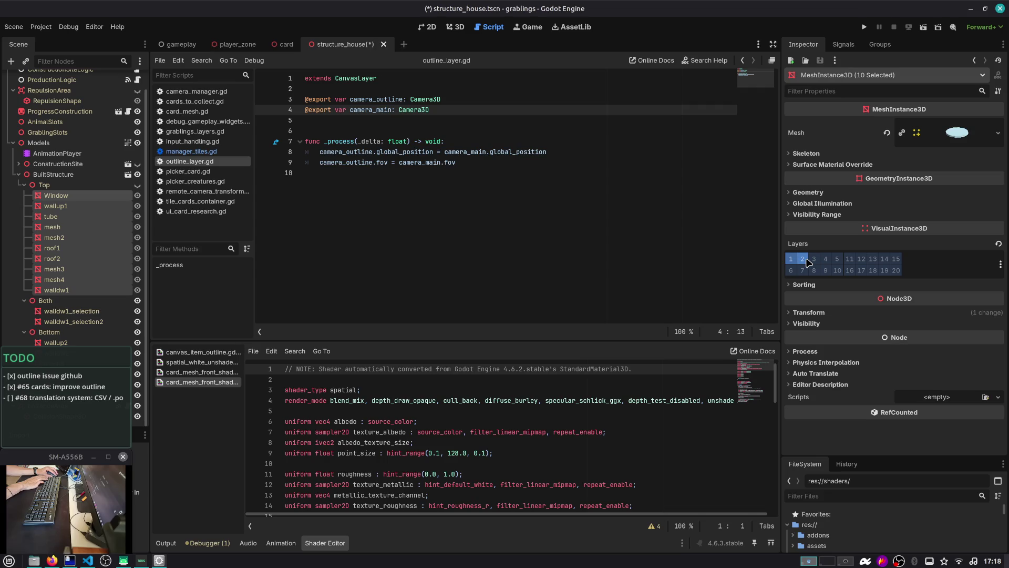
right_click(111, 314)
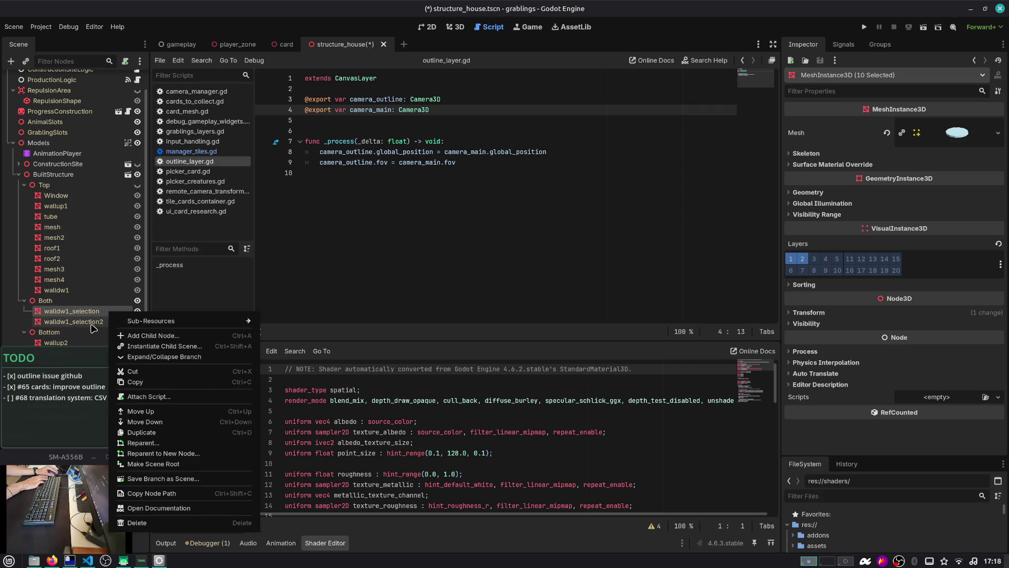
click(90, 323)
shift+click(89, 321)
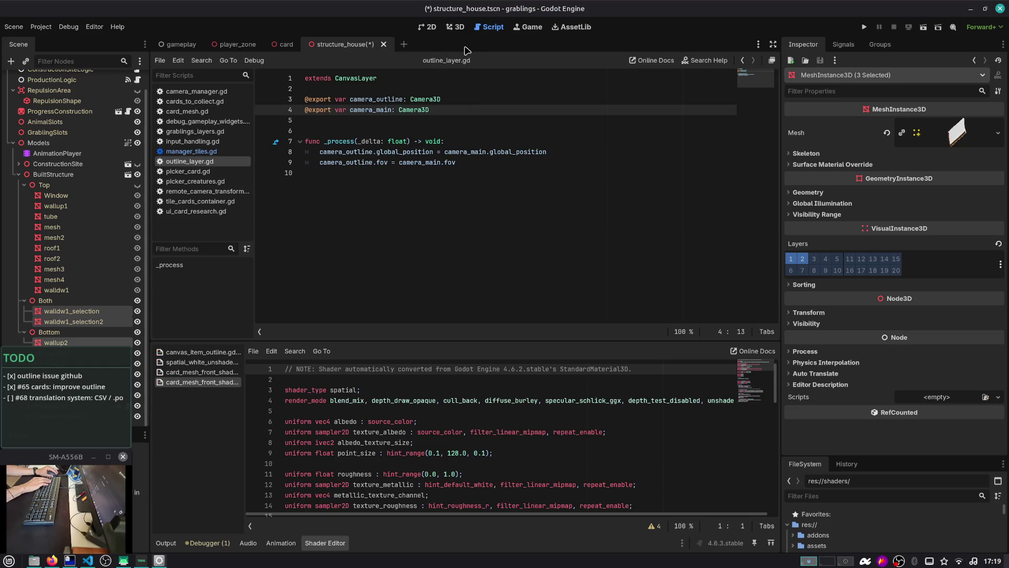
Step: Run the project with F5, start a game and load save Slot 1
key(F5)
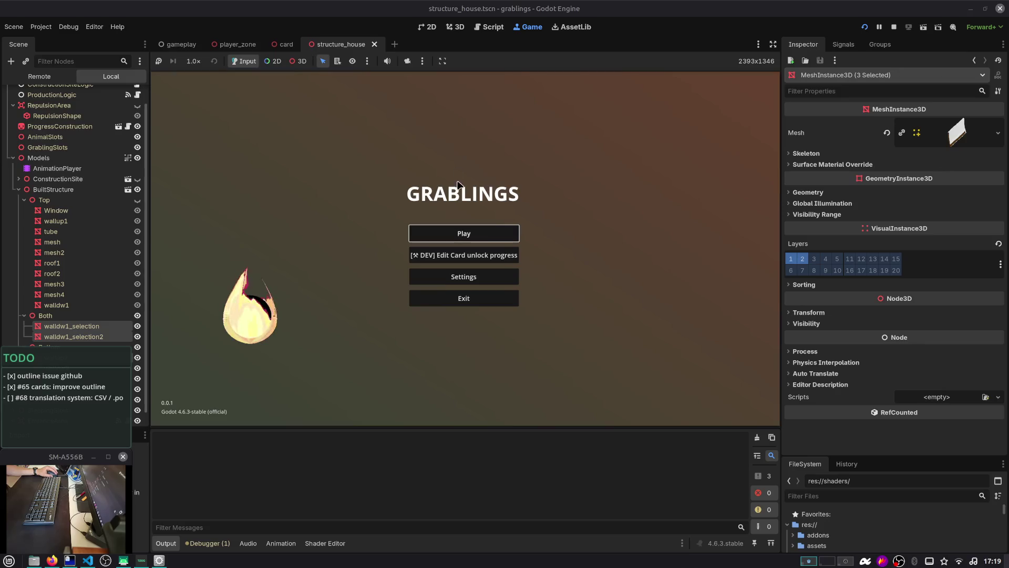
click(466, 233)
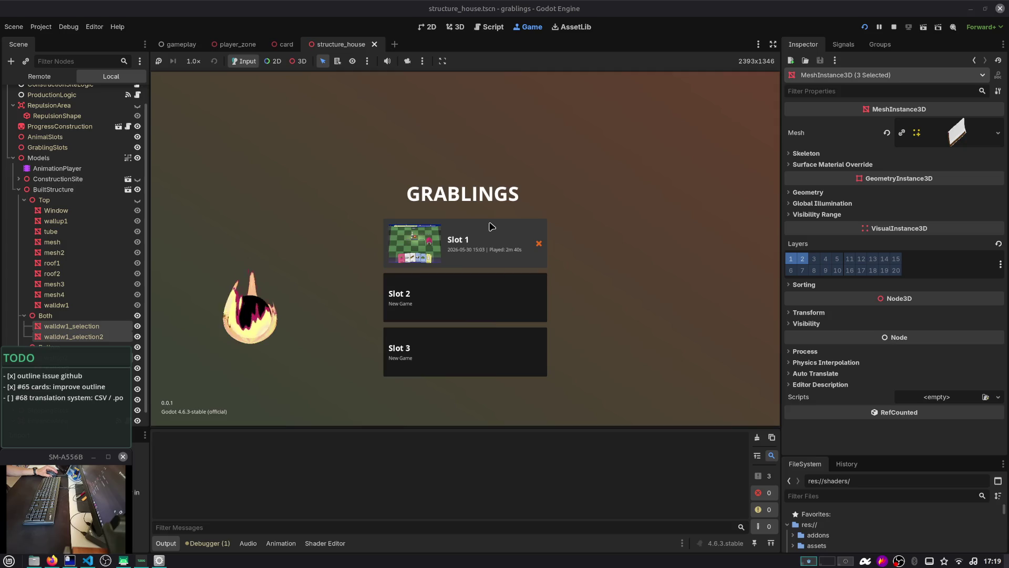
click(492, 226)
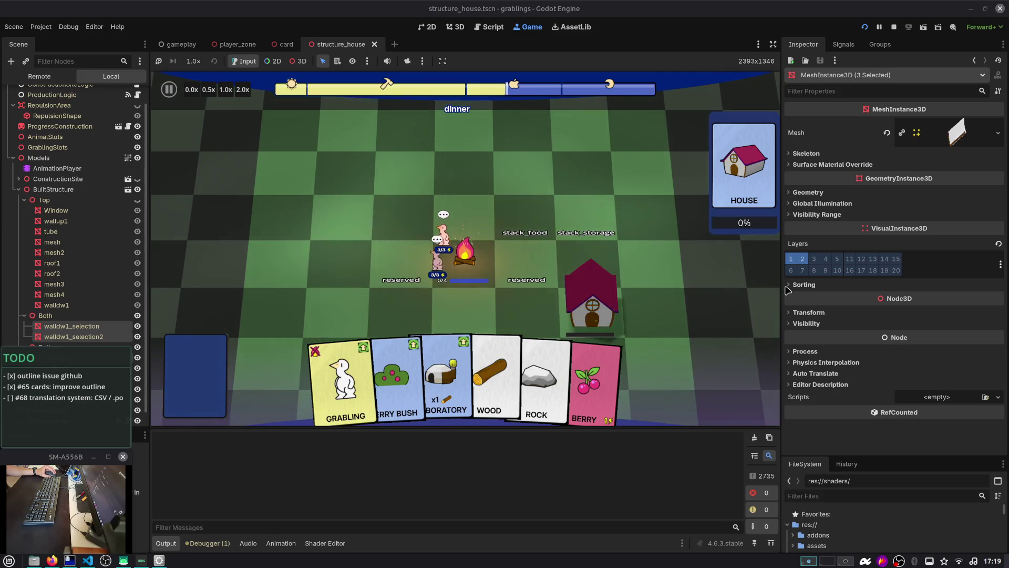
Step: Expand the Window mesh's Surface 0 material_0 and view its stencil settings
click(56, 210)
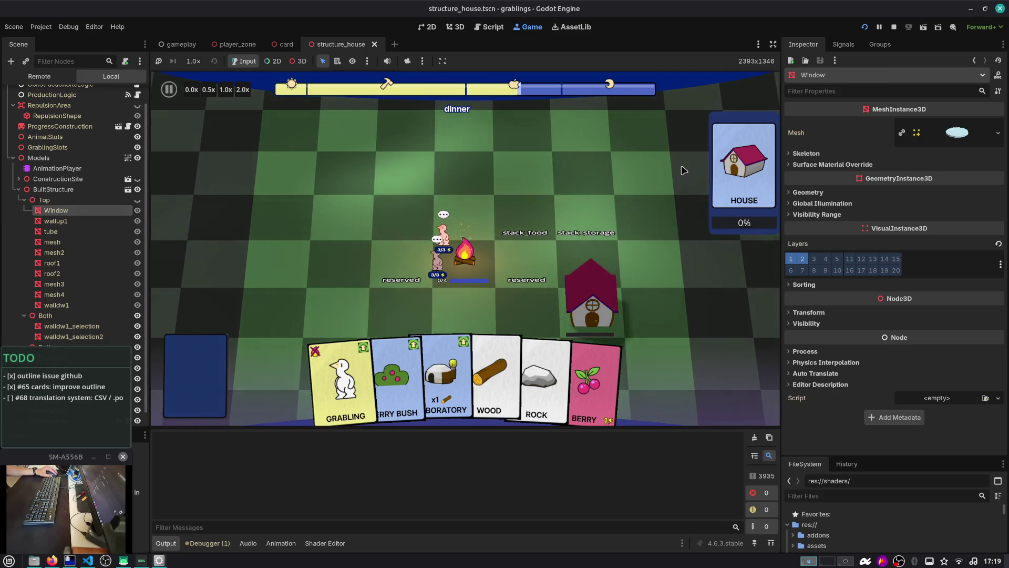
click(937, 134)
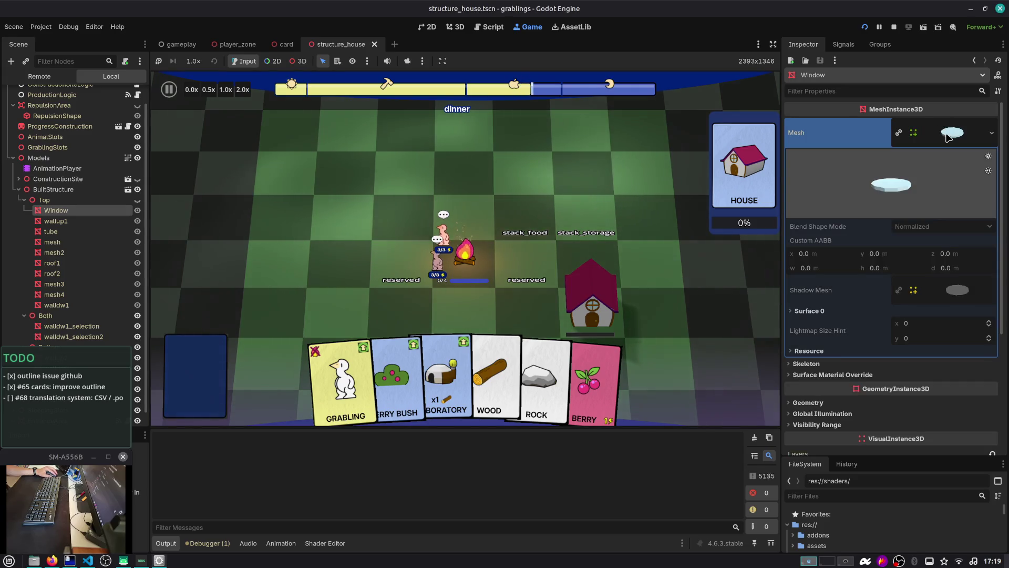
click(937, 142)
click(904, 164)
click(937, 134)
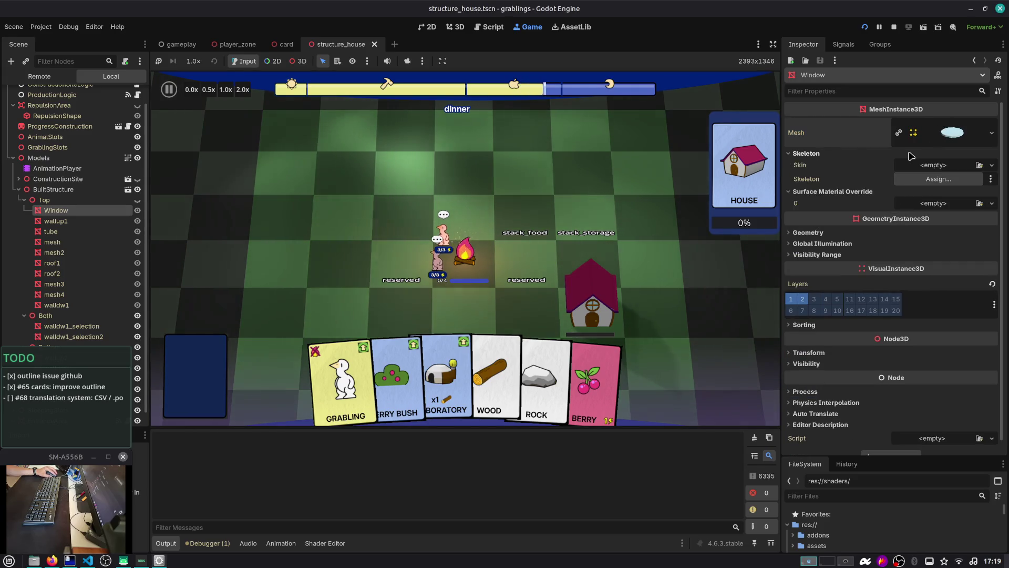
click(937, 134)
click(925, 134)
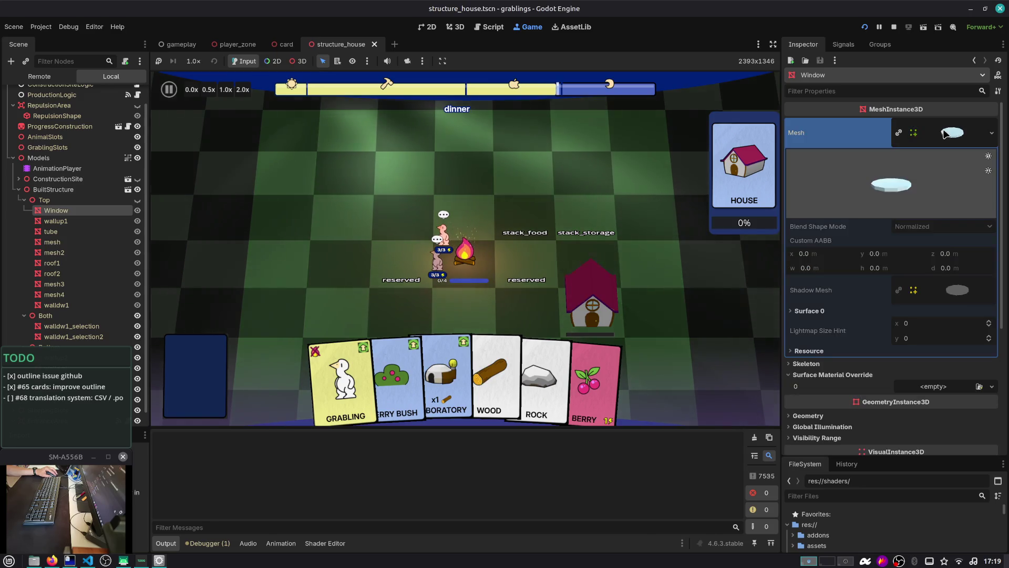
click(914, 310)
scroll(917, 236, down, 3)
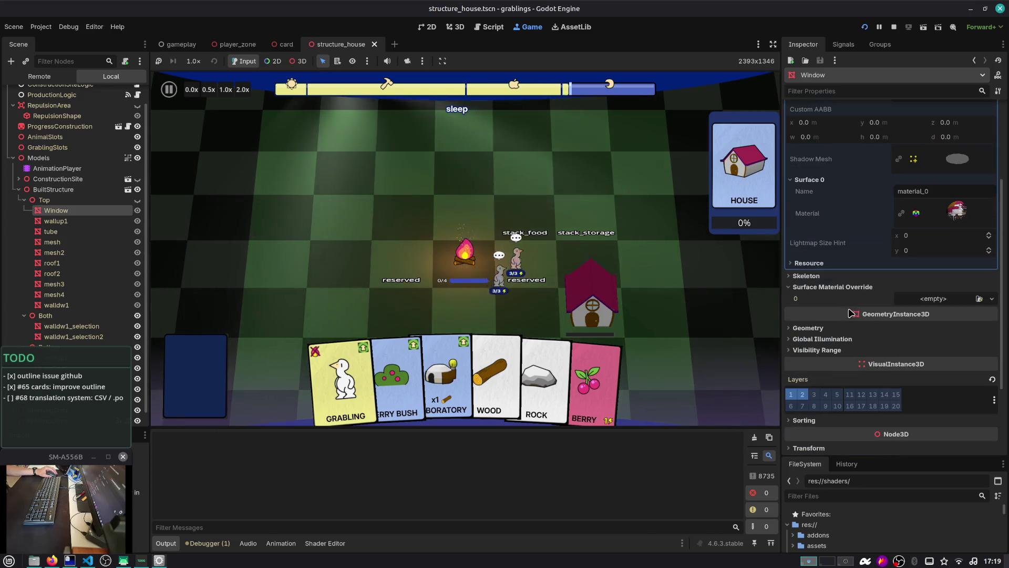
click(920, 223)
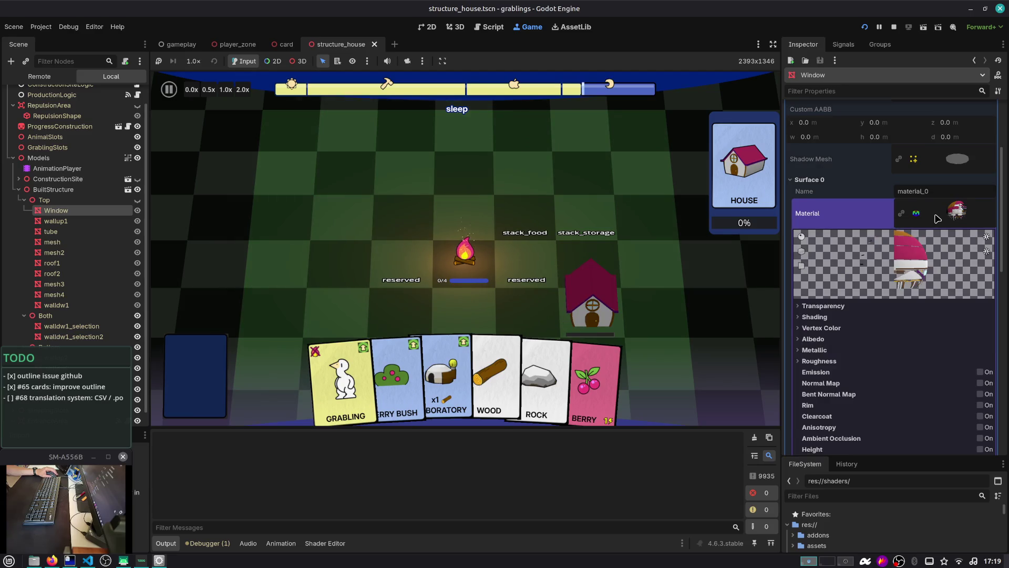
scroll(935, 230, down, 5)
scroll(935, 230, down, 5)
click(867, 254)
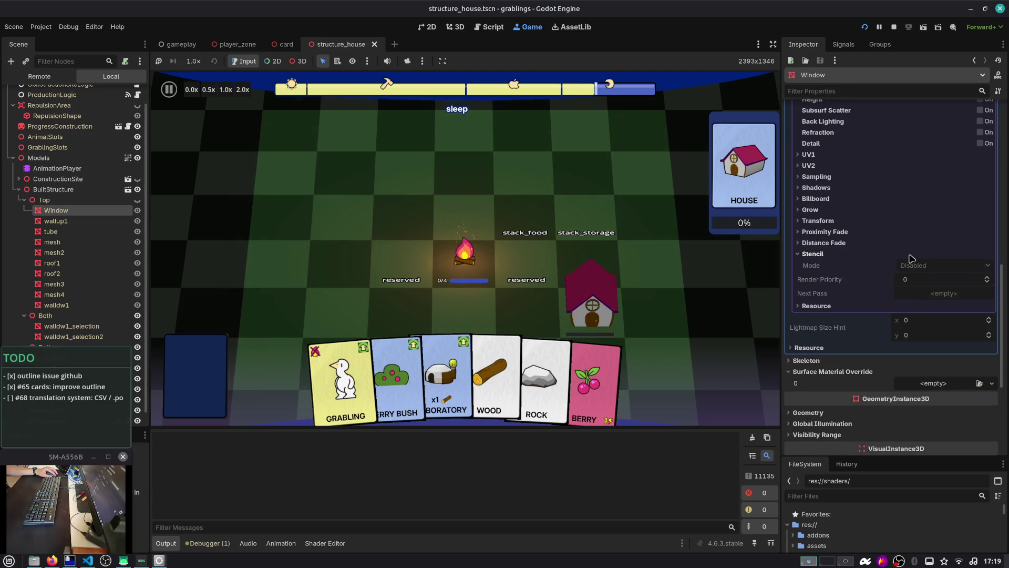
scroll(915, 226, up, 10)
Step: Copy material_0 and paste it as unique into Surface Material Override 0
right_click(944, 132)
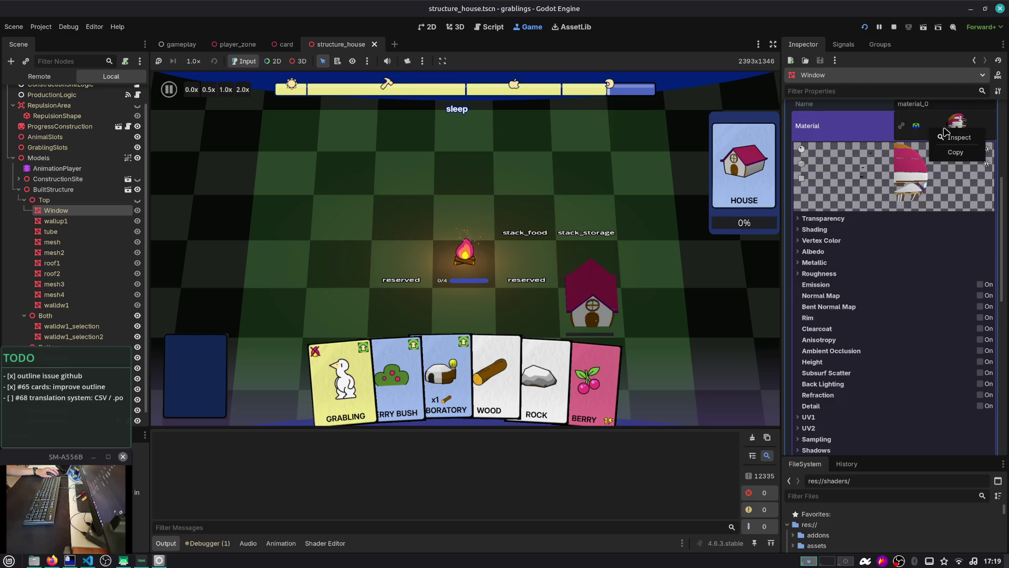
scroll(886, 209, down, 10)
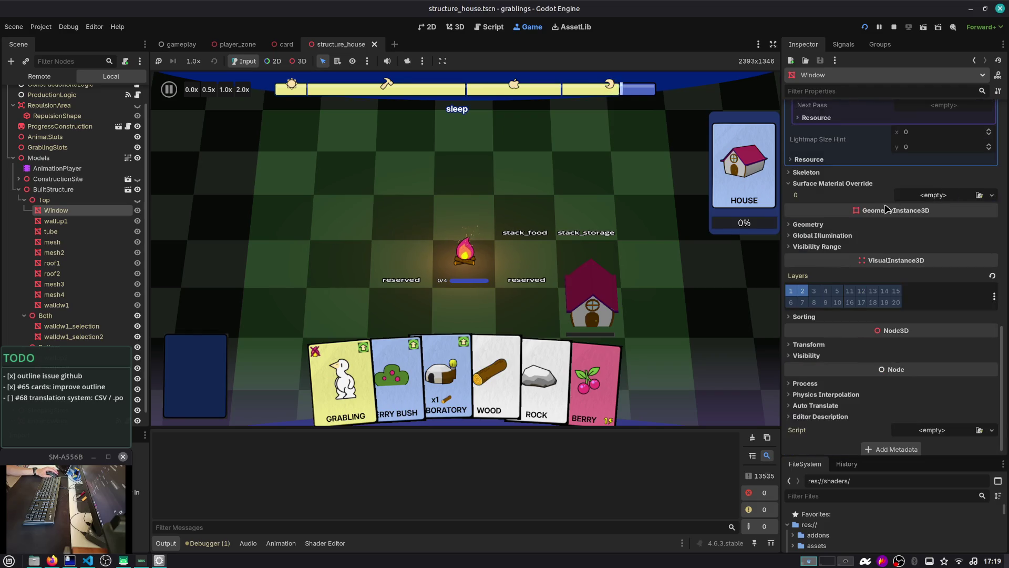
click(926, 197)
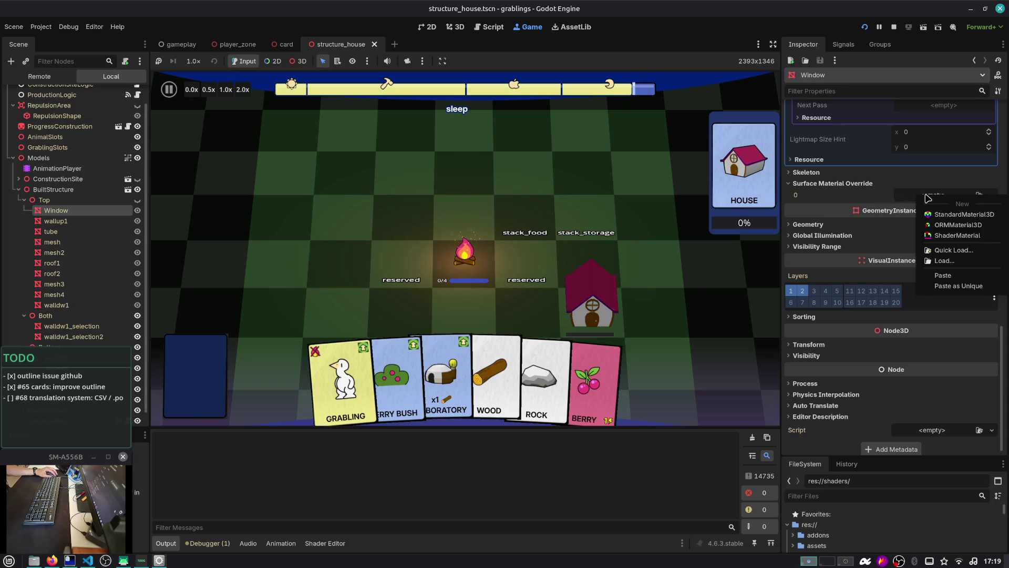
click(958, 285)
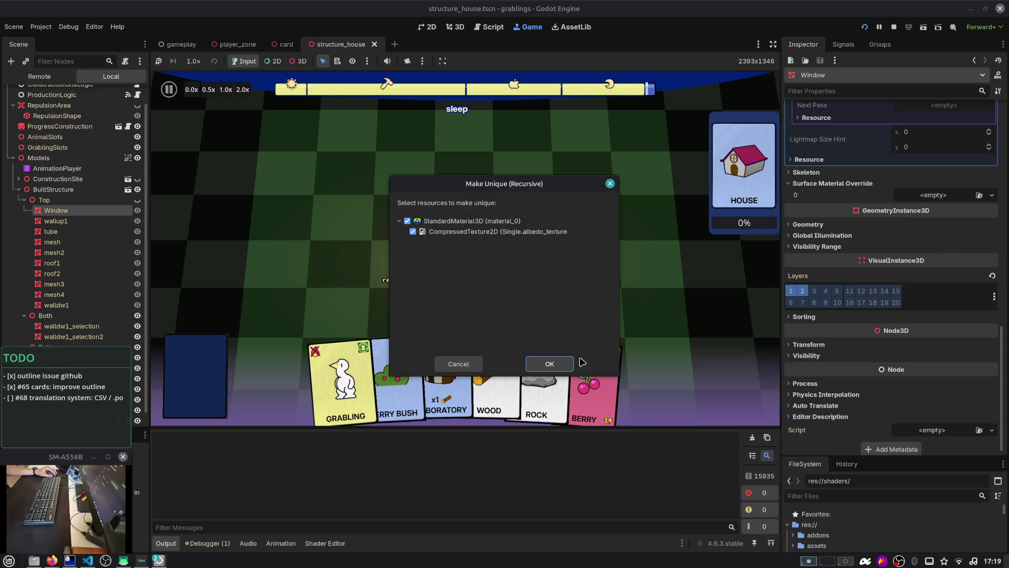
Step: Confirm Make Unique and set the override material's stencil mode to Custom with Write enabled
click(552, 365)
click(944, 190)
scroll(841, 237, down, 8)
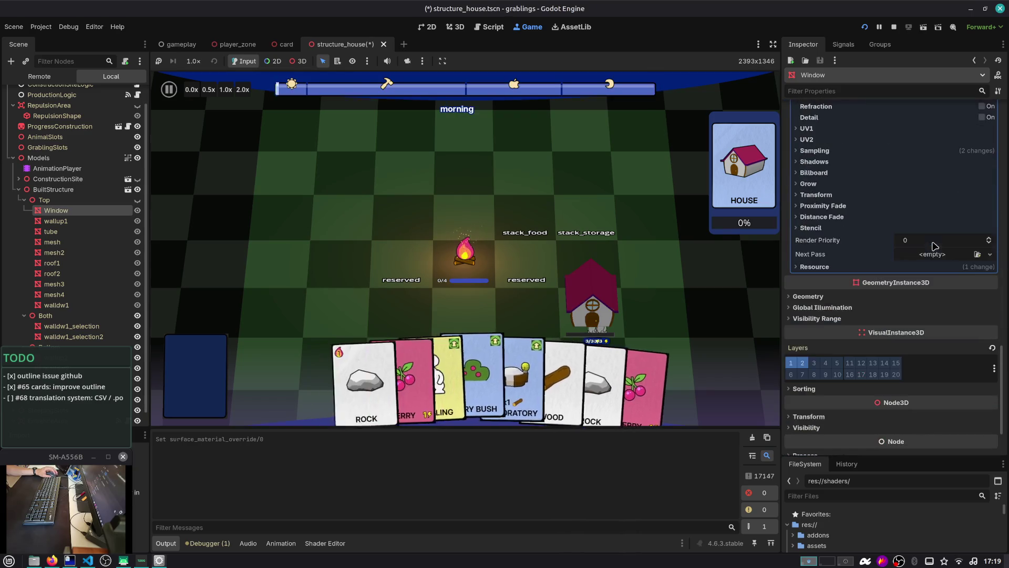
click(811, 228)
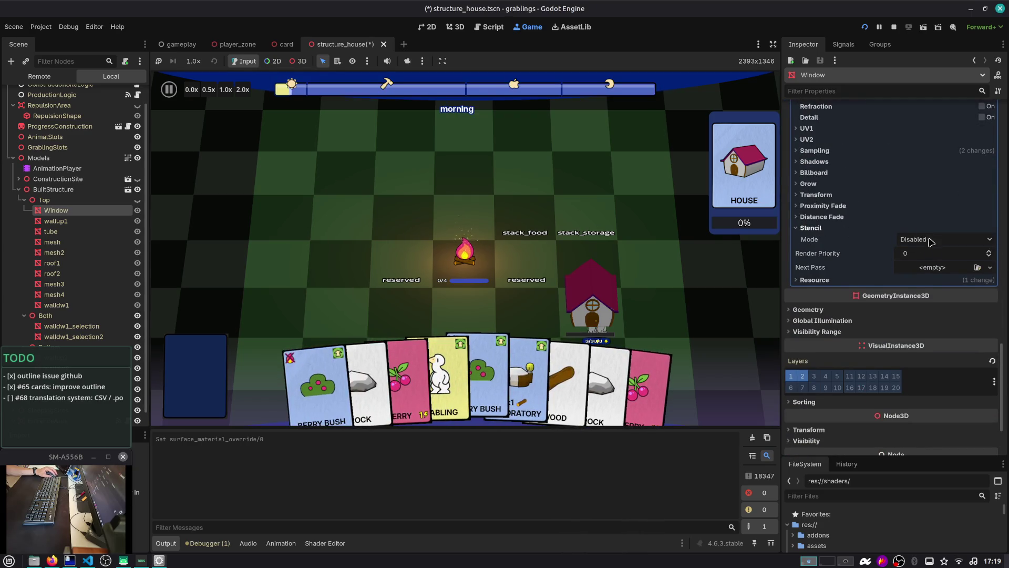
click(931, 242)
click(925, 289)
click(925, 267)
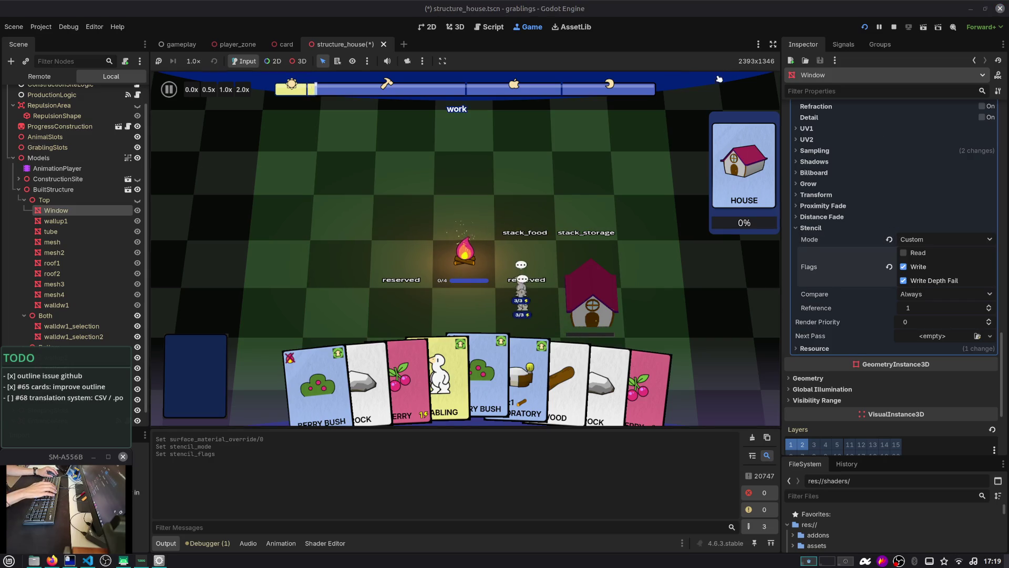
key(ctrl+Tab)
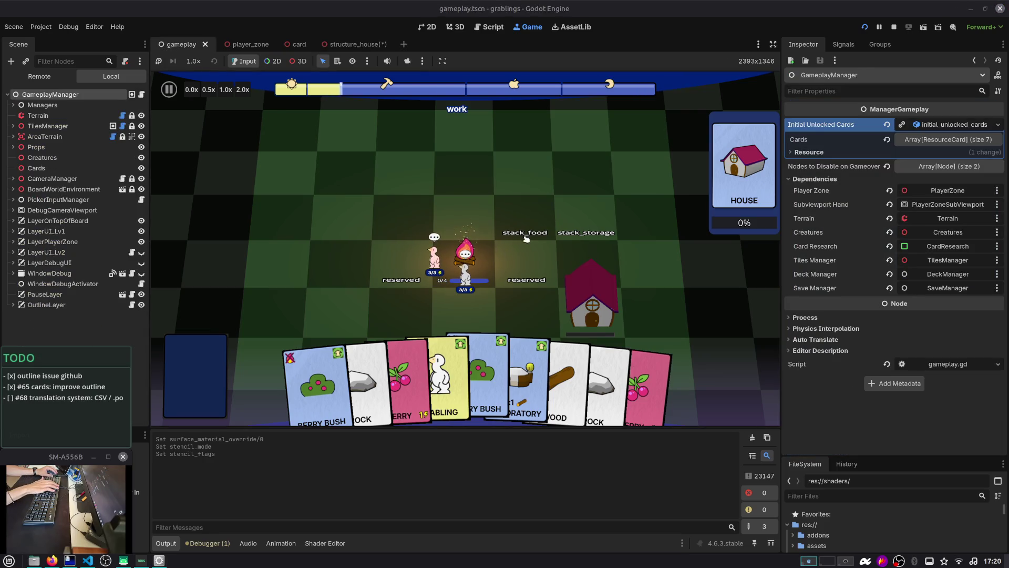
Step: Restart the game into Slot 1, then return to the structure_house scene
click(865, 26)
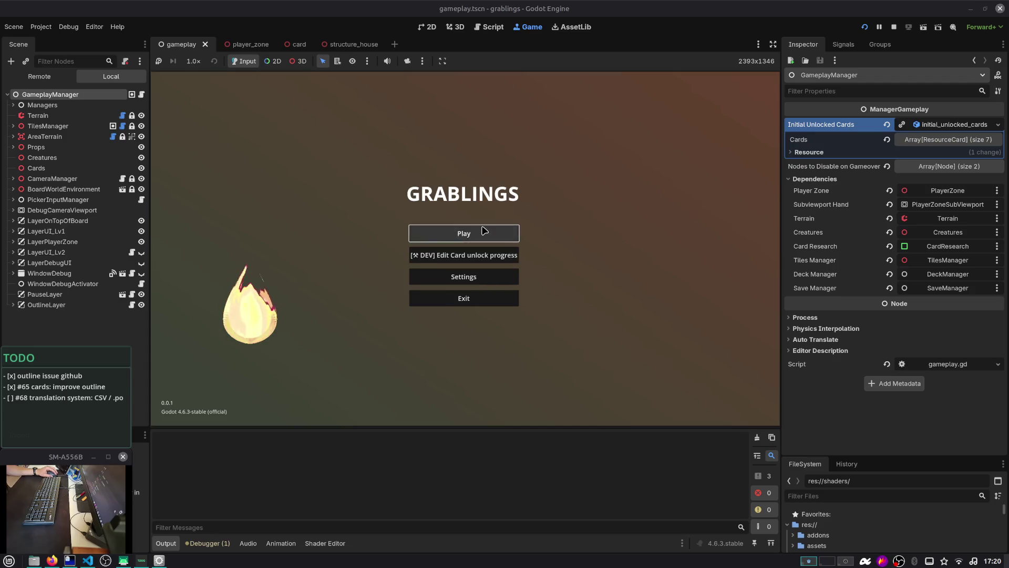
click(484, 229)
click(485, 229)
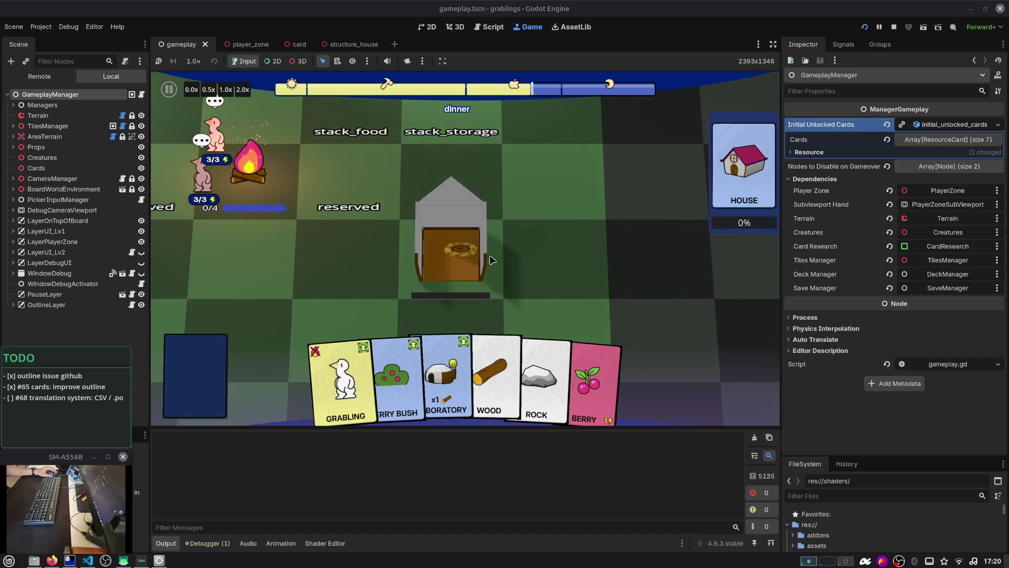
click(351, 44)
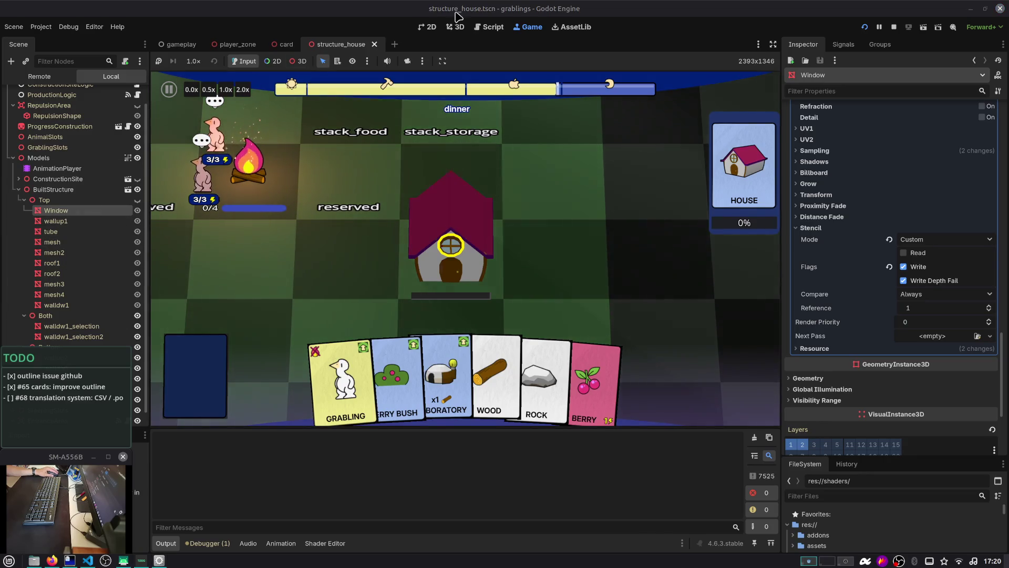
click(137, 232)
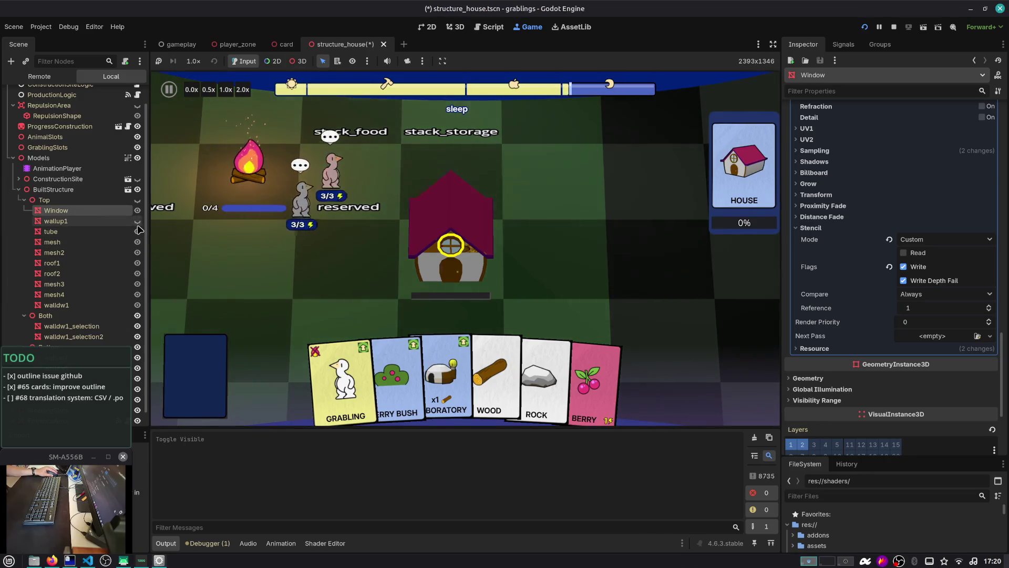
click(137, 232)
click(137, 253)
click(137, 253)
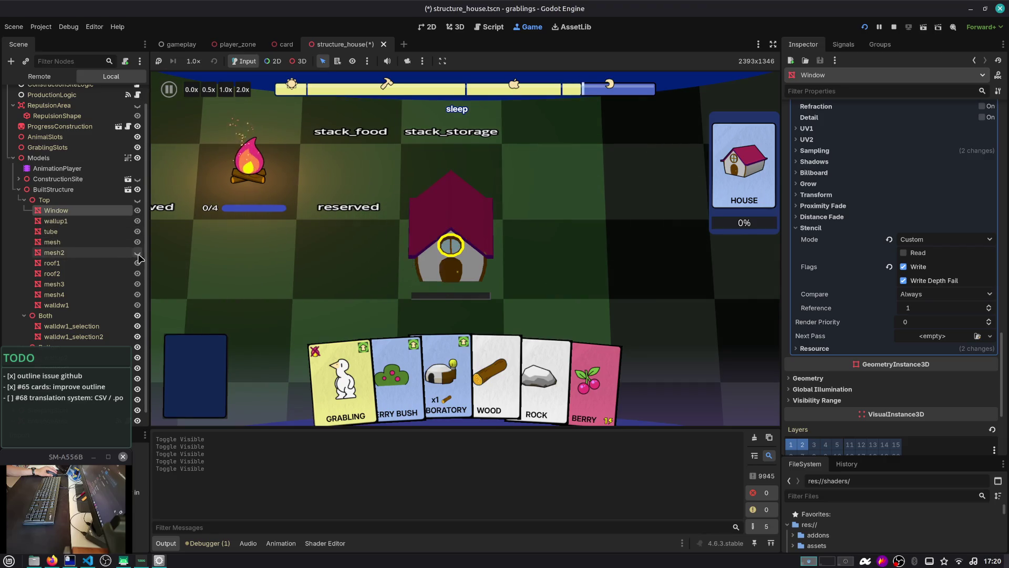
click(138, 252)
click(137, 274)
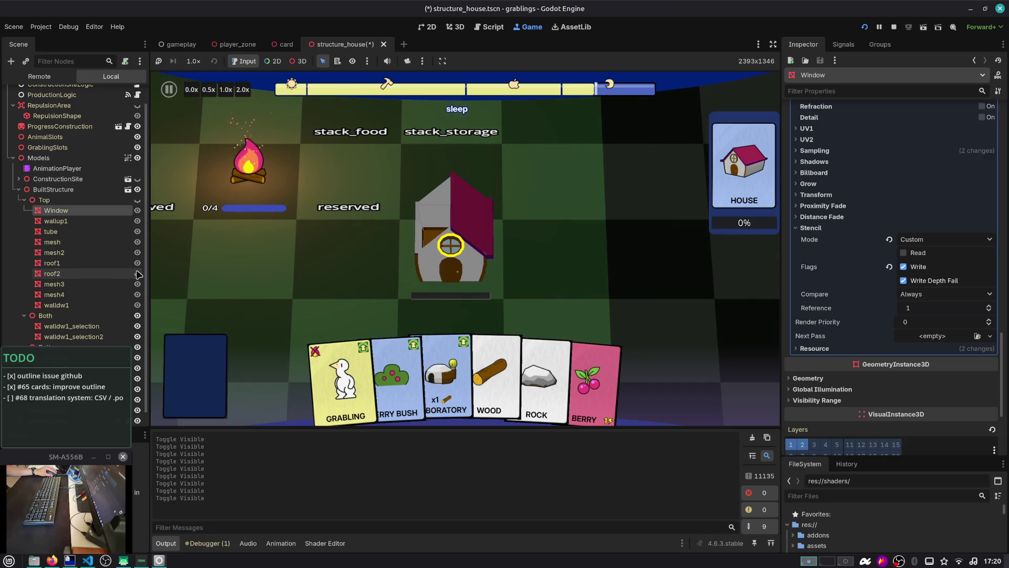
click(137, 274)
click(137, 284)
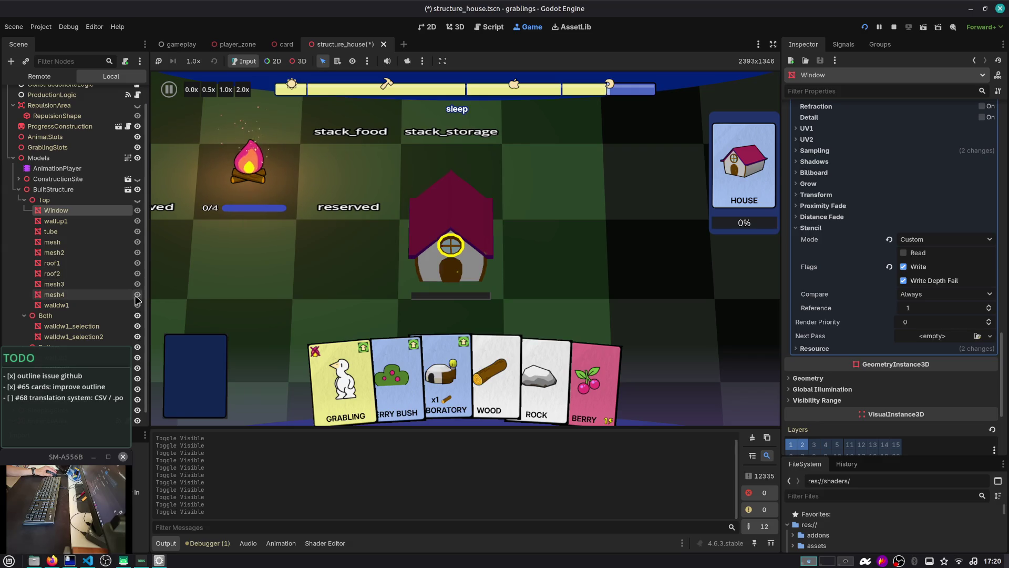
click(136, 295)
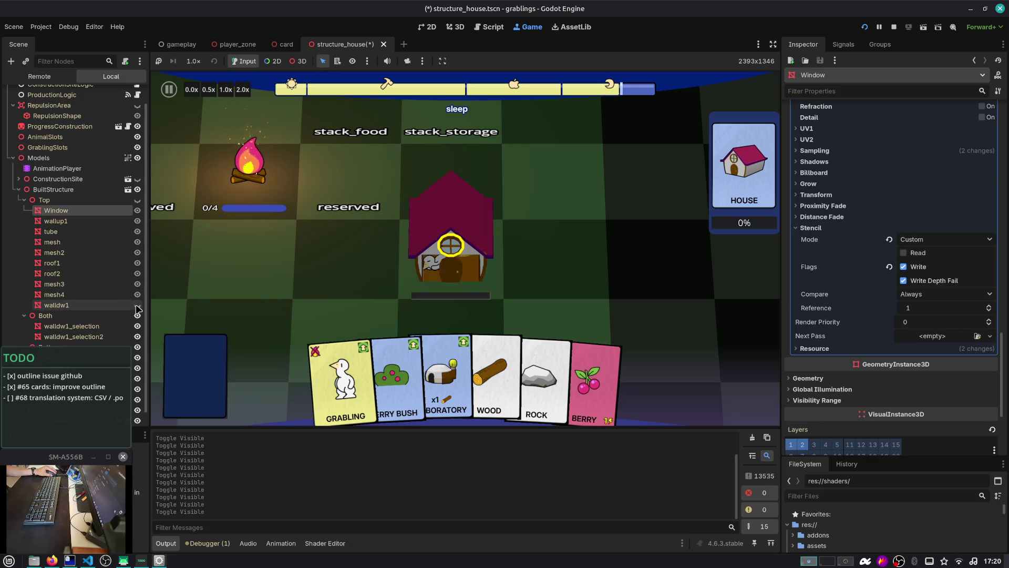